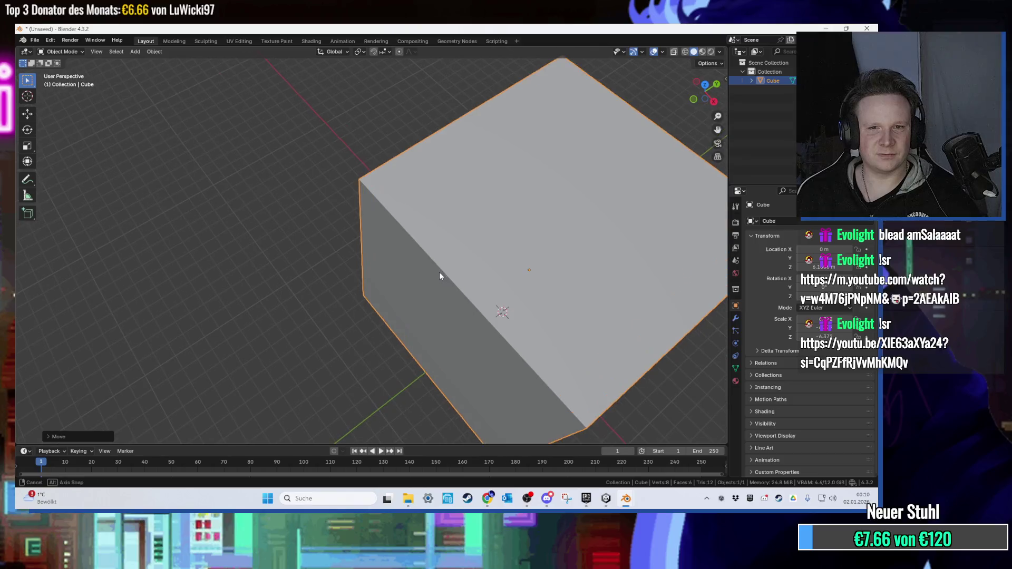
In Edit Mode, try moving a top corner vertex of the cube along the Y axis.
{"action": "key", "text": "Tab"}
{"action": "left_click", "coordinate": [363, 240]}
{"action": "key", "text": "g"}
{"action": "key", "text": "y"}
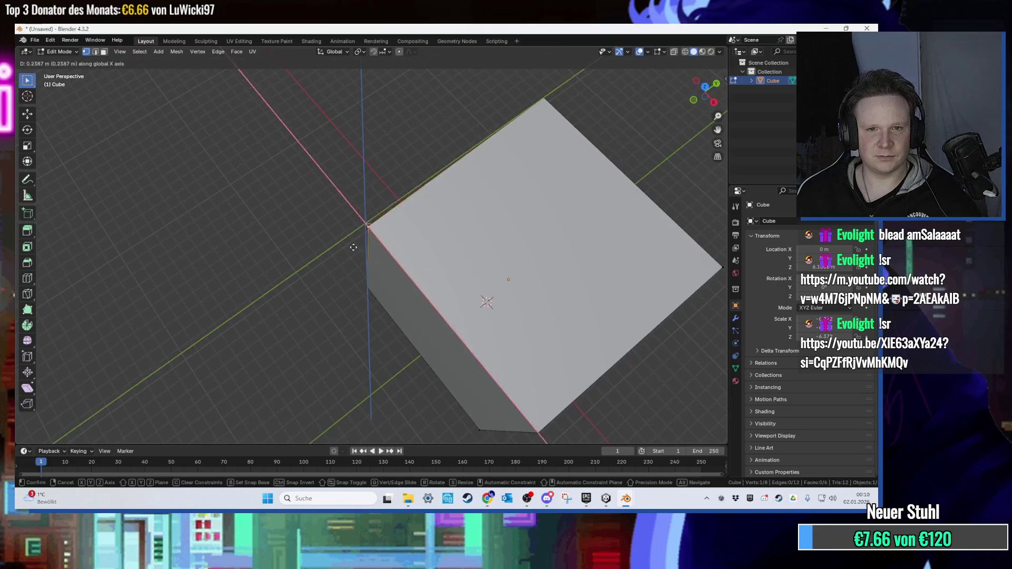
{"action": "left_click", "coordinate": [379, 250]}
Try moving an edge, cancel so the cube stays a box, and select Loop Cut.
{"action": "left_click", "coordinate": [371, 263]}
{"action": "key", "text": "g"}
{"action": "key", "text": "Escape"}
{"action": "key", "text": "g"}
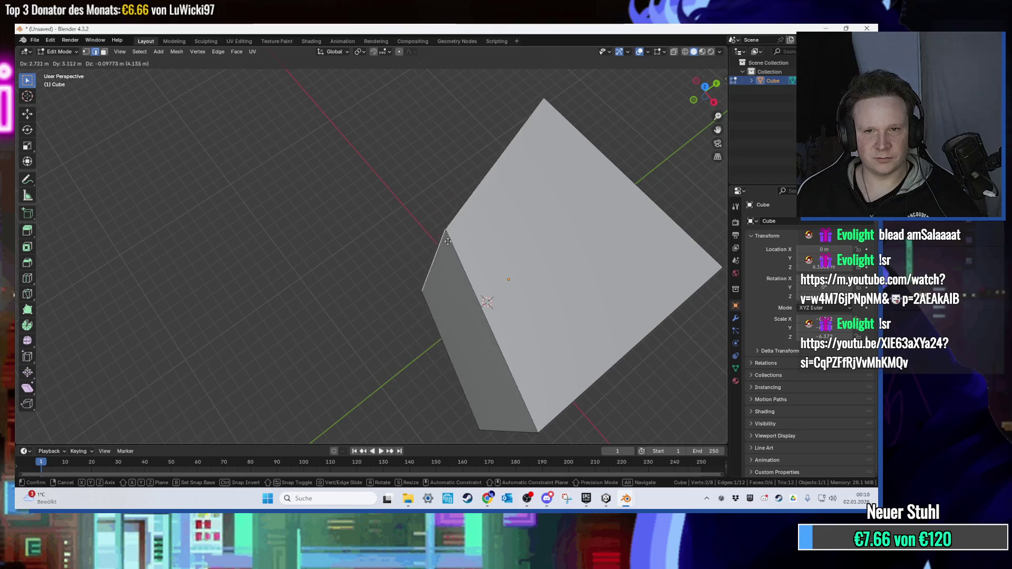
{"action": "key", "text": "Escape"}
{"action": "mouse_move", "coordinate": [587, 317]}
{"action": "left_mouse_down"}
{"action": "mouse_move", "coordinate": [499, 281]}
{"action": "mouse_move", "coordinate": [482, 285]}
{"action": "left_mouse_up"}
{"action": "left_click", "coordinate": [29, 278]}
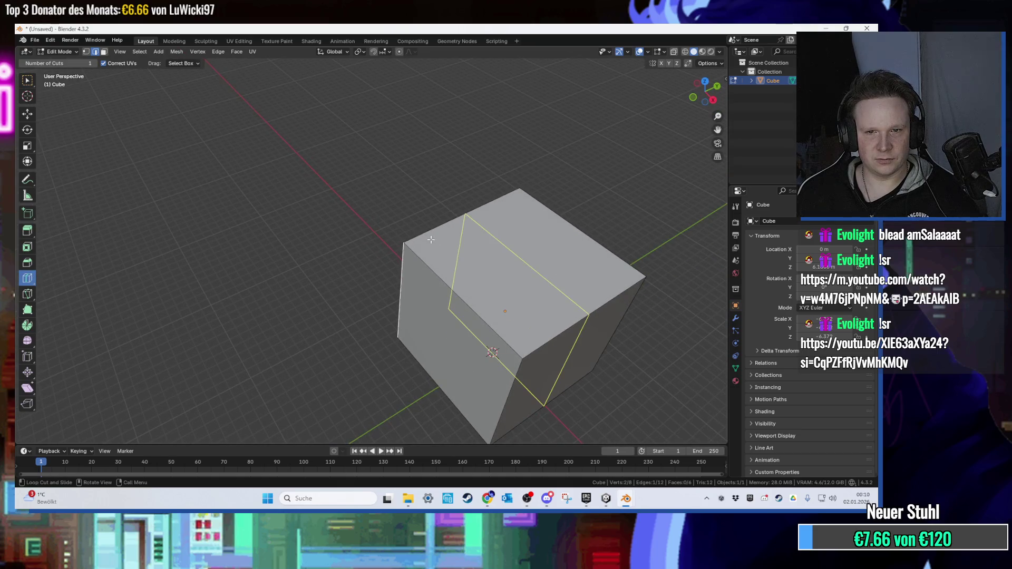
With the Knife tool in top view, start a cut on the cube's left edge.
{"action": "scroll", "coordinate": [286, 255], "scroll_direction": "up", "scroll_amount": 1}
{"action": "left_click", "coordinate": [29, 296]}
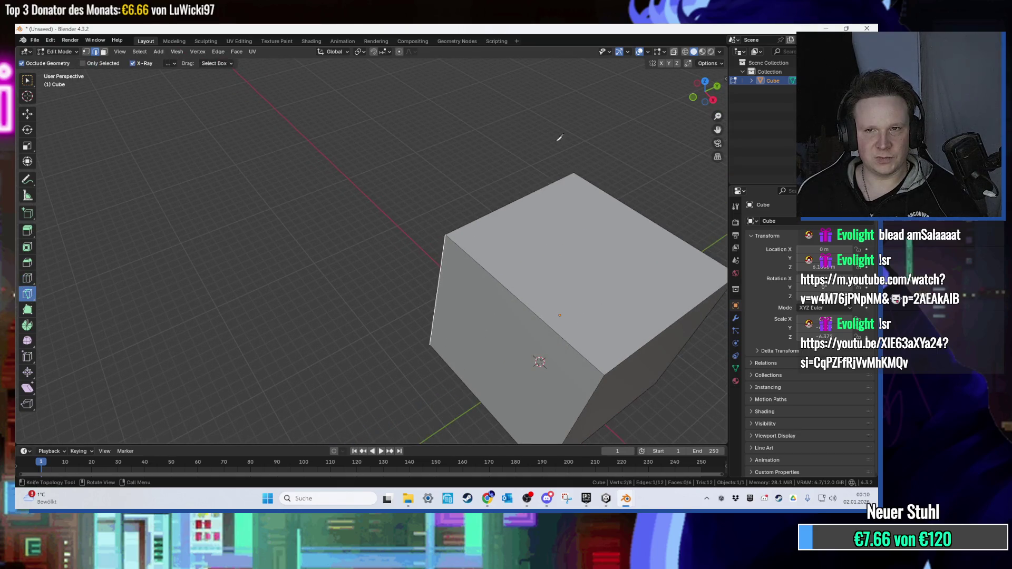
{"action": "left_click", "coordinate": [705, 82]}
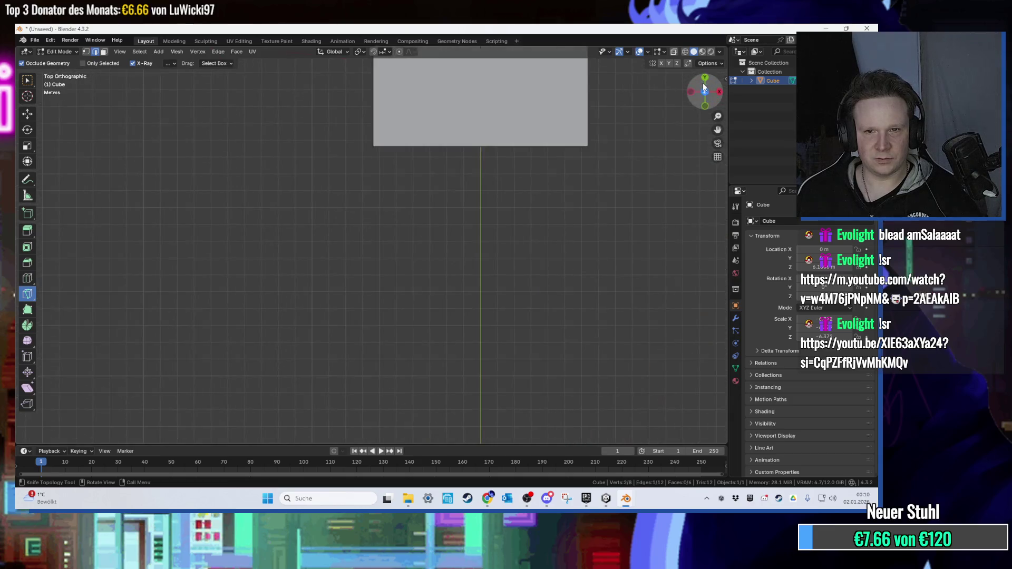
{"action": "mouse_move", "coordinate": [703, 89]}
{"action": "left_mouse_down"}
{"action": "mouse_move", "coordinate": [406, 306]}
{"action": "mouse_move", "coordinate": [421, 295]}
{"action": "left_mouse_up"}
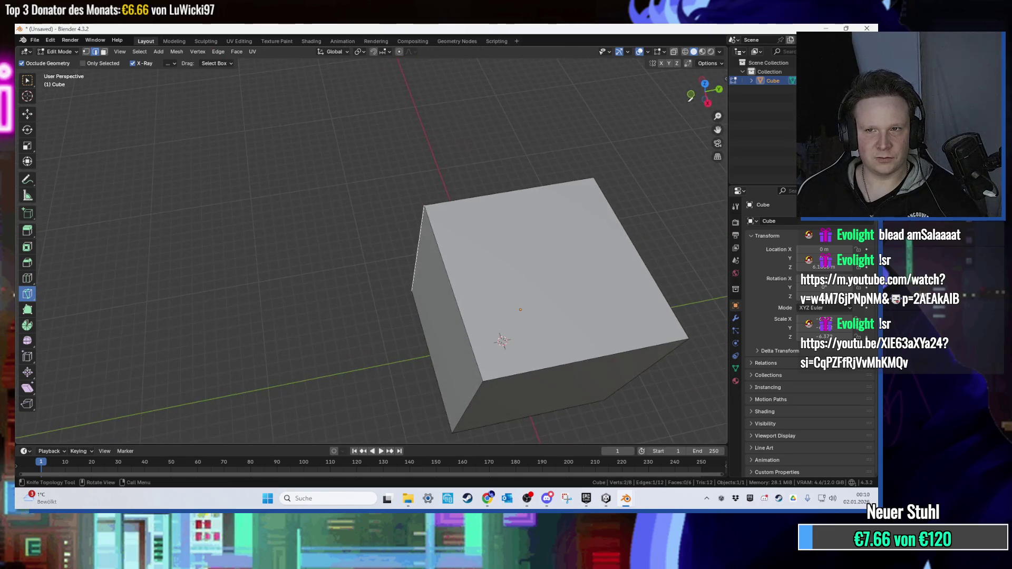
{"action": "left_click", "coordinate": [704, 84]}
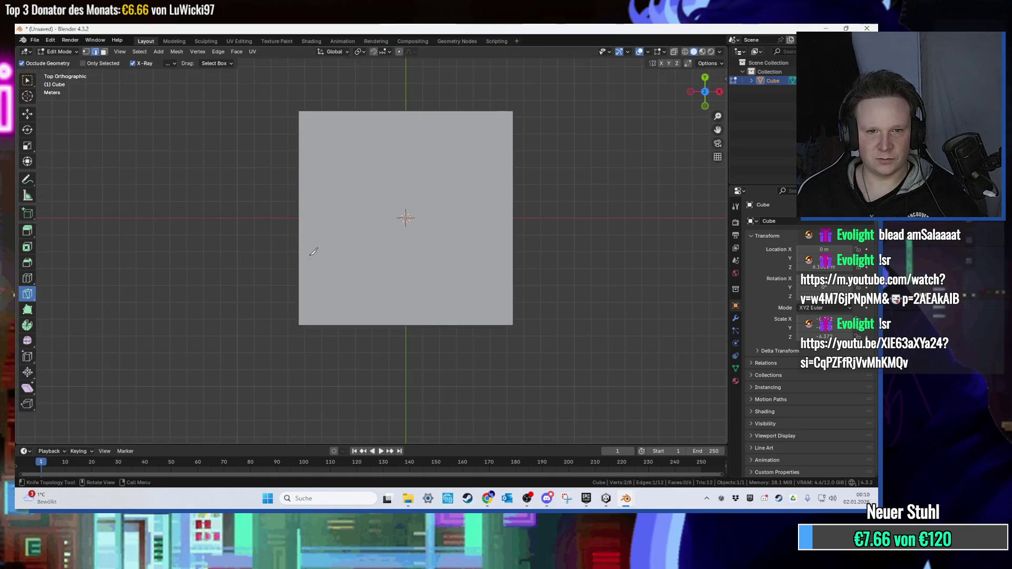
{"action": "scroll", "coordinate": [303, 247], "scroll_direction": "up", "scroll_amount": 4}
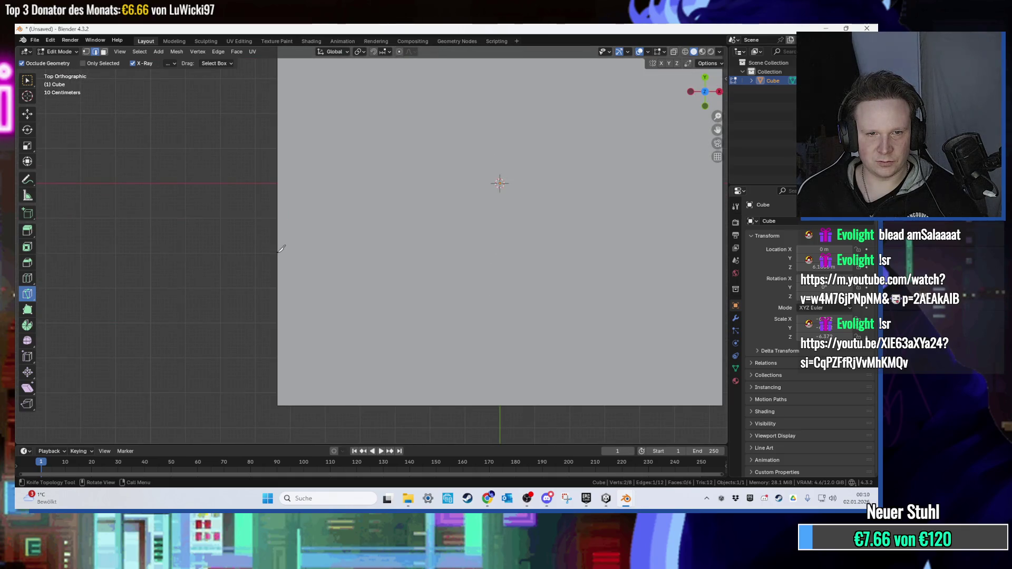
{"action": "left_click", "coordinate": [277, 253]}
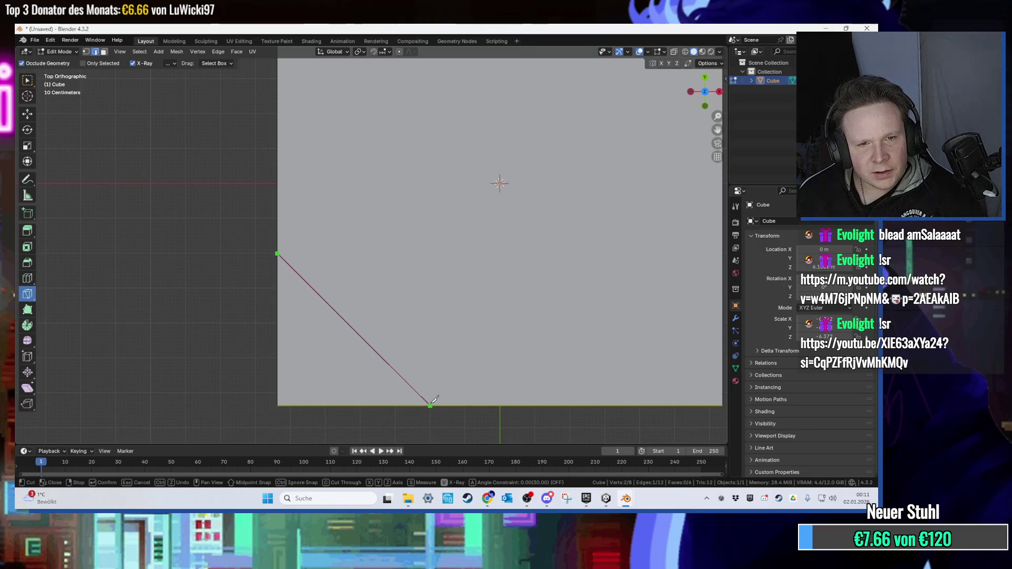
End the diagonal cut on the bottom edge and commit it across the corner.
{"action": "left_click", "coordinate": [431, 405]}
{"action": "key", "text": "Return"}
{"action": "left_click_drag", "start_coordinate": [432, 400], "coordinate": [430, 319]}
{"action": "scroll", "coordinate": [430, 319], "scroll_direction": "down", "scroll_amount": 3}
In front view, knife-cut from the top edge straight down the face along Z.
{"action": "left_click", "coordinate": [705, 99]}
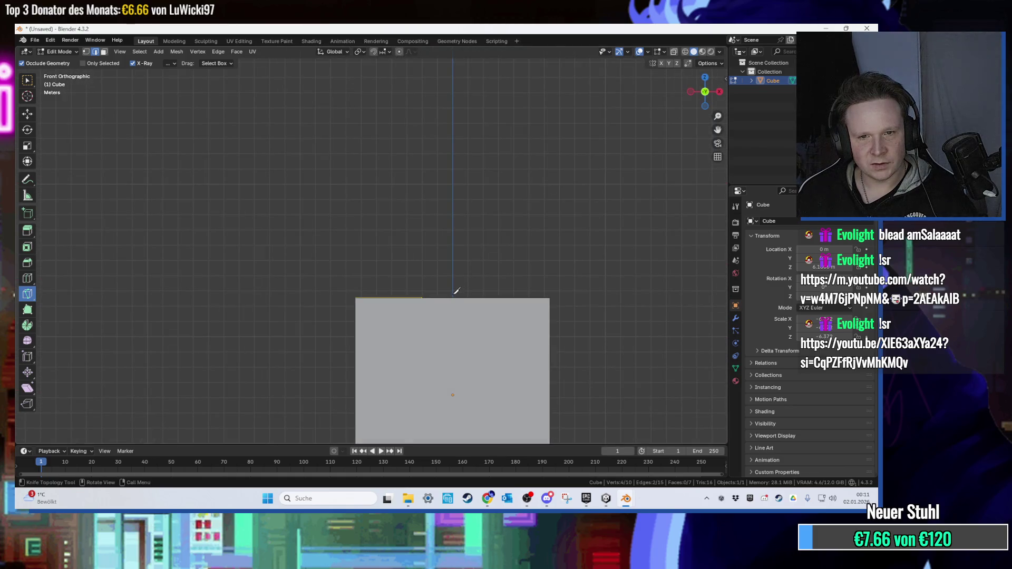
{"action": "scroll", "coordinate": [443, 237], "scroll_direction": "up", "scroll_amount": 2}
{"action": "scroll", "coordinate": [424, 133], "scroll_direction": "down", "scroll_amount": 3, "text": "shift"}
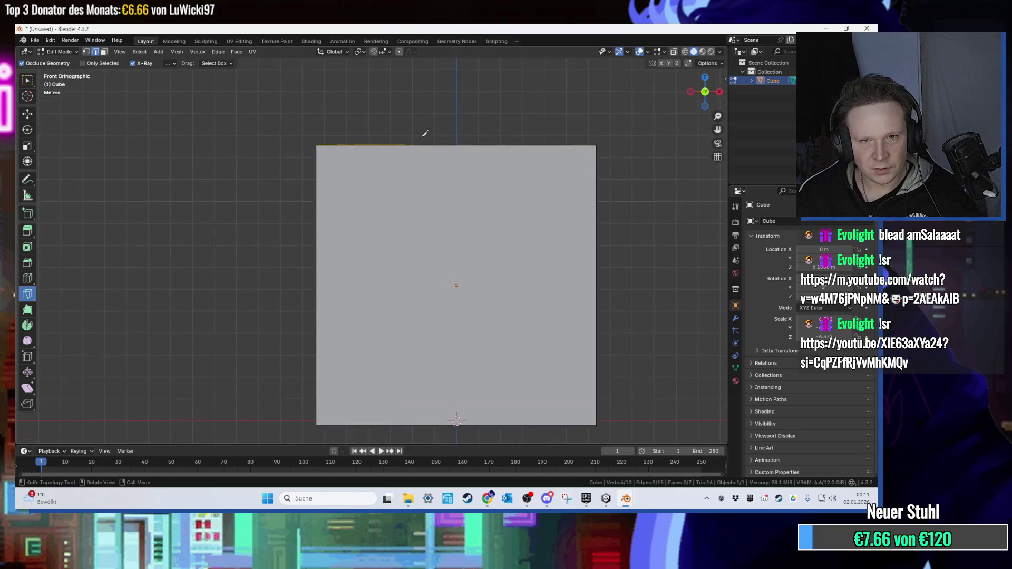
{"action": "left_click", "coordinate": [413, 144]}
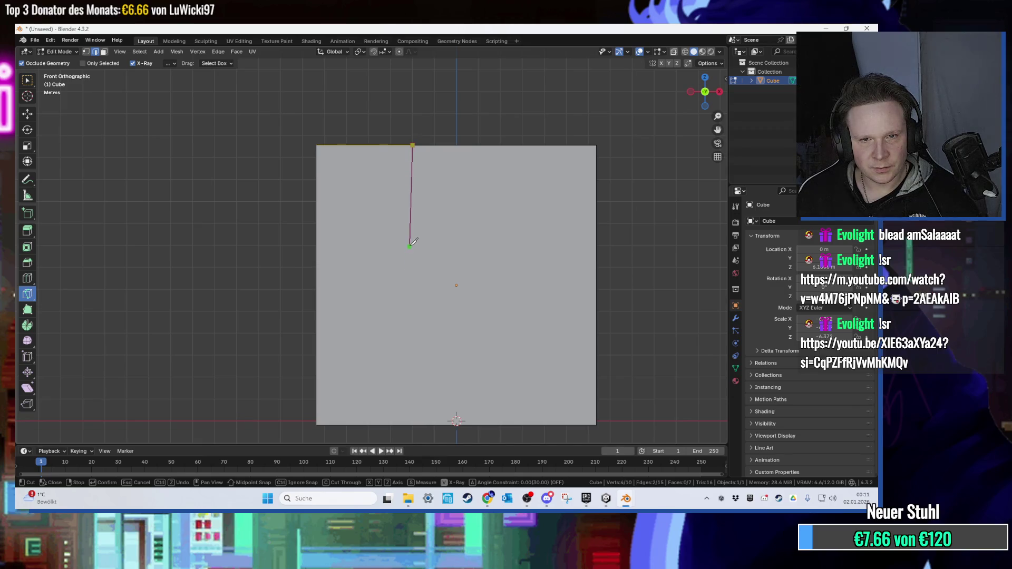
{"action": "scroll", "coordinate": [412, 244], "scroll_direction": "up", "scroll_amount": 2}
{"action": "scroll", "coordinate": [421, 253], "scroll_direction": "down", "scroll_amount": 2}
{"action": "scroll", "coordinate": [425, 261], "scroll_direction": "up", "scroll_amount": 1}
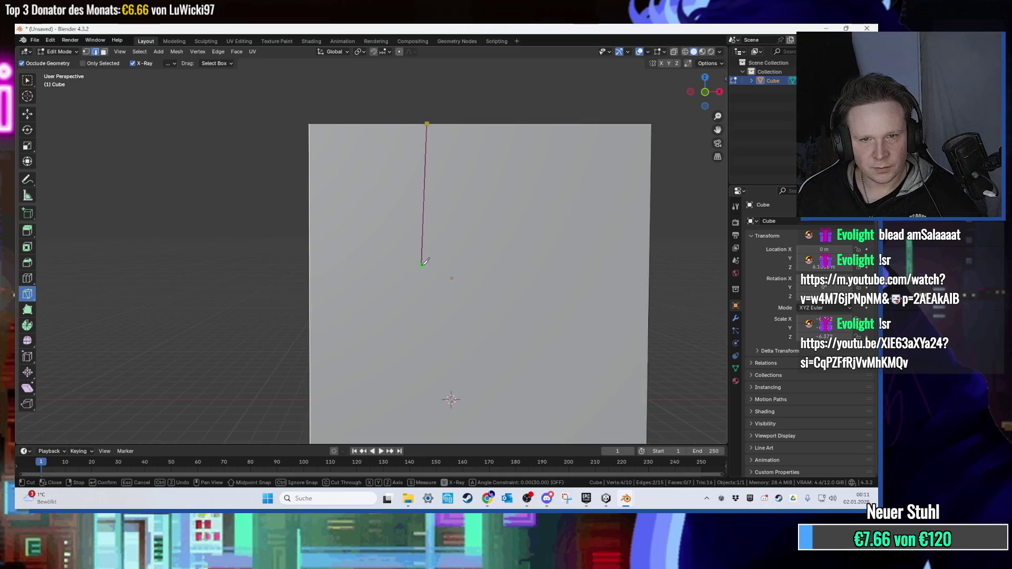
{"action": "key", "text": "x"}
{"action": "key", "text": "z"}
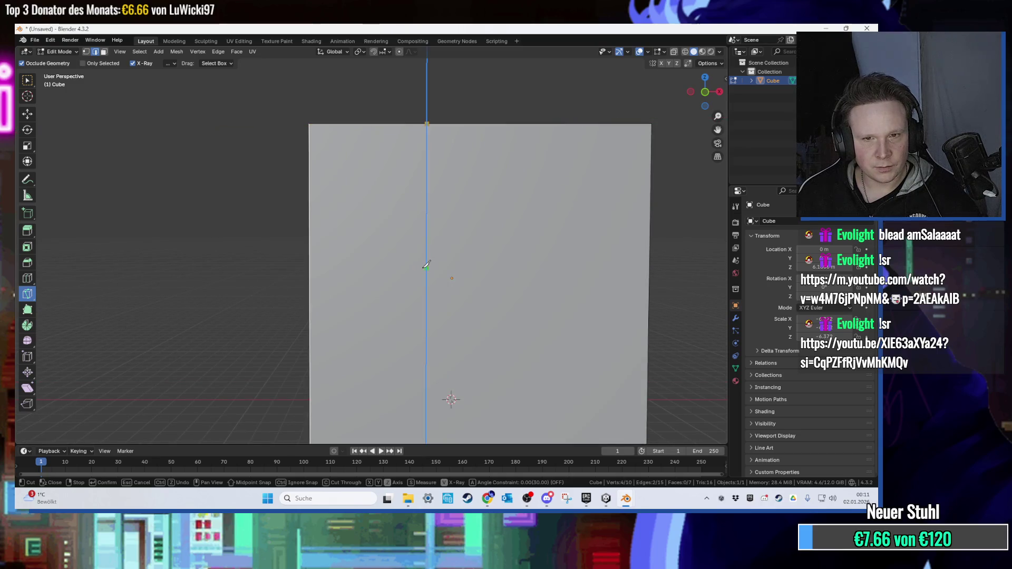
{"action": "scroll", "coordinate": [428, 272], "scroll_direction": "down", "scroll_amount": 2}
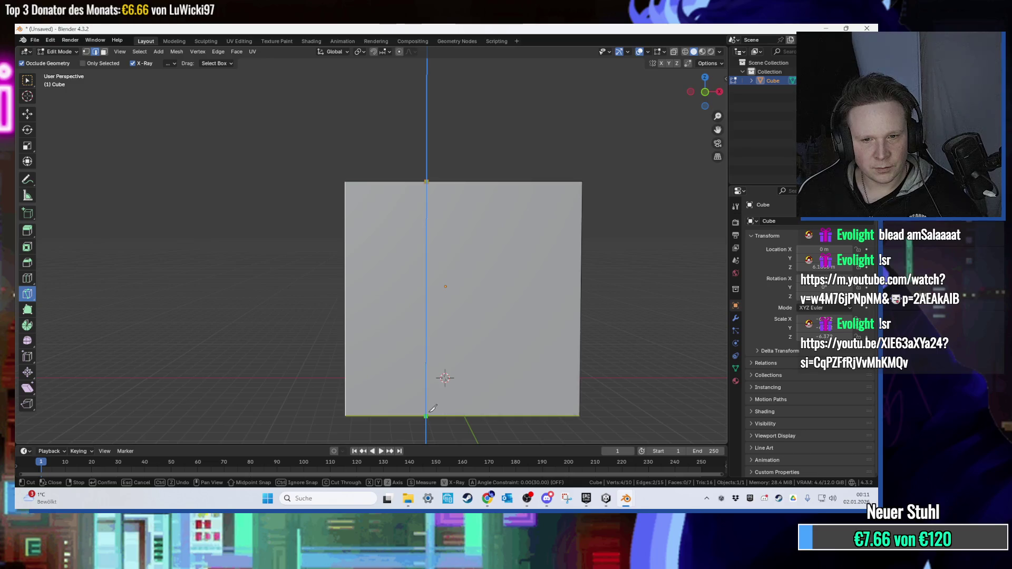
{"action": "key", "text": "Return"}
Add a second vertical knife cut down the neighbouring side face to its bottom edge.
{"action": "mouse_move", "coordinate": [385, 338]}
{"action": "left_mouse_down"}
{"action": "mouse_move", "coordinate": [474, 321]}
{"action": "mouse_move", "coordinate": [313, 188]}
{"action": "mouse_move", "coordinate": [348, 188]}
{"action": "mouse_move", "coordinate": [336, 195]}
{"action": "mouse_move", "coordinate": [330, 182]}
{"action": "left_mouse_up"}
{"action": "left_click", "coordinate": [330, 182]}
{"action": "left_click_drag", "start_coordinate": [329, 217], "coordinate": [340, 206]}
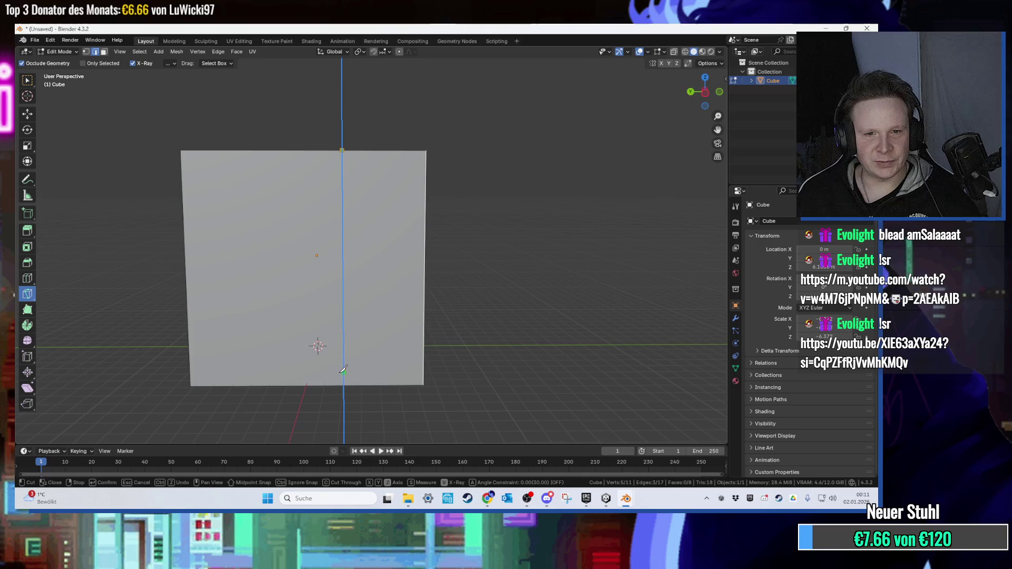
{"action": "left_click", "coordinate": [344, 386]}
{"action": "key", "text": "Return"}
{"action": "mouse_move", "coordinate": [316, 350]}
{"action": "left_mouse_down"}
{"action": "mouse_move", "coordinate": [316, 406]}
{"action": "mouse_move", "coordinate": [404, 237]}
{"action": "mouse_move", "coordinate": [397, 230]}
{"action": "mouse_move", "coordinate": [413, 230]}
{"action": "mouse_move", "coordinate": [343, 235]}
{"action": "mouse_move", "coordinate": [483, 325]}
{"action": "left_mouse_up"}
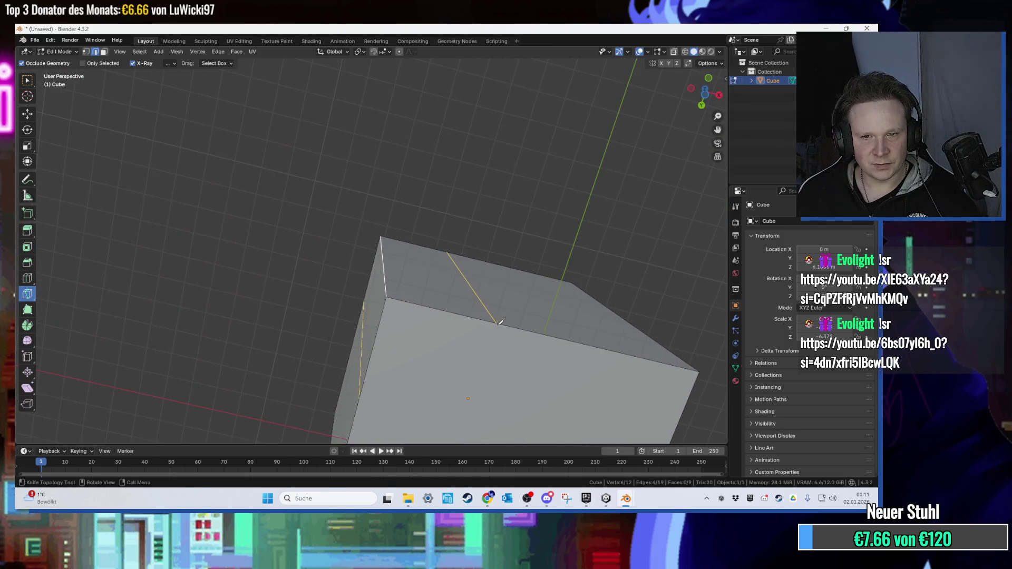
Commit the last corner cut, then select the three corner faces and delete them.
{"action": "left_click", "coordinate": [497, 322]}
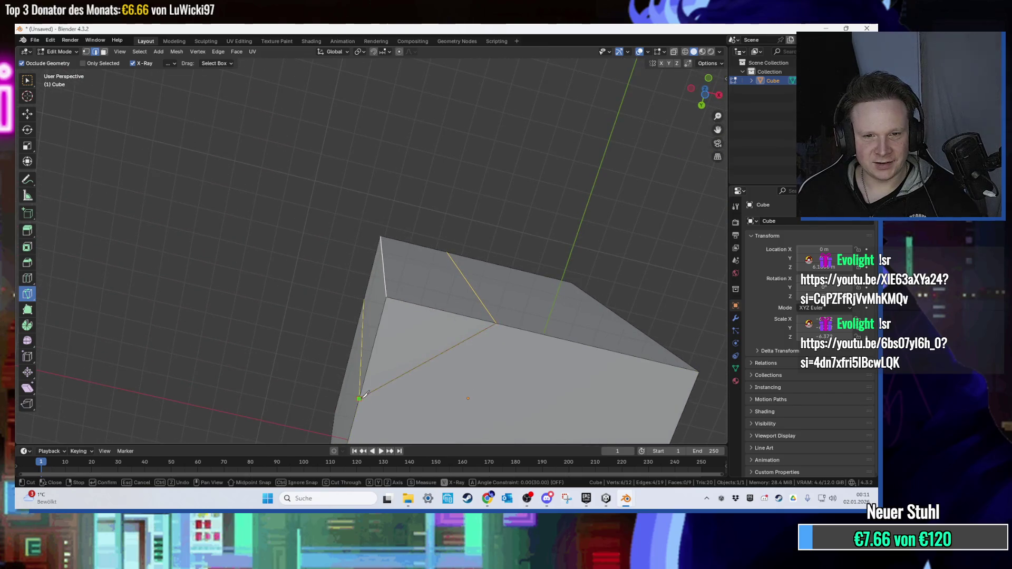
{"action": "key", "text": "Return"}
{"action": "key", "text": "w"}
{"action": "mouse_move", "coordinate": [242, 185]}
{"action": "left_mouse_down"}
{"action": "mouse_move", "coordinate": [291, 223]}
{"action": "mouse_move", "coordinate": [327, 274]}
{"action": "mouse_move", "coordinate": [305, 249]}
{"action": "mouse_move", "coordinate": [338, 255]}
{"action": "left_mouse_up"}
{"action": "key", "text": "3"}
{"action": "left_click", "coordinate": [303, 241]}
{"action": "left_click", "coordinate": [327, 293], "text": "shift"}
{"action": "left_click", "coordinate": [305, 249], "text": "shift"}
{"action": "key", "text": "x"}
{"action": "left_click", "coordinate": [305, 270]}
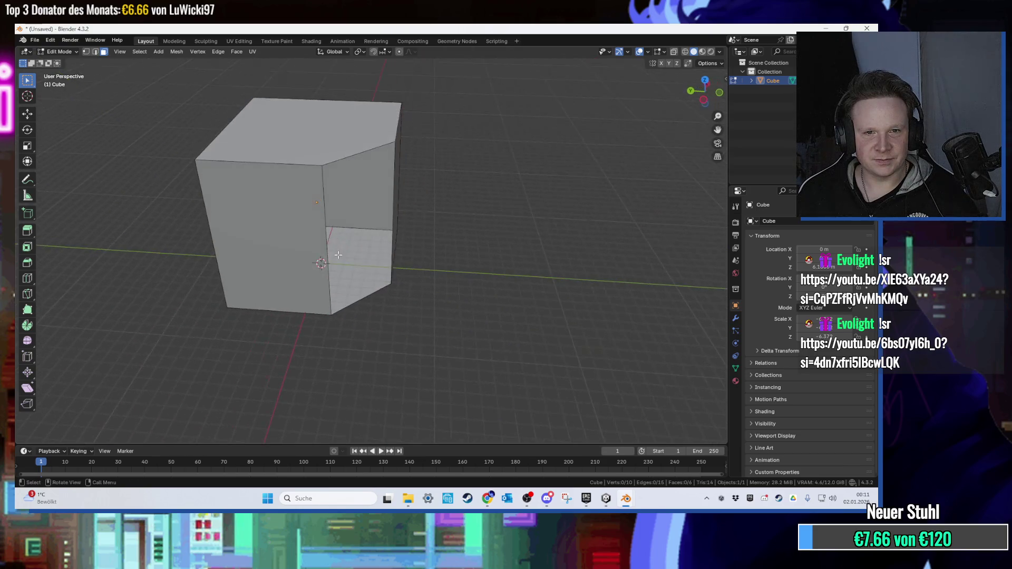
Fill the open corner with a single new flat face.
{"action": "left_click", "coordinate": [336, 175]}
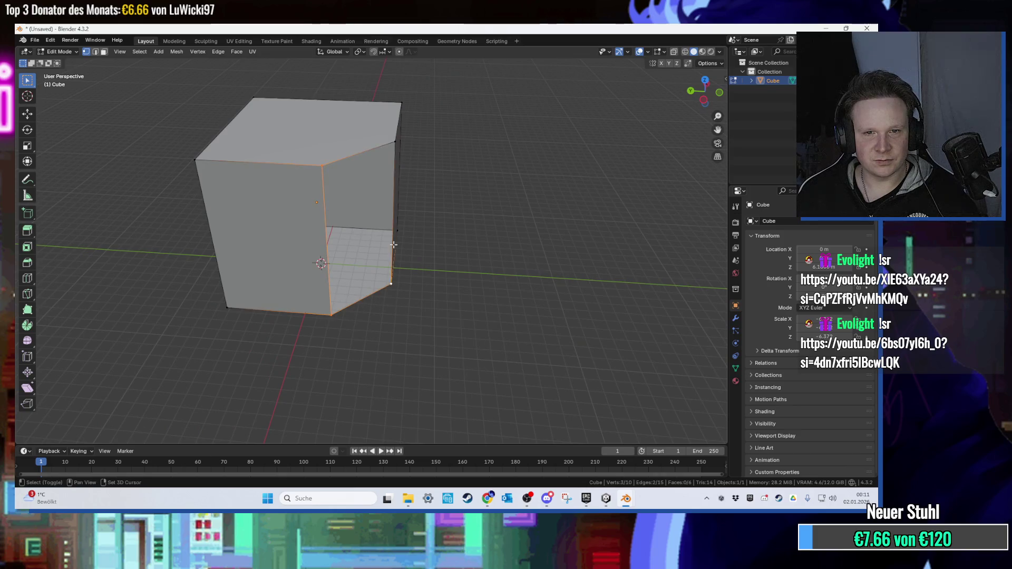
{"action": "key", "text": "f"}
{"action": "mouse_move", "coordinate": [448, 144]}
{"action": "left_mouse_down"}
{"action": "mouse_move", "coordinate": [529, 193]}
{"action": "mouse_move", "coordinate": [474, 174]}
{"action": "mouse_move", "coordinate": [488, 169]}
{"action": "mouse_move", "coordinate": [487, 205]}
{"action": "mouse_move", "coordinate": [477, 198]}
{"action": "left_mouse_up"}
{"action": "scroll", "coordinate": [472, 194], "scroll_direction": "up", "scroll_amount": 2}
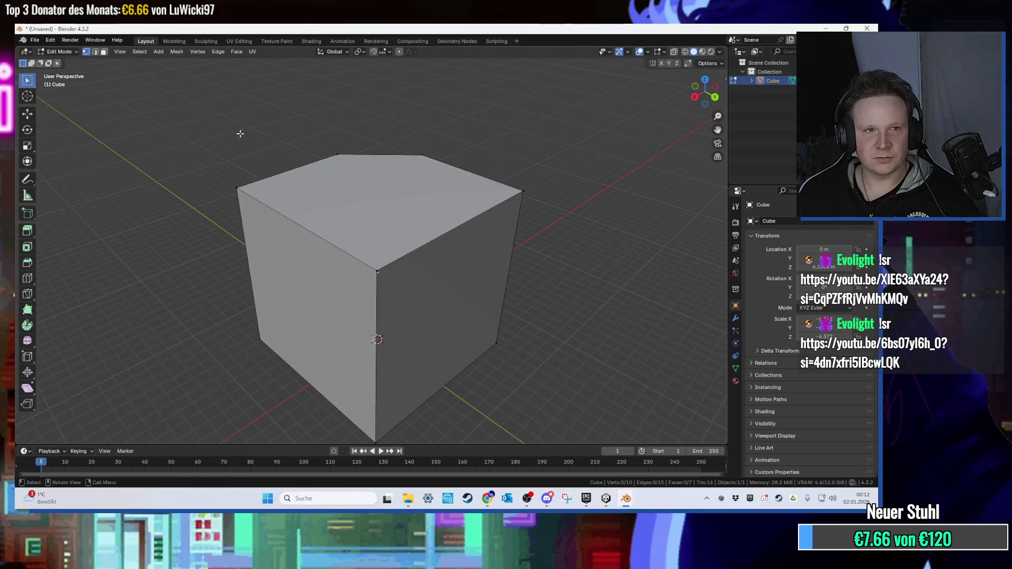
{"action": "left_click", "coordinate": [35, 40]}
In UV Editing, unwrap all of the cube's faces with Smart UV Project.
{"action": "key", "text": "a"}
{"action": "left_click", "coordinate": [239, 42]}
{"action": "key", "text": "a"}
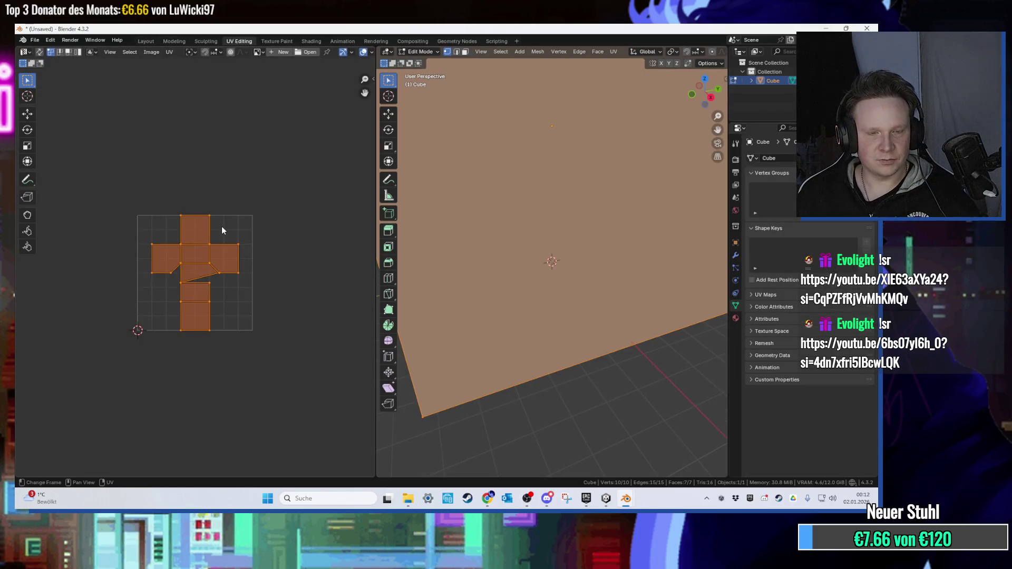
{"action": "key", "text": "u"}
{"action": "left_click", "coordinate": [221, 257]}
{"action": "key", "text": "Return"}
{"action": "scroll", "coordinate": [435, 197], "scroll_direction": "down", "scroll_amount": 4}
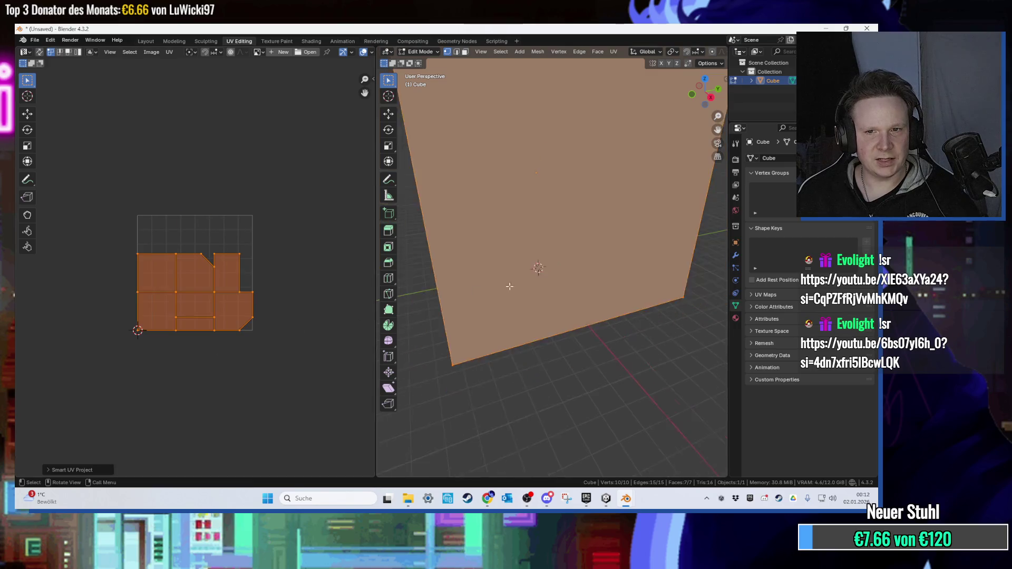
Export the cube as BlockGround.fbx to the Desktop.
{"action": "left_click", "coordinate": [36, 40]}
{"action": "mouse_move", "coordinate": [68, 178]}
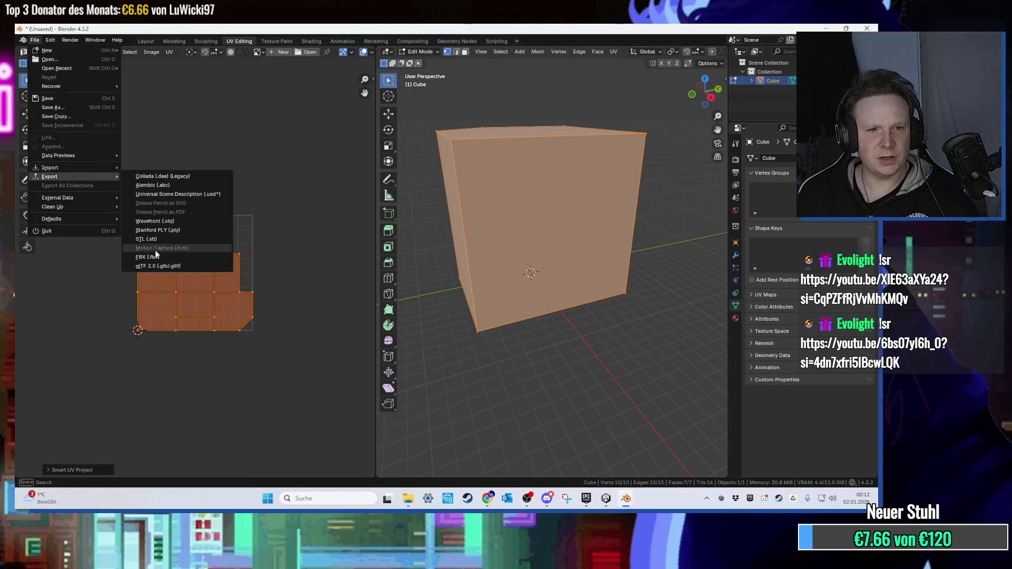
{"action": "left_click", "coordinate": [155, 249]}
{"action": "left_click", "coordinate": [253, 186]}
{"action": "left_click", "coordinate": [363, 386]}
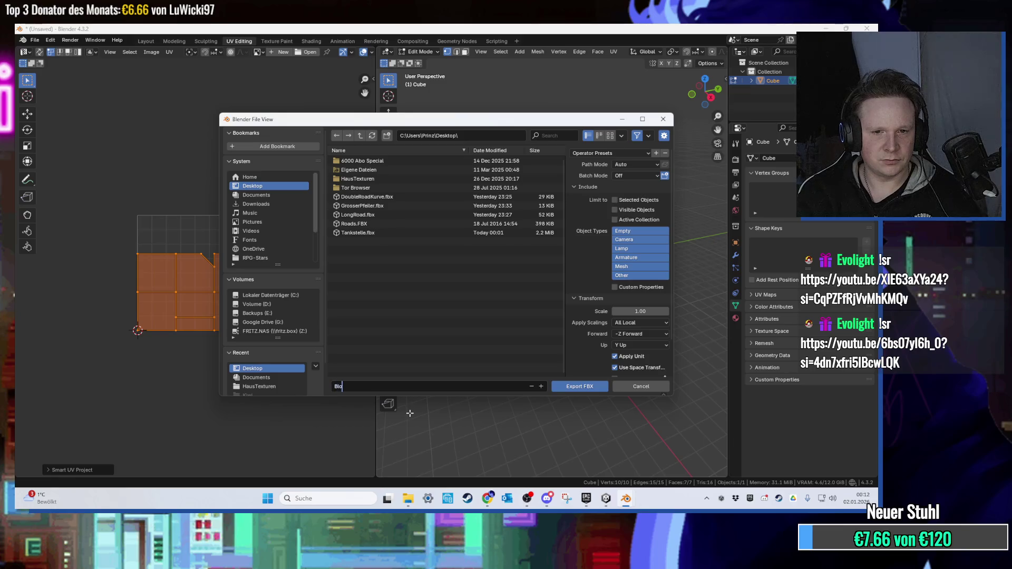
{"action": "left_click", "coordinate": [578, 387]}
Back in Layout, enter Edit Mode on the cube with nothing selected.
{"action": "left_click", "coordinate": [146, 41]}
{"action": "key", "text": "Tab"}
{"action": "left_click_drag", "start_coordinate": [386, 187], "coordinate": [373, 203]}
{"action": "key", "text": "alt+a"}
{"action": "left_click_drag", "start_coordinate": [372, 150], "coordinate": [395, 164]}
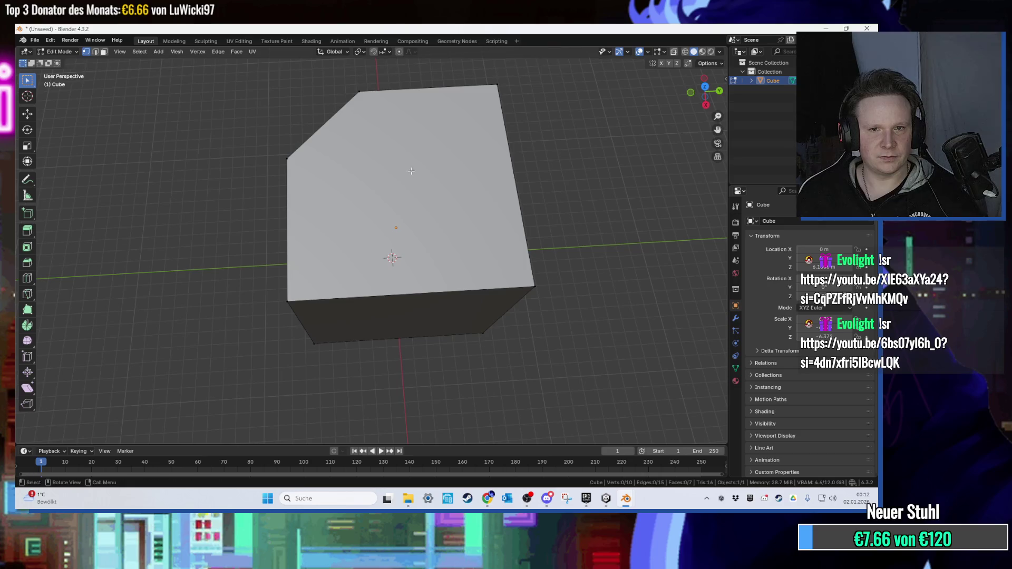
Inset the cube's top face to create a border.
{"action": "left_click", "coordinate": [394, 156]}
{"action": "left_click_drag", "start_coordinate": [394, 156], "coordinate": [411, 164]}
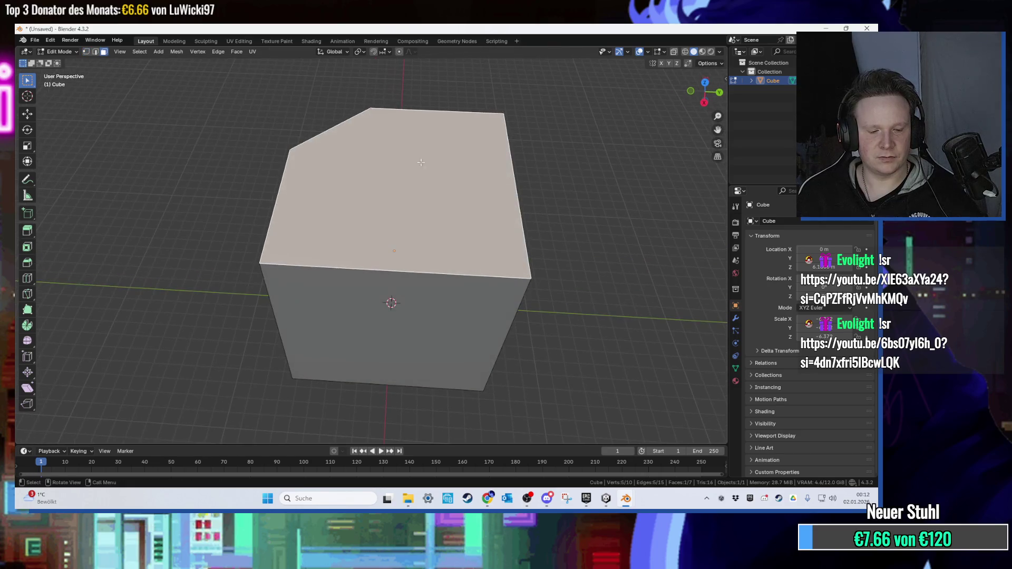
{"action": "key", "text": "i"}
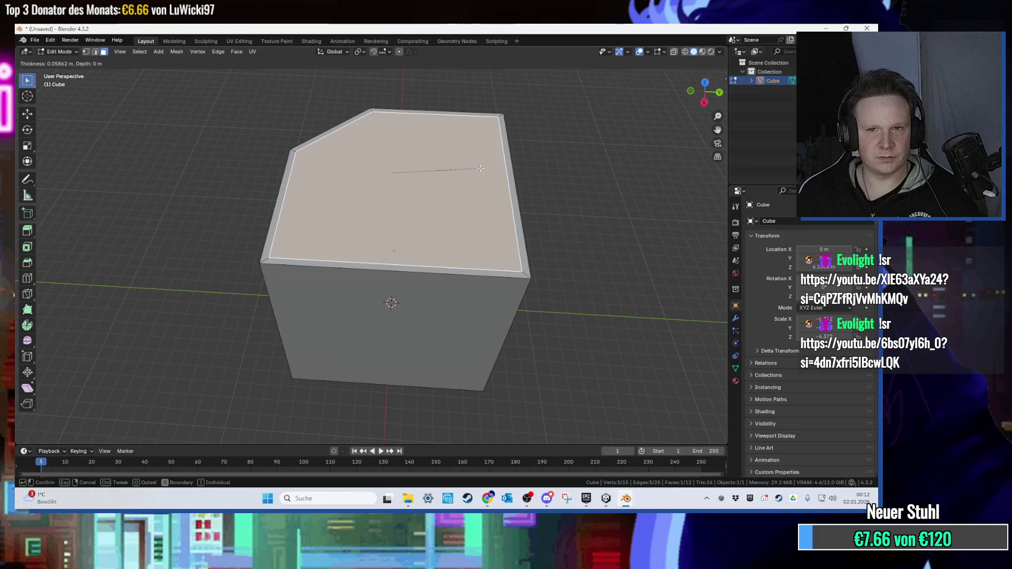
{"action": "left_click", "coordinate": [477, 165]}
{"action": "left_click_drag", "start_coordinate": [479, 161], "coordinate": [477, 158]}
Extrude the inset top face to form a rim, then deselect it.
{"action": "key", "text": "e"}
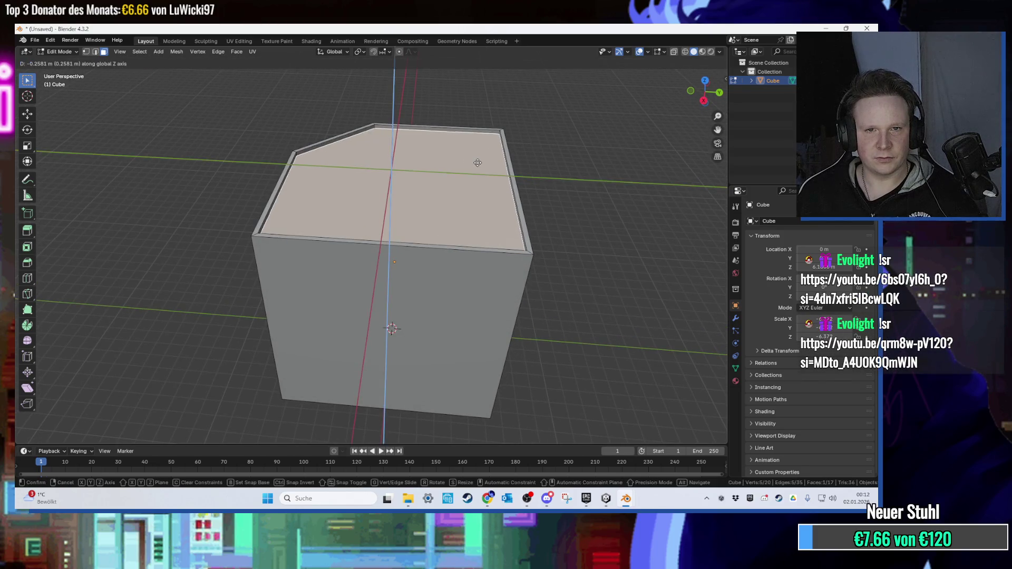
{"action": "left_click", "coordinate": [476, 161]}
{"action": "scroll", "coordinate": [560, 153], "scroll_direction": "up", "scroll_amount": 3}
{"action": "left_click", "coordinate": [551, 164]}
{"action": "scroll", "coordinate": [552, 165], "scroll_direction": "down", "scroll_amount": 5}
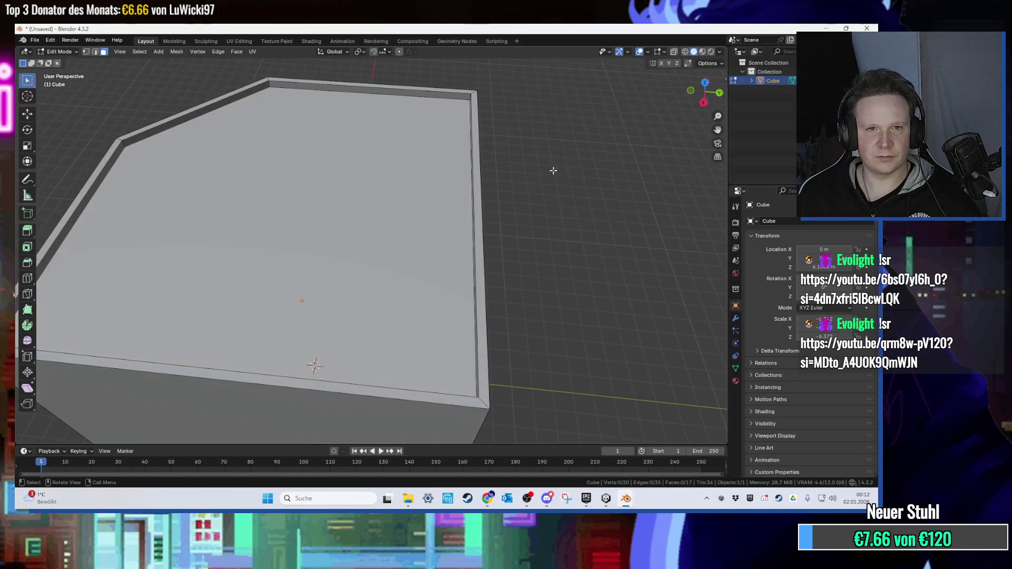
{"action": "mouse_move", "coordinate": [551, 164]}
{"action": "left_mouse_down"}
{"action": "mouse_move", "coordinate": [453, 167]}
{"action": "mouse_move", "coordinate": [470, 164]}
{"action": "mouse_move", "coordinate": [470, 181]}
{"action": "mouse_move", "coordinate": [428, 174]}
{"action": "mouse_move", "coordinate": [464, 268]}
{"action": "mouse_move", "coordinate": [469, 207]}
{"action": "mouse_move", "coordinate": [433, 233]}
{"action": "mouse_move", "coordinate": [446, 246]}
{"action": "mouse_move", "coordinate": [445, 221]}
{"action": "mouse_move", "coordinate": [391, 334]}
{"action": "mouse_move", "coordinate": [476, 185]}
{"action": "left_mouse_up"}
{"action": "scroll", "coordinate": [269, 150], "scroll_direction": "down", "scroll_amount": 3}
{"action": "left_click", "coordinate": [391, 334]}
Move the bottom face down along Z to stretch the cube into a tall column.
{"action": "key", "text": "g"}
{"action": "key", "text": "z"}
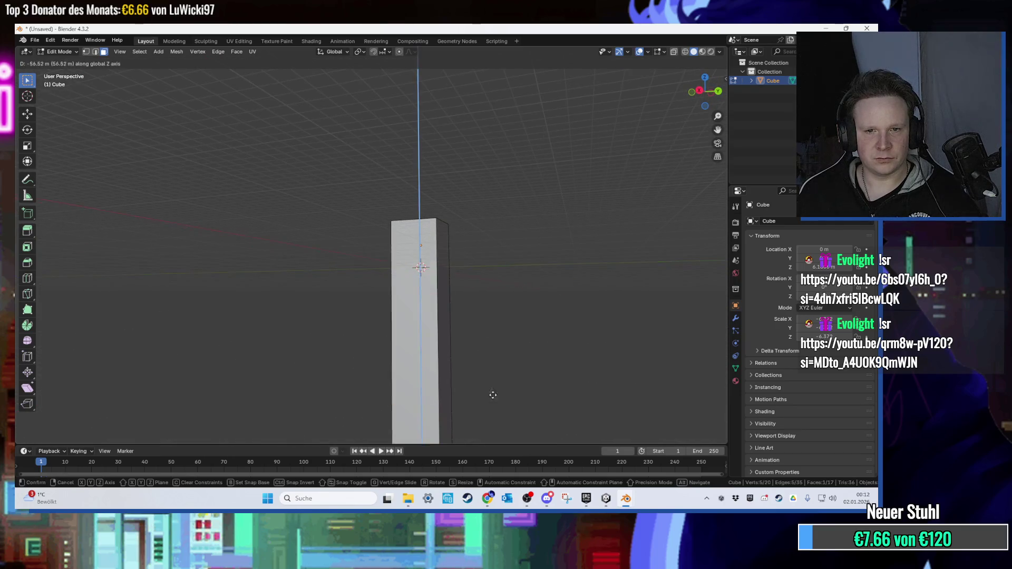
{"action": "left_click", "coordinate": [514, 304]}
{"action": "mouse_move", "coordinate": [514, 303]}
{"action": "left_mouse_down"}
{"action": "mouse_move", "coordinate": [515, 343]}
{"action": "mouse_move", "coordinate": [492, 174]}
{"action": "left_mouse_up"}
{"action": "key", "text": "g"}
{"action": "key", "text": "z"}
{"action": "left_click", "coordinate": [492, 353]}
{"action": "mouse_move", "coordinate": [491, 353]}
{"action": "left_mouse_down"}
{"action": "mouse_move", "coordinate": [514, 249]}
{"action": "mouse_move", "coordinate": [65, 78]}
{"action": "left_mouse_up"}
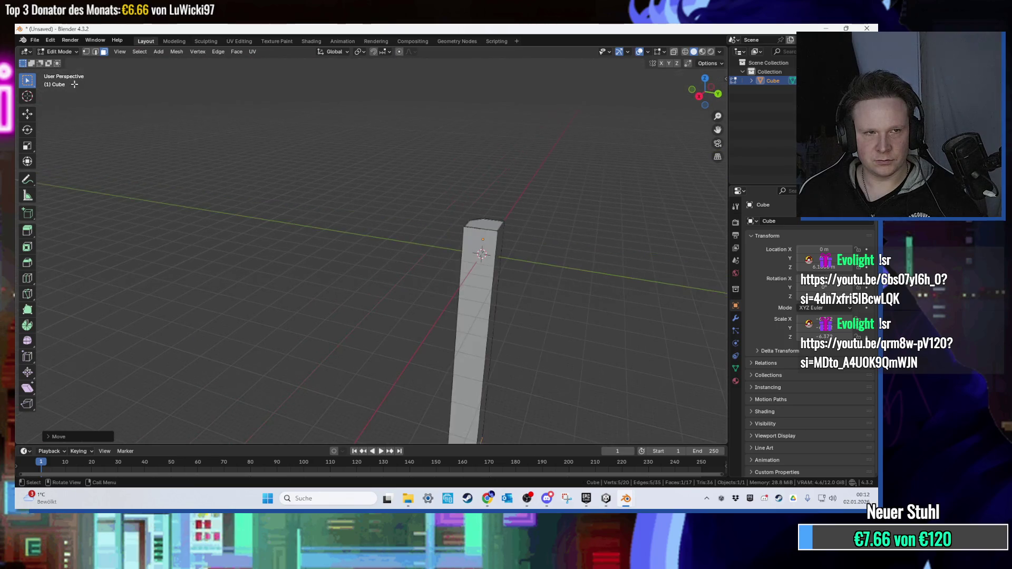
Export the column as HohesHaus.fbx, then undo the stretch back to a cube.
{"action": "left_click", "coordinate": [34, 40]}
{"action": "mouse_move", "coordinate": [64, 173]}
{"action": "left_click", "coordinate": [175, 247]}
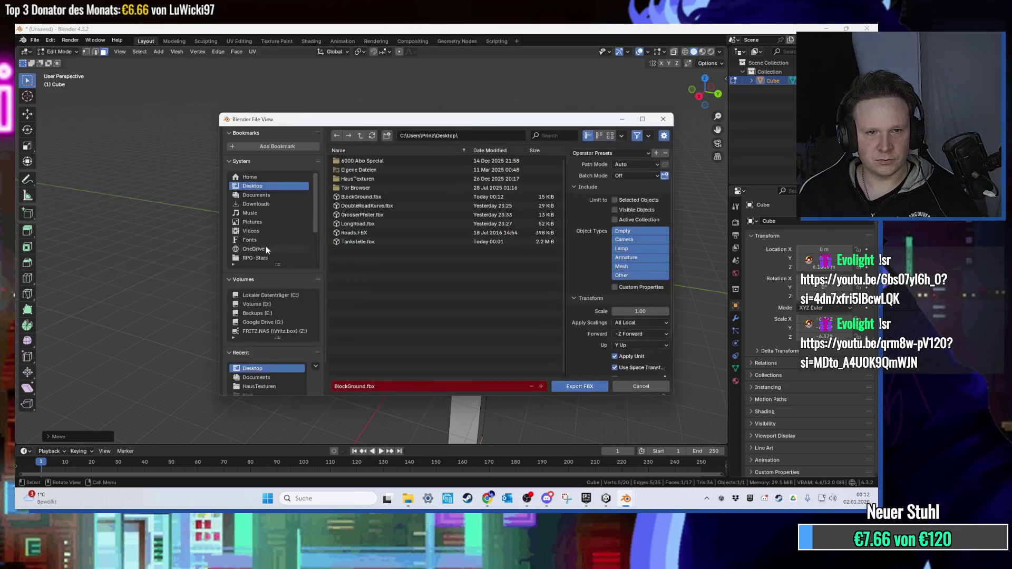
{"action": "type", "text": "HohesHaus"}
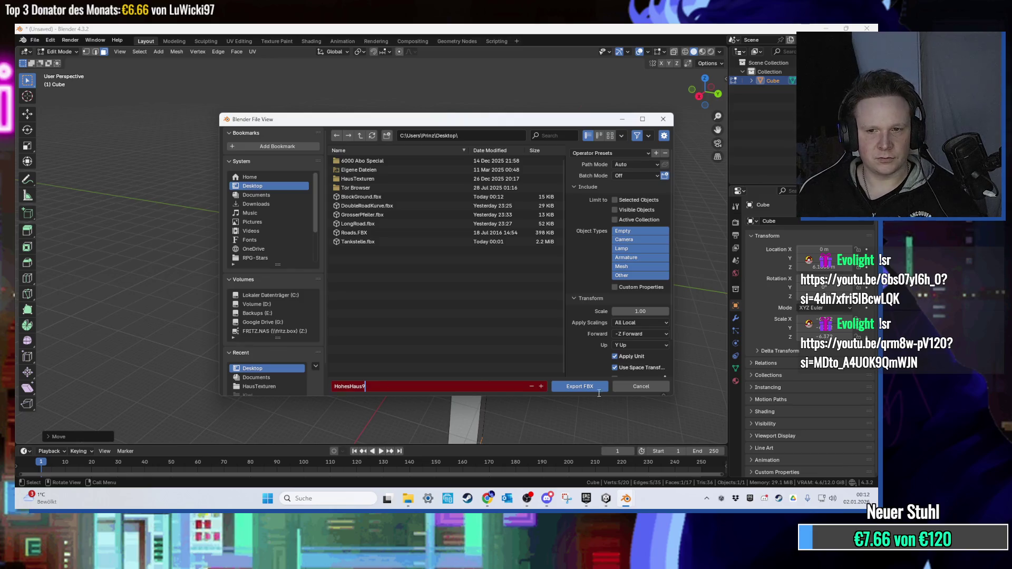
{"action": "left_click", "coordinate": [579, 386]}
{"action": "key", "text": "ctrl+z"}
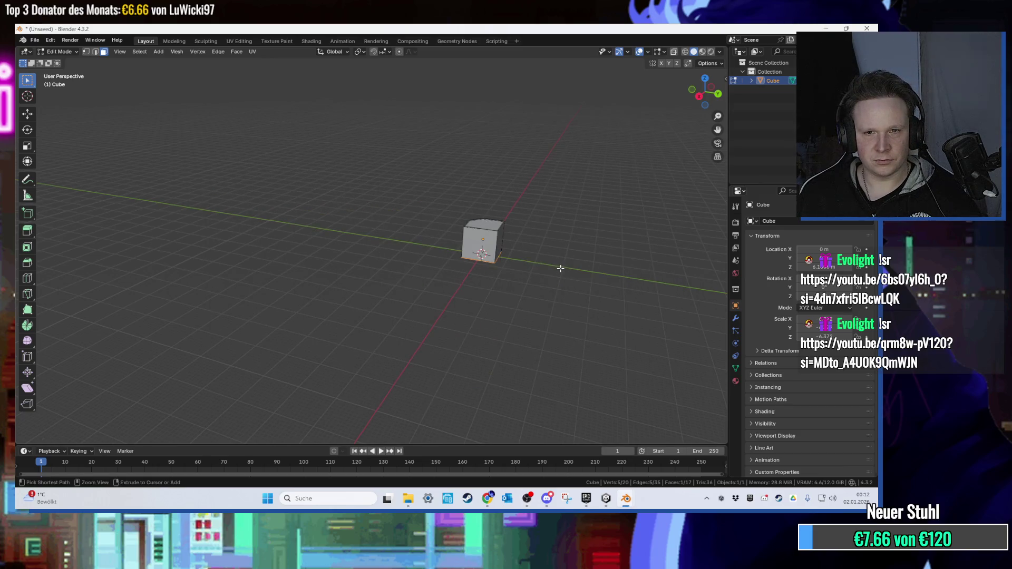
Inset the cube's front and left faces together to give them borders.
{"action": "scroll", "coordinate": [561, 268], "scroll_direction": "up", "scroll_amount": 5}
{"action": "scroll", "coordinate": [411, 223], "scroll_direction": "up", "scroll_amount": 5}
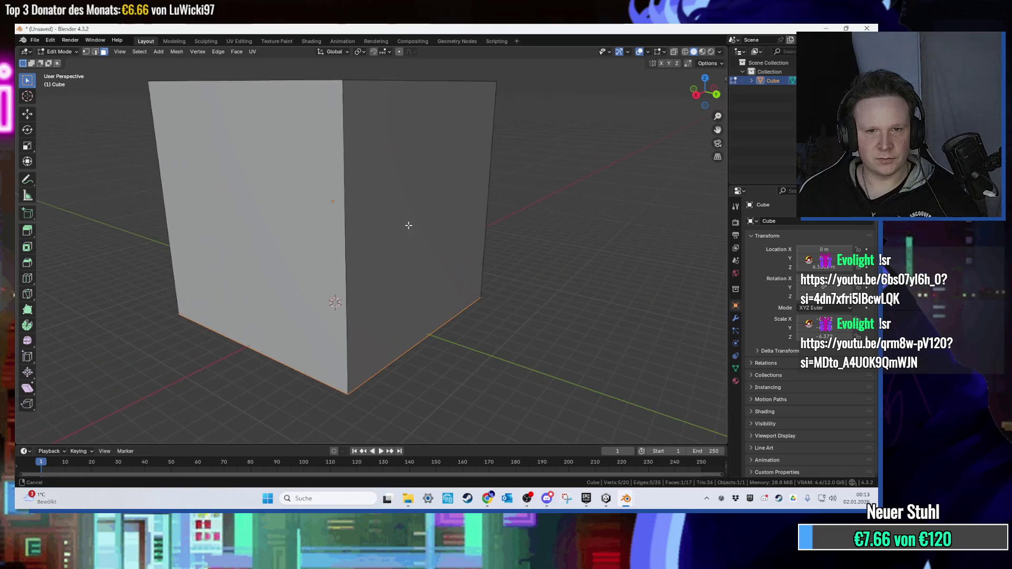
{"action": "left_click", "coordinate": [369, 205]}
{"action": "key", "text": "i"}
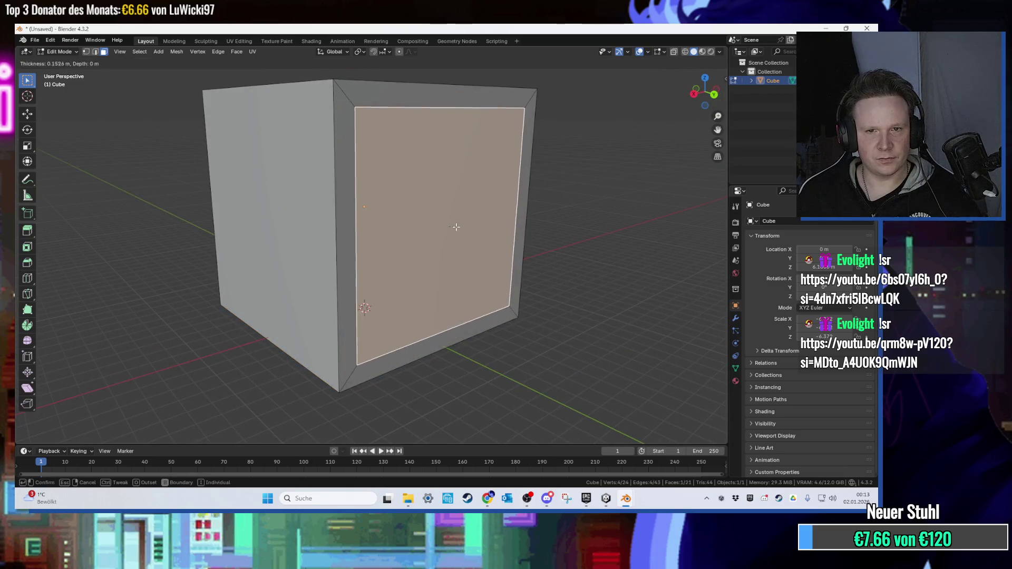
{"action": "left_click", "coordinate": [442, 218]}
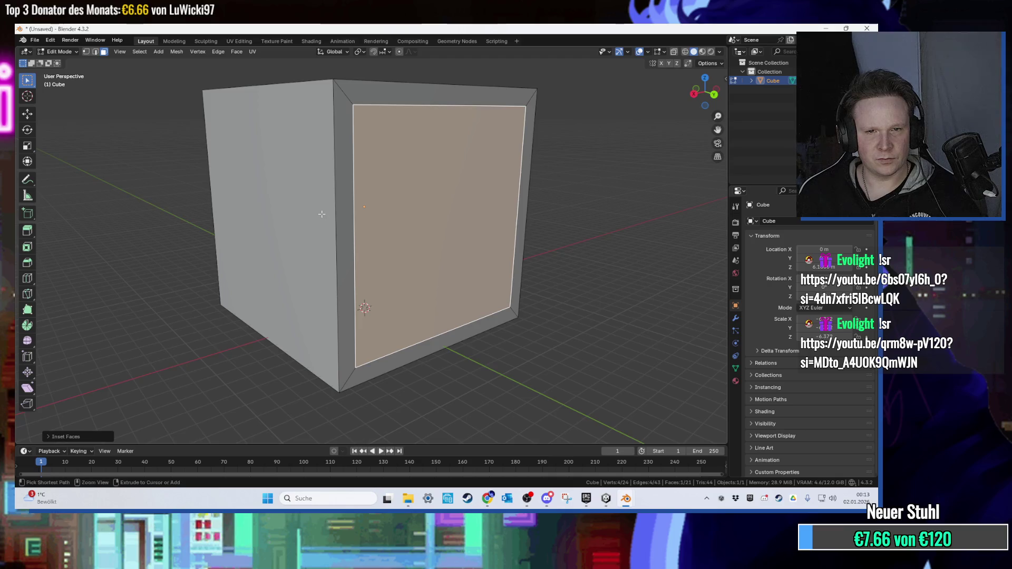
{"action": "key", "text": "ctrl+z"}
{"action": "key", "text": "ctrl+z"}
{"action": "left_click", "coordinate": [341, 219], "text": "shift"}
{"action": "key", "text": "i"}
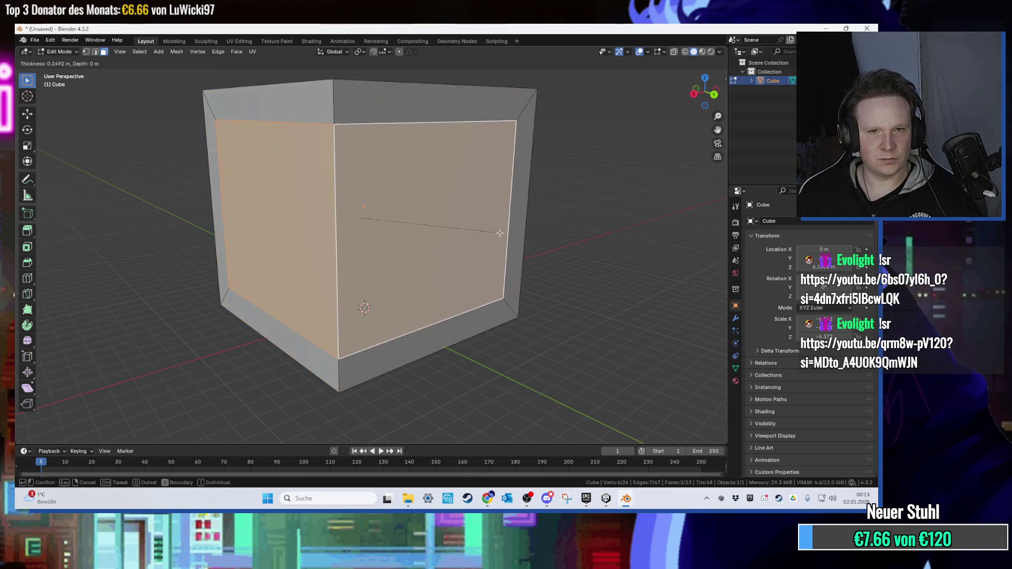
{"action": "left_click", "coordinate": [479, 233]}
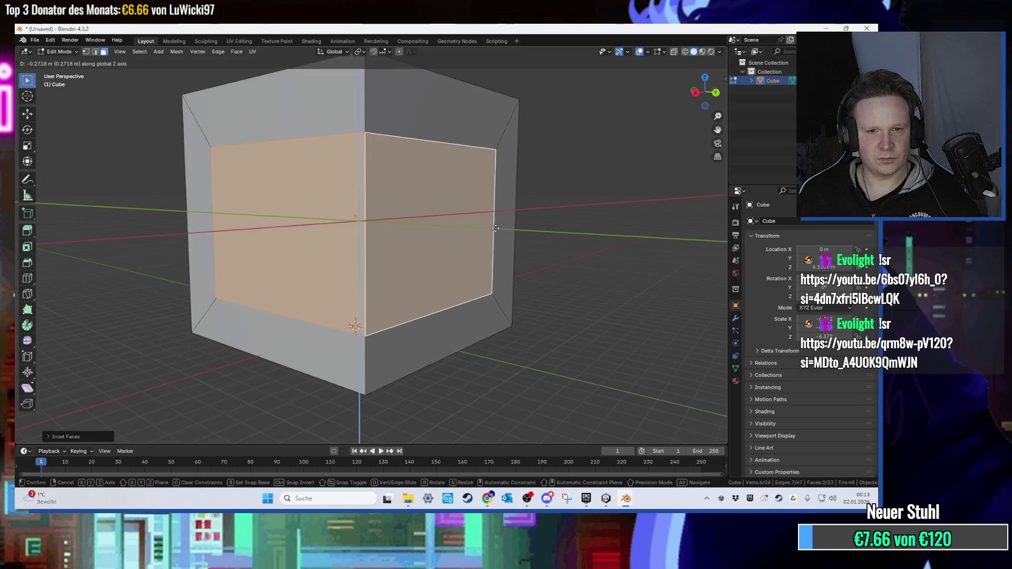
{"action": "key", "text": "g"}
{"action": "key", "text": "z"}
{"action": "left_click", "coordinate": [496, 269]}
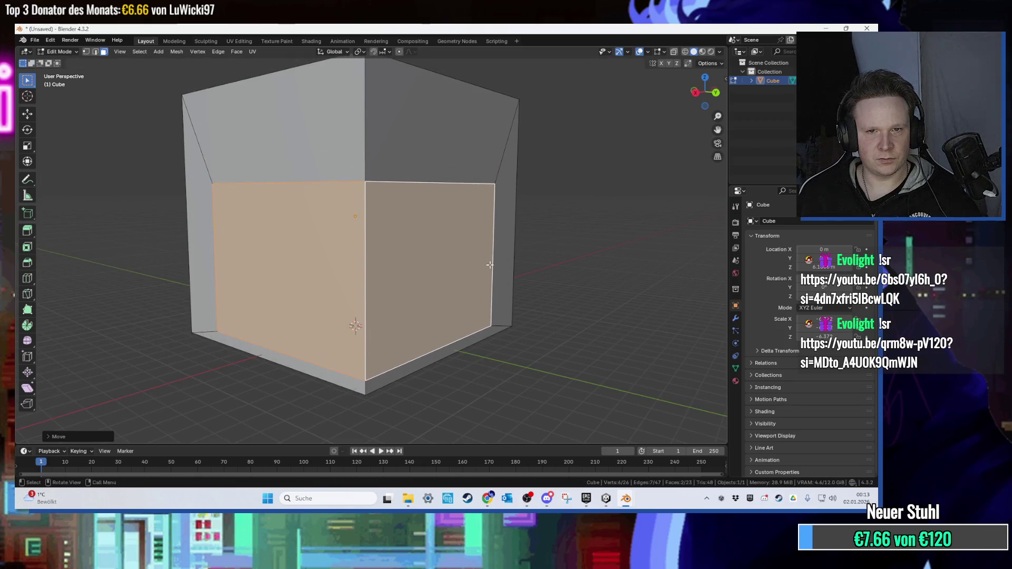
{"action": "key", "text": "ctrl+z"}
Raise the inner horizontal edge loop along Z toward the top of the cube.
{"action": "left_click", "coordinate": [411, 208]}
{"action": "key", "text": "2"}
{"action": "left_click", "coordinate": [373, 211], "text": "alt"}
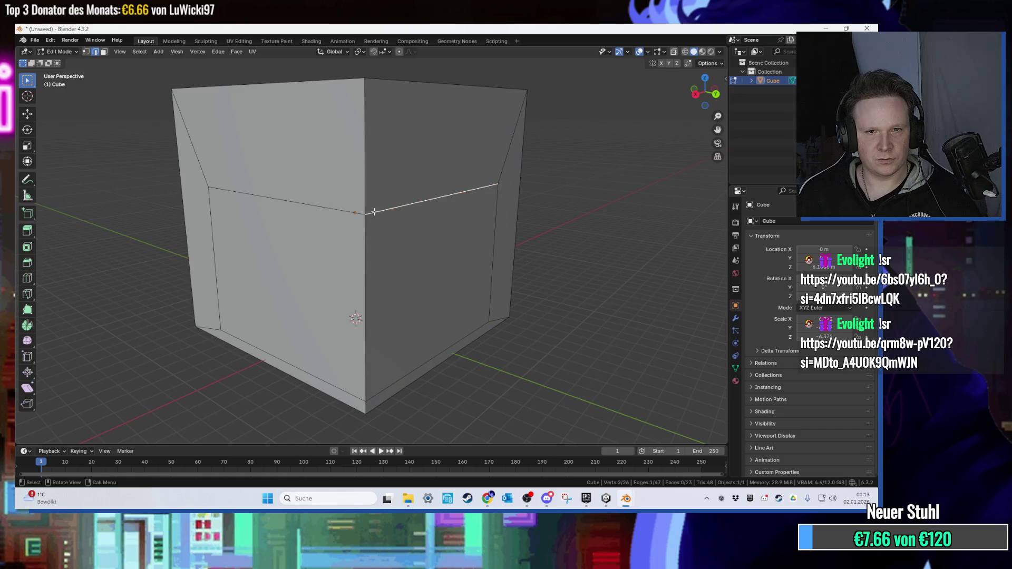
{"action": "key", "text": "g"}
{"action": "key", "text": "z"}
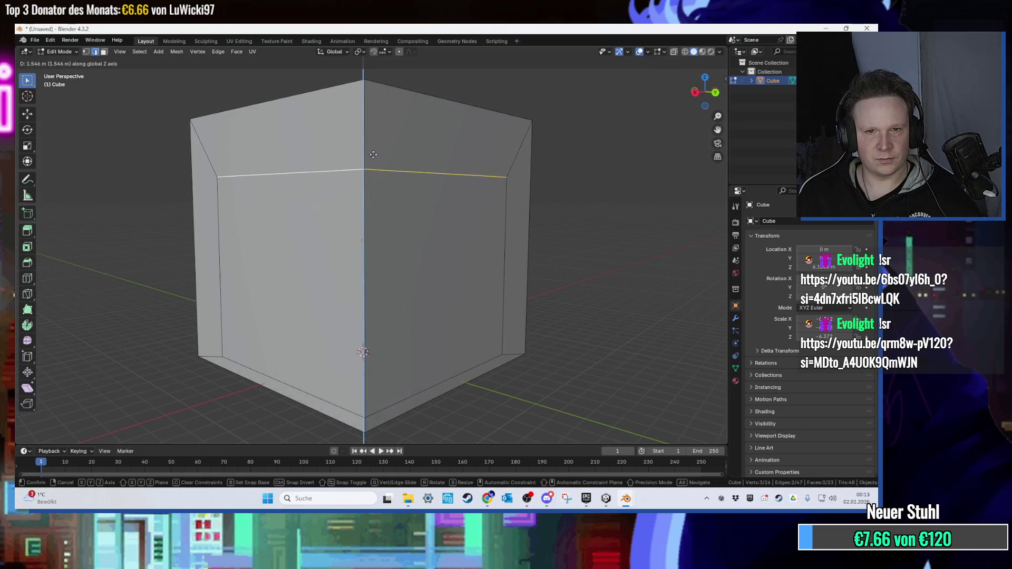
{"action": "left_click", "coordinate": [378, 135]}
Select the inner vertical edges and the inner corner vertices on the side faces.
{"action": "mouse_move", "coordinate": [378, 135]}
{"action": "left_mouse_down"}
{"action": "mouse_move", "coordinate": [454, 211]}
{"action": "mouse_move", "coordinate": [441, 213]}
{"action": "mouse_move", "coordinate": [530, 244]}
{"action": "left_mouse_up"}
{"action": "left_click", "coordinate": [531, 244]}
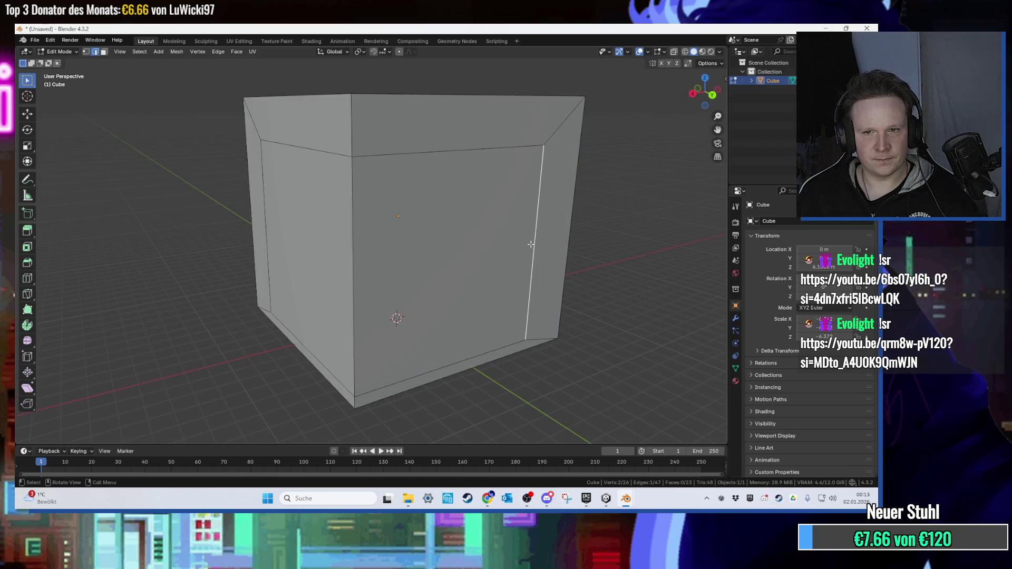
{"action": "left_click", "coordinate": [266, 210], "text": "shift"}
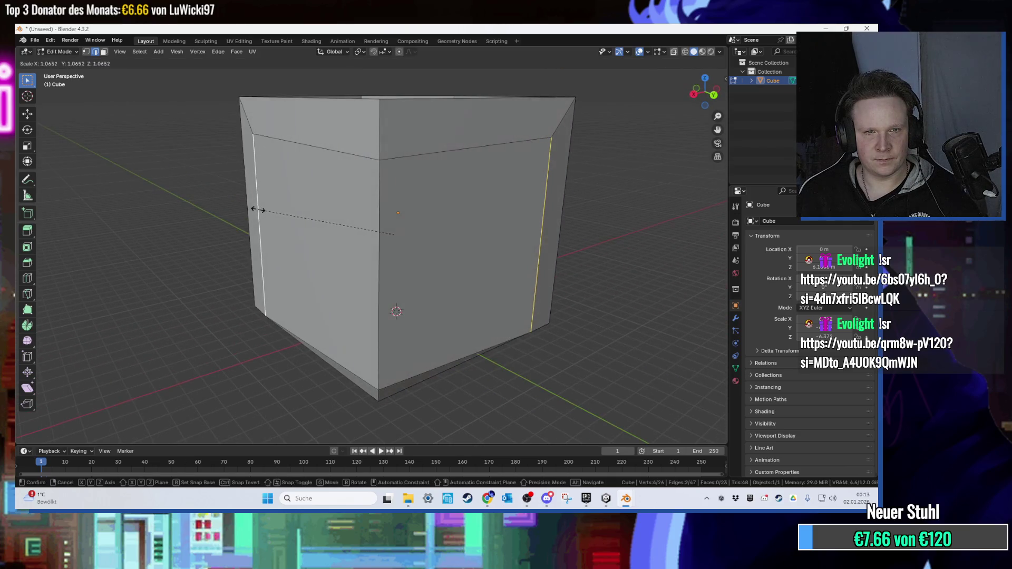
{"action": "left_click_drag", "start_coordinate": [266, 209], "coordinate": [385, 233]}
{"action": "key", "text": "ctrl+z"}
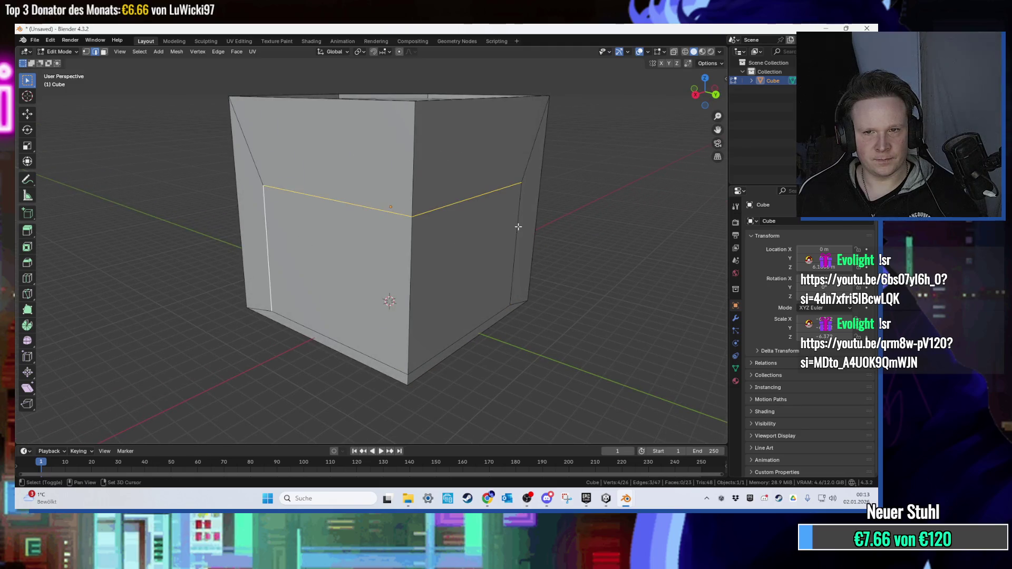
{"action": "left_click", "coordinate": [518, 228], "text": "shift"}
{"action": "left_click_drag", "start_coordinate": [560, 226], "coordinate": [510, 217]}
{"action": "left_click", "coordinate": [516, 210]}
{"action": "key", "text": "1"}
{"action": "left_click", "coordinate": [518, 182]}
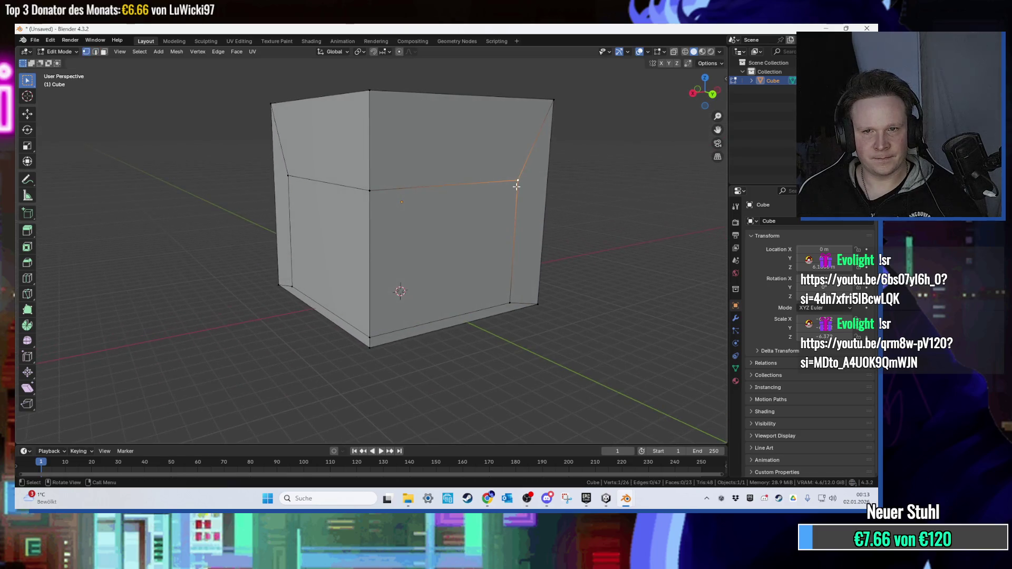
{"action": "left_click", "coordinate": [289, 177], "text": "shift"}
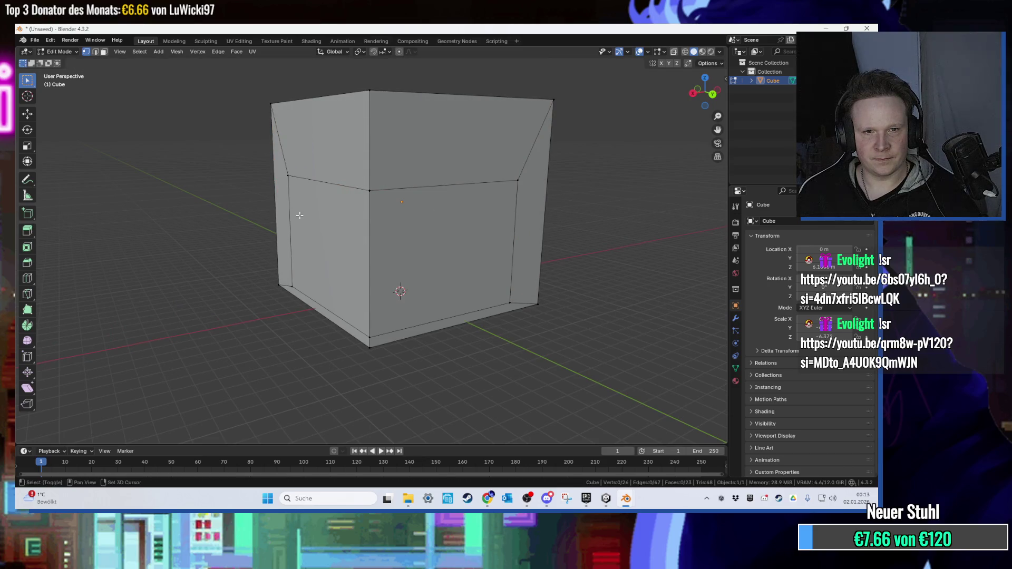
Raise the front inner edge loop along Z close to the cube's top.
{"action": "left_click", "coordinate": [331, 184], "text": "alt"}
{"action": "key", "text": "g"}
{"action": "key", "text": "z"}
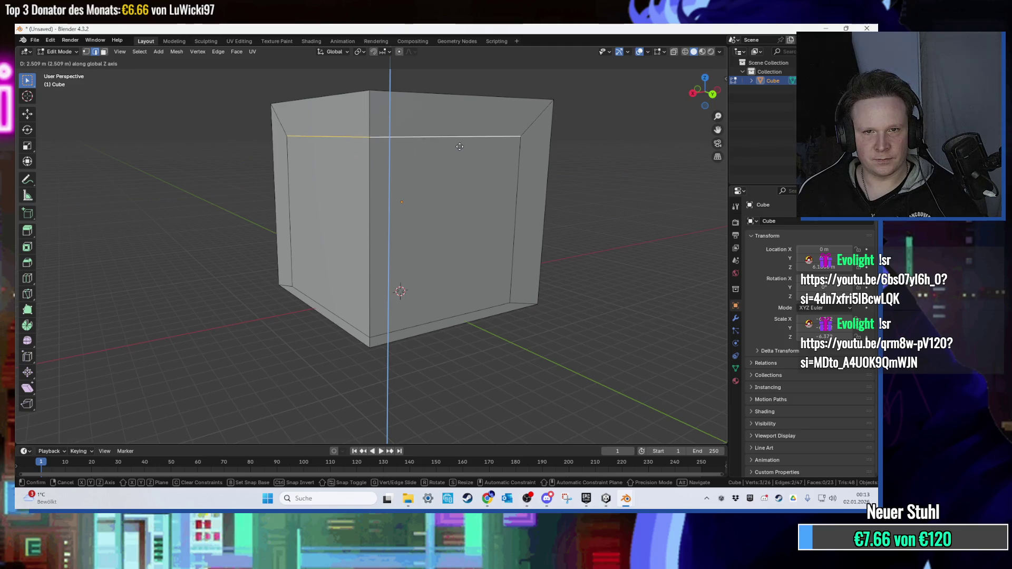
{"action": "left_click", "coordinate": [461, 138]}
{"action": "left_click", "coordinate": [518, 158]}
Move the right inner edge along X and set its Median X to exactly 0.8 m.
{"action": "key", "text": "g"}
{"action": "key", "text": "x"}
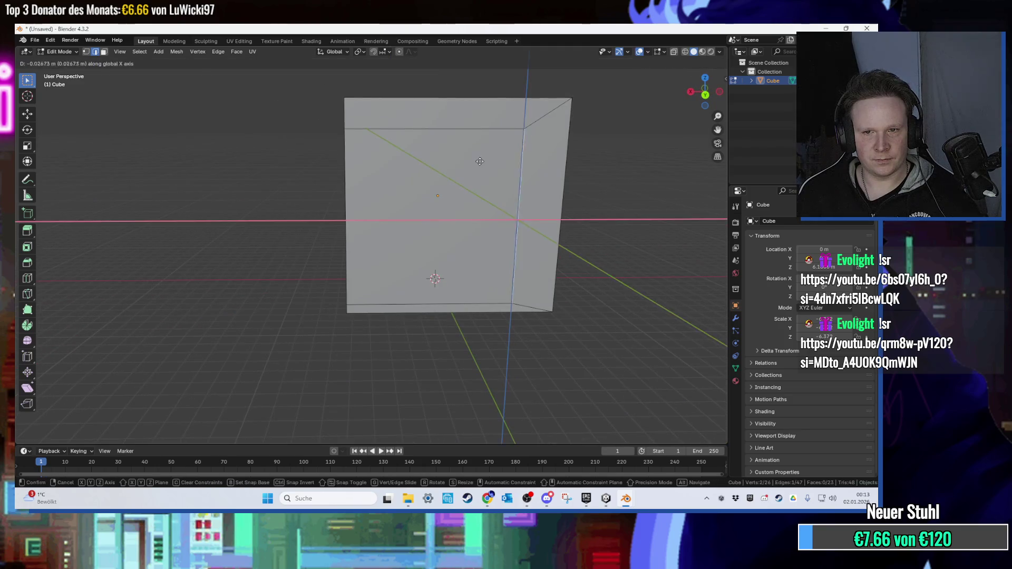
{"action": "left_click", "coordinate": [479, 162]}
{"action": "left_click", "coordinate": [725, 79]}
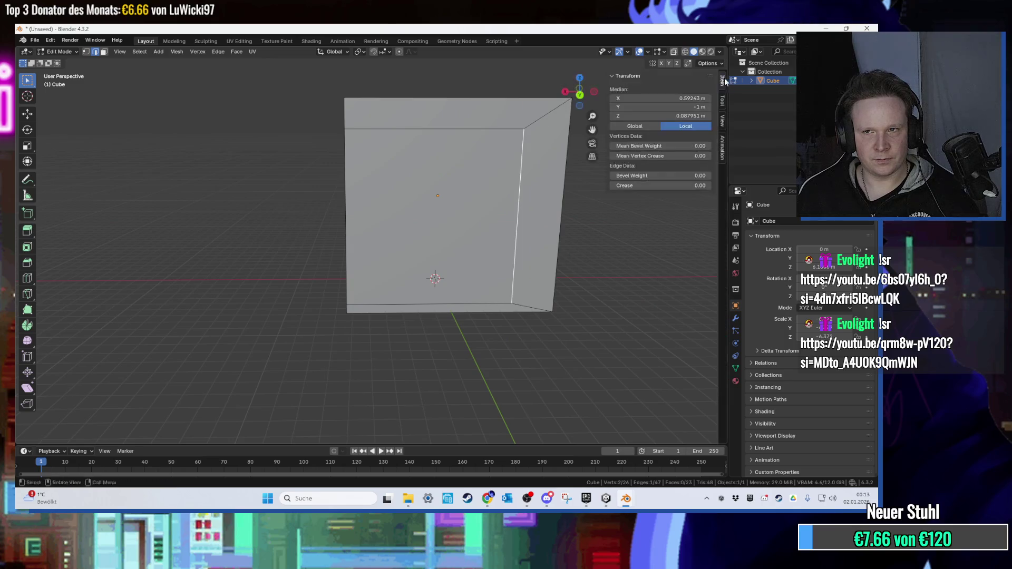
{"action": "key", "text": "g"}
{"action": "key", "text": "x"}
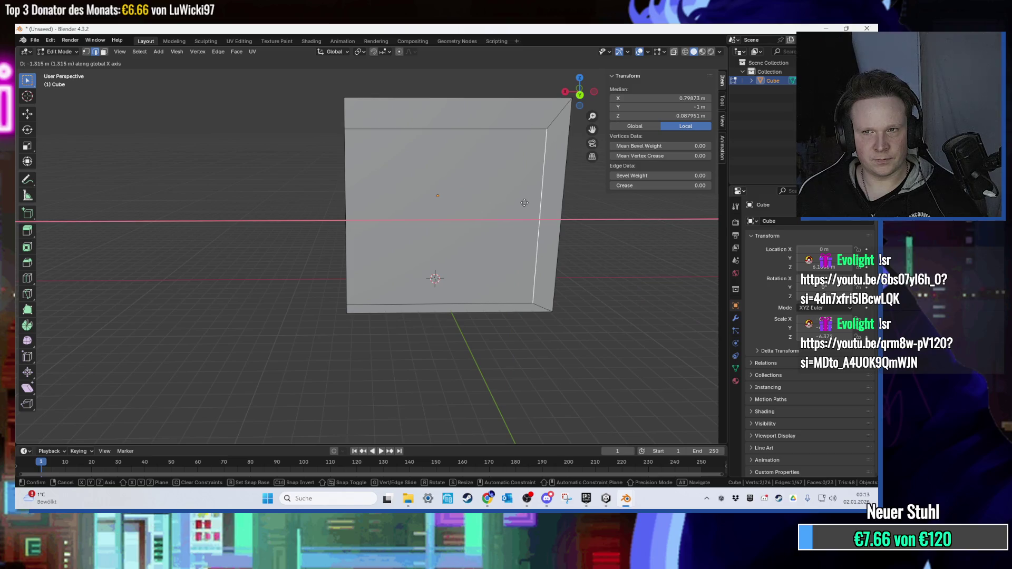
{"action": "left_click", "coordinate": [524, 203]}
{"action": "left_click", "coordinate": [664, 98]}
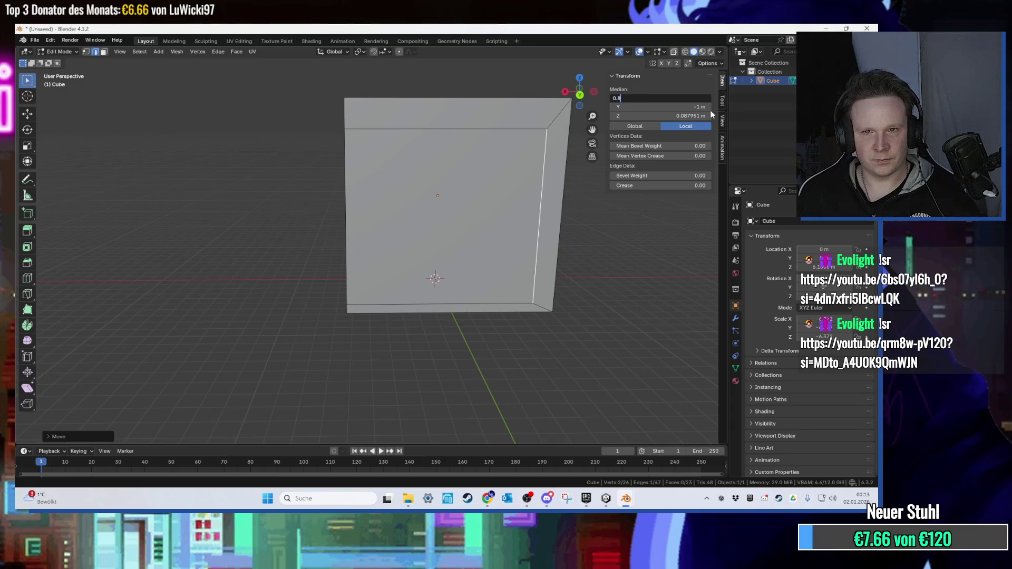
{"action": "type", "text": "0.8"}
{"action": "key", "text": "Return"}
Slide the left inner edge along X to even out the side borders.
{"action": "left_click_drag", "start_coordinate": [580, 92], "coordinate": [219, 169]}
{"action": "left_click", "coordinate": [220, 169]}
{"action": "key", "text": "g"}
{"action": "key", "text": "g"}
{"action": "left_click", "coordinate": [351, 162]}
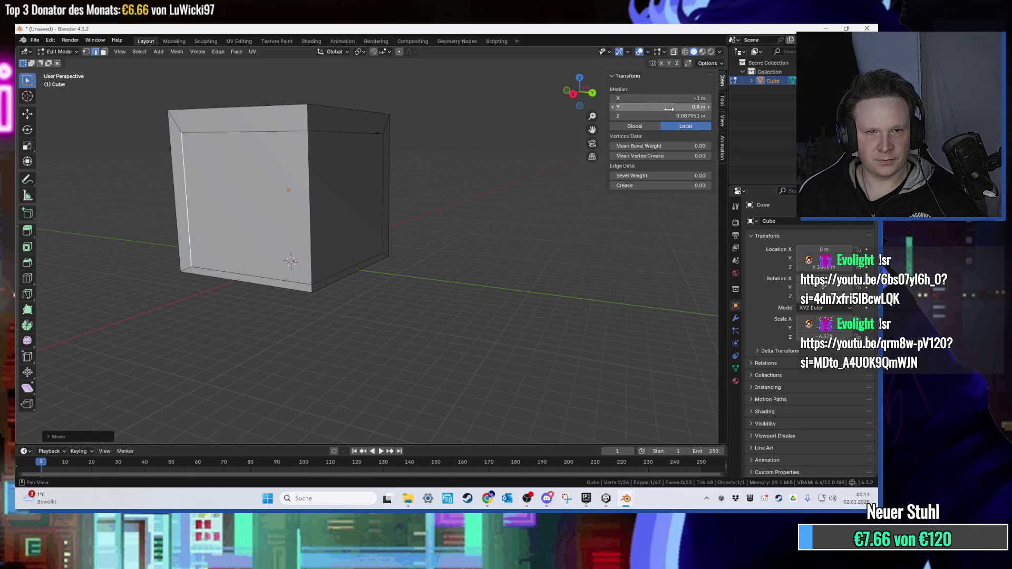
Select both inner panel faces, cancelling the delete options without deleting.
{"action": "scroll", "coordinate": [397, 180], "scroll_direction": "up", "scroll_amount": 5}
{"action": "left_click", "coordinate": [304, 194]}
{"action": "left_click", "coordinate": [304, 194]}
{"action": "left_click", "coordinate": [202, 200], "text": "shift"}
{"action": "key", "text": "x"}
{"action": "key", "text": "Escape"}
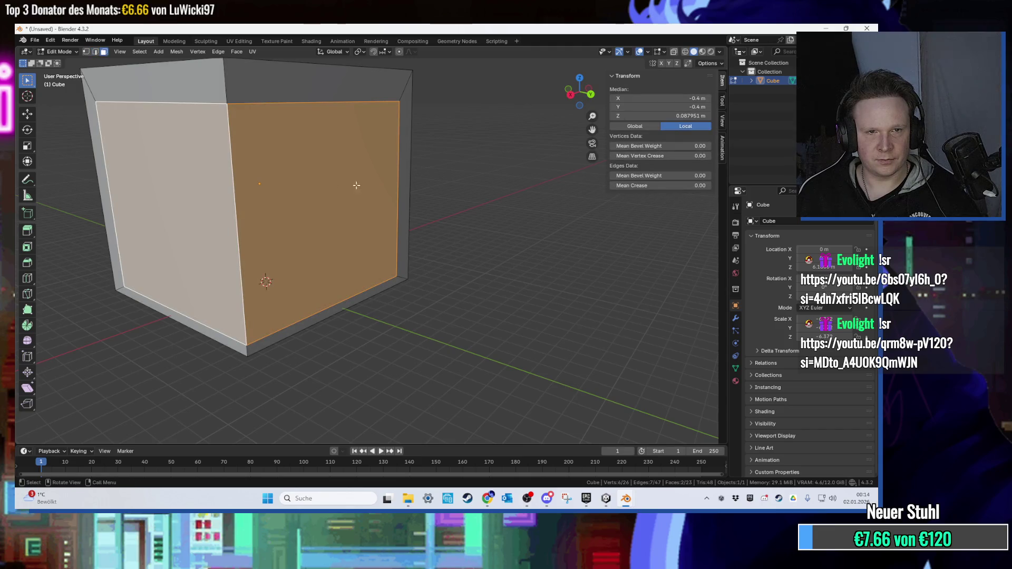
Hide the two selected inner panel faces.
{"action": "mouse_move", "coordinate": [428, 196]}
{"action": "left_mouse_down"}
{"action": "mouse_move", "coordinate": [402, 206]}
{"action": "mouse_move", "coordinate": [402, 221]}
{"action": "mouse_move", "coordinate": [426, 209]}
{"action": "mouse_move", "coordinate": [422, 182]}
{"action": "mouse_move", "coordinate": [382, 167]}
{"action": "mouse_move", "coordinate": [404, 156]}
{"action": "left_mouse_up"}
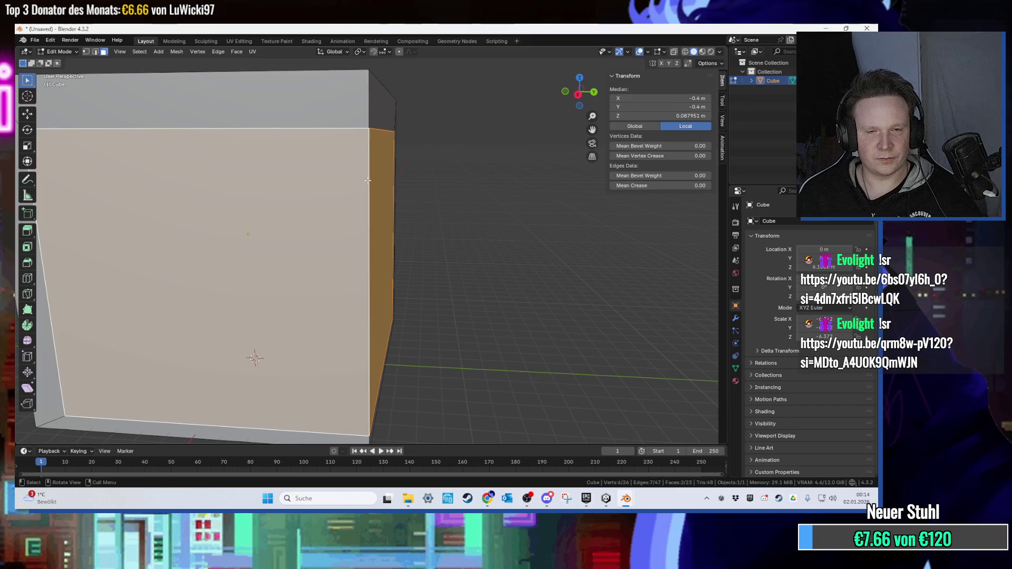
{"action": "scroll", "coordinate": [370, 179], "scroll_direction": "down", "scroll_amount": 5}
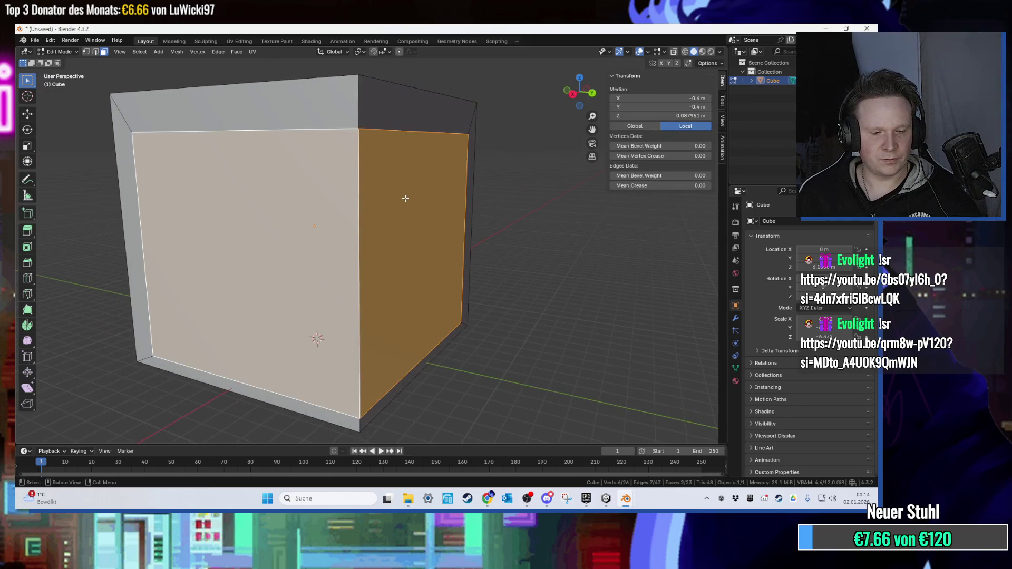
{"action": "key", "text": "h"}
Select the box's inner wall faces, narrowing the selection to the back wall.
{"action": "mouse_move", "coordinate": [405, 198]}
{"action": "left_mouse_down"}
{"action": "mouse_move", "coordinate": [308, 175]}
{"action": "mouse_move", "coordinate": [183, 240]}
{"action": "left_mouse_up"}
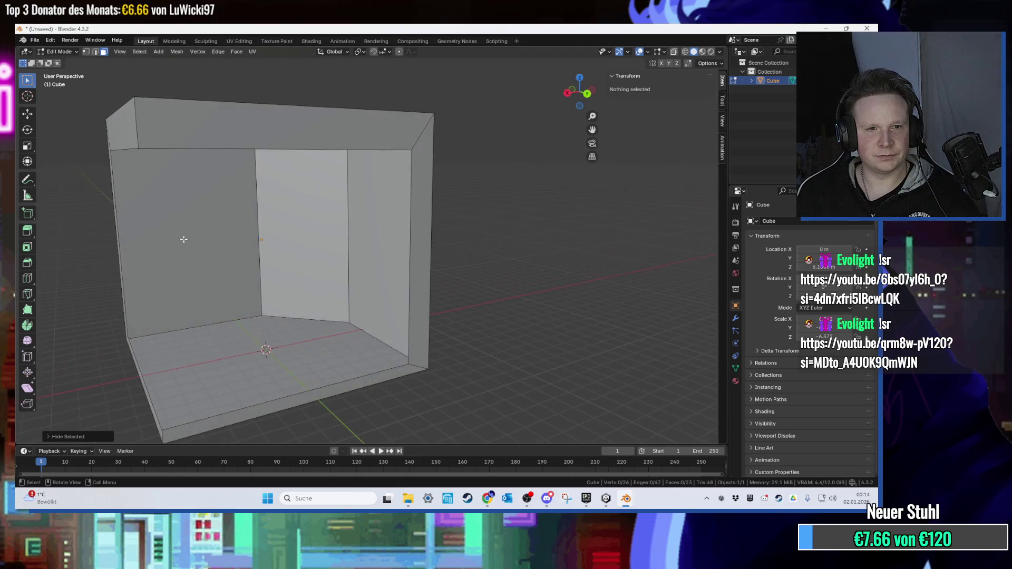
{"action": "left_click", "coordinate": [183, 239]}
{"action": "left_click", "coordinate": [285, 230], "text": "shift"}
{"action": "left_click", "coordinate": [369, 229], "text": "shift"}
{"action": "mouse_move", "coordinate": [368, 230]}
{"action": "left_mouse_down"}
{"action": "mouse_move", "coordinate": [470, 226]}
{"action": "mouse_move", "coordinate": [416, 297]}
{"action": "mouse_move", "coordinate": [408, 278]}
{"action": "mouse_move", "coordinate": [369, 274]}
{"action": "mouse_move", "coordinate": [201, 298]}
{"action": "mouse_move", "coordinate": [181, 289]}
{"action": "mouse_move", "coordinate": [332, 287]}
{"action": "mouse_move", "coordinate": [272, 271]}
{"action": "left_mouse_up"}
{"action": "left_click", "coordinate": [470, 226], "text": "shift"}
{"action": "left_click", "coordinate": [343, 274]}
{"action": "scroll", "coordinate": [308, 274], "scroll_direction": "up", "scroll_amount": 3}
In edge mode, select the floor, left, back and right walls plus the top-front rim.
{"action": "key", "text": "2"}
{"action": "scroll", "coordinate": [209, 293], "scroll_direction": "up", "scroll_amount": 4}
{"action": "scroll", "coordinate": [195, 285], "scroll_direction": "down", "scroll_amount": 4}
{"action": "left_click", "coordinate": [386, 297], "text": "shift"}
{"action": "left_click", "coordinate": [288, 230], "text": "shift"}
{"action": "mouse_move", "coordinate": [288, 229]}
{"action": "left_mouse_down"}
{"action": "mouse_move", "coordinate": [255, 204]}
{"action": "mouse_move", "coordinate": [337, 205]}
{"action": "left_mouse_up"}
{"action": "left_click", "coordinate": [353, 200], "text": "shift"}
{"action": "left_click", "coordinate": [438, 203], "text": "shift"}
{"action": "left_click", "coordinate": [480, 184], "text": "shift"}
{"action": "mouse_move", "coordinate": [514, 219]}
{"action": "left_mouse_down"}
{"action": "mouse_move", "coordinate": [453, 194]}
{"action": "mouse_move", "coordinate": [452, 132]}
{"action": "left_mouse_up"}
{"action": "left_click", "coordinate": [452, 132], "text": "shift"}
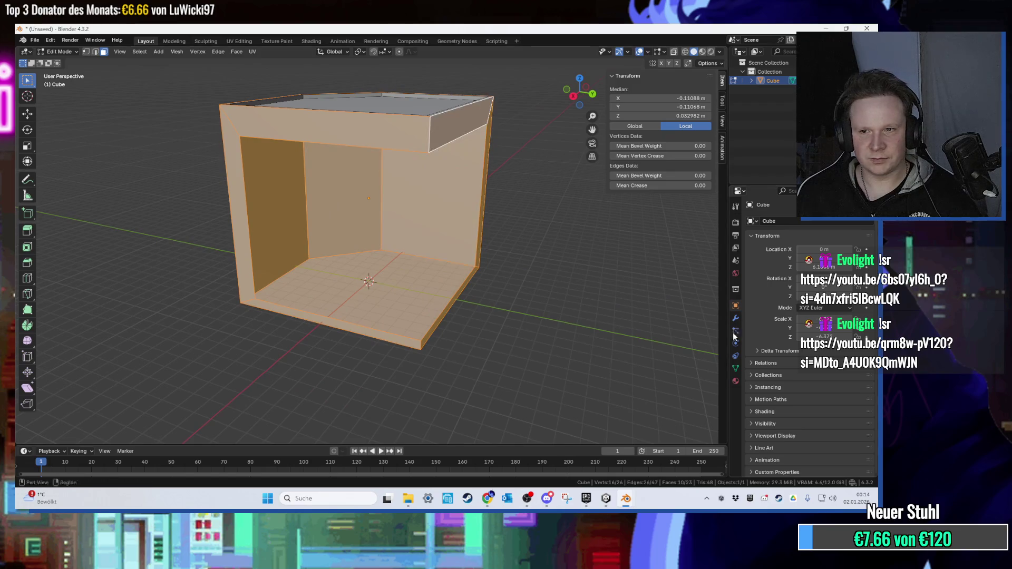
Add a Solidify modifier to the open-sided box.
{"action": "left_click", "coordinate": [735, 319]}
{"action": "left_click", "coordinate": [776, 221]}
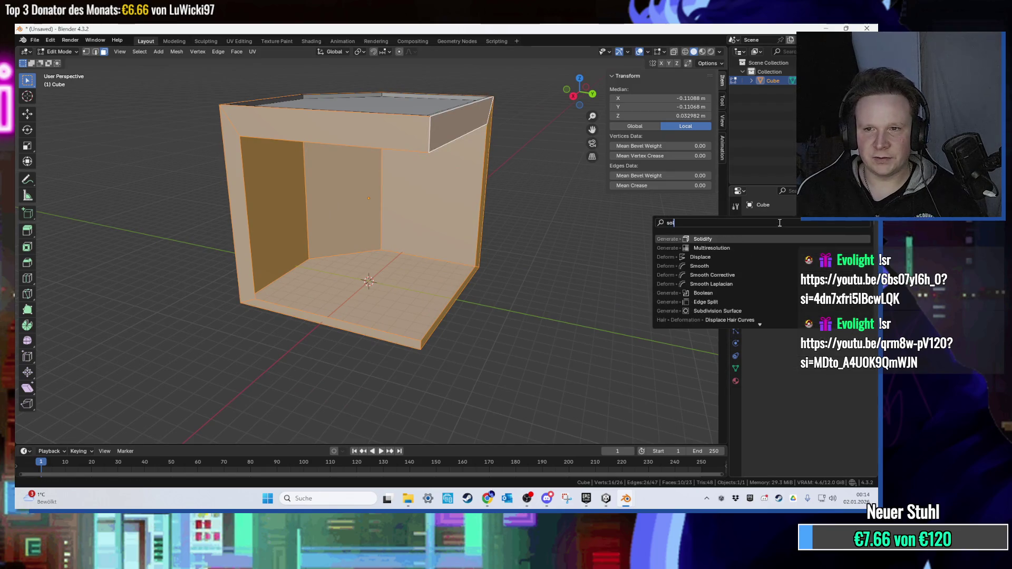
{"action": "left_click", "coordinate": [701, 302]}
{"action": "scroll", "coordinate": [462, 301], "scroll_direction": "down", "scroll_amount": 2}
{"action": "scroll", "coordinate": [461, 301], "scroll_direction": "up", "scroll_amount": 5}
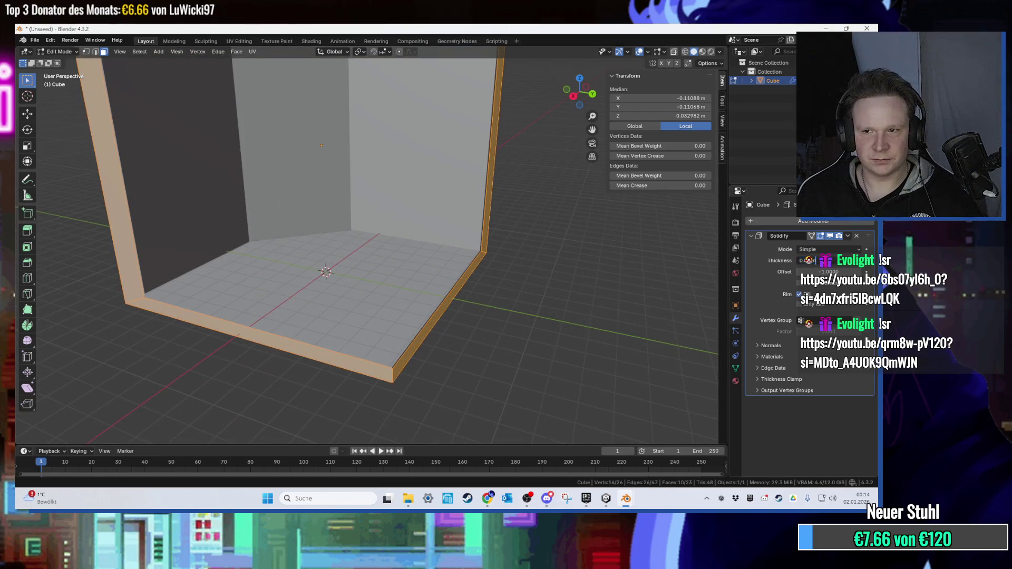
Reduce the Solidify thickness for thin walls, comparing with undo/redo and orbiting to inspect.
{"action": "left_click_drag", "start_coordinate": [827, 260], "coordinate": [812, 260]}
{"action": "right_click", "coordinate": [427, 257]}
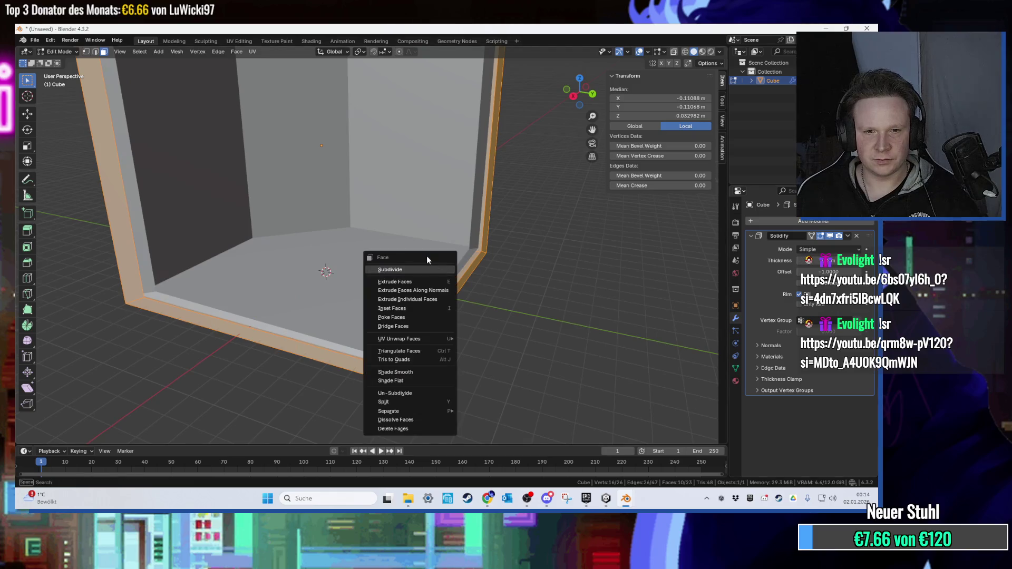
{"action": "left_click_drag", "start_coordinate": [474, 243], "coordinate": [686, 272]}
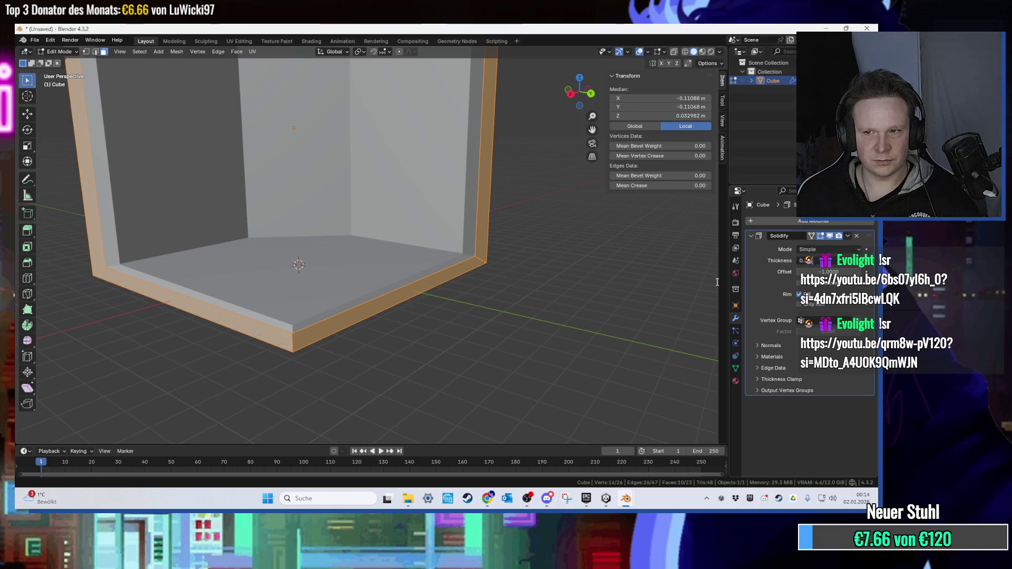
{"action": "key", "text": "ctrl+z"}
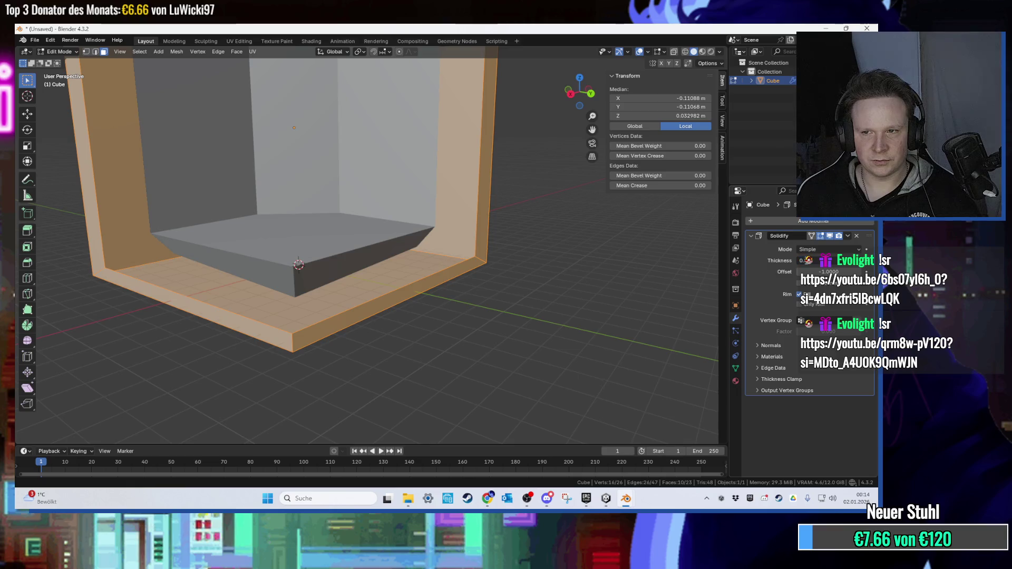
{"action": "key", "text": "ctrl+shift+z"}
{"action": "mouse_move", "coordinate": [461, 275]}
{"action": "left_mouse_down"}
{"action": "mouse_move", "coordinate": [189, 264]}
{"action": "mouse_move", "coordinate": [258, 211]}
{"action": "mouse_move", "coordinate": [263, 192]}
{"action": "mouse_move", "coordinate": [270, 240]}
{"action": "mouse_move", "coordinate": [227, 237]}
{"action": "left_mouse_up"}
{"action": "left_click", "coordinate": [848, 235]}
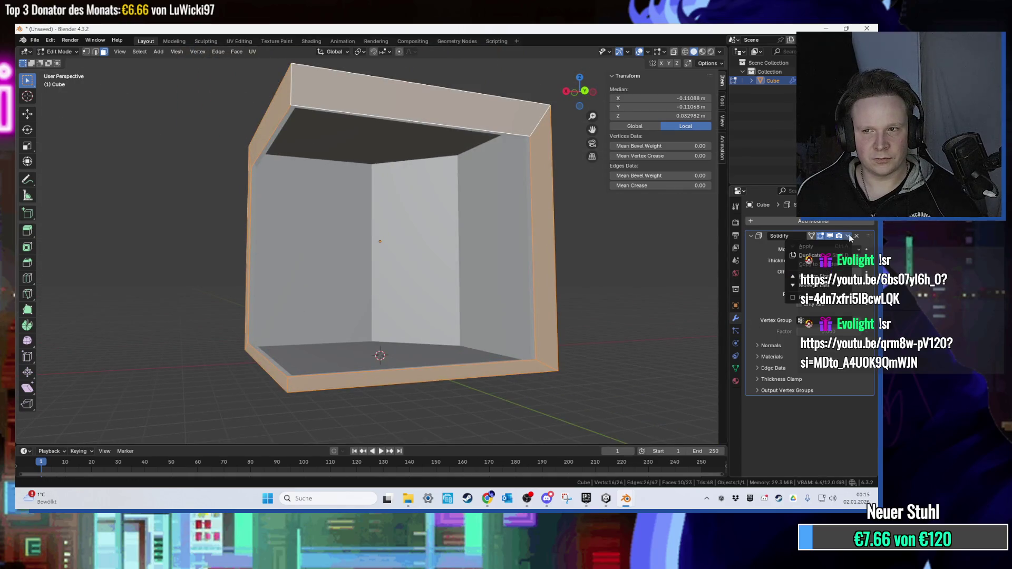
Apply the Solidify modifier and return to Edit Mode.
{"action": "key", "text": "Tab"}
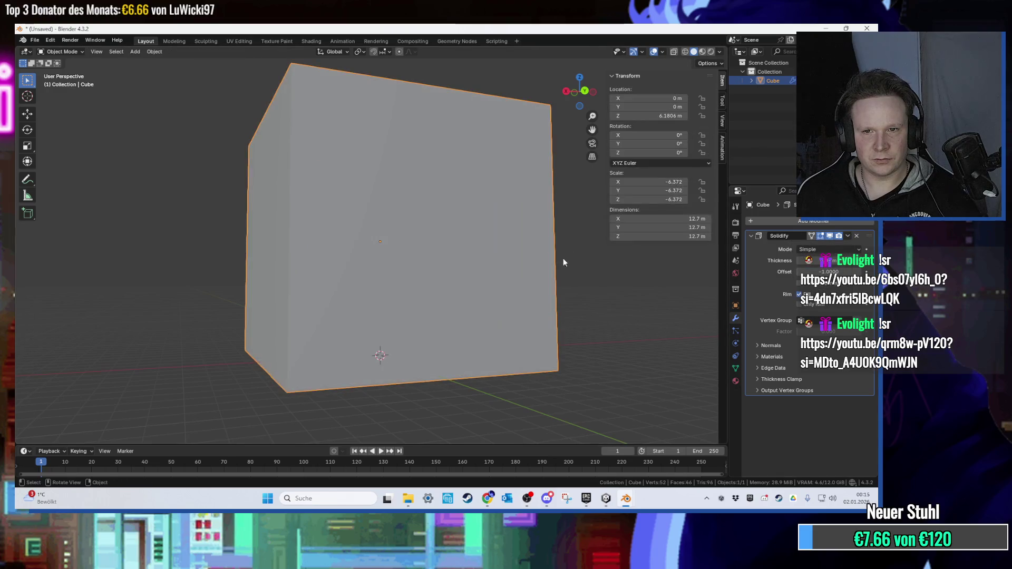
{"action": "left_click", "coordinate": [843, 236]}
{"action": "left_click", "coordinate": [831, 241]}
{"action": "key", "text": "Tab"}
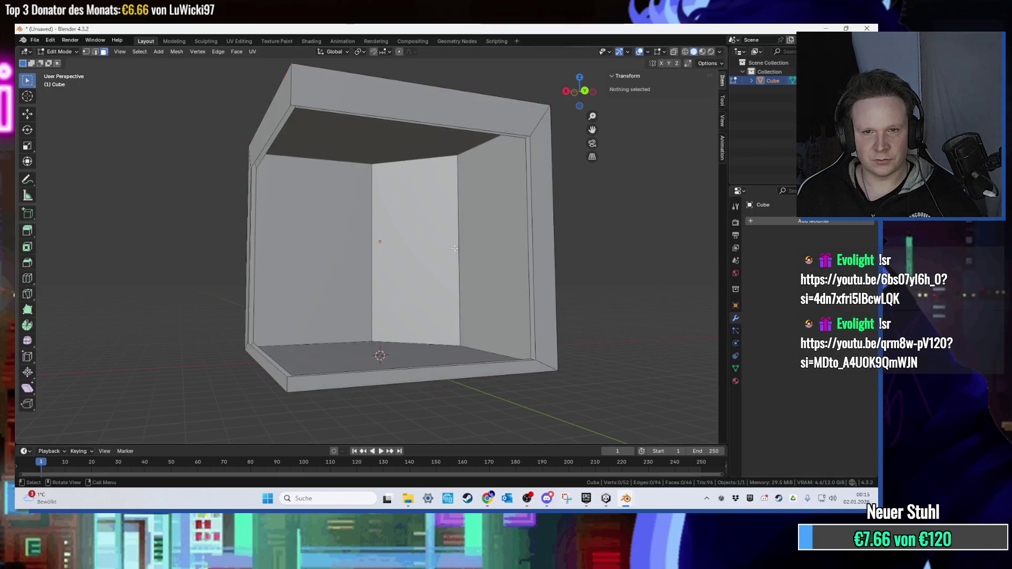
Select the bottom rim vertices and fill the first gap with a face.
{"action": "key", "text": "alt+a"}
{"action": "left_click", "coordinate": [546, 107]}
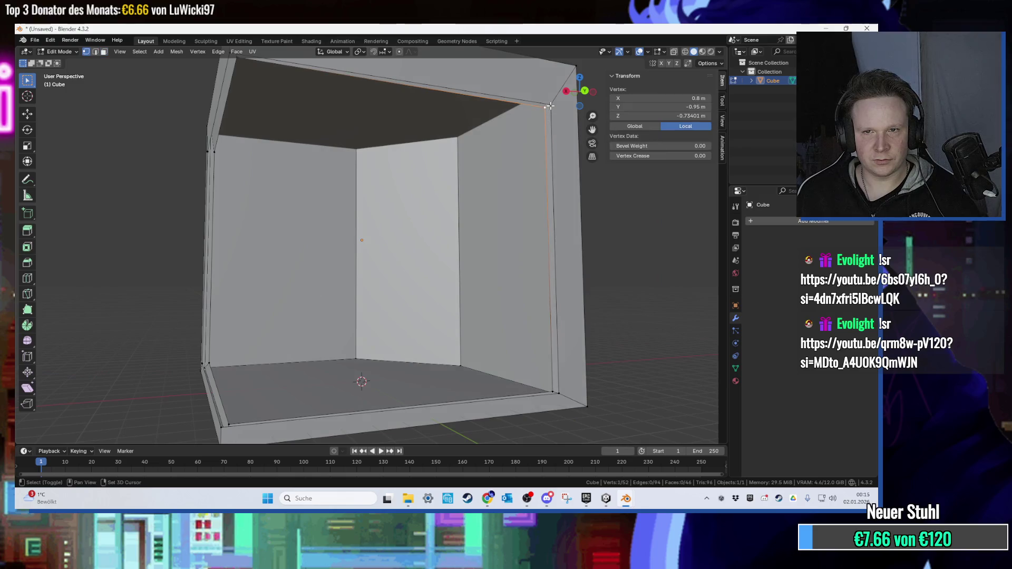
{"action": "left_click", "coordinate": [555, 393], "text": "shift"}
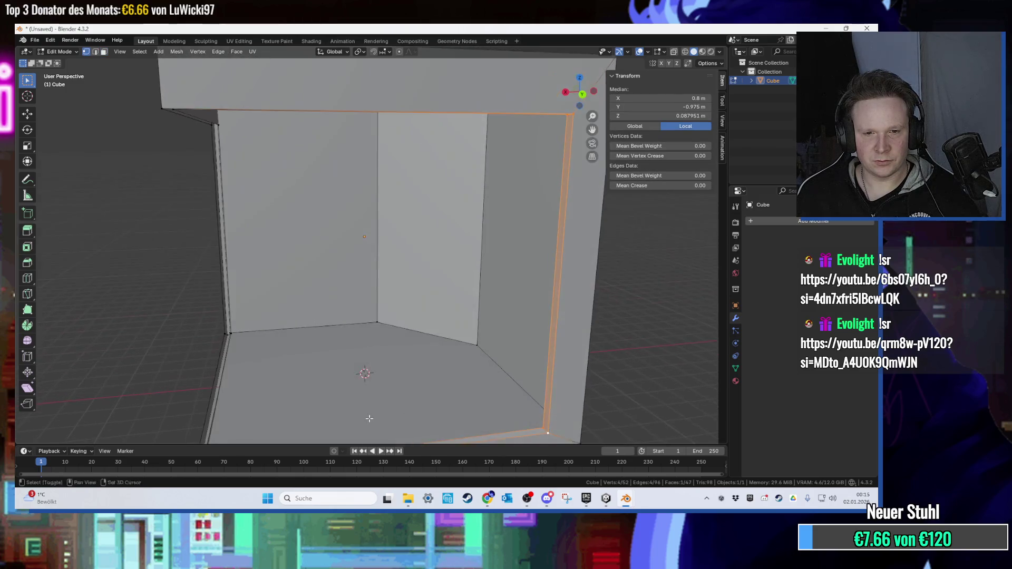
{"action": "left_click", "coordinate": [259, 404]}
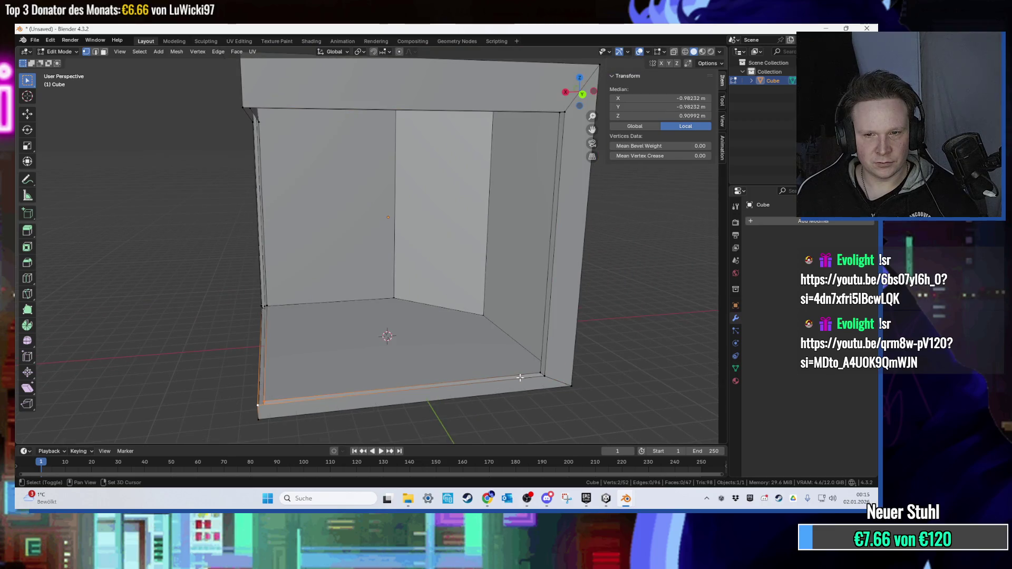
{"action": "left_click", "coordinate": [541, 374], "text": "shift"}
{"action": "left_click", "coordinate": [387, 372], "text": "shift"}
{"action": "key", "text": "f"}
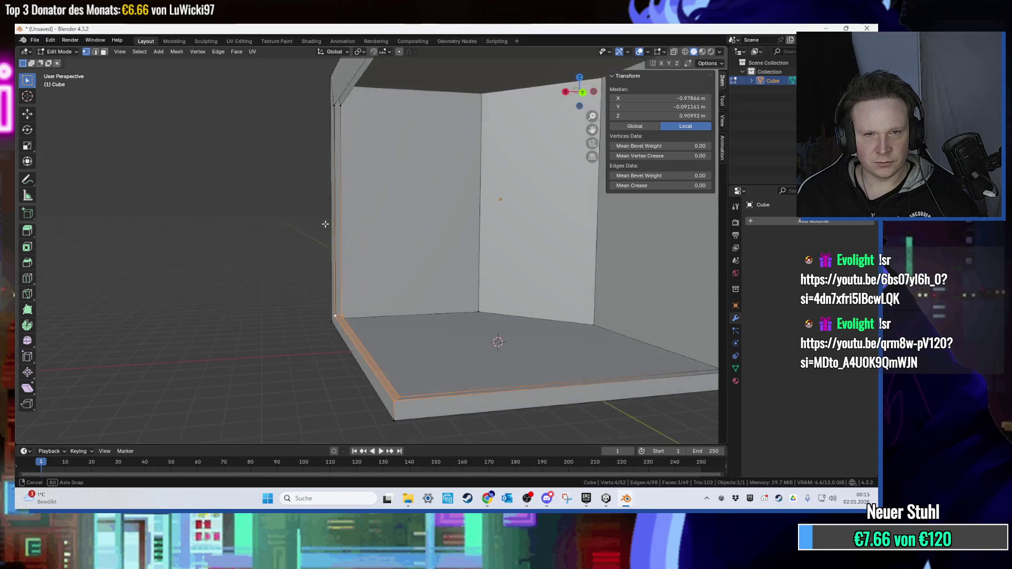
Fill the remaining rim gaps with faces, then deselect everything.
{"action": "left_click", "coordinate": [354, 118]}
{"action": "left_click", "coordinate": [347, 326], "text": "shift"}
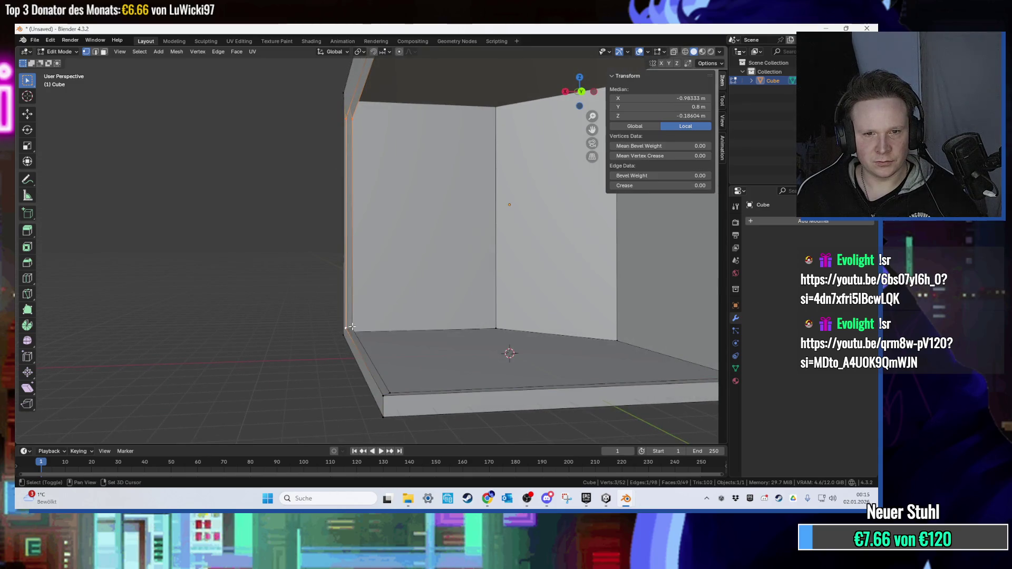
{"action": "key", "text": "f"}
{"action": "left_click", "coordinate": [366, 142], "text": "shift"}
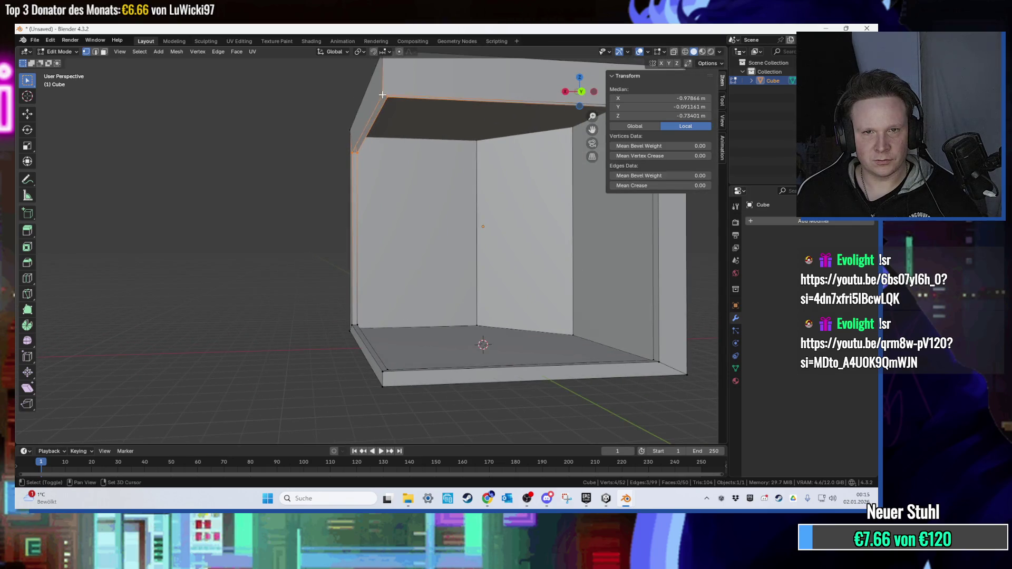
{"action": "key", "text": "f"}
{"action": "left_click", "coordinate": [514, 128]}
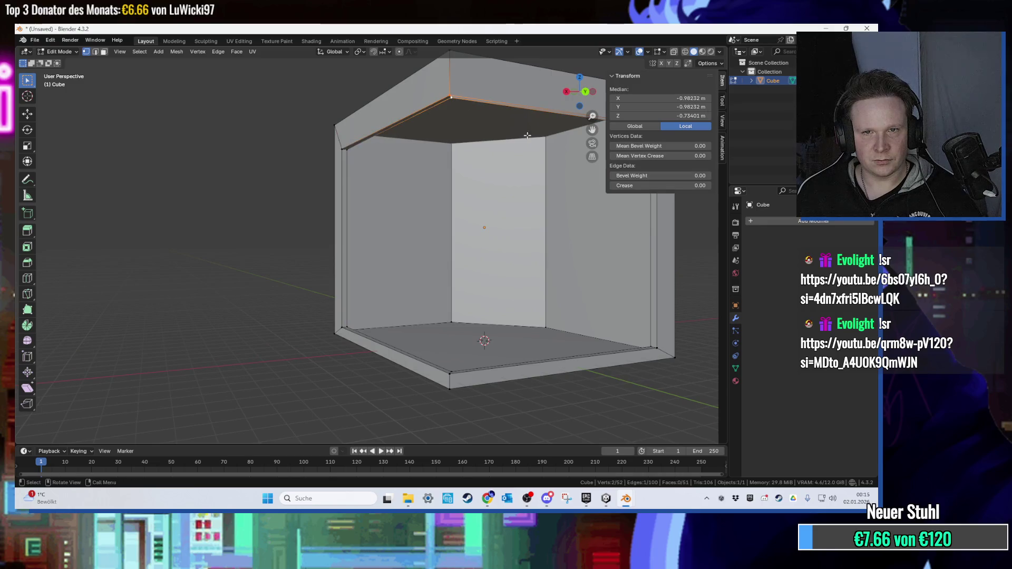
{"action": "scroll", "coordinate": [569, 163], "scroll_direction": "up", "scroll_amount": 2}
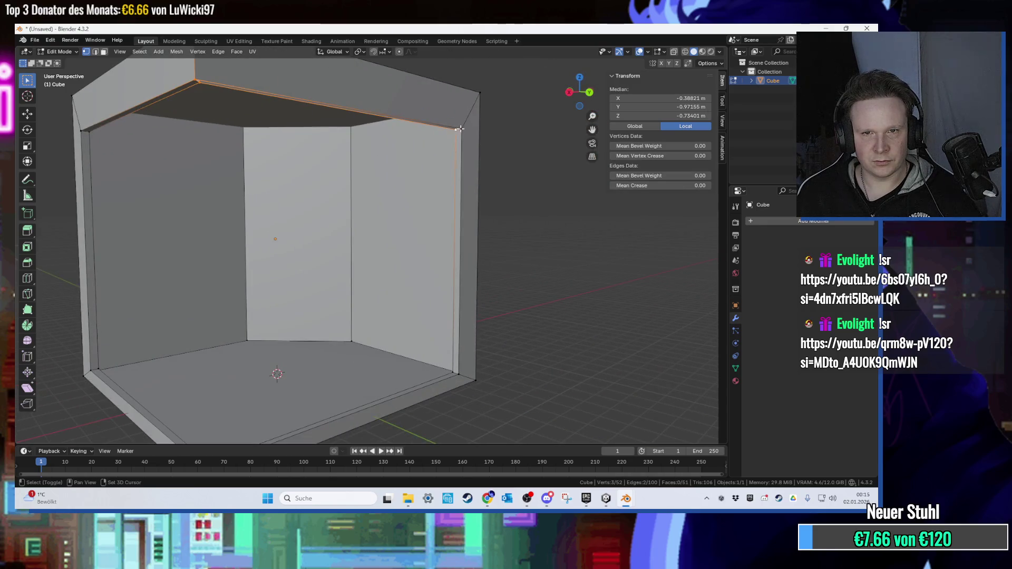
{"action": "key", "text": "f"}
{"action": "key", "text": "alt+a"}
{"action": "scroll", "coordinate": [460, 129], "scroll_direction": "down", "scroll_amount": 3}
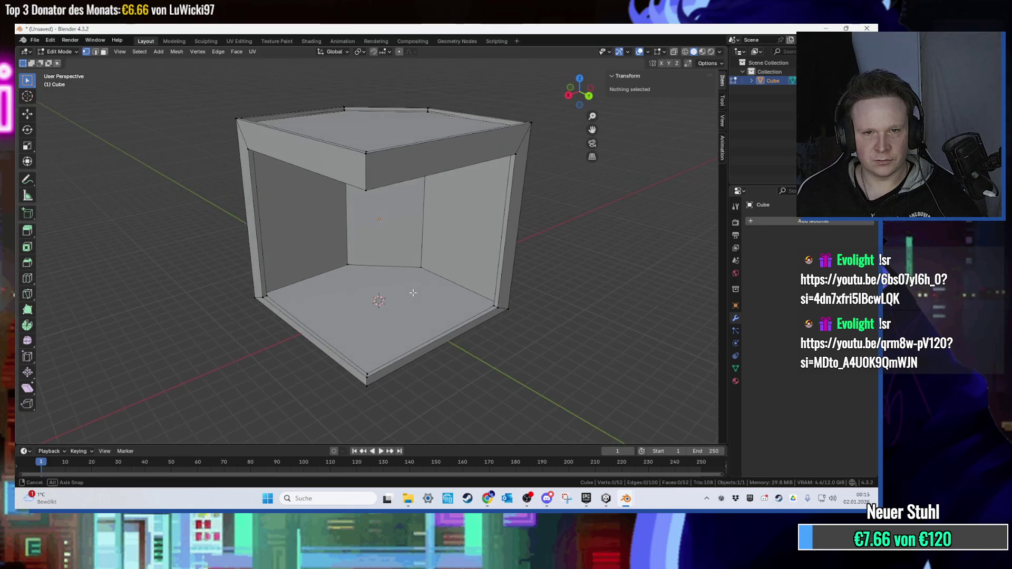
Reveal the hidden faces, select the front faces, and add a test Solidify modifier.
{"action": "scroll", "coordinate": [410, 293], "scroll_direction": "up", "scroll_amount": 3}
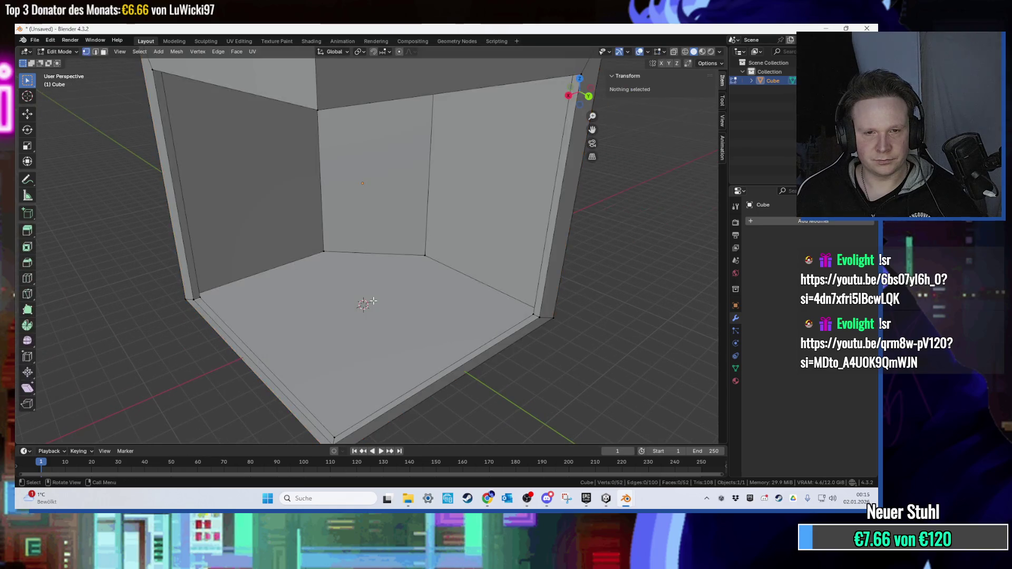
{"action": "key", "text": "alt+h"}
{"action": "left_click", "coordinate": [348, 243]}
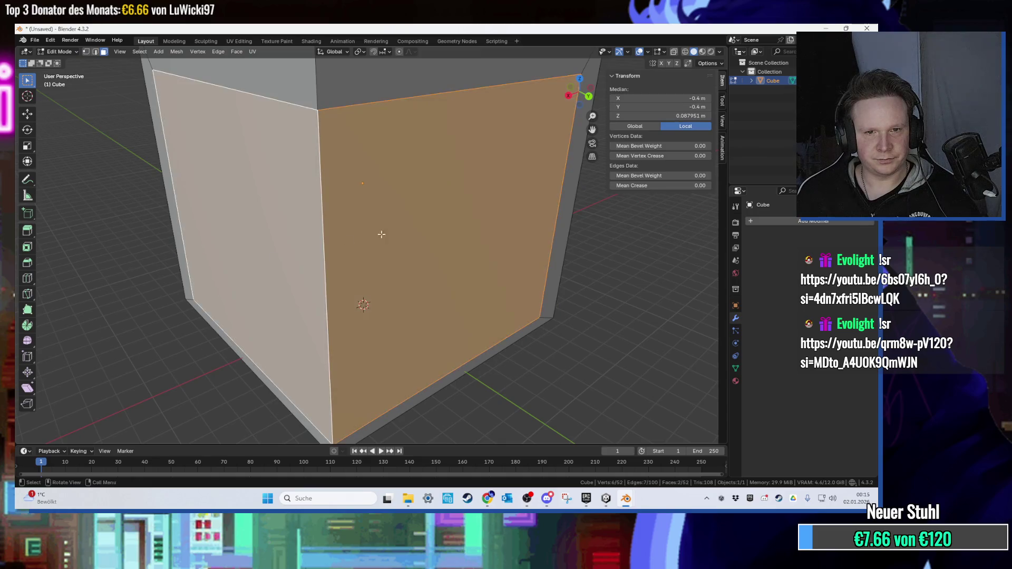
{"action": "left_click", "coordinate": [777, 221]}
{"action": "type", "text": "solid"}
{"action": "key", "text": "Return"}
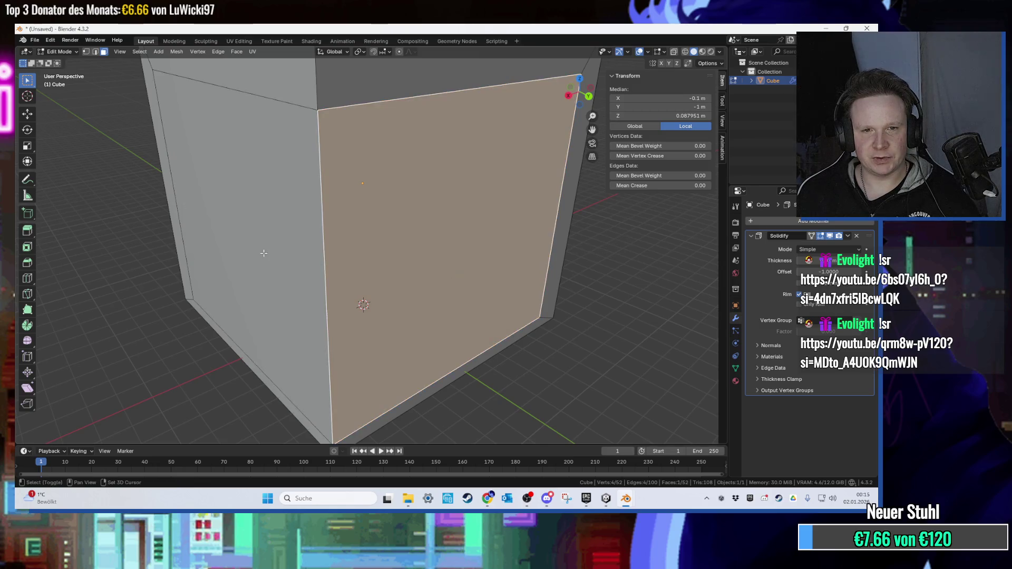
Trial-delete the front faces, undo, reselect both front faces and remove the Solidify modifier.
{"action": "key", "text": "x"}
{"action": "left_click", "coordinate": [265, 257]}
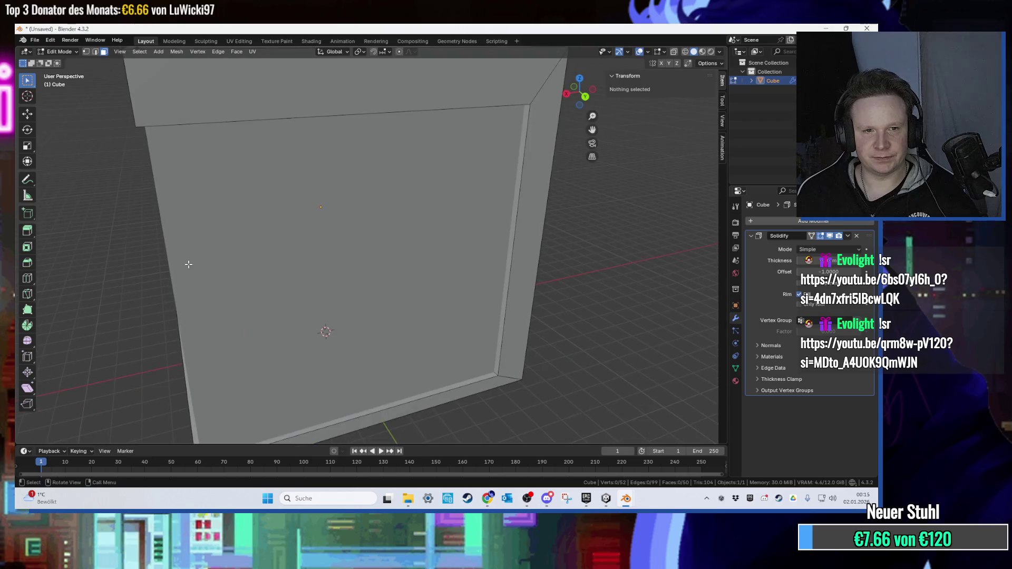
{"action": "key", "text": "ctrl+z"}
{"action": "left_click", "coordinate": [332, 282]}
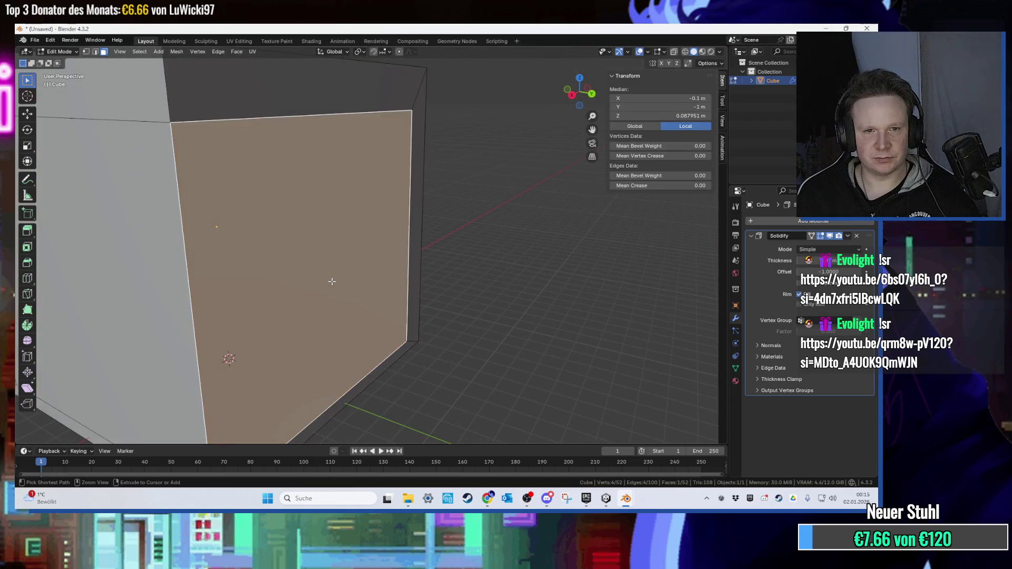
{"action": "left_click_drag", "start_coordinate": [400, 306], "coordinate": [292, 298]}
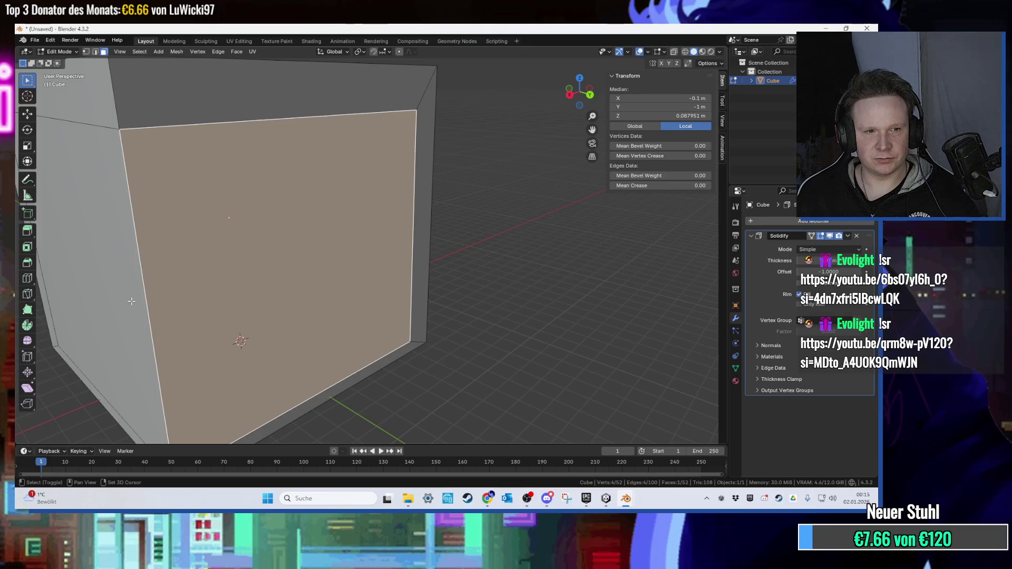
{"action": "left_click", "coordinate": [132, 301], "text": "shift"}
{"action": "right_click", "coordinate": [100, 301]}
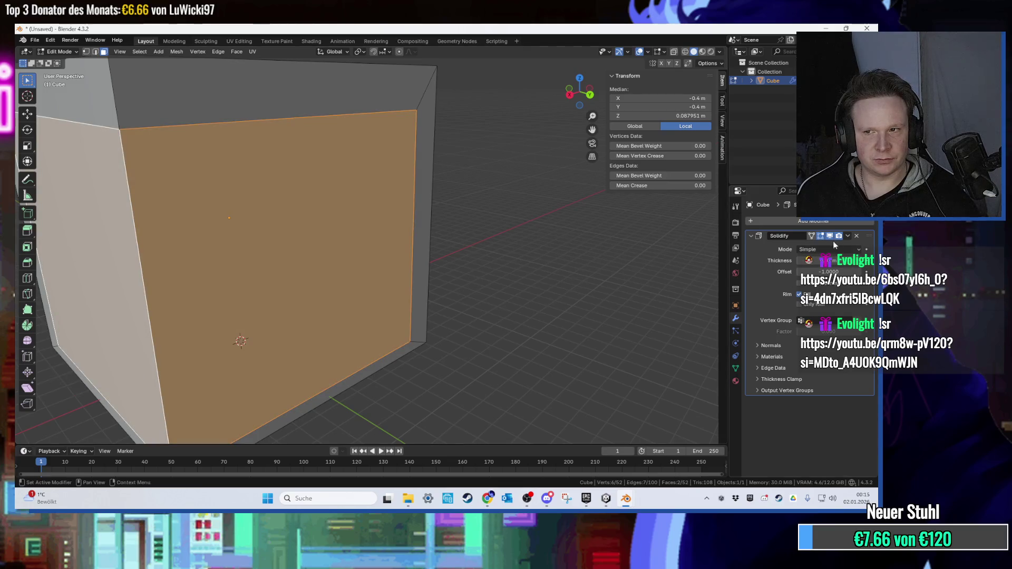
{"action": "left_click", "coordinate": [854, 236]}
Delete the left and right front faces and look into the opened box.
{"action": "left_click_drag", "start_coordinate": [453, 295], "coordinate": [340, 285]}
{"action": "key", "text": "x"}
{"action": "left_click", "coordinate": [265, 276]}
{"action": "left_click", "coordinate": [279, 276]}
{"action": "key", "text": "x"}
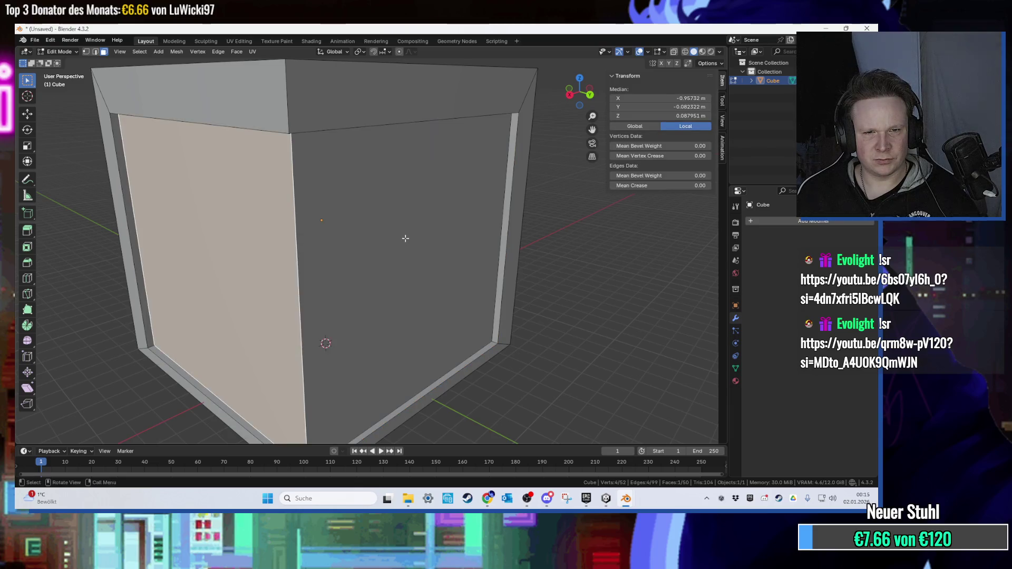
{"action": "left_click", "coordinate": [406, 238]}
{"action": "key", "text": "x"}
{"action": "left_click", "coordinate": [355, 253]}
{"action": "left_click", "coordinate": [296, 299]}
{"action": "key", "text": "x"}
{"action": "left_click", "coordinate": [284, 299]}
{"action": "mouse_move", "coordinate": [284, 299]}
{"action": "left_mouse_down"}
{"action": "mouse_move", "coordinate": [333, 233]}
{"action": "mouse_move", "coordinate": [344, 260]}
{"action": "mouse_move", "coordinate": [426, 238]}
{"action": "mouse_move", "coordinate": [423, 216]}
{"action": "left_mouse_up"}
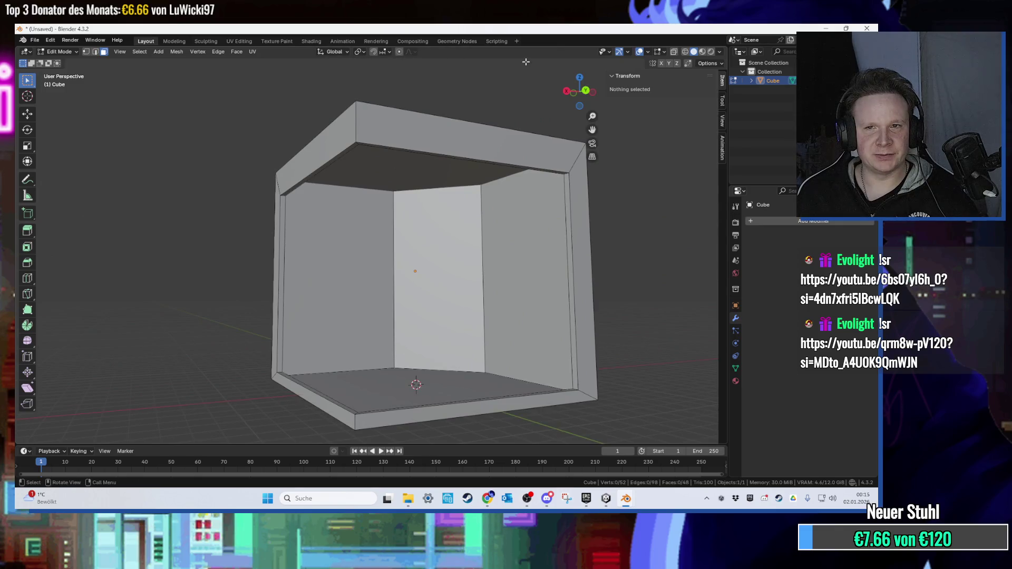
{"action": "left_click", "coordinate": [648, 52]}
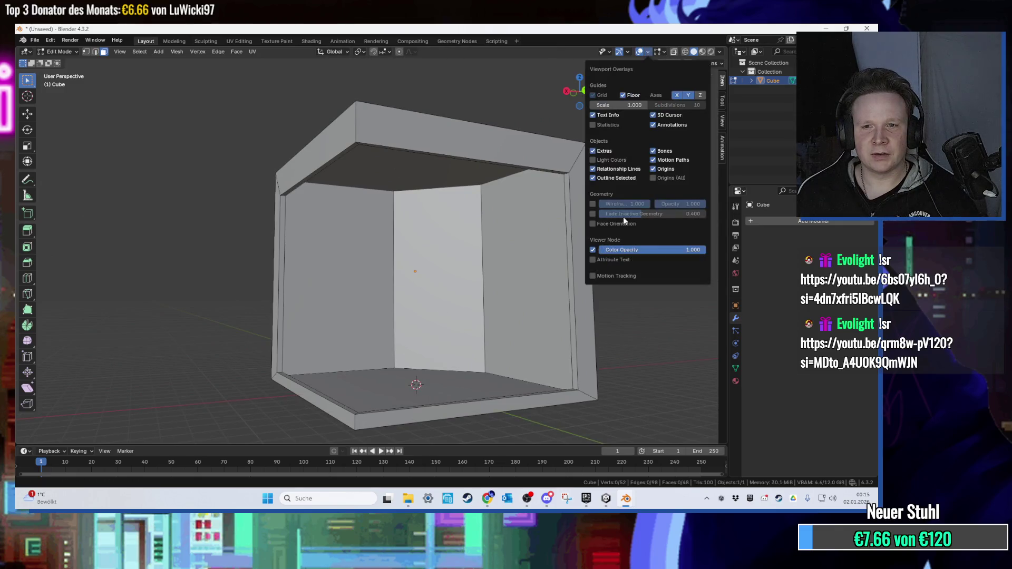
Confirm face orientation shows all blue, export the box as FBX to the Desktop, and switch to Unity.
{"action": "left_click", "coordinate": [611, 223]}
{"action": "mouse_move", "coordinate": [580, 222]}
{"action": "left_mouse_down"}
{"action": "mouse_move", "coordinate": [559, 205]}
{"action": "mouse_move", "coordinate": [561, 176]}
{"action": "mouse_move", "coordinate": [598, 301]}
{"action": "mouse_move", "coordinate": [553, 293]}
{"action": "mouse_move", "coordinate": [330, 171]}
{"action": "left_mouse_up"}
{"action": "left_click", "coordinate": [34, 41]}
{"action": "mouse_move", "coordinate": [64, 173]}
{"action": "left_click", "coordinate": [159, 266]}
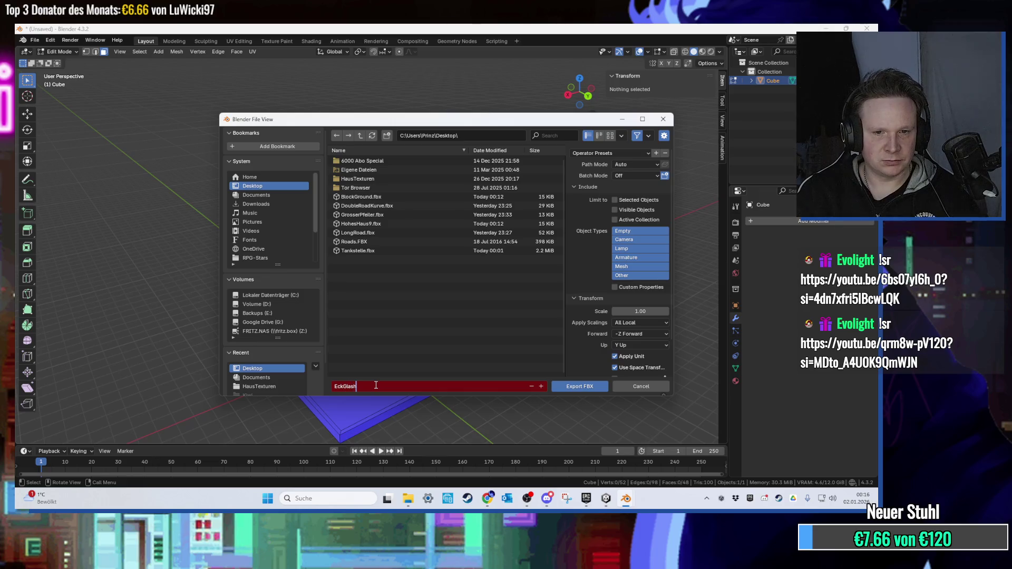
{"action": "left_click", "coordinate": [571, 387]}
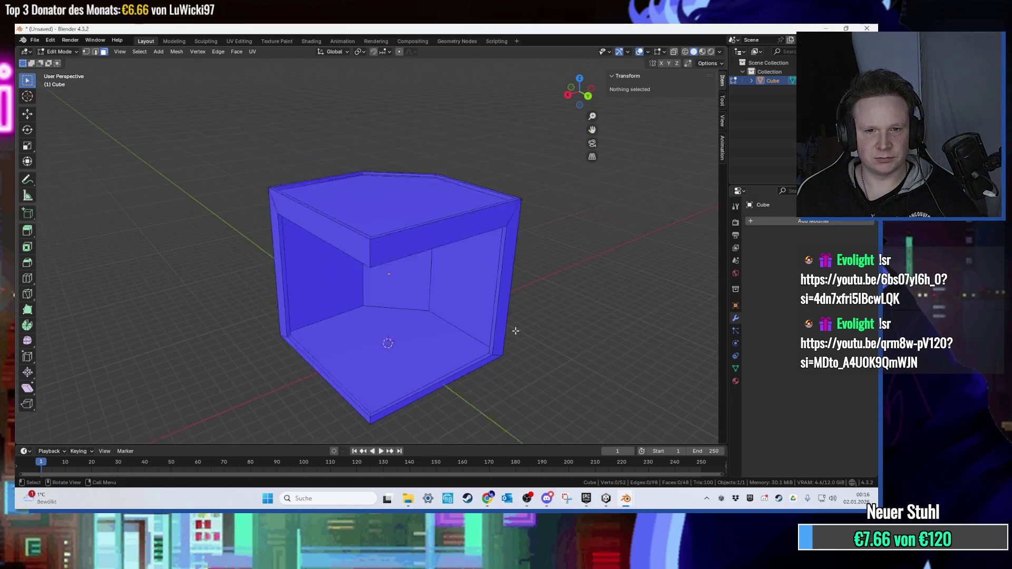
{"action": "left_click", "coordinate": [834, 28]}
{"action": "left_click", "coordinate": [607, 506]}
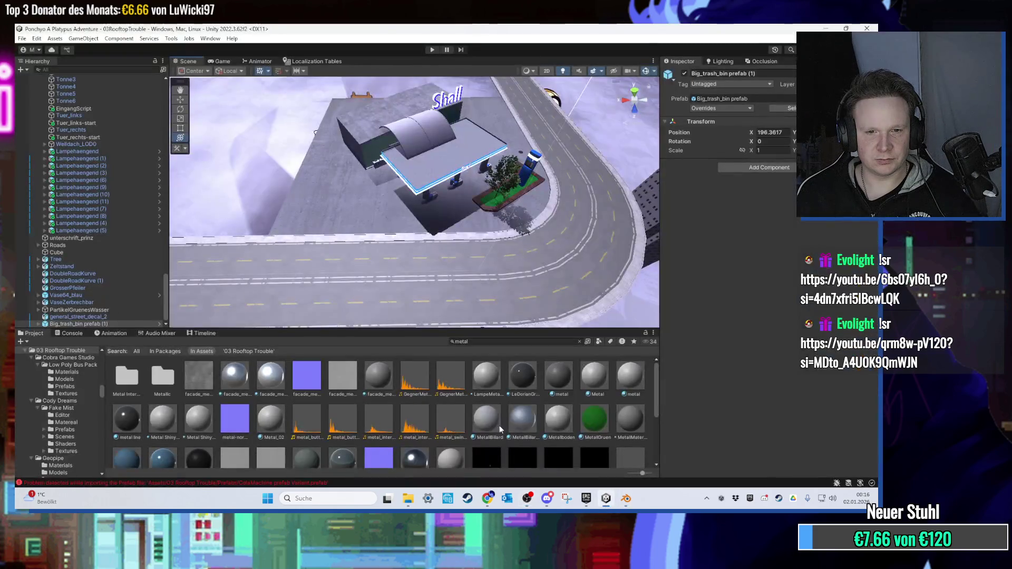
Clear the Project search and open the Assets > Models folder.
{"action": "left_click", "coordinate": [579, 342]}
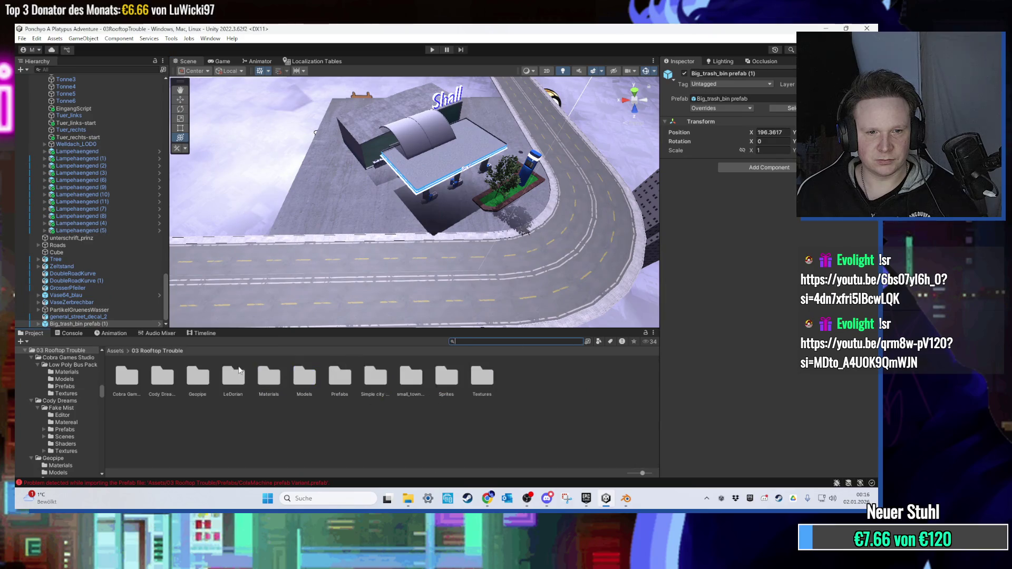
{"action": "scroll", "coordinate": [372, 276], "scroll_direction": "down", "scroll_amount": 2}
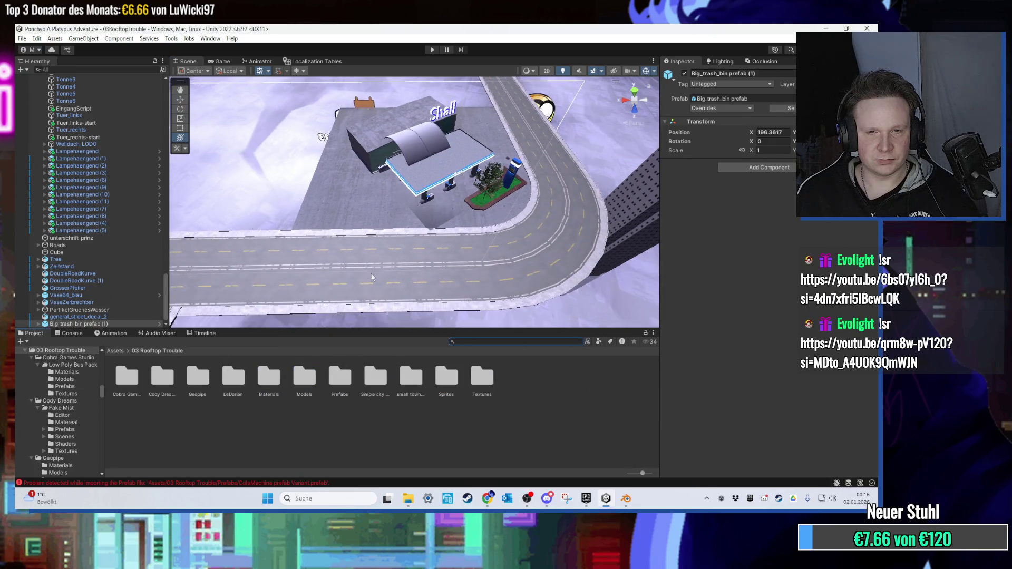
{"action": "scroll", "coordinate": [371, 277], "scroll_direction": "up", "scroll_amount": 5}
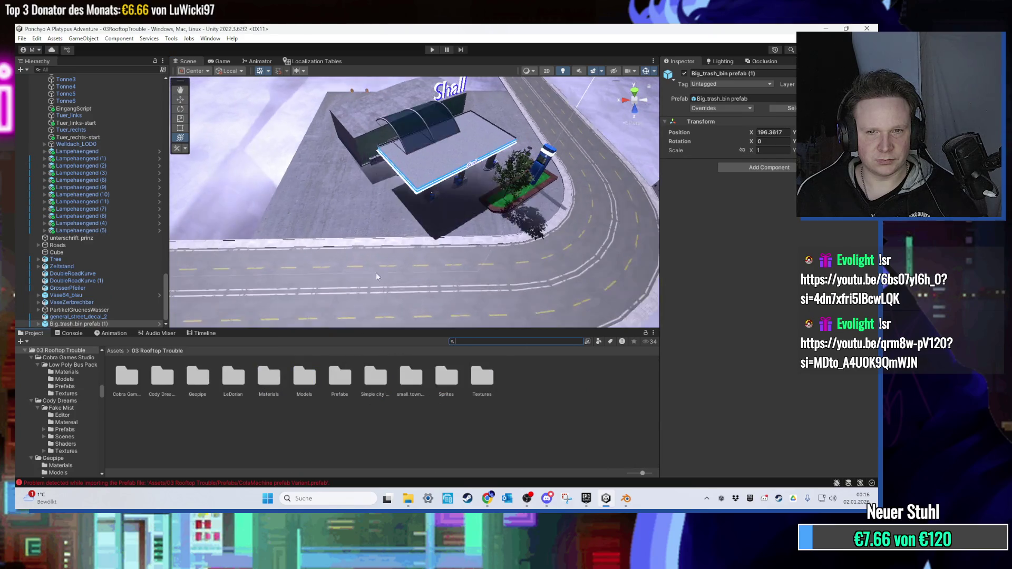
{"action": "key", "text": "f"}
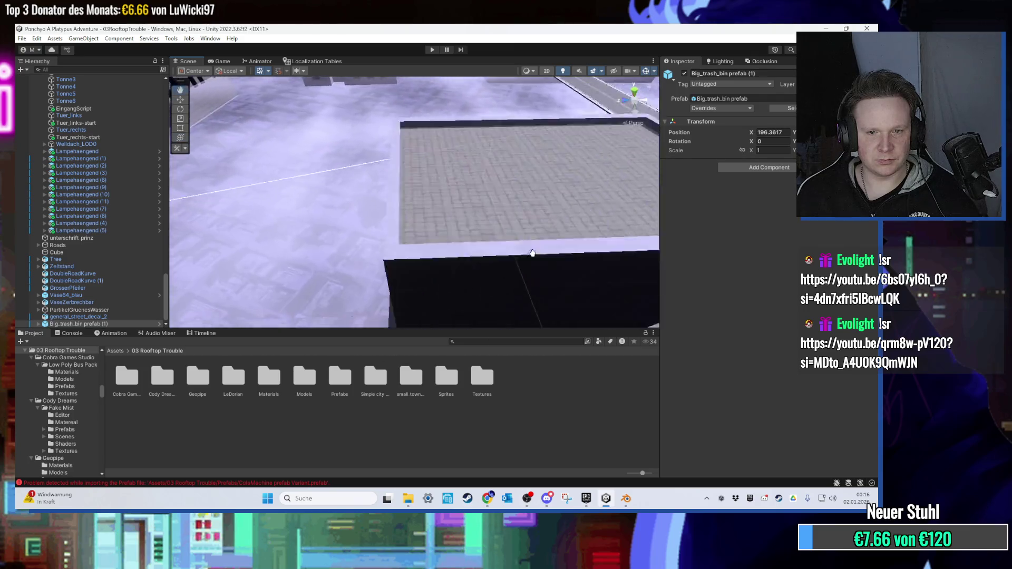
{"action": "double_click", "coordinate": [296, 383]}
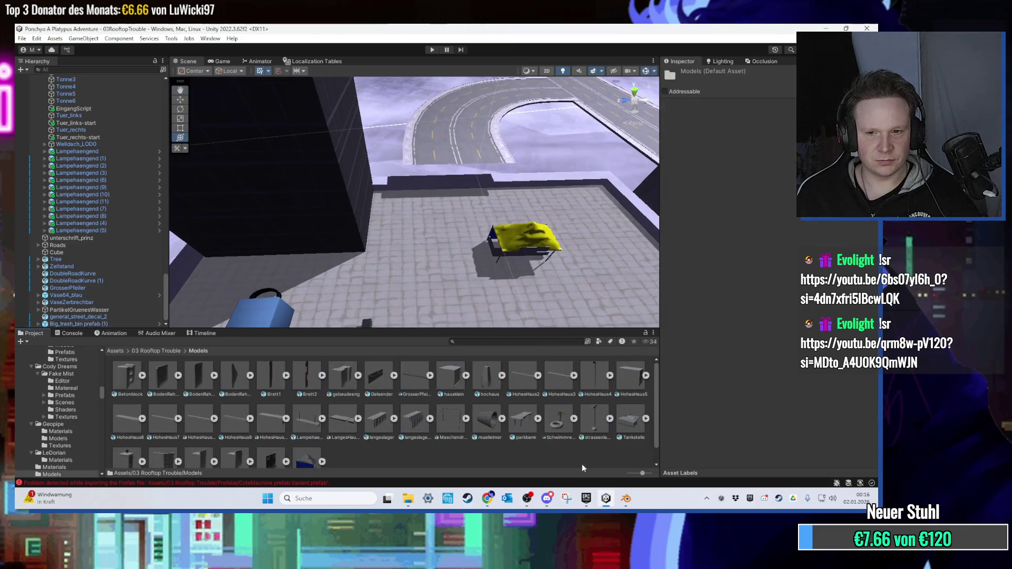
Gather BlockGround, HohesHaus9 and EckGlashaus FBX files together on the desktop.
{"action": "left_click", "coordinate": [605, 498]}
{"action": "mouse_move", "coordinate": [225, 396]}
{"action": "left_mouse_down"}
{"action": "mouse_move", "coordinate": [220, 440]}
{"action": "mouse_move", "coordinate": [361, 342]}
{"action": "mouse_move", "coordinate": [435, 262]}
{"action": "left_mouse_up"}
{"action": "left_click_drag", "start_coordinate": [285, 108], "coordinate": [248, 37]}
{"action": "left_click_drag", "start_coordinate": [257, 84], "coordinate": [500, 296]}
{"action": "left_click_drag", "start_coordinate": [385, 213], "coordinate": [540, 311]}
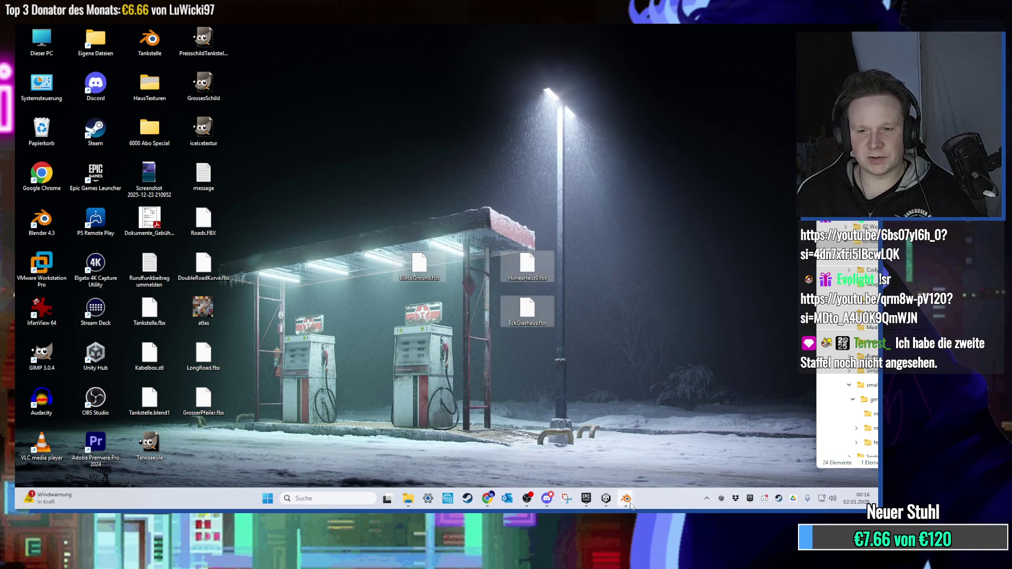
Inspect the import settings of LangesHausGang, HohesHaus8 and HohesHausStart in Unity.
{"action": "key", "text": "alt+Tab"}
{"action": "left_click", "coordinate": [337, 426]}
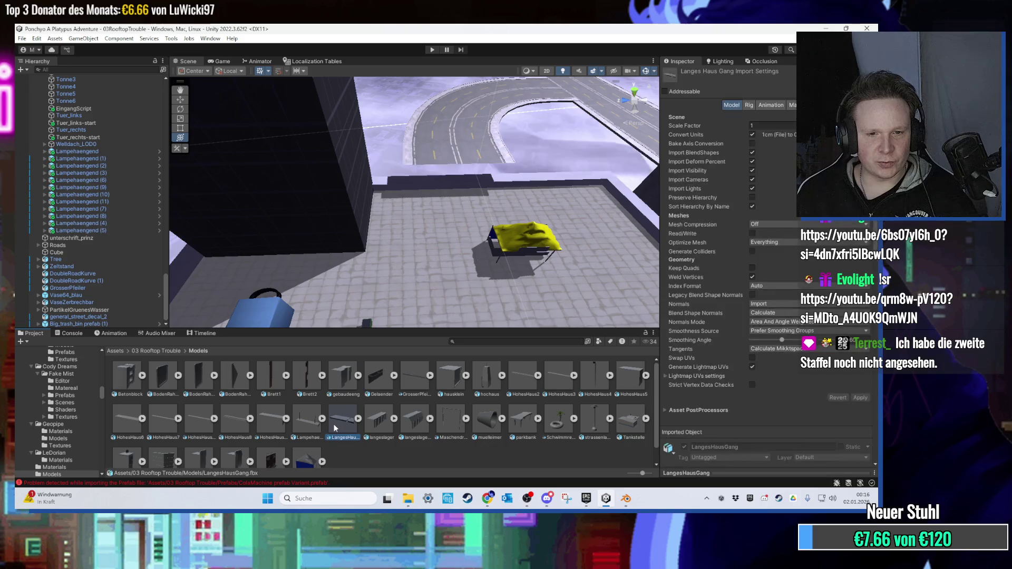
{"action": "left_click", "coordinate": [232, 419]}
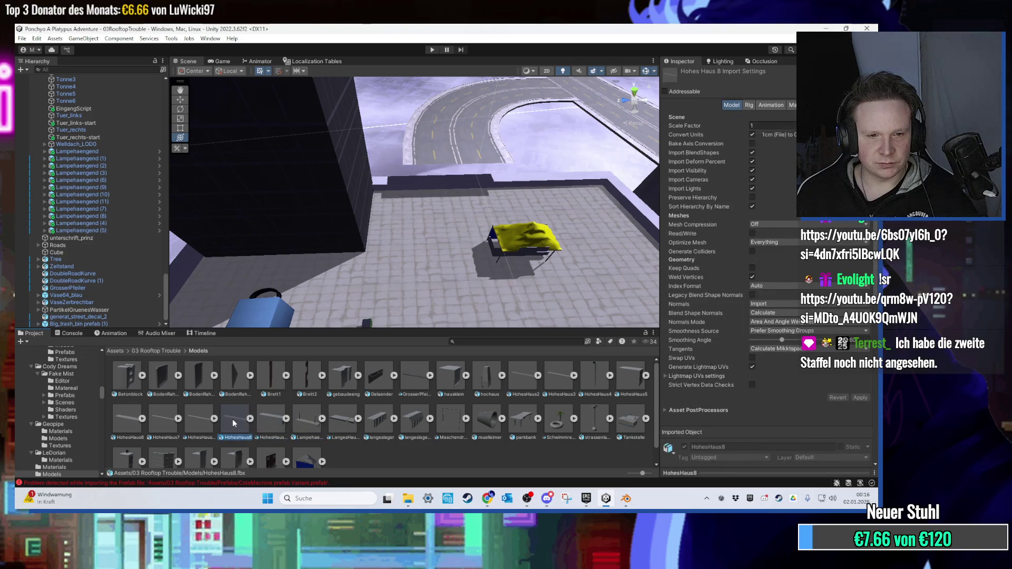
{"action": "left_click", "coordinate": [262, 422]}
Import EckGlashaus.fbx from the desktop into the Models folder.
{"action": "left_click", "coordinate": [605, 499]}
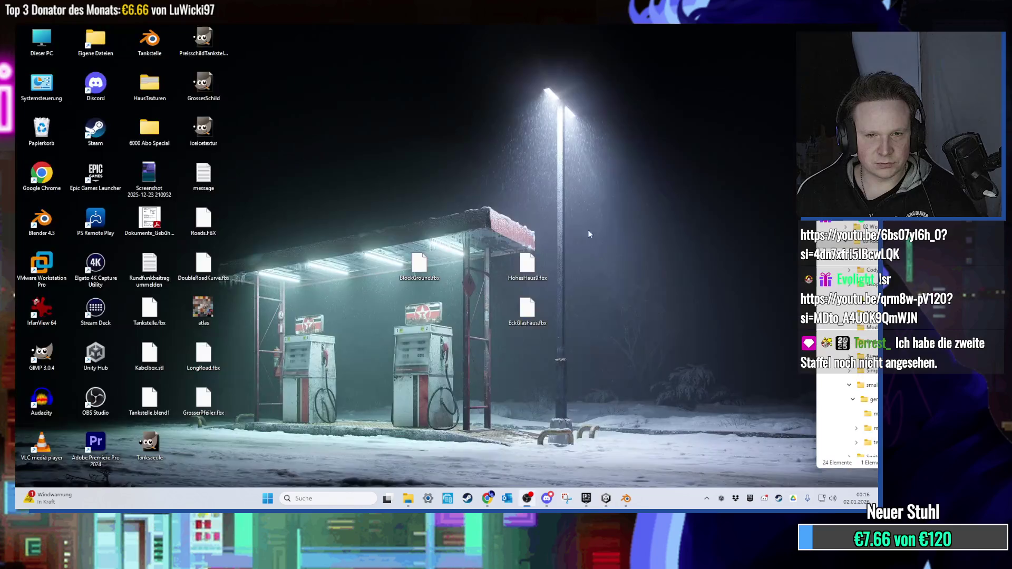
{"action": "left_click_drag", "start_coordinate": [527, 311], "coordinate": [574, 469]}
{"action": "left_click_drag", "start_coordinate": [603, 501], "coordinate": [533, 441]}
{"action": "scroll", "coordinate": [415, 426], "scroll_direction": "down", "scroll_amount": 1}
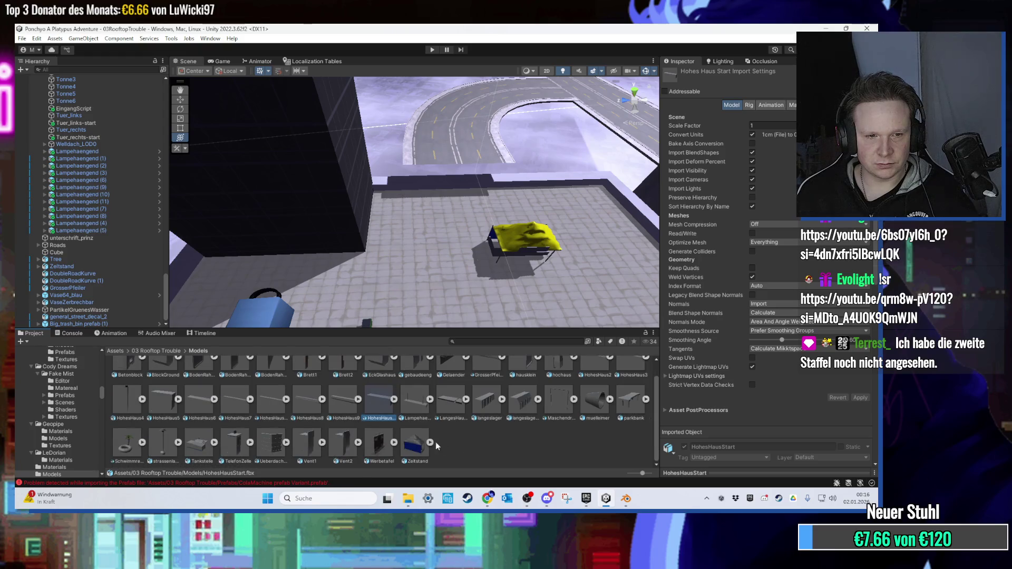
{"action": "left_click_drag", "start_coordinate": [462, 438], "coordinate": [463, 438]}
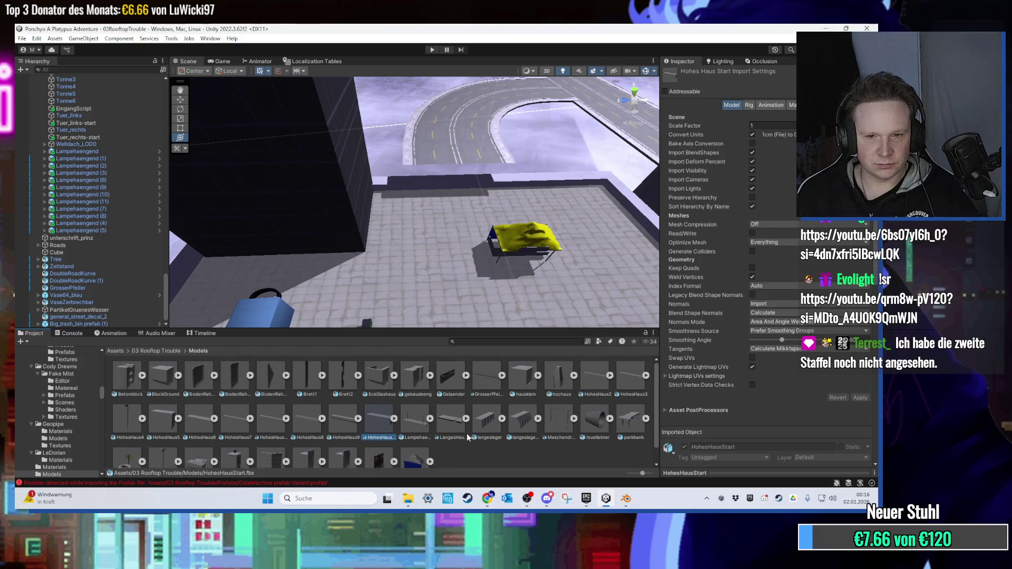
Place the EckGlashaus model on the paved rooftop and stretch it wider.
{"action": "left_click_drag", "start_coordinate": [385, 392], "coordinate": [421, 211]}
{"action": "scroll", "coordinate": [371, 167], "scroll_direction": "down", "scroll_amount": 5}
{"action": "left_click_drag", "start_coordinate": [371, 167], "coordinate": [379, 167]}
{"action": "scroll", "coordinate": [414, 194], "scroll_direction": "down", "scroll_amount": 5}
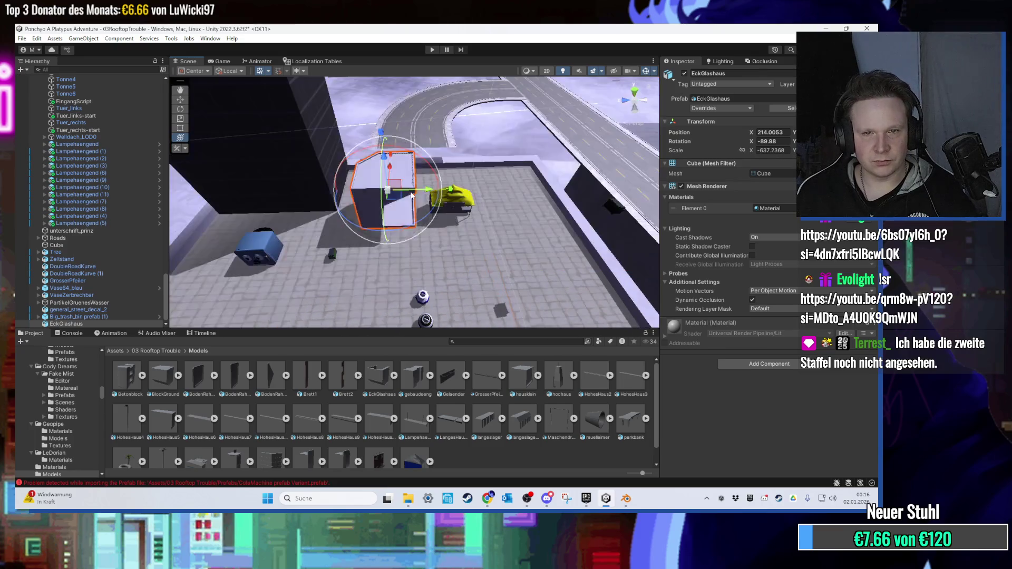
Undo the EckGlashaus stretch and turn the view toward the gas station.
{"action": "key", "text": "ctrl+z"}
{"action": "key", "text": "ctrl+z"}
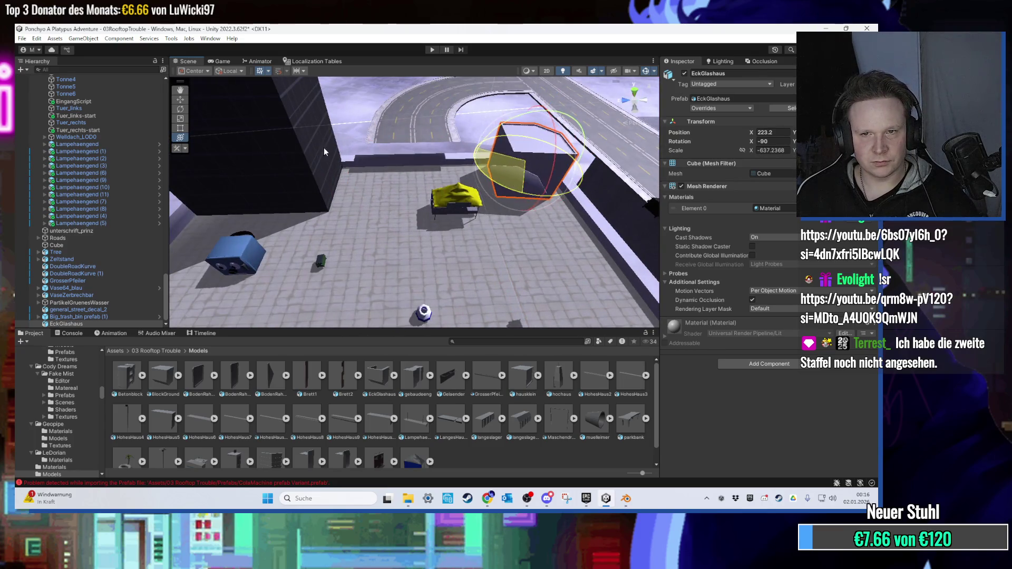
{"action": "key", "text": "f"}
{"action": "mouse_move", "coordinate": [372, 294]}
{"action": "left_mouse_down"}
{"action": "mouse_move", "coordinate": [525, 245]}
{"action": "mouse_move", "coordinate": [418, 299]}
{"action": "mouse_move", "coordinate": [434, 290]}
{"action": "left_mouse_up"}
Place the HohesHaus9 tower beside the dark skyscrapers, then minimise Unity.
{"action": "mouse_move", "coordinate": [343, 419]}
{"action": "left_mouse_down"}
{"action": "mouse_move", "coordinate": [464, 306]}
{"action": "mouse_move", "coordinate": [478, 323]}
{"action": "left_mouse_up"}
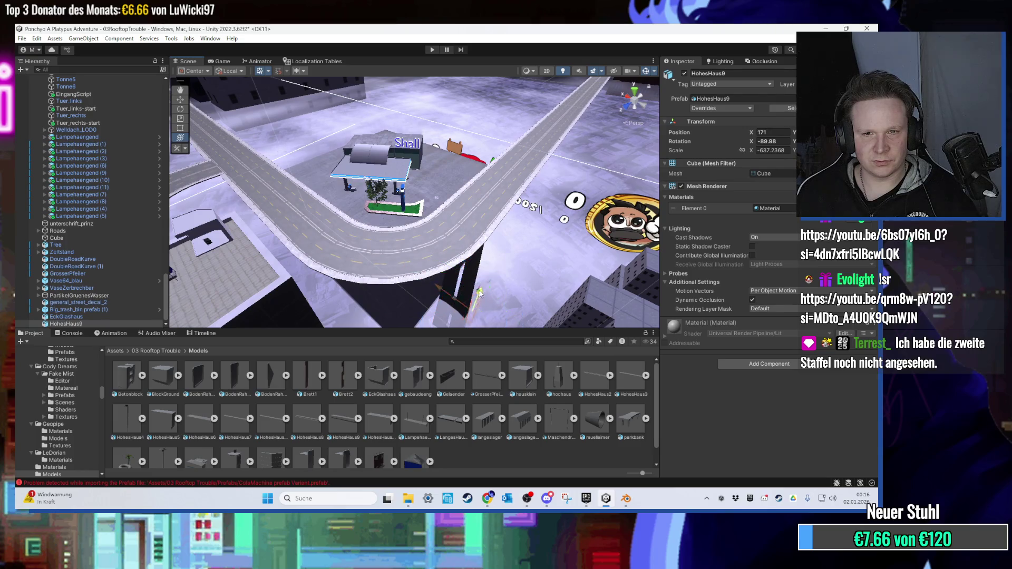
{"action": "mouse_move", "coordinate": [514, 190]}
{"action": "left_mouse_down"}
{"action": "mouse_move", "coordinate": [507, 203]}
{"action": "mouse_move", "coordinate": [541, 282]}
{"action": "mouse_move", "coordinate": [564, 264]}
{"action": "mouse_move", "coordinate": [528, 298]}
{"action": "mouse_move", "coordinate": [474, 301]}
{"action": "mouse_move", "coordinate": [464, 283]}
{"action": "mouse_move", "coordinate": [521, 132]}
{"action": "mouse_move", "coordinate": [495, 158]}
{"action": "mouse_move", "coordinate": [477, 259]}
{"action": "left_mouse_up"}
{"action": "key", "text": "f"}
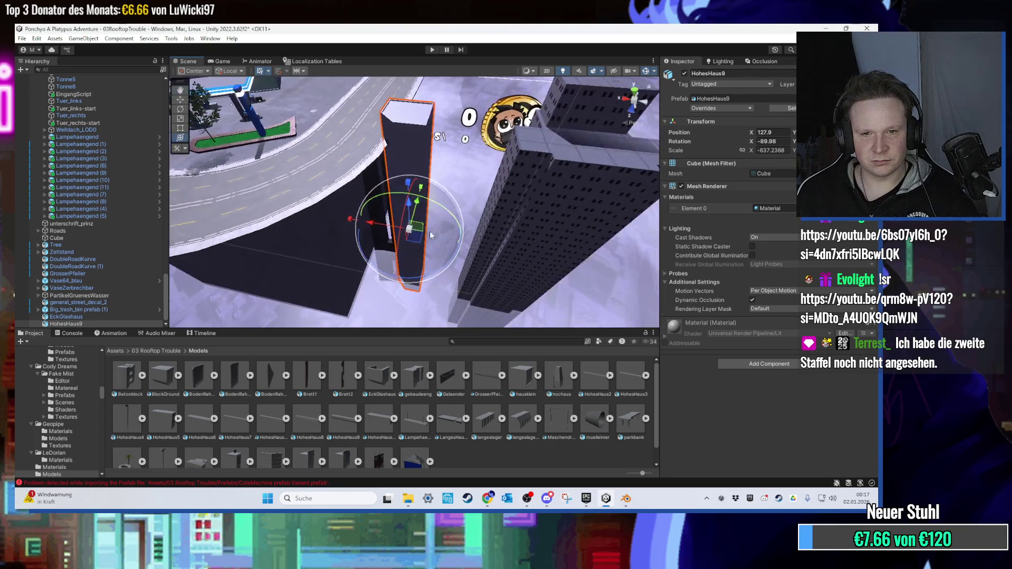
{"action": "mouse_move", "coordinate": [415, 231]}
{"action": "left_mouse_down"}
{"action": "mouse_move", "coordinate": [442, 262]}
{"action": "mouse_move", "coordinate": [463, 215]}
{"action": "mouse_move", "coordinate": [481, 227]}
{"action": "mouse_move", "coordinate": [418, 257]}
{"action": "left_mouse_up"}
{"action": "scroll", "coordinate": [474, 316], "scroll_direction": "down", "scroll_amount": 2}
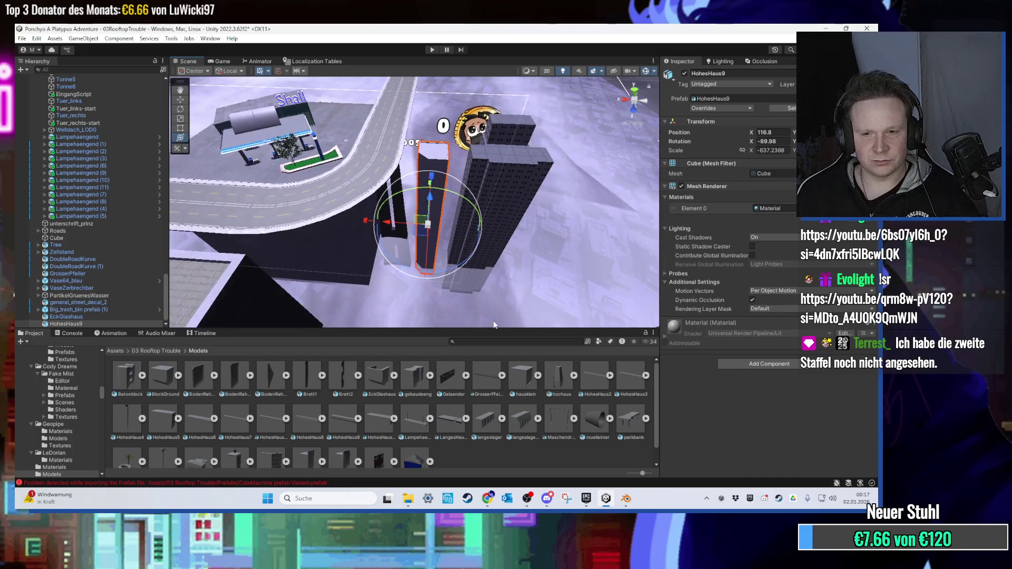
{"action": "scroll", "coordinate": [495, 419], "scroll_direction": "down", "scroll_amount": 1}
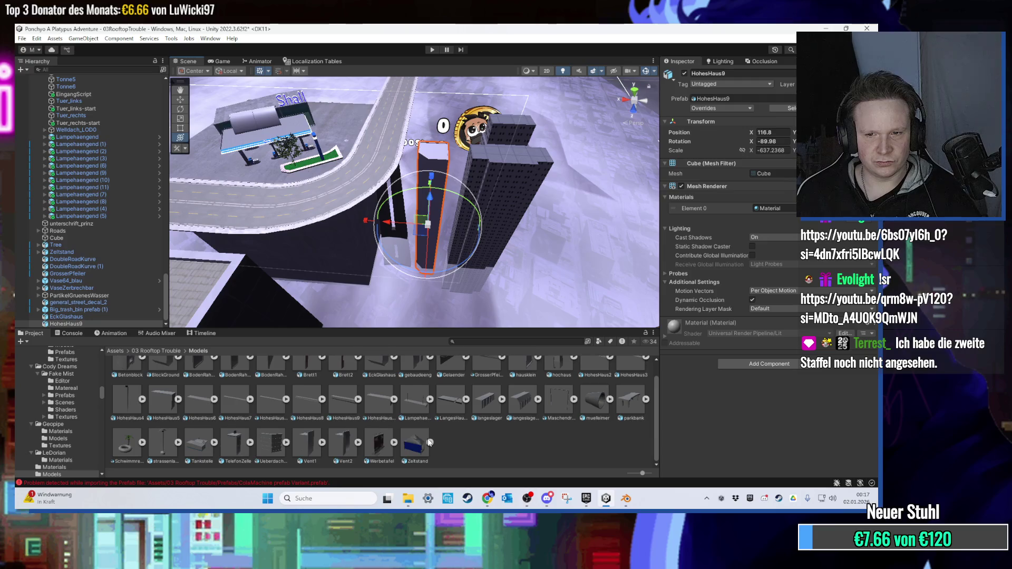
{"action": "scroll", "coordinate": [406, 438], "scroll_direction": "up", "scroll_amount": 1}
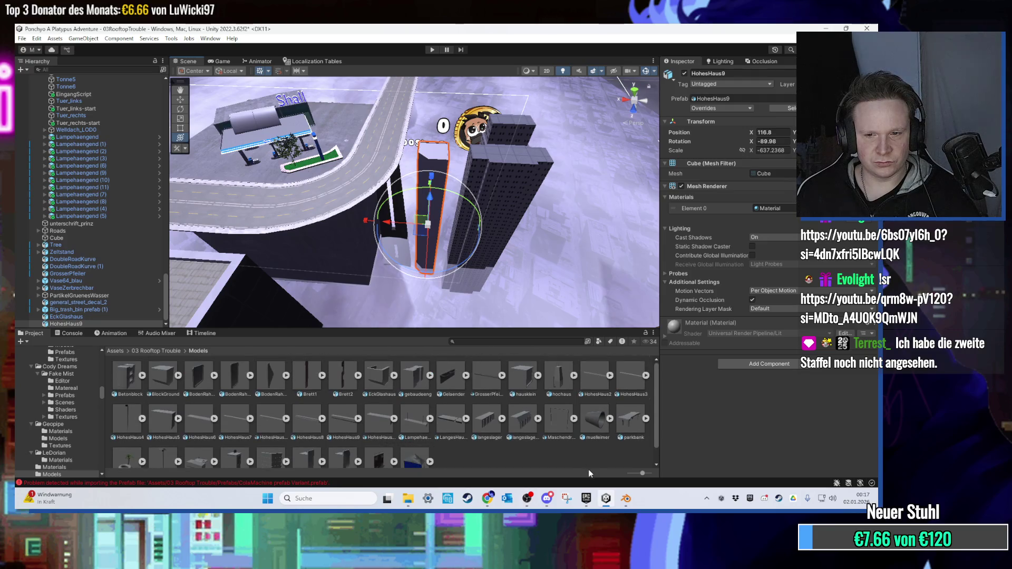
{"action": "left_click", "coordinate": [607, 500]}
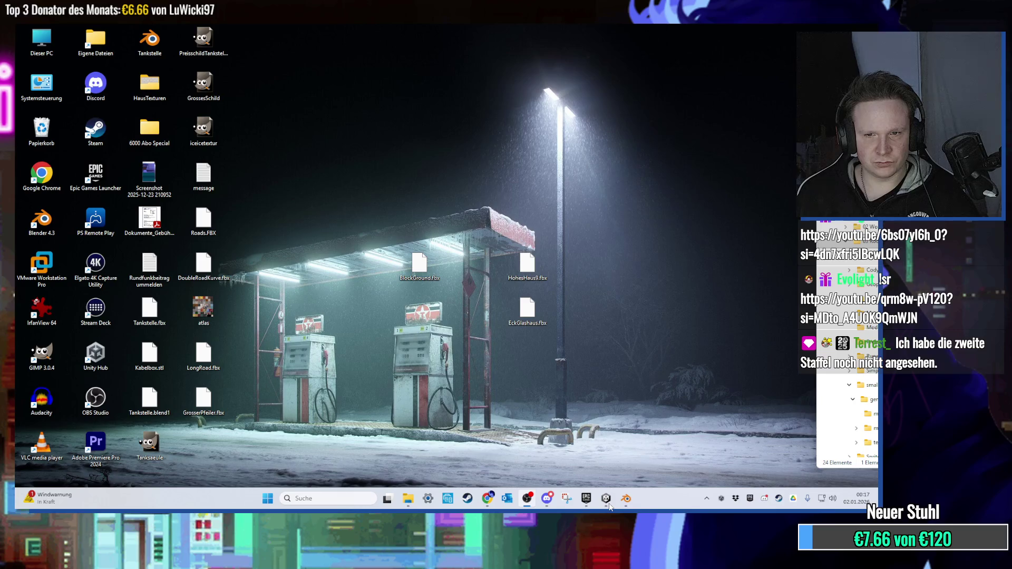
Drop a BlockGround block by the gas-station road and apply Concrete_A, found via a 'concrete' search.
{"action": "left_click", "coordinate": [609, 505]}
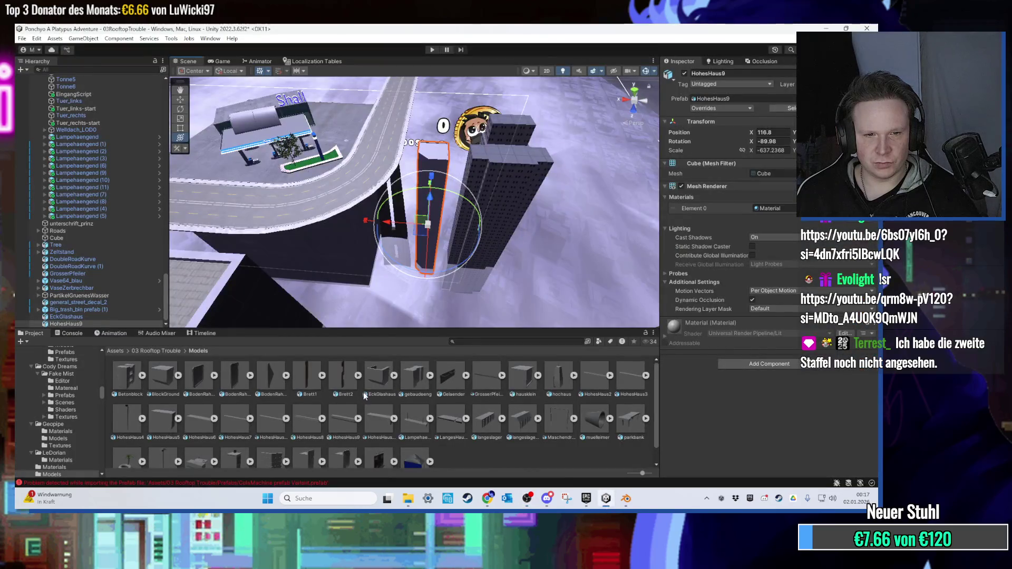
{"action": "left_click_drag", "start_coordinate": [293, 322], "coordinate": [332, 390]}
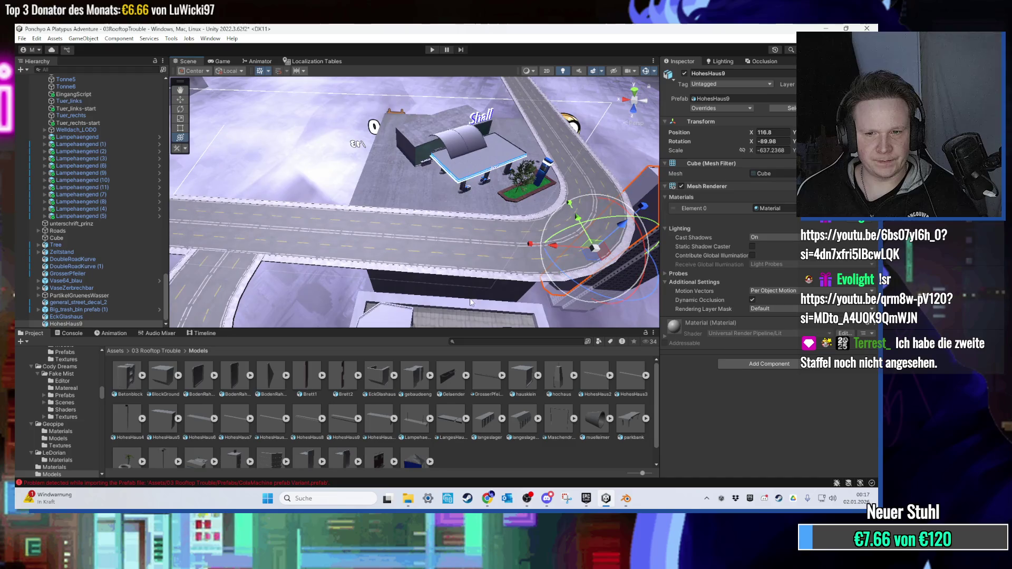
{"action": "mouse_move", "coordinate": [166, 386]}
{"action": "left_mouse_down"}
{"action": "mouse_move", "coordinate": [284, 305]}
{"action": "mouse_move", "coordinate": [403, 247]}
{"action": "left_mouse_up"}
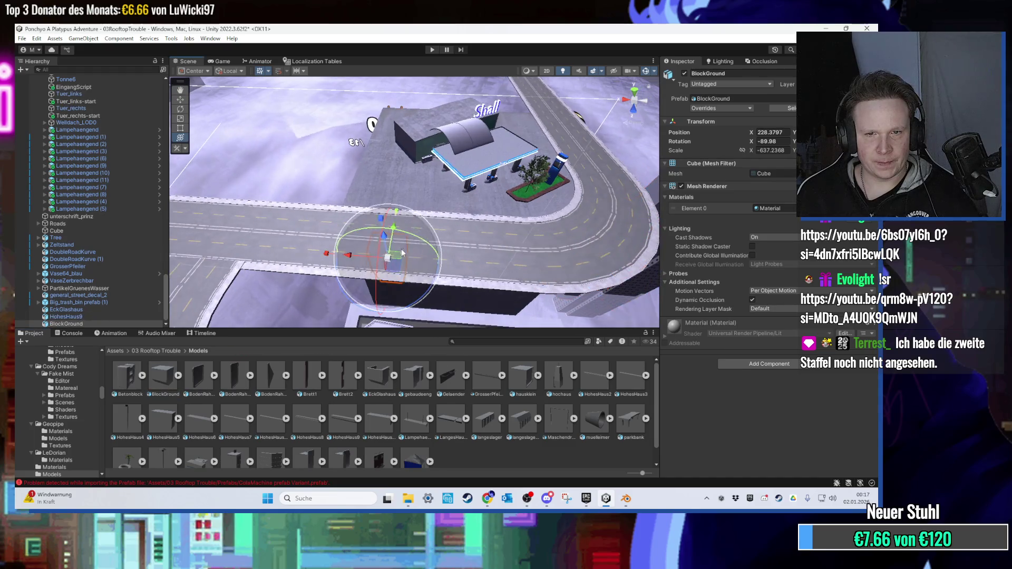
{"action": "left_click_drag", "start_coordinate": [359, 156], "coordinate": [490, 330]}
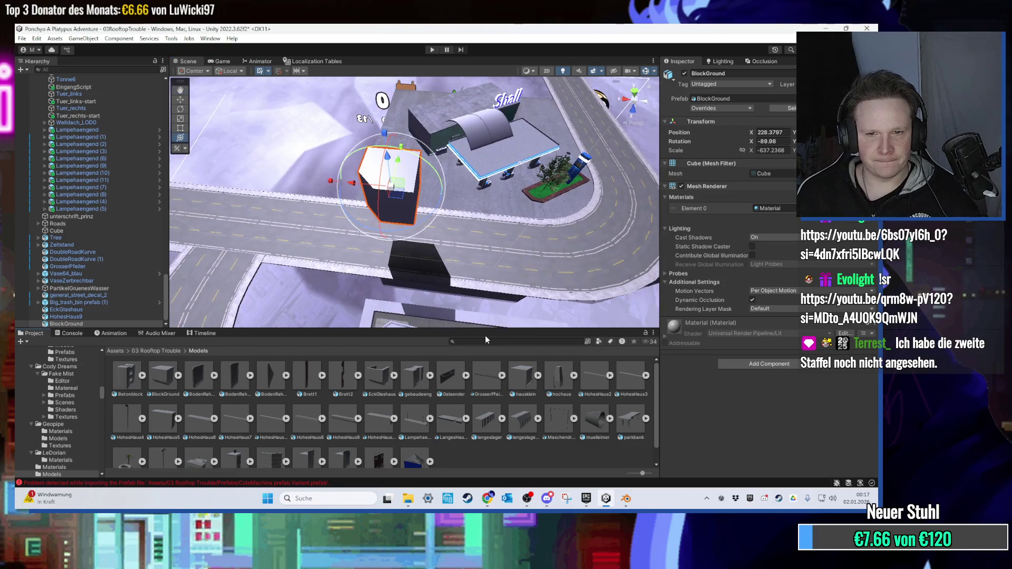
{"action": "type", "text": "concrete"}
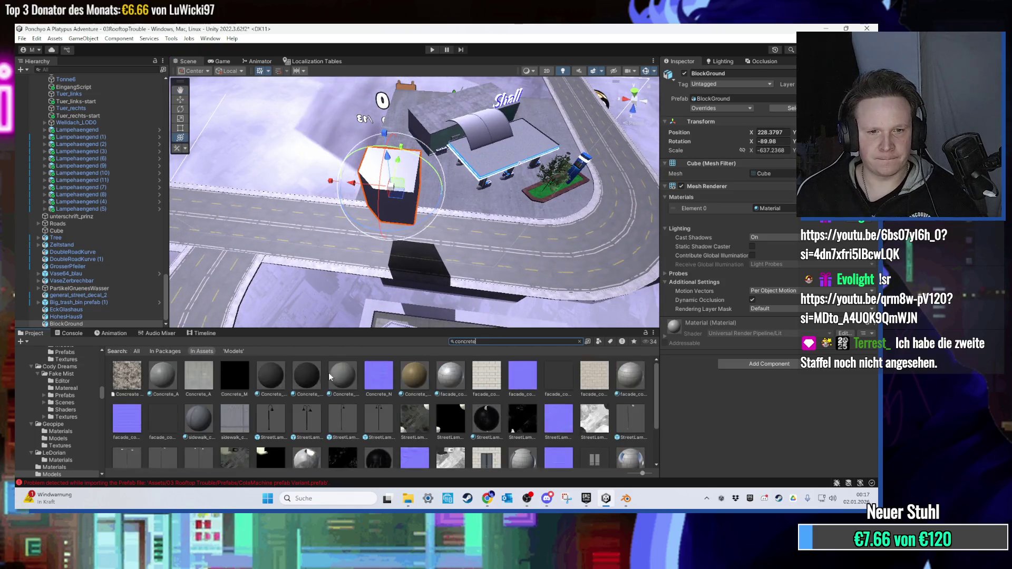
{"action": "left_click_drag", "start_coordinate": [203, 331], "coordinate": [384, 185]}
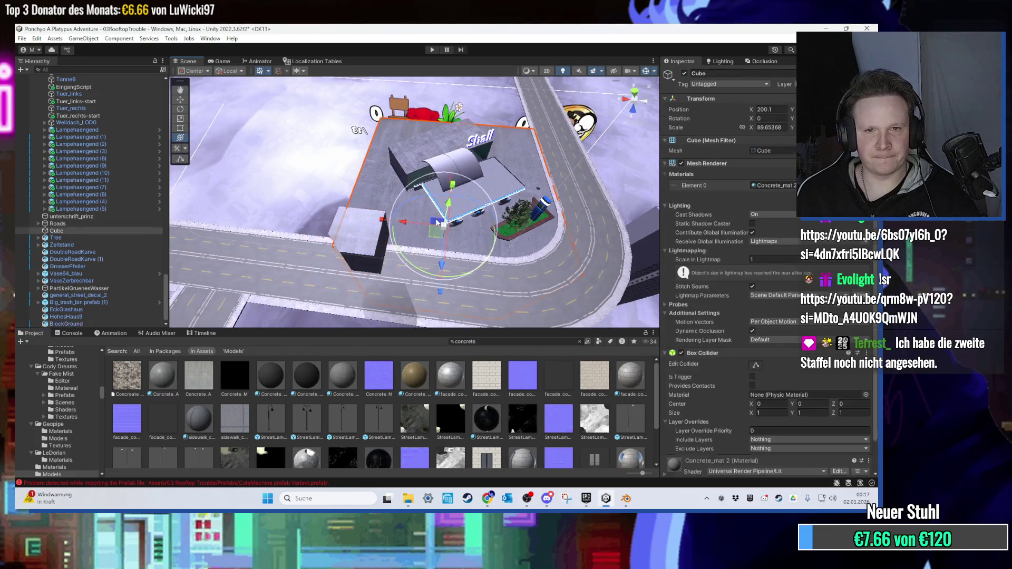
Lower the BlockGround slab beneath the gas station lot, undo an accidental tilt, and return to Blender.
{"action": "left_click", "coordinate": [435, 218]}
{"action": "left_click", "coordinate": [374, 240]}
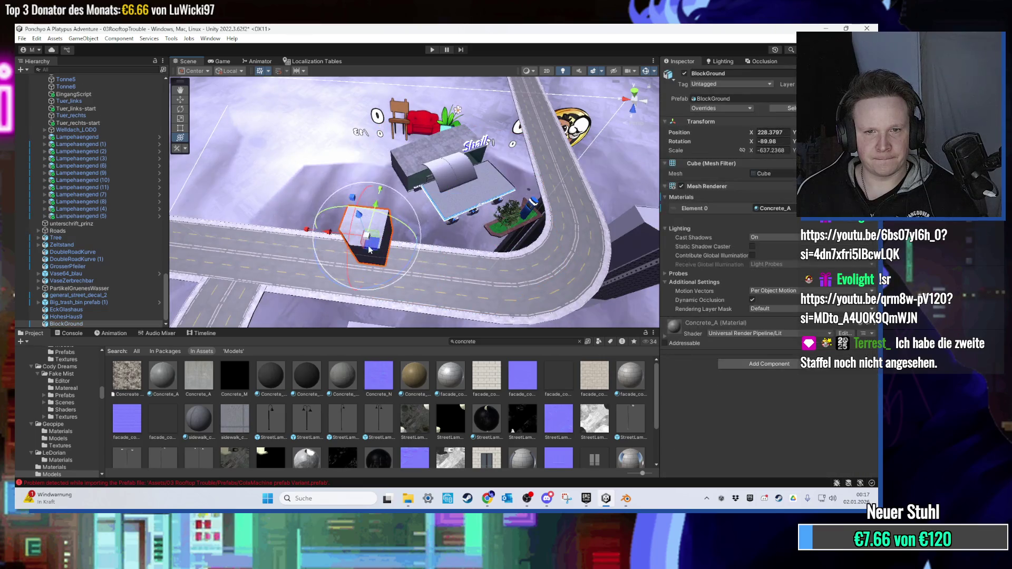
{"action": "left_click_drag", "start_coordinate": [474, 262], "coordinate": [451, 268]}
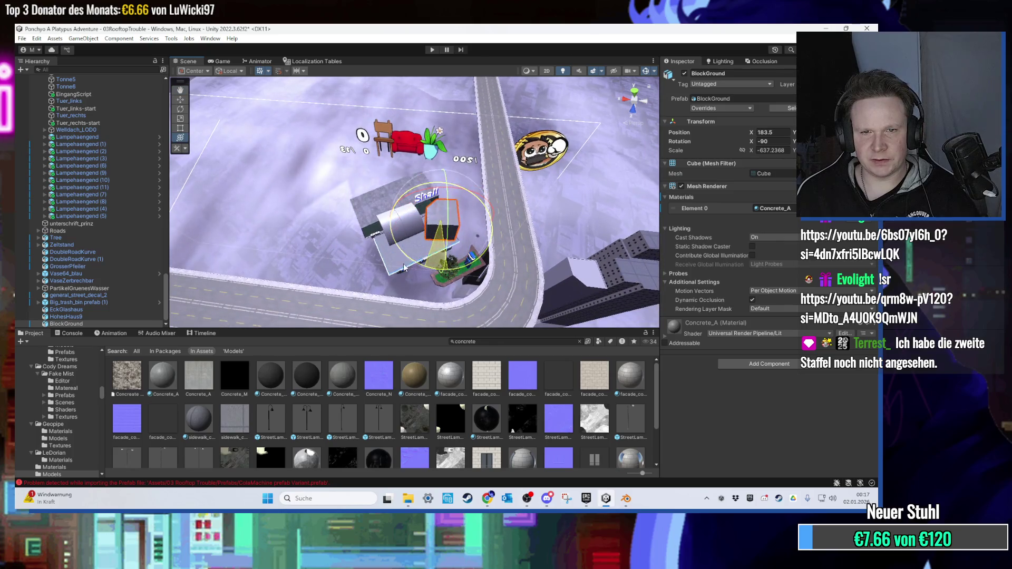
{"action": "left_click_drag", "start_coordinate": [462, 235], "coordinate": [454, 252]}
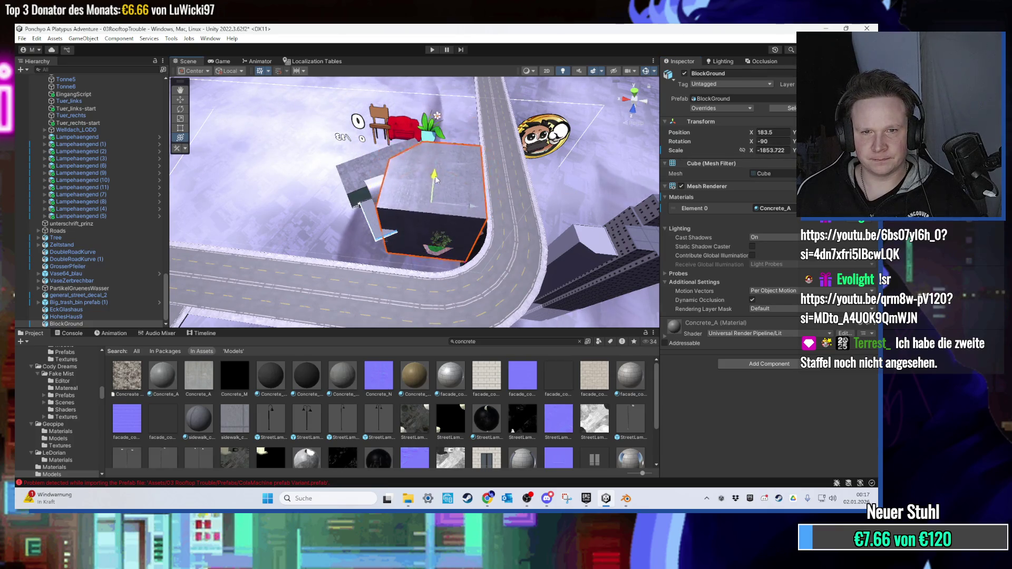
{"action": "left_click_drag", "start_coordinate": [436, 174], "coordinate": [432, 210]}
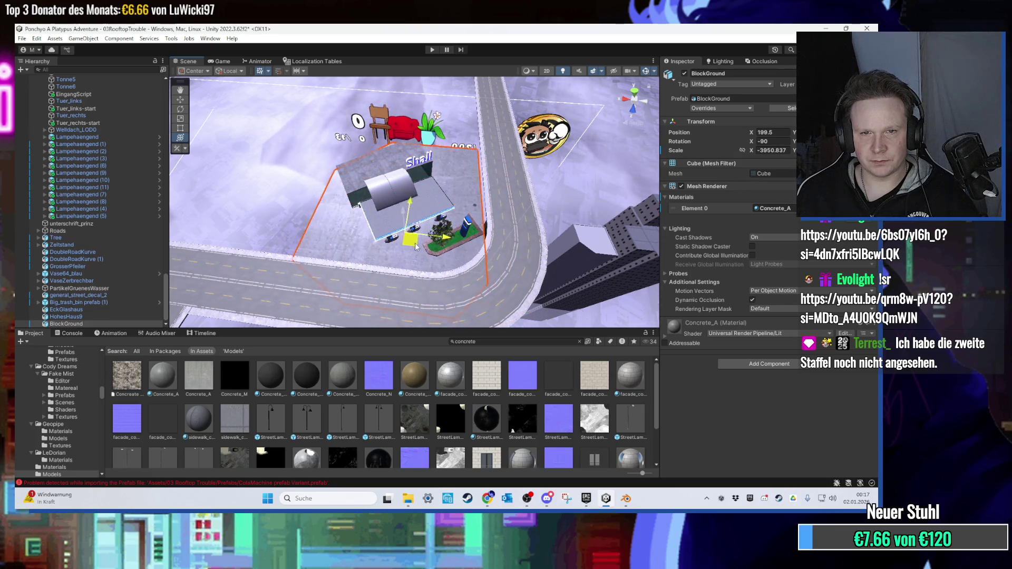
{"action": "mouse_move", "coordinate": [420, 242]}
{"action": "left_mouse_down"}
{"action": "mouse_move", "coordinate": [521, 141]}
{"action": "mouse_move", "coordinate": [487, 154]}
{"action": "mouse_move", "coordinate": [488, 169]}
{"action": "mouse_move", "coordinate": [412, 229]}
{"action": "mouse_move", "coordinate": [437, 262]}
{"action": "mouse_move", "coordinate": [491, 161]}
{"action": "mouse_move", "coordinate": [472, 115]}
{"action": "mouse_move", "coordinate": [476, 165]}
{"action": "mouse_move", "coordinate": [454, 105]}
{"action": "mouse_move", "coordinate": [469, 216]}
{"action": "mouse_move", "coordinate": [486, 185]}
{"action": "mouse_move", "coordinate": [472, 207]}
{"action": "mouse_move", "coordinate": [511, 222]}
{"action": "mouse_move", "coordinate": [450, 243]}
{"action": "mouse_move", "coordinate": [452, 198]}
{"action": "mouse_move", "coordinate": [451, 207]}
{"action": "left_mouse_up"}
{"action": "key", "text": "ctrl+z"}
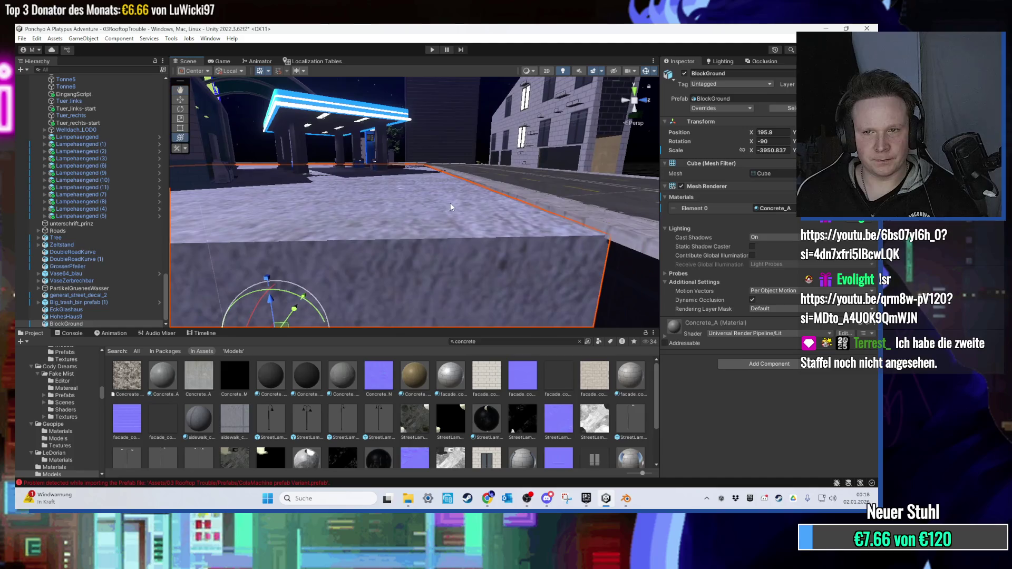
{"action": "left_click", "coordinate": [605, 498]}
Start a new General scene without saving, then clear out the default cube, camera and light.
{"action": "mouse_move", "coordinate": [625, 498]}
{"action": "left_click", "coordinate": [645, 467]}
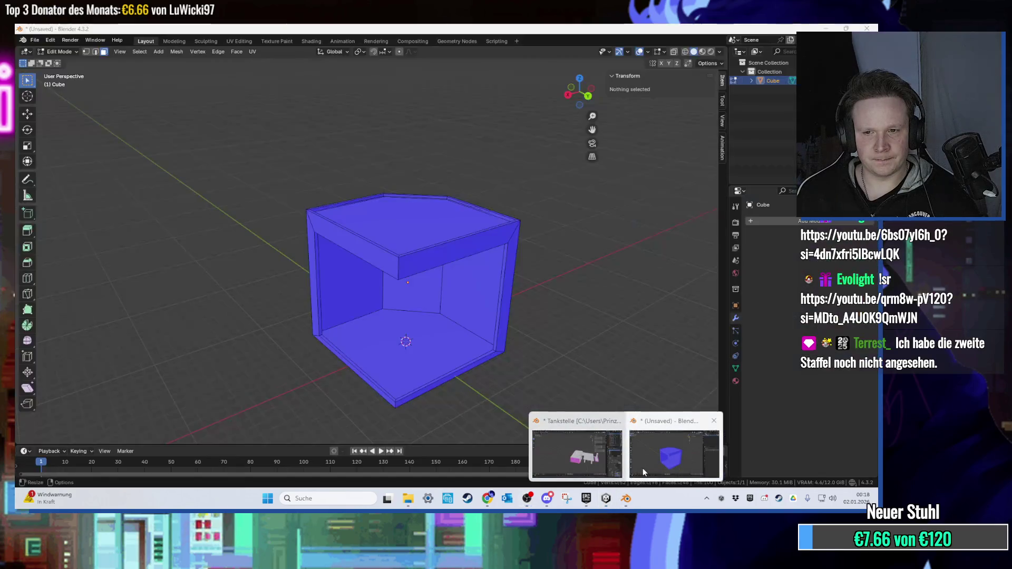
{"action": "left_click", "coordinate": [47, 41]}
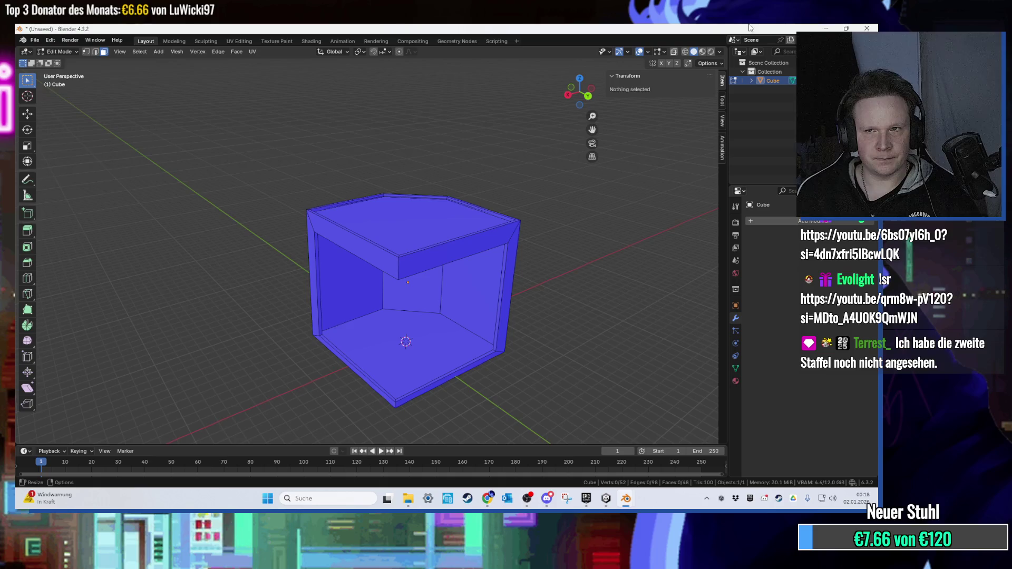
{"action": "left_click", "coordinate": [35, 40]}
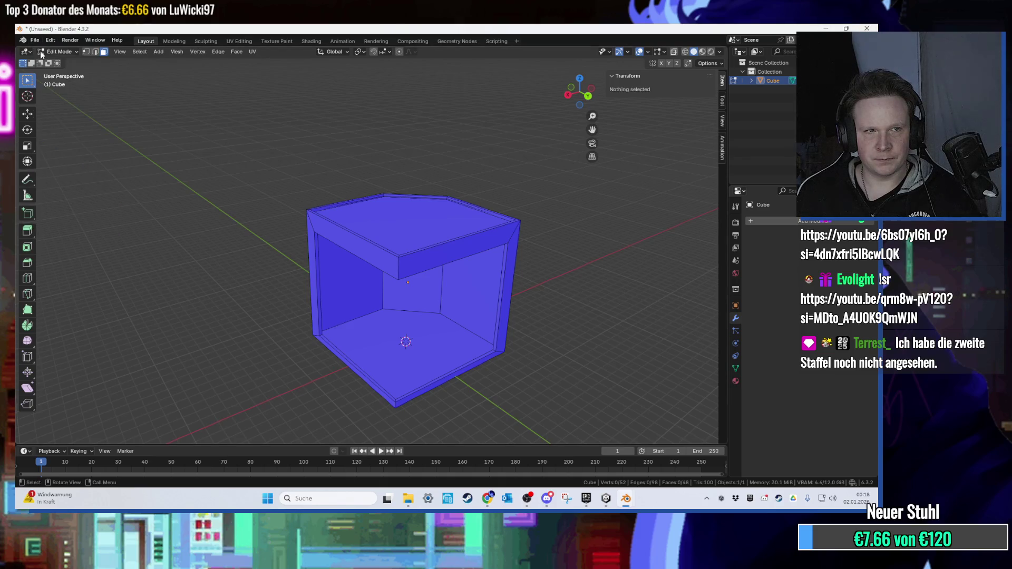
{"action": "left_click", "coordinate": [34, 40]}
{"action": "left_click", "coordinate": [144, 49]}
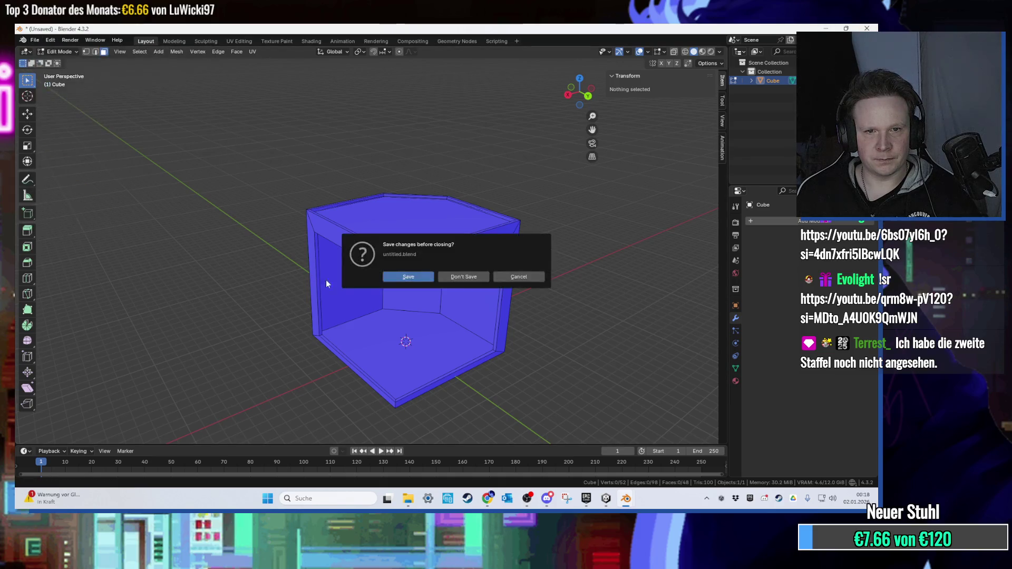
{"action": "left_click", "coordinate": [457, 277]}
{"action": "key", "text": "Delete"}
{"action": "left_click_drag", "start_coordinate": [152, 150], "coordinate": [191, 167]}
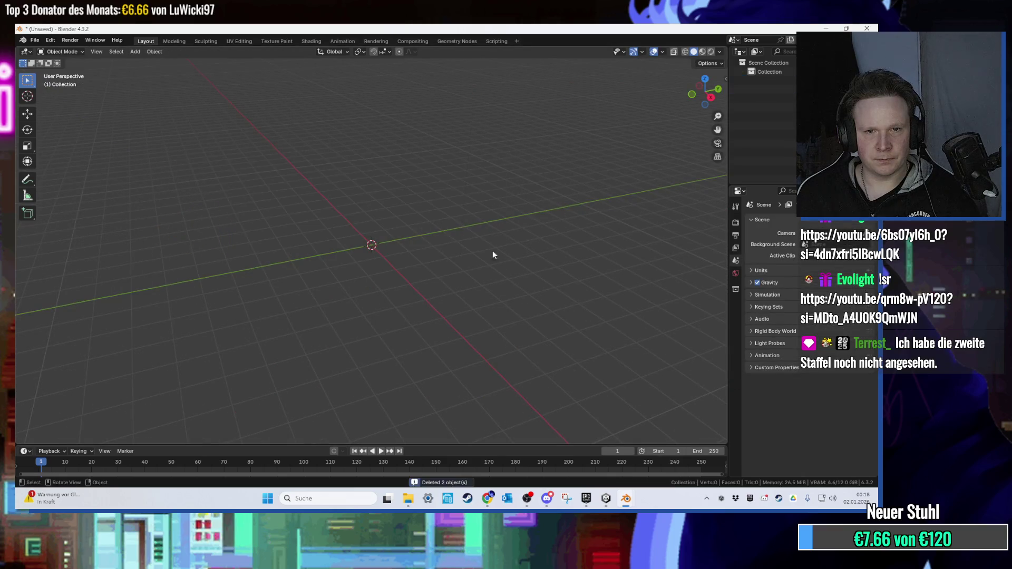
Import the BlockGround.fbx model as an FBX.
{"action": "left_click", "coordinate": [35, 40]}
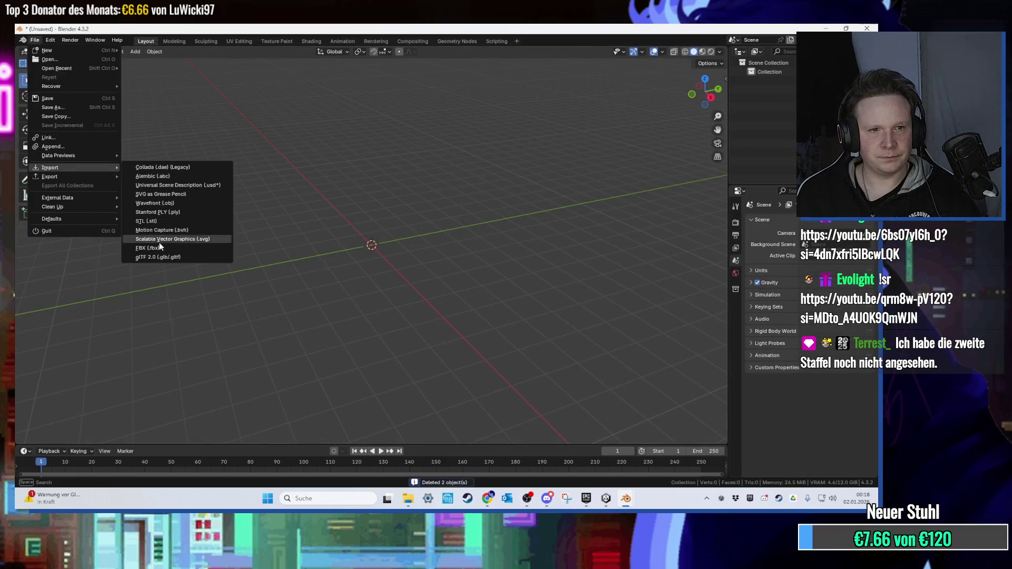
{"action": "left_click", "coordinate": [152, 248]}
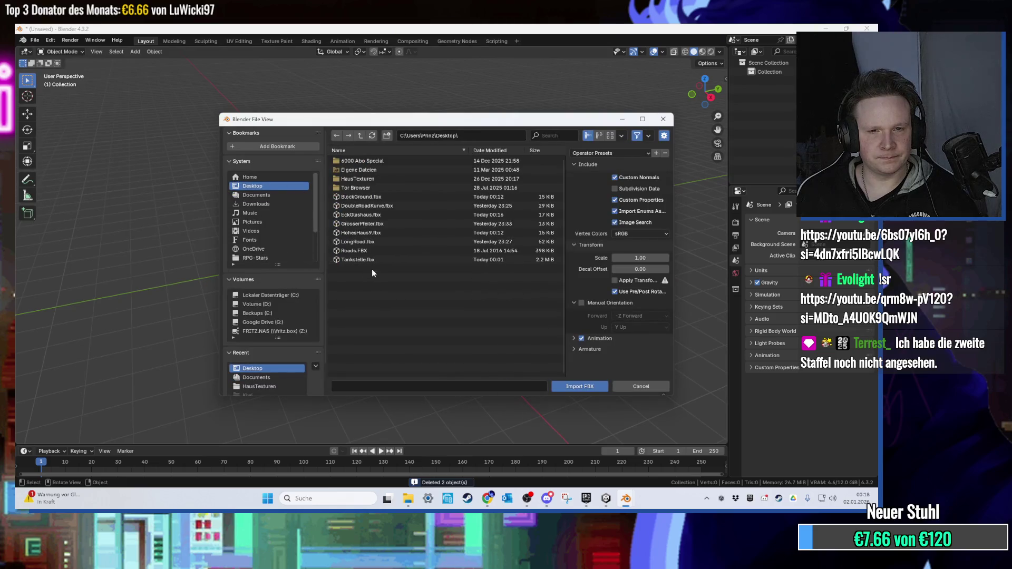
{"action": "double_click", "coordinate": [374, 197]}
{"action": "scroll", "coordinate": [390, 200], "scroll_direction": "down", "scroll_amount": 6}
In Edit Mode, pull the block's bottom face down along Z into a tall pillar.
{"action": "mouse_move", "coordinate": [410, 279]}
{"action": "left_mouse_down"}
{"action": "mouse_move", "coordinate": [437, 221]}
{"action": "mouse_move", "coordinate": [404, 298]}
{"action": "mouse_move", "coordinate": [447, 213]}
{"action": "mouse_move", "coordinate": [484, 263]}
{"action": "mouse_move", "coordinate": [489, 297]}
{"action": "left_mouse_up"}
{"action": "key", "text": "Tab"}
{"action": "key", "text": "alt+a"}
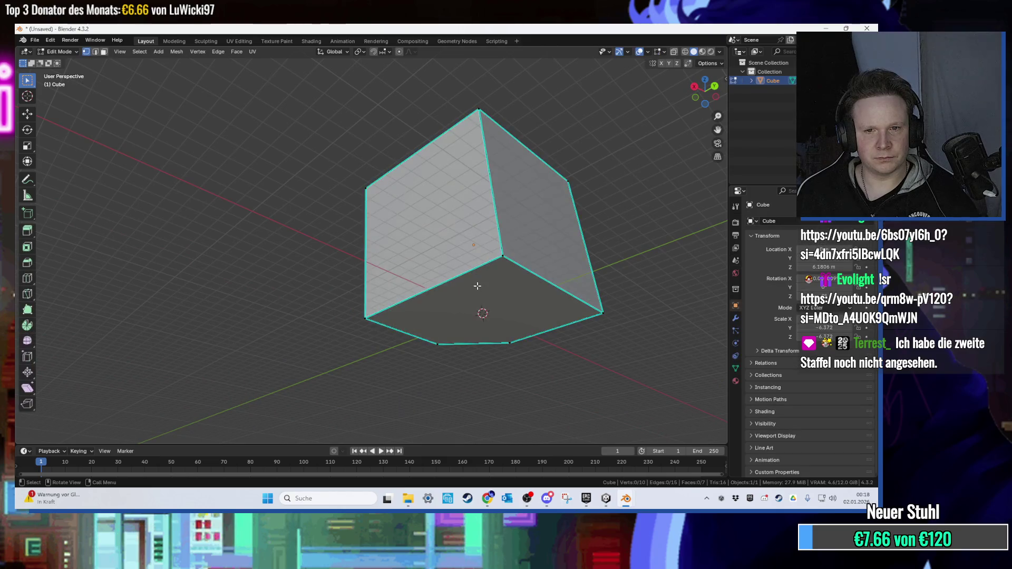
{"action": "left_click", "coordinate": [486, 290]}
{"action": "mouse_move", "coordinate": [488, 290]}
{"action": "left_mouse_down"}
{"action": "mouse_move", "coordinate": [585, 251]}
{"action": "mouse_move", "coordinate": [510, 278]}
{"action": "mouse_move", "coordinate": [605, 269]}
{"action": "mouse_move", "coordinate": [532, 211]}
{"action": "mouse_move", "coordinate": [501, 158]}
{"action": "mouse_move", "coordinate": [525, 191]}
{"action": "left_mouse_up"}
{"action": "key", "text": "g"}
{"action": "key", "text": "z"}
{"action": "left_click_drag", "start_coordinate": [540, 342], "coordinate": [542, 266]}
{"action": "scroll", "coordinate": [546, 255], "scroll_direction": "up", "scroll_amount": 5}
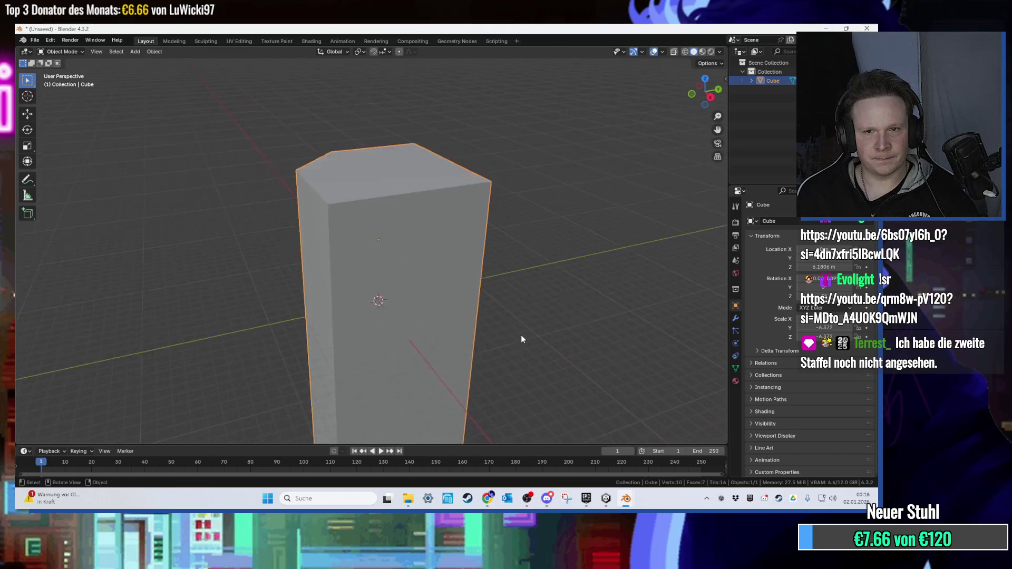
In the UV Editing layout, unwrap the whole mesh with Smart UV Project.
{"action": "left_click", "coordinate": [238, 41]}
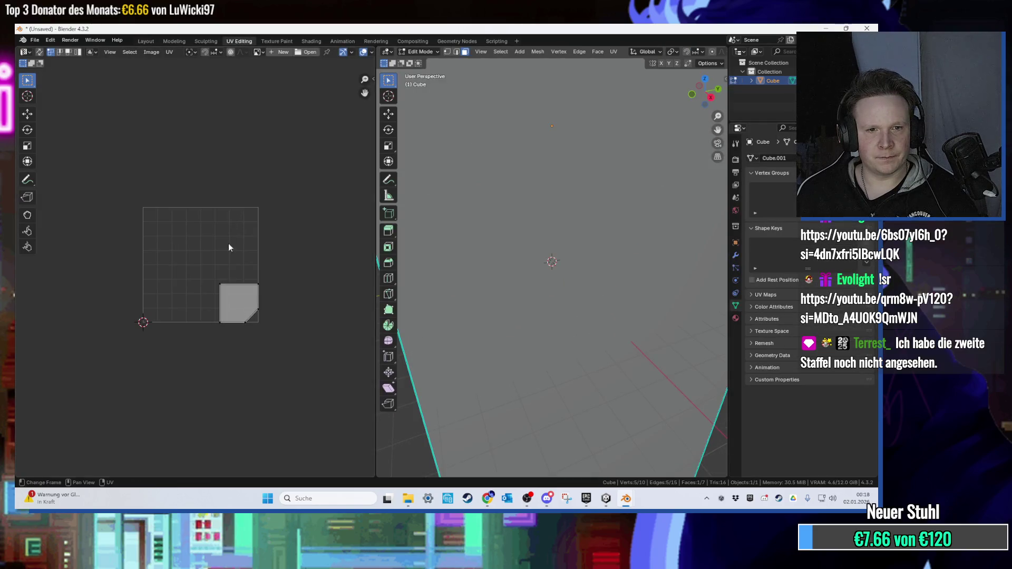
{"action": "scroll", "coordinate": [537, 232], "scroll_direction": "down", "scroll_amount": 2}
{"action": "key", "text": "a"}
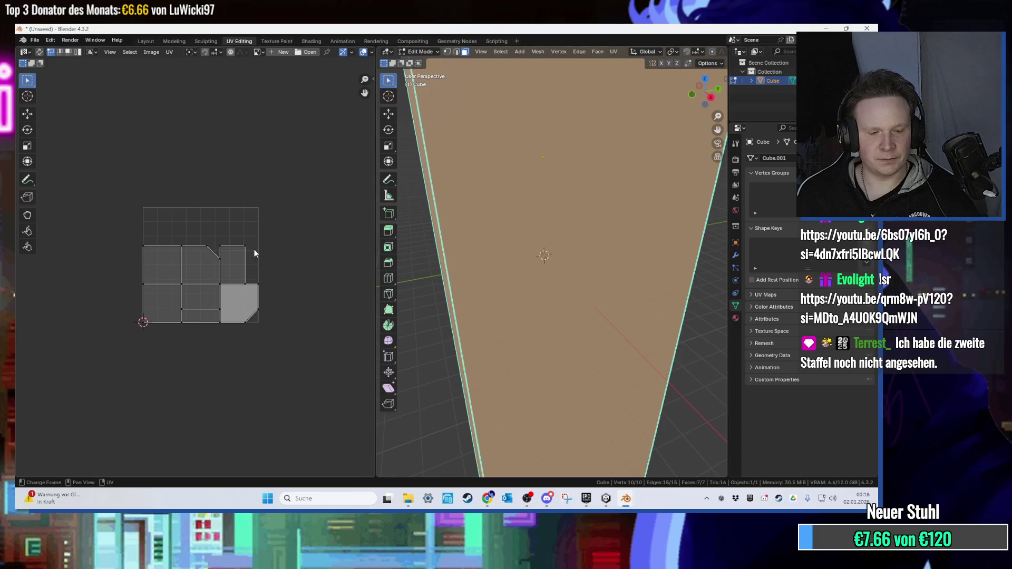
{"action": "key", "text": "u"}
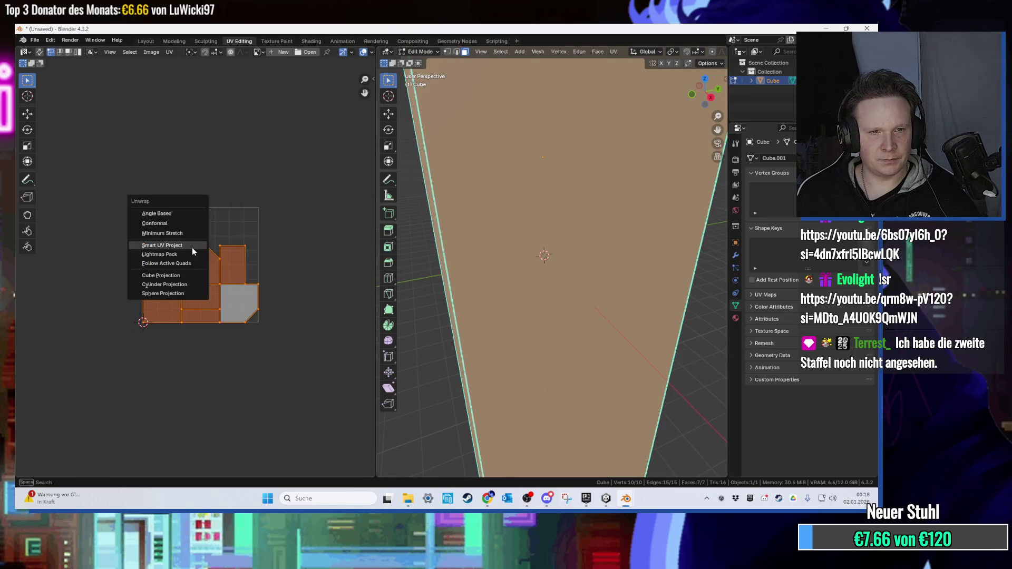
{"action": "left_click", "coordinate": [192, 248]}
{"action": "left_click", "coordinate": [182, 330]}
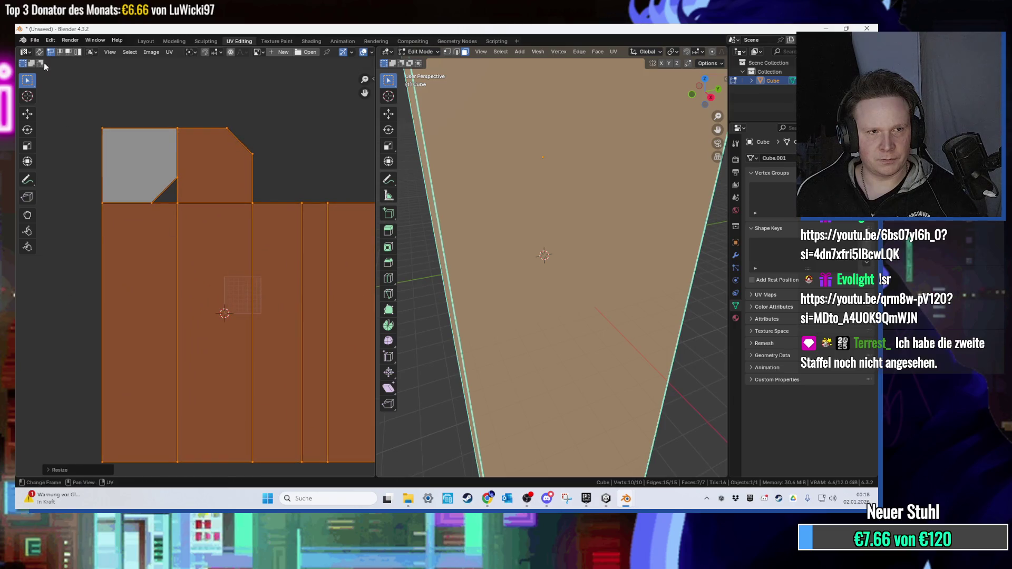
Cancel the FBX export, minimise Blender and bring Unity to the front.
{"action": "left_click", "coordinate": [34, 40]}
{"action": "left_click", "coordinate": [169, 257]}
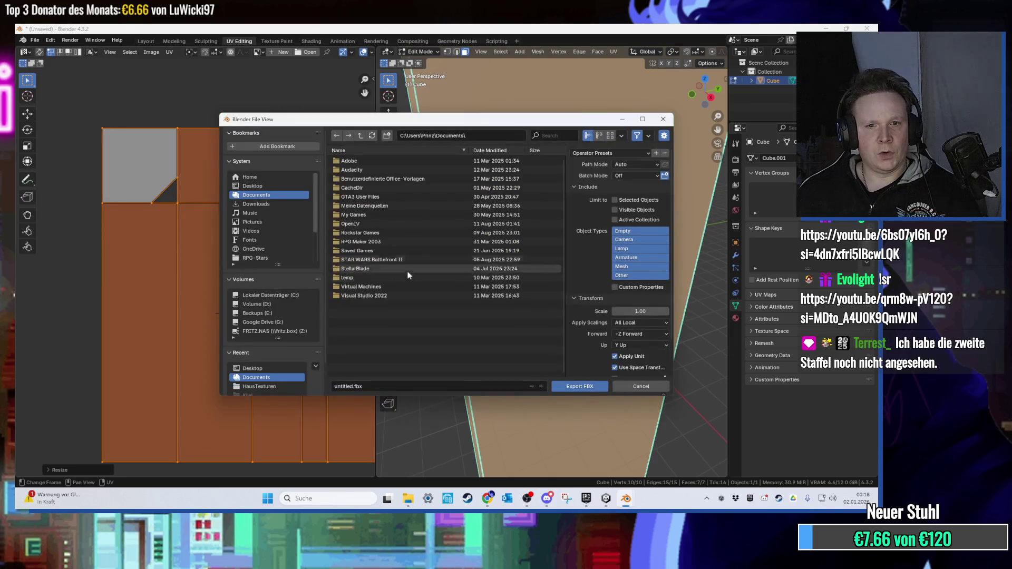
{"action": "key", "text": "Escape"}
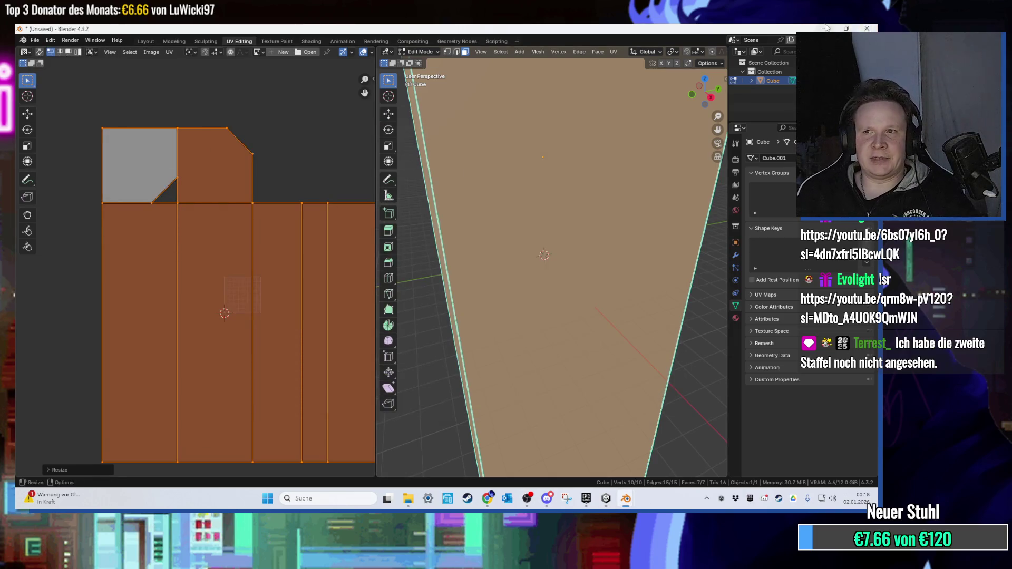
{"action": "left_click", "coordinate": [825, 28]}
{"action": "left_click", "coordinate": [606, 498]}
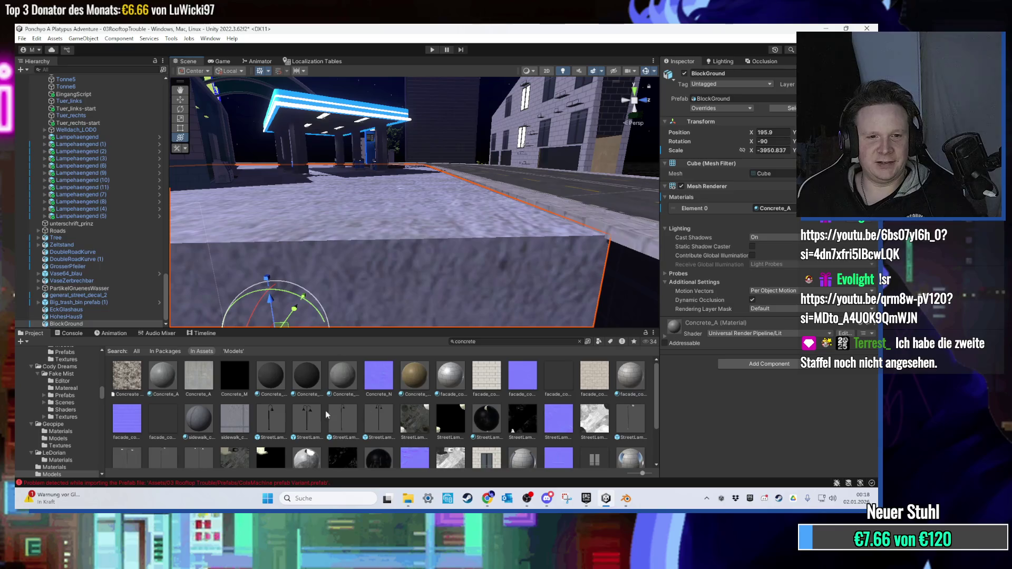
Select the BlockGround object, minimise and restore Unity, and fly the view over the rooftops.
{"action": "left_click", "coordinate": [434, 229]}
{"action": "left_click", "coordinate": [289, 209]}
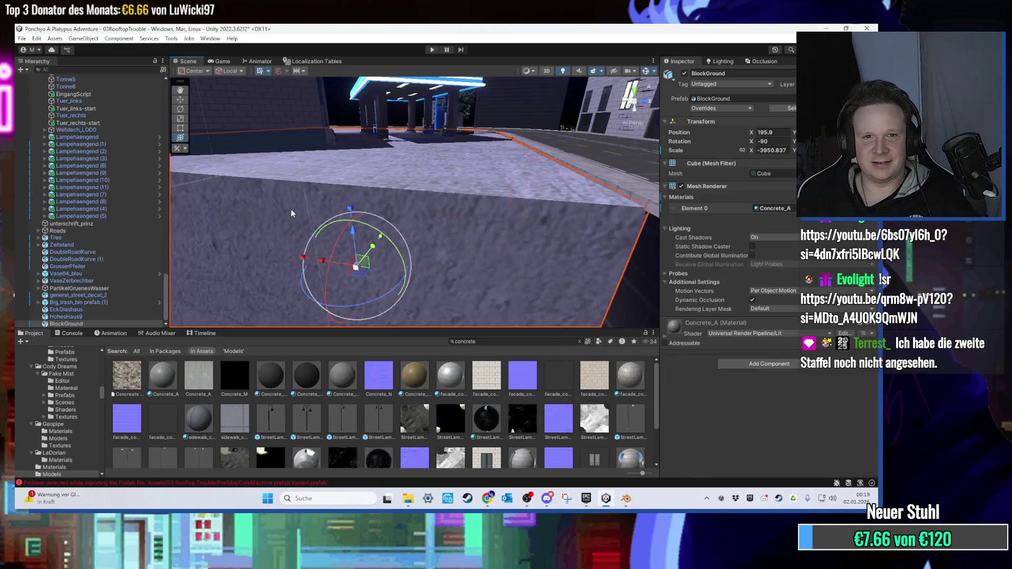
{"action": "left_click_drag", "start_coordinate": [289, 209], "coordinate": [190, 274]}
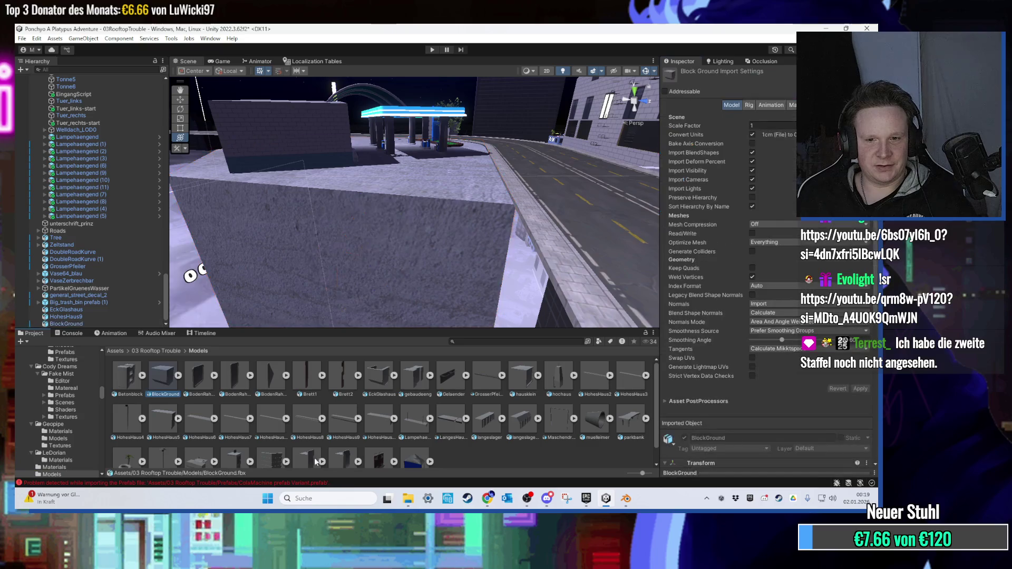
{"action": "left_click", "coordinate": [606, 498]}
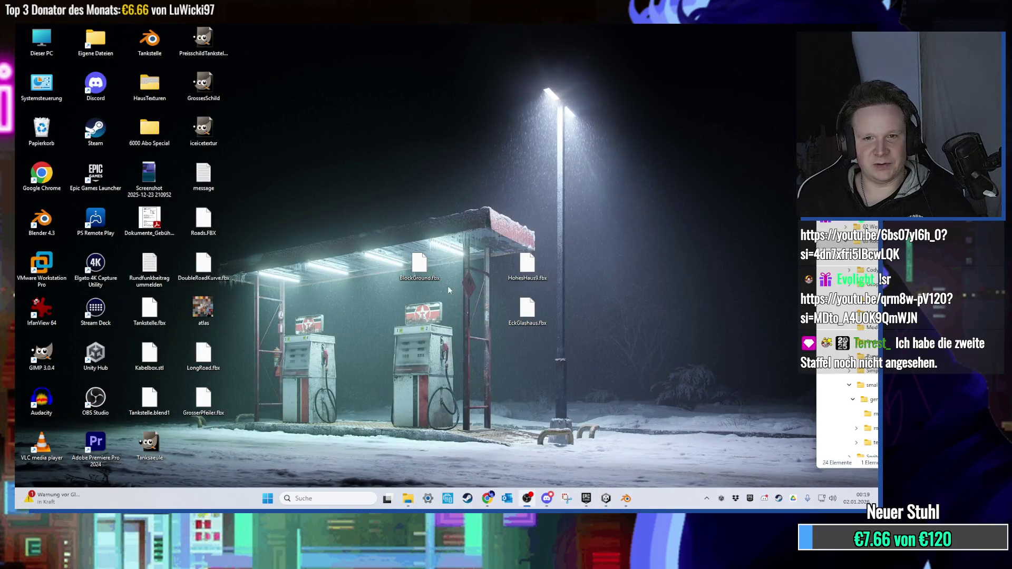
{"action": "left_click", "coordinate": [604, 504]}
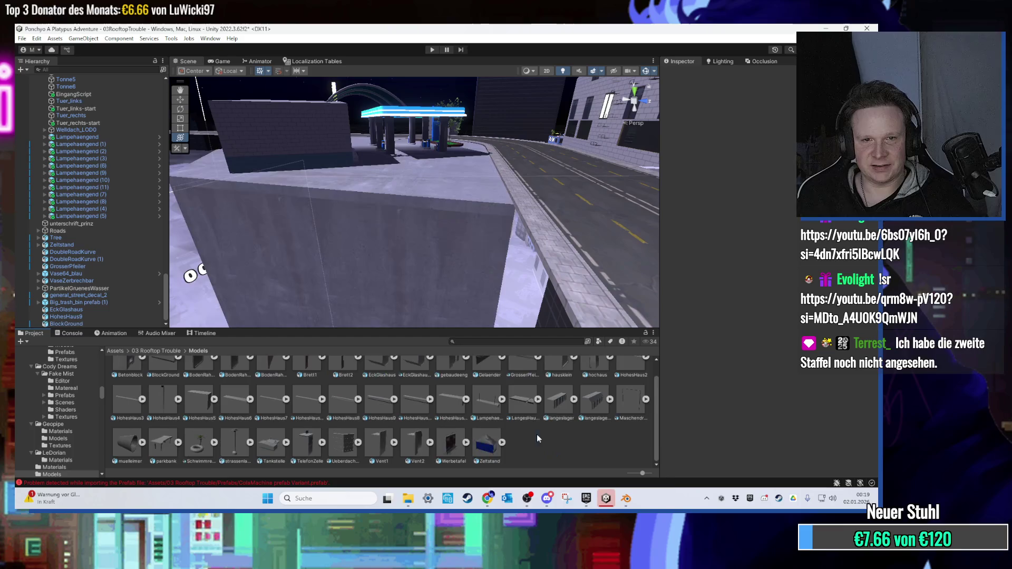
{"action": "left_click_drag", "start_coordinate": [475, 309], "coordinate": [432, 287]}
{"action": "scroll", "coordinate": [430, 289], "scroll_direction": "up", "scroll_amount": 5}
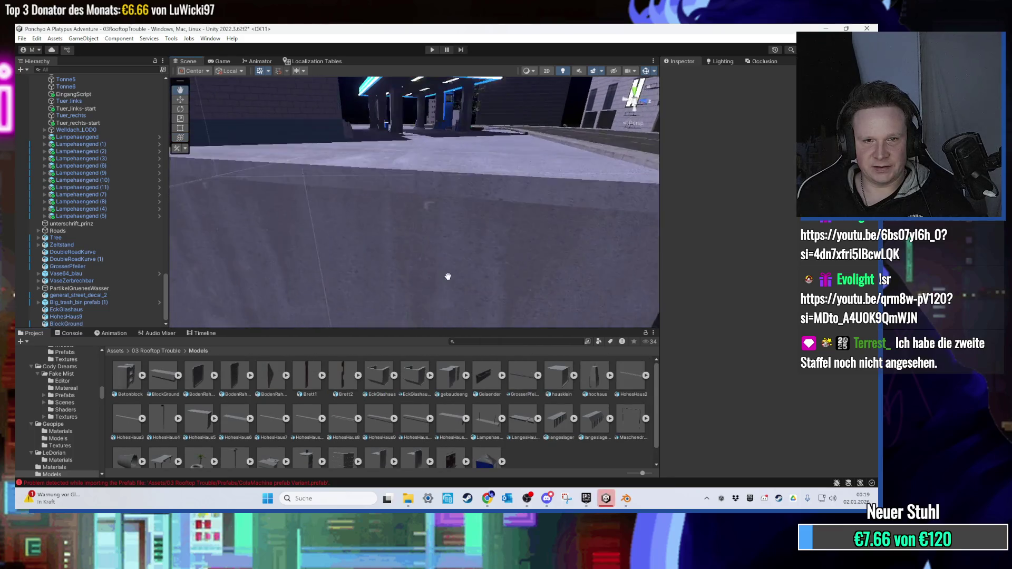
{"action": "scroll", "coordinate": [419, 279], "scroll_direction": "up", "scroll_amount": 10}
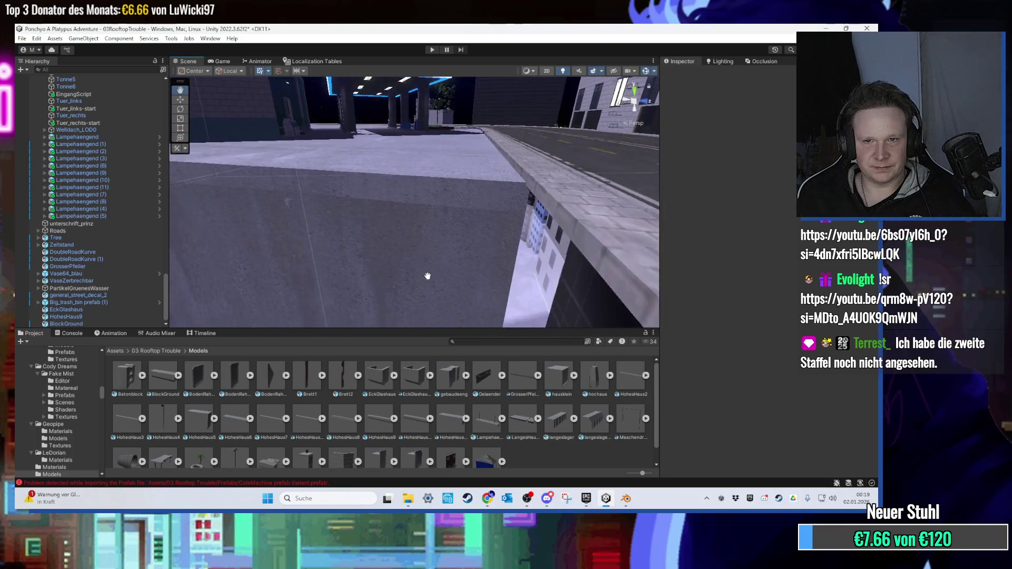
{"action": "mouse_move", "coordinate": [398, 258]}
{"action": "left_mouse_down"}
{"action": "mouse_move", "coordinate": [492, 289]}
{"action": "mouse_move", "coordinate": [476, 339]}
{"action": "mouse_move", "coordinate": [483, 221]}
{"action": "mouse_move", "coordinate": [487, 337]}
{"action": "mouse_move", "coordinate": [453, 281]}
{"action": "mouse_move", "coordinate": [478, 279]}
{"action": "mouse_move", "coordinate": [435, 255]}
{"action": "mouse_move", "coordinate": [410, 260]}
{"action": "mouse_move", "coordinate": [430, 249]}
{"action": "mouse_move", "coordinate": [331, 254]}
{"action": "mouse_move", "coordinate": [386, 233]}
{"action": "mouse_move", "coordinate": [469, 244]}
{"action": "mouse_move", "coordinate": [416, 246]}
{"action": "mouse_move", "coordinate": [441, 233]}
{"action": "mouse_move", "coordinate": [378, 239]}
{"action": "mouse_move", "coordinate": [512, 255]}
{"action": "mouse_move", "coordinate": [443, 244]}
{"action": "mouse_move", "coordinate": [464, 308]}
{"action": "mouse_move", "coordinate": [462, 225]}
{"action": "mouse_move", "coordinate": [510, 249]}
{"action": "mouse_move", "coordinate": [473, 242]}
{"action": "mouse_move", "coordinate": [377, 266]}
{"action": "mouse_move", "coordinate": [525, 239]}
{"action": "mouse_move", "coordinate": [341, 253]}
{"action": "mouse_move", "coordinate": [498, 236]}
{"action": "mouse_move", "coordinate": [397, 247]}
{"action": "mouse_move", "coordinate": [443, 237]}
{"action": "mouse_move", "coordinate": [501, 201]}
{"action": "mouse_move", "coordinate": [480, 240]}
{"action": "mouse_move", "coordinate": [530, 248]}
{"action": "mouse_move", "coordinate": [518, 265]}
{"action": "mouse_move", "coordinate": [339, 234]}
{"action": "mouse_move", "coordinate": [447, 252]}
{"action": "mouse_move", "coordinate": [470, 271]}
{"action": "mouse_move", "coordinate": [425, 260]}
{"action": "mouse_move", "coordinate": [477, 276]}
{"action": "left_mouse_up"}
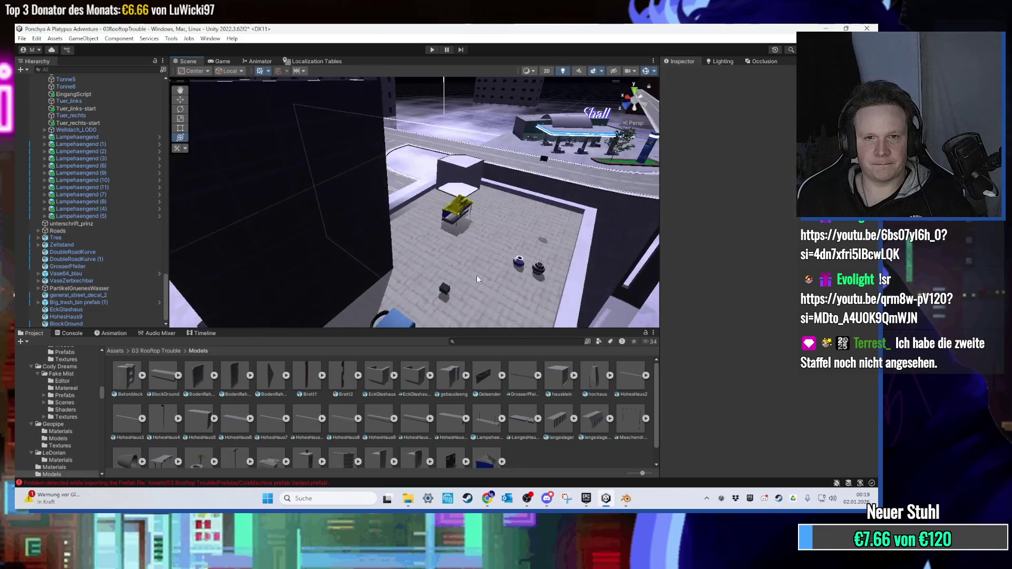
Move the yellow Zeltstand tent to a new spot on the rooftop.
{"action": "scroll", "coordinate": [477, 275], "scroll_direction": "up", "scroll_amount": 3}
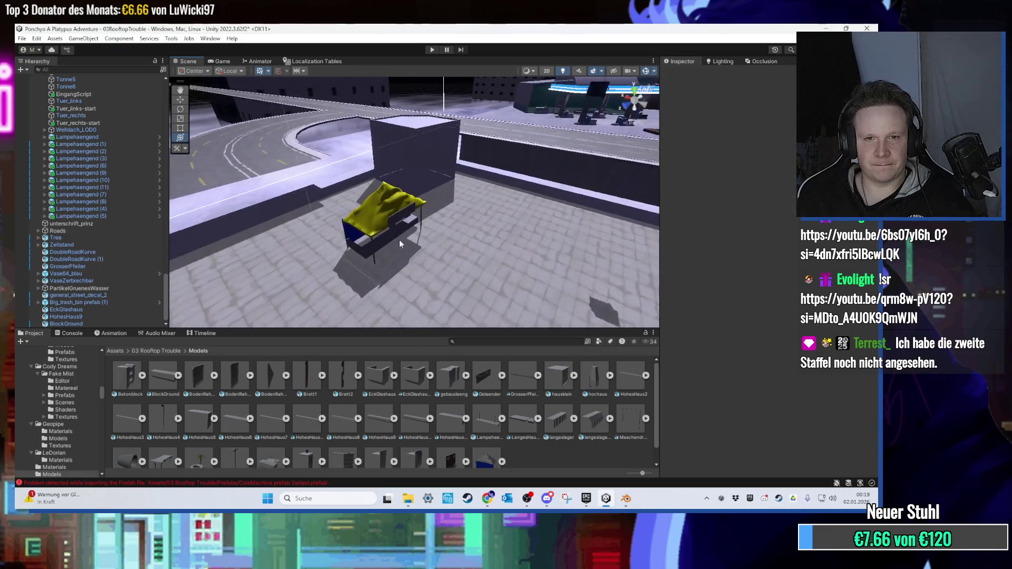
{"action": "left_click", "coordinate": [367, 224]}
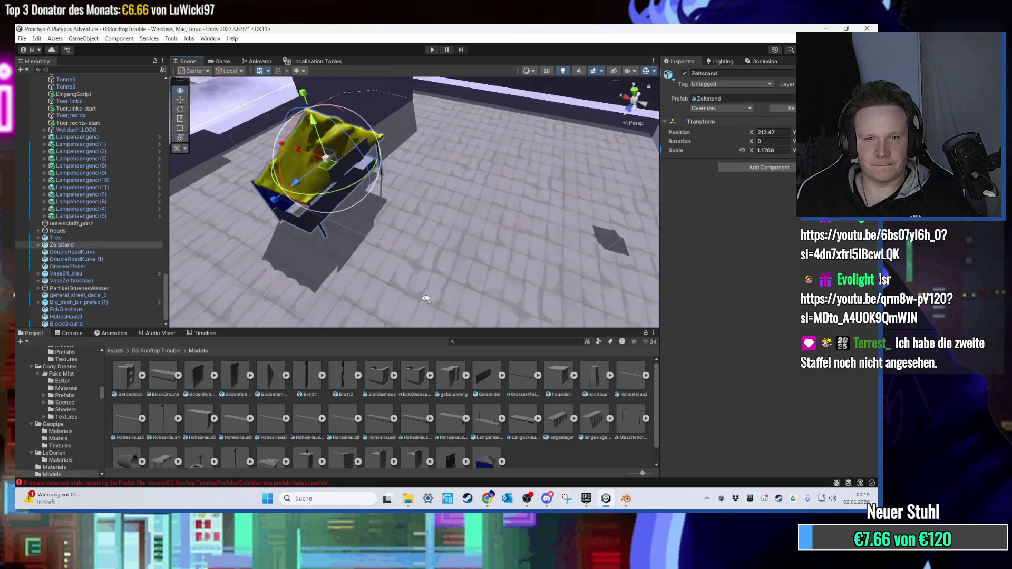
{"action": "mouse_move", "coordinate": [426, 299]}
{"action": "left_mouse_down"}
{"action": "mouse_move", "coordinate": [371, 217]}
{"action": "mouse_move", "coordinate": [286, 195]}
{"action": "left_mouse_up"}
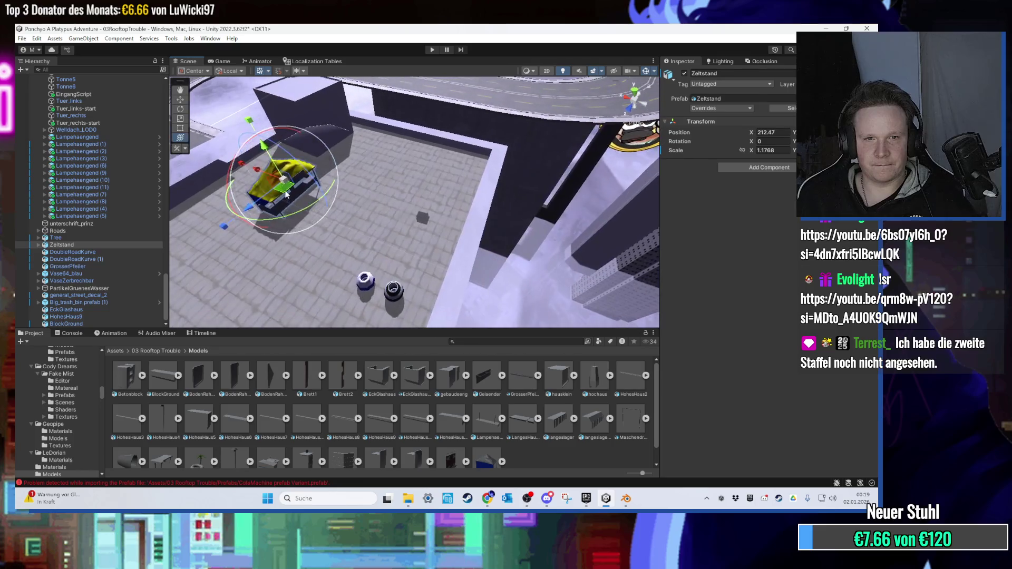
{"action": "left_click_drag", "start_coordinate": [456, 165], "coordinate": [445, 177]}
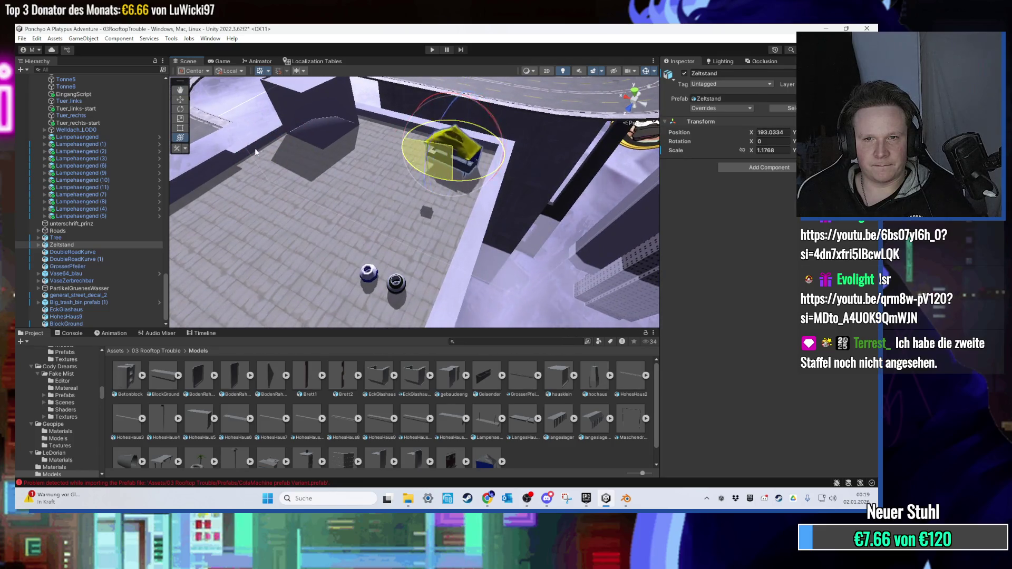
{"action": "mouse_move", "coordinate": [446, 169]}
{"action": "left_mouse_down"}
{"action": "mouse_move", "coordinate": [458, 156]}
{"action": "mouse_move", "coordinate": [471, 227]}
{"action": "mouse_move", "coordinate": [475, 215]}
{"action": "mouse_move", "coordinate": [430, 270]}
{"action": "mouse_move", "coordinate": [406, 277]}
{"action": "mouse_move", "coordinate": [293, 248]}
{"action": "mouse_move", "coordinate": [438, 242]}
{"action": "mouse_move", "coordinate": [352, 252]}
{"action": "mouse_move", "coordinate": [410, 246]}
{"action": "mouse_move", "coordinate": [396, 255]}
{"action": "mouse_move", "coordinate": [451, 211]}
{"action": "mouse_move", "coordinate": [428, 264]}
{"action": "mouse_move", "coordinate": [385, 175]}
{"action": "mouse_move", "coordinate": [390, 238]}
{"action": "mouse_move", "coordinate": [419, 245]}
{"action": "mouse_move", "coordinate": [419, 233]}
{"action": "mouse_move", "coordinate": [391, 263]}
{"action": "left_mouse_up"}
Inspect HohesHaus5 (1) and the curved road, then go up to the 03 Rooftop Trouble folder.
{"action": "left_click", "coordinate": [385, 175]}
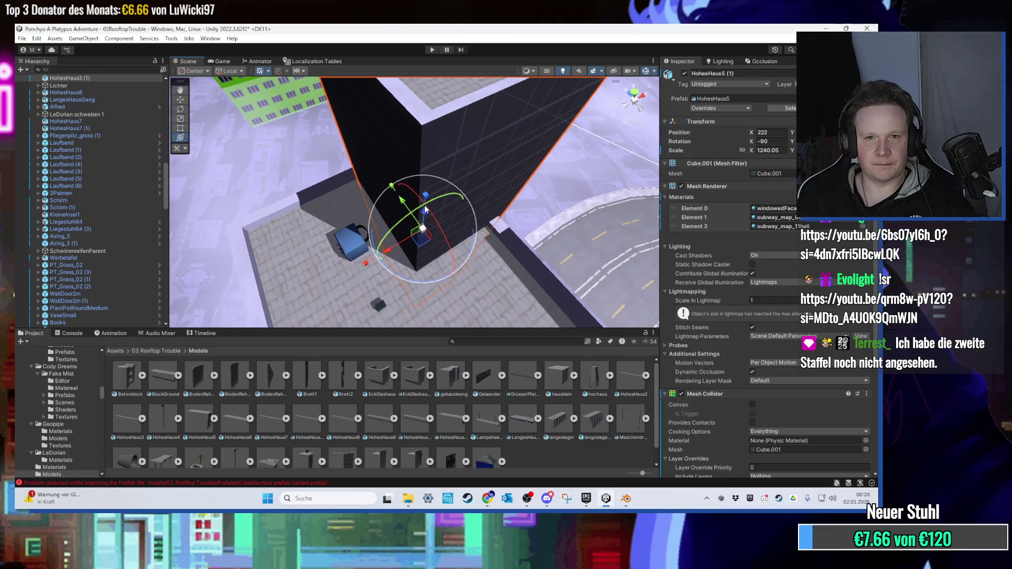
{"action": "mouse_move", "coordinate": [422, 223]}
{"action": "left_mouse_down"}
{"action": "mouse_move", "coordinate": [418, 244]}
{"action": "mouse_move", "coordinate": [395, 254]}
{"action": "mouse_move", "coordinate": [482, 225]}
{"action": "mouse_move", "coordinate": [504, 170]}
{"action": "mouse_move", "coordinate": [479, 132]}
{"action": "left_mouse_up"}
{"action": "scroll", "coordinate": [394, 255], "scroll_direction": "up", "scroll_amount": 3}
{"action": "scroll", "coordinate": [504, 170], "scroll_direction": "down", "scroll_amount": 5}
{"action": "left_click", "coordinate": [479, 192]}
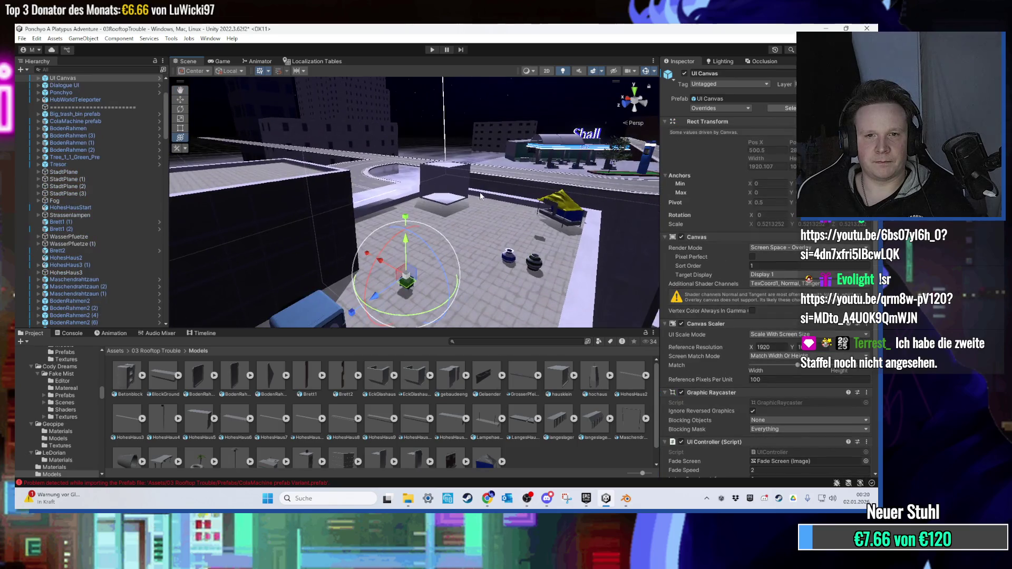
{"action": "mouse_move", "coordinate": [479, 192]}
{"action": "left_mouse_down"}
{"action": "mouse_move", "coordinate": [384, 210]}
{"action": "mouse_move", "coordinate": [393, 207]}
{"action": "mouse_move", "coordinate": [439, 265]}
{"action": "mouse_move", "coordinate": [458, 235]}
{"action": "mouse_move", "coordinate": [502, 224]}
{"action": "mouse_move", "coordinate": [451, 188]}
{"action": "mouse_move", "coordinate": [425, 242]}
{"action": "left_mouse_up"}
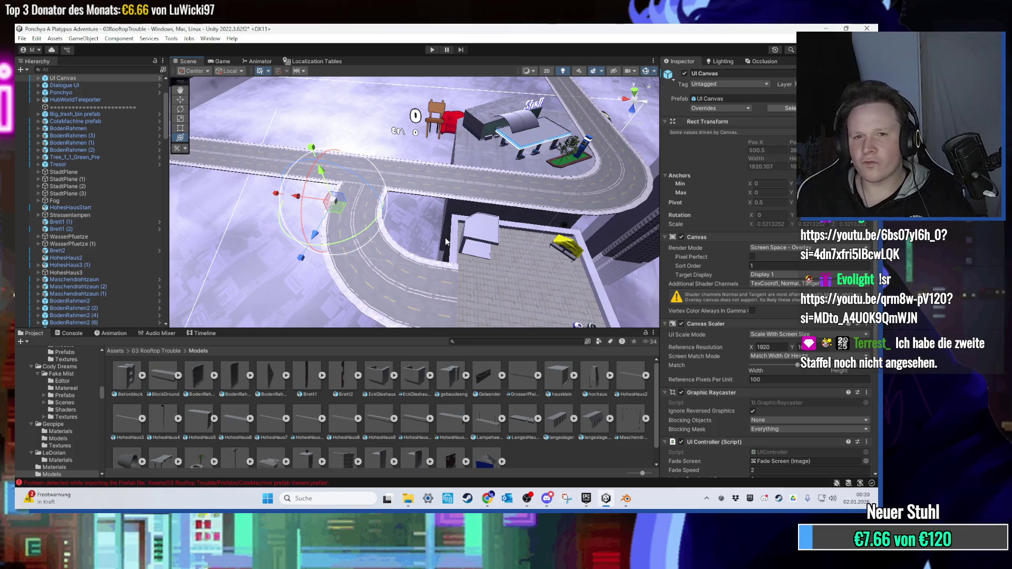
{"action": "left_click_drag", "start_coordinate": [444, 237], "coordinate": [416, 188]}
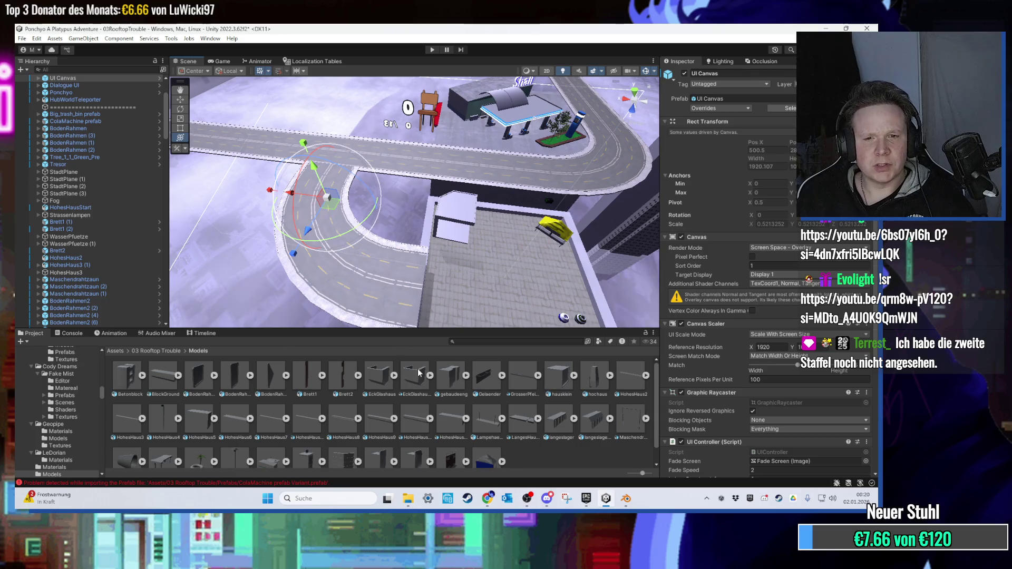
{"action": "left_click", "coordinate": [167, 352]}
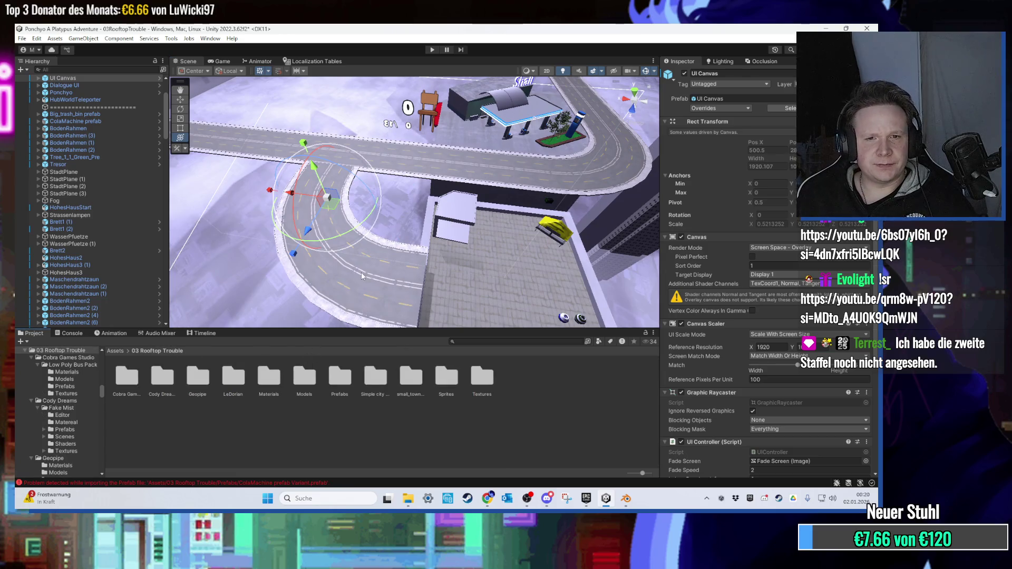
Browse the Cody Dreams and Low Poly Bus Pack folders, then pick the project's Prefabs folder.
{"action": "double_click", "coordinate": [161, 385]}
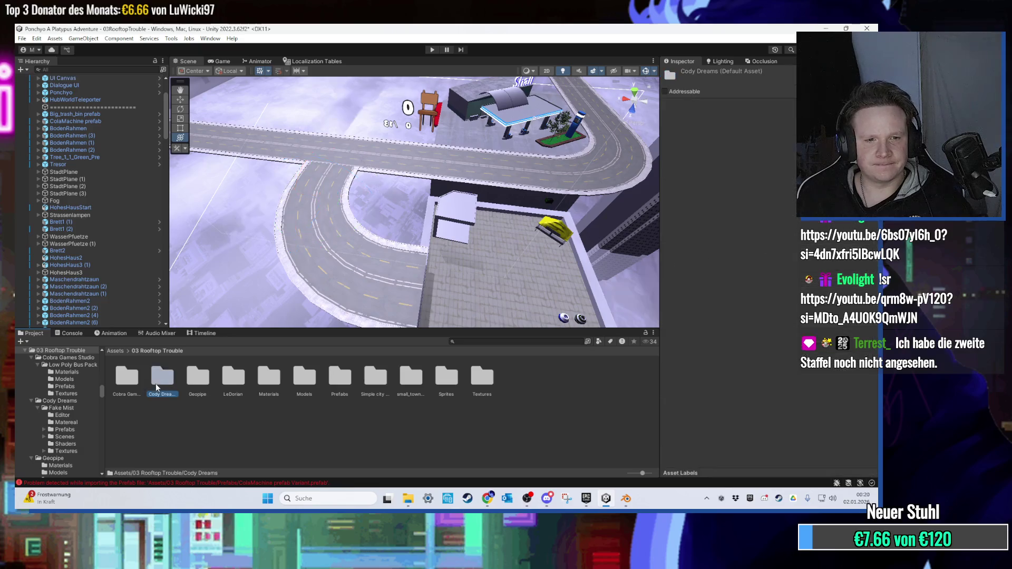
{"action": "left_click", "coordinate": [164, 351]}
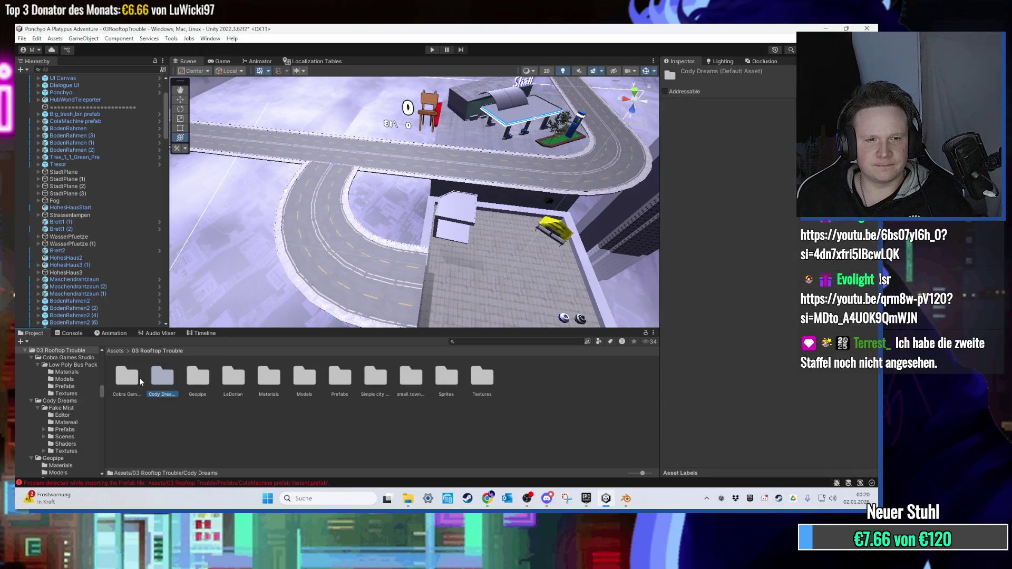
{"action": "double_click", "coordinate": [140, 380]}
{"action": "double_click", "coordinate": [140, 380]}
{"action": "double_click", "coordinate": [197, 381]}
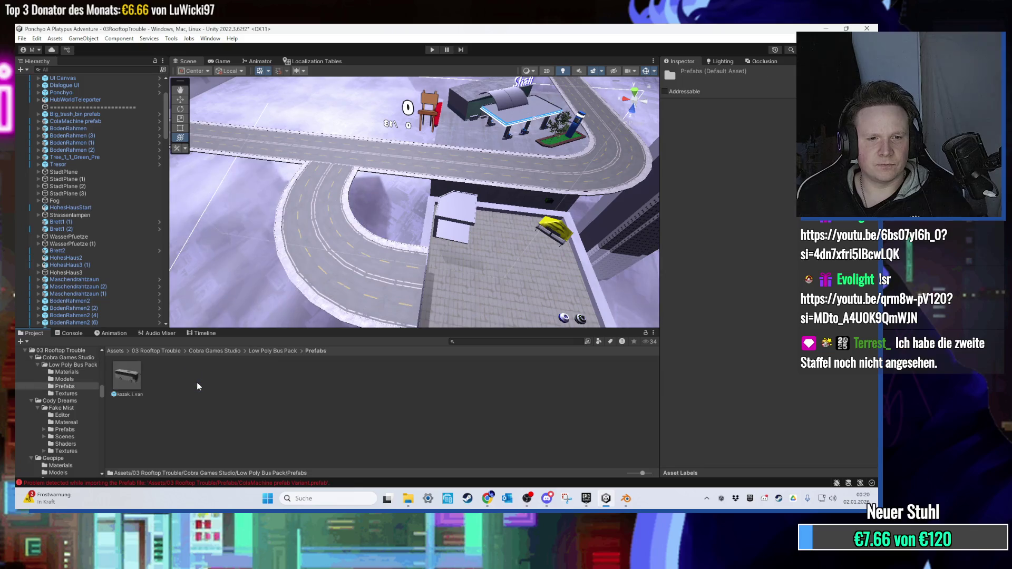
{"action": "left_click", "coordinate": [213, 351]}
{"action": "left_click", "coordinate": [168, 351]}
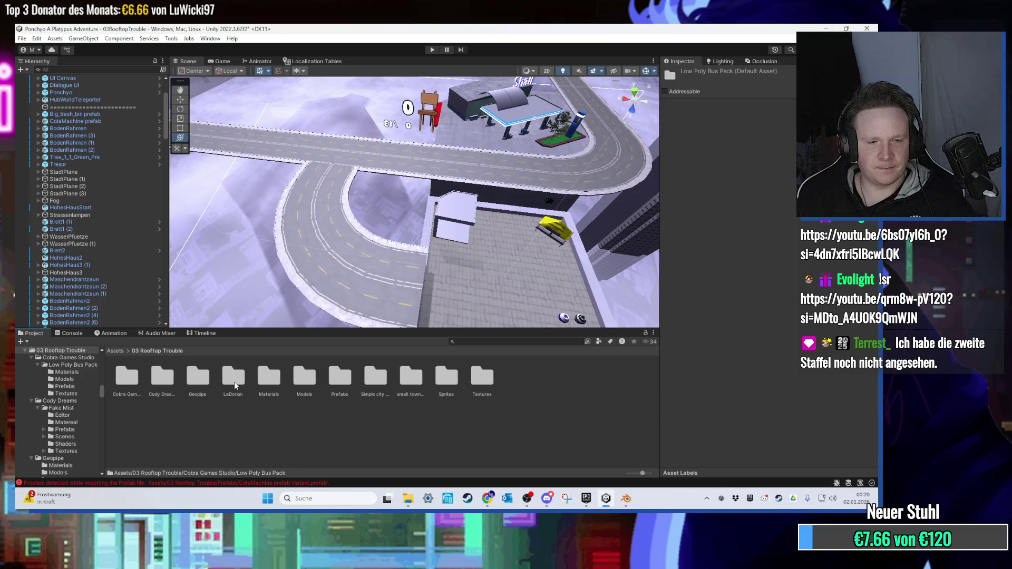
{"action": "left_click", "coordinate": [343, 378]}
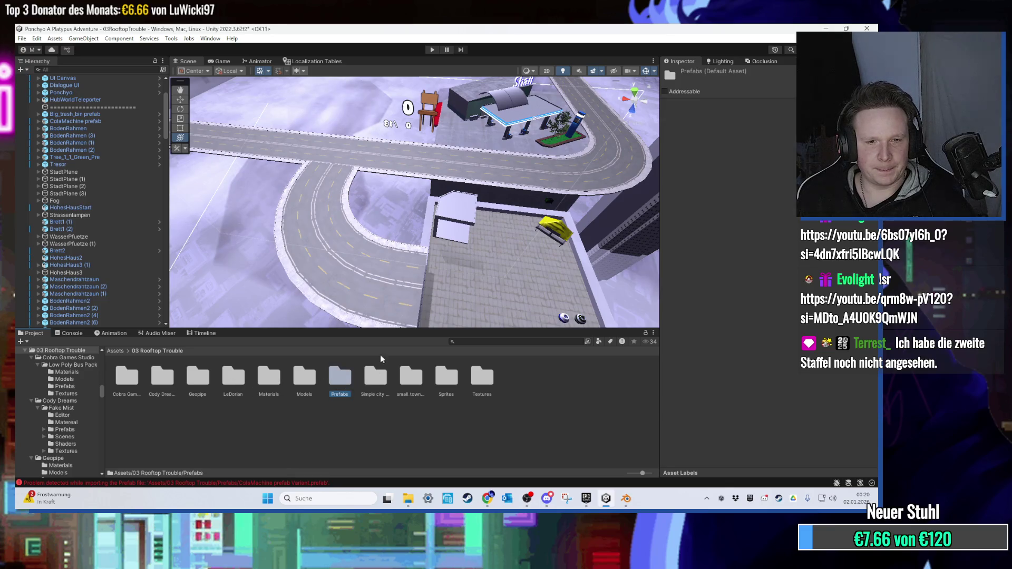
Search 'road', place a Road_Streight_A piece on the rooftop, frame it, and clear the search.
{"action": "type", "text": "r"}
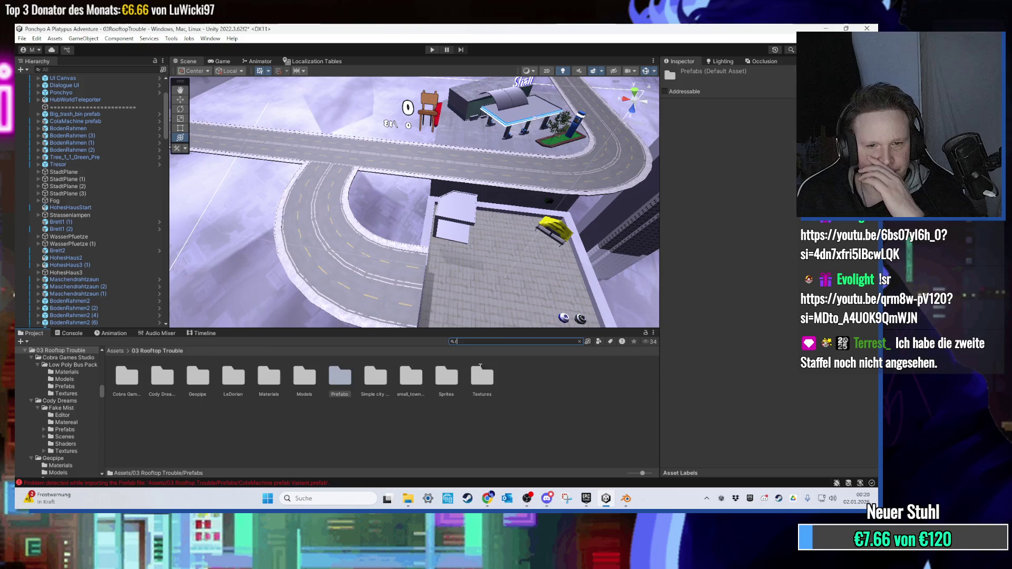
{"action": "type", "text": "oad"}
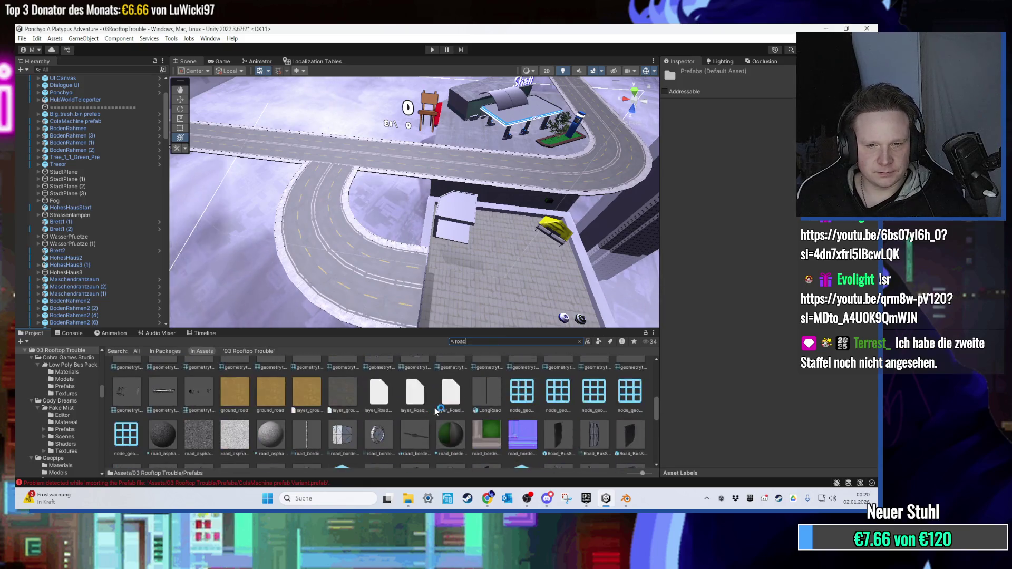
{"action": "scroll", "coordinate": [435, 412], "scroll_direction": "down", "scroll_amount": 5}
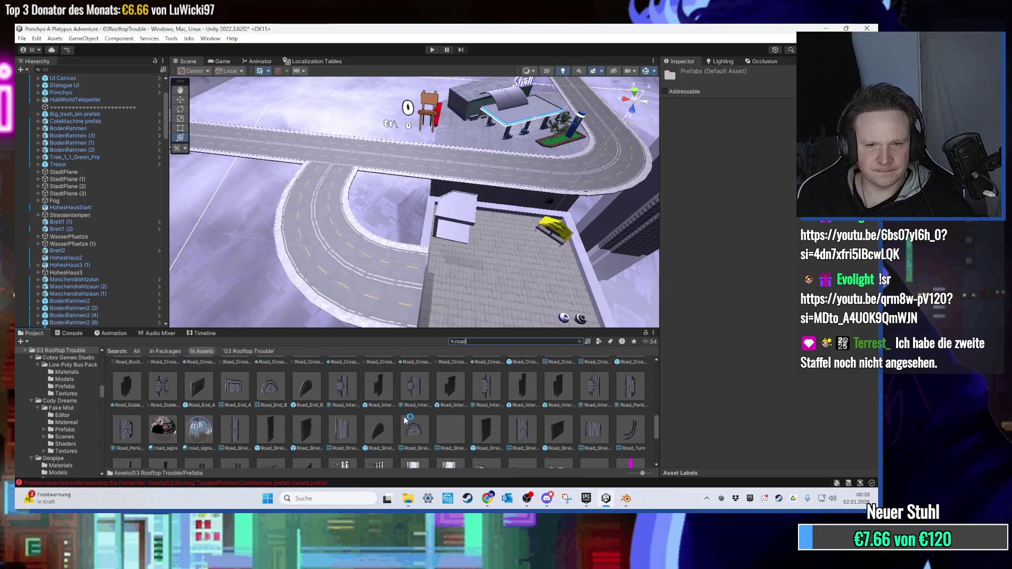
{"action": "mouse_move", "coordinate": [338, 427]}
{"action": "left_mouse_down"}
{"action": "mouse_move", "coordinate": [390, 295]}
{"action": "mouse_move", "coordinate": [432, 243]}
{"action": "mouse_move", "coordinate": [443, 251]}
{"action": "mouse_move", "coordinate": [412, 266]}
{"action": "mouse_move", "coordinate": [346, 229]}
{"action": "mouse_move", "coordinate": [411, 260]}
{"action": "left_mouse_up"}
{"action": "scroll", "coordinate": [400, 261], "scroll_direction": "up", "scroll_amount": 4}
{"action": "key", "text": "f"}
{"action": "scroll", "coordinate": [459, 369], "scroll_direction": "up", "scroll_amount": 1}
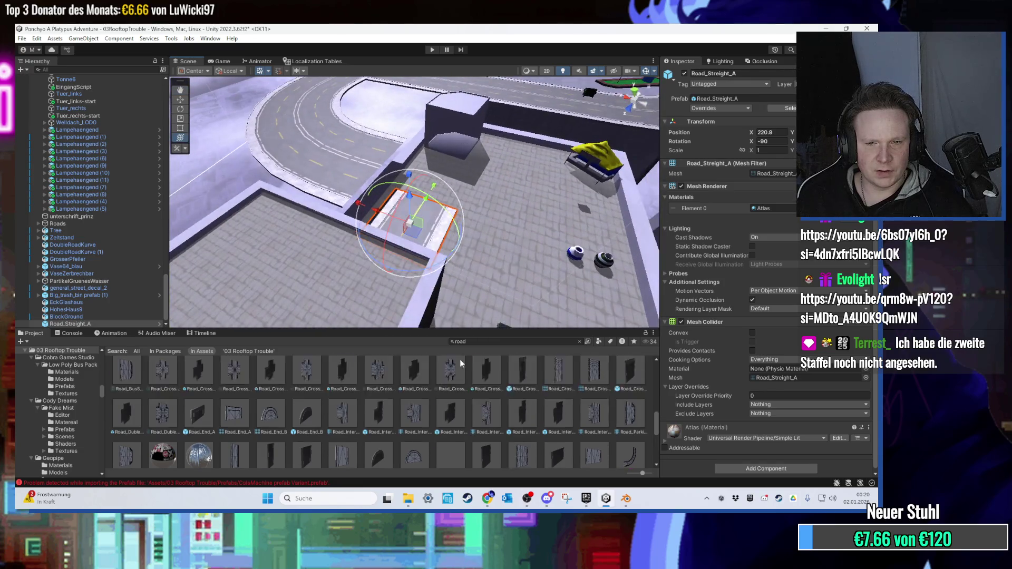
{"action": "left_click", "coordinate": [580, 342]}
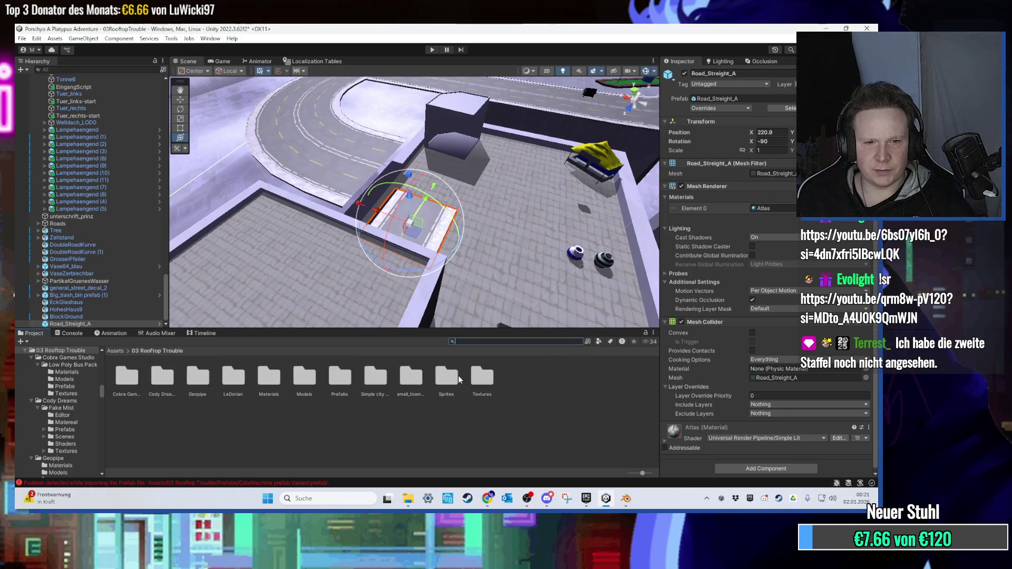
Locate the road piece's mesh in the project and go up to LowpolyStreetPack.
{"action": "left_click", "coordinate": [774, 173]}
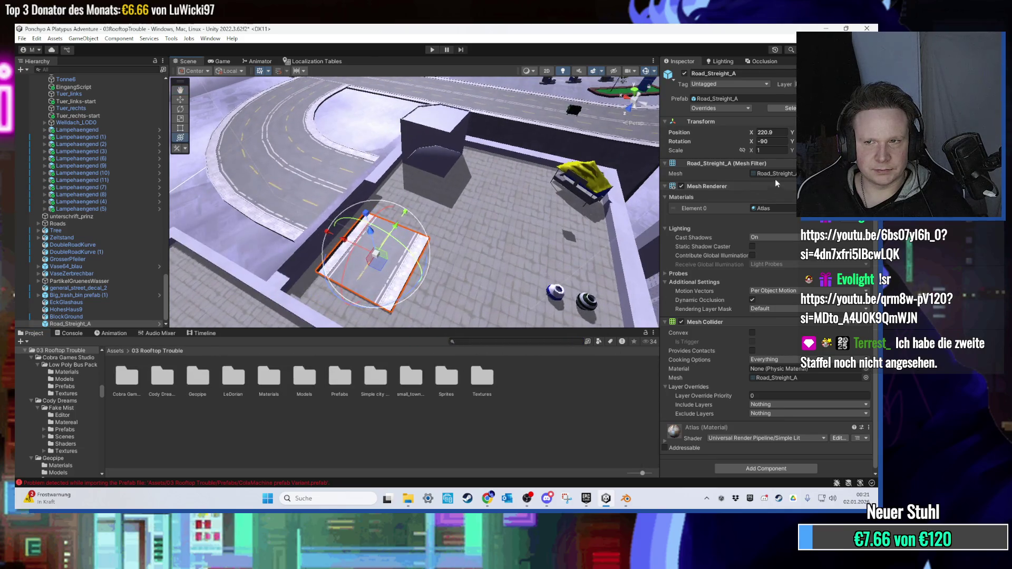
{"action": "scroll", "coordinate": [365, 399], "scroll_direction": "up", "scroll_amount": 5}
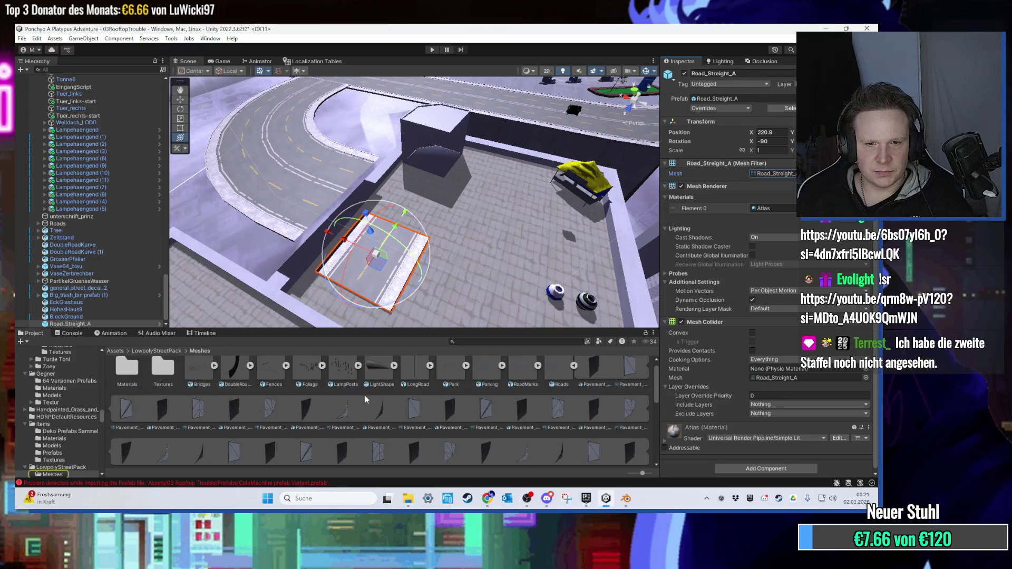
{"action": "left_click", "coordinate": [574, 375]}
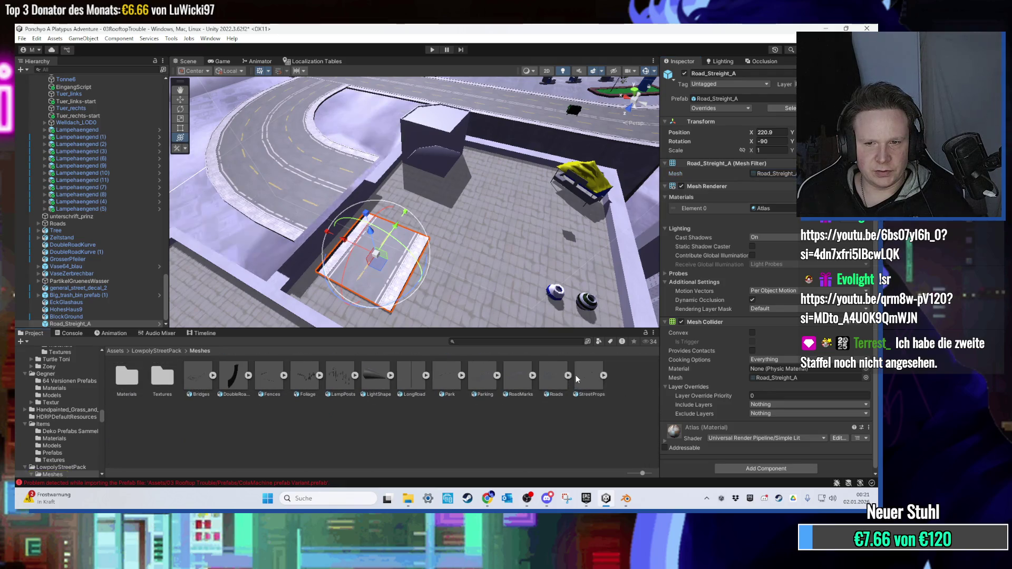
{"action": "left_click", "coordinate": [165, 352]}
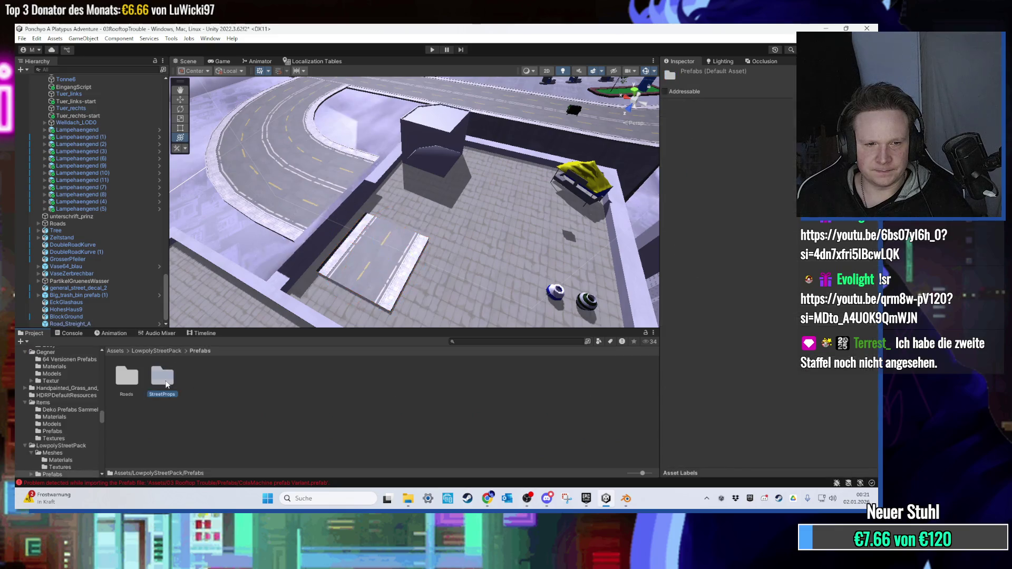
Test a Pavement_D_D piece from Prefabs/Roads/Pavement/D on the rooftop, then delete it.
{"action": "double_click", "coordinate": [162, 377]}
{"action": "double_click", "coordinate": [203, 380]}
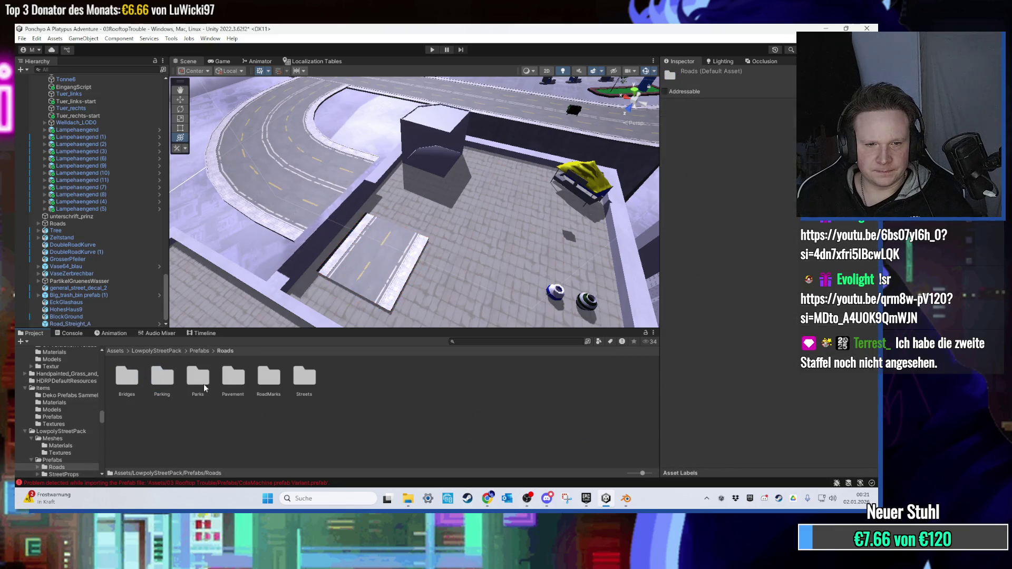
{"action": "double_click", "coordinate": [231, 388]}
{"action": "double_click", "coordinate": [231, 389]}
{"action": "key", "text": "BackSpace"}
{"action": "key", "text": "BackSpace"}
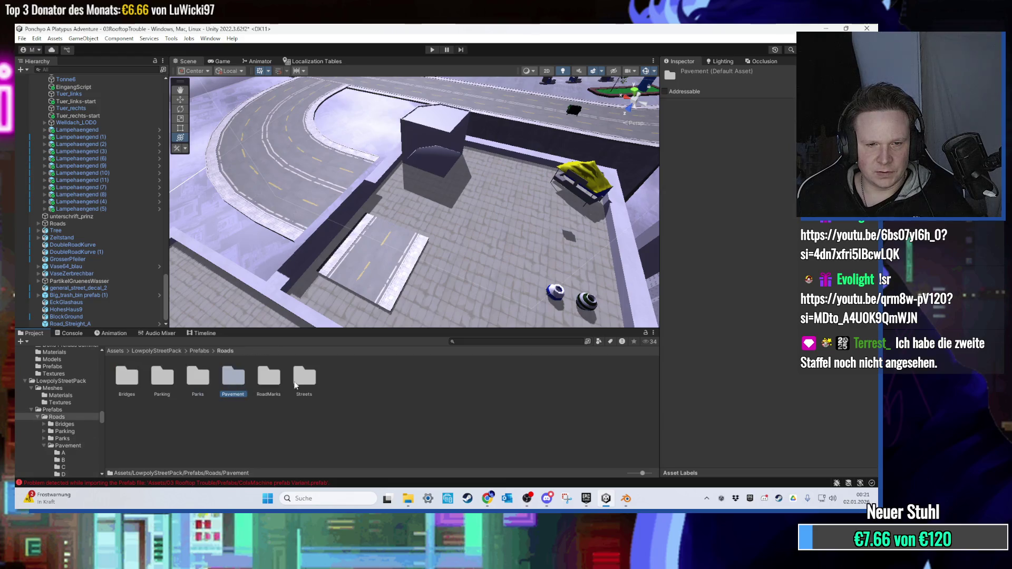
{"action": "double_click", "coordinate": [232, 376]}
{"action": "double_click", "coordinate": [233, 377]}
{"action": "left_click_drag", "start_coordinate": [233, 375], "coordinate": [440, 247]}
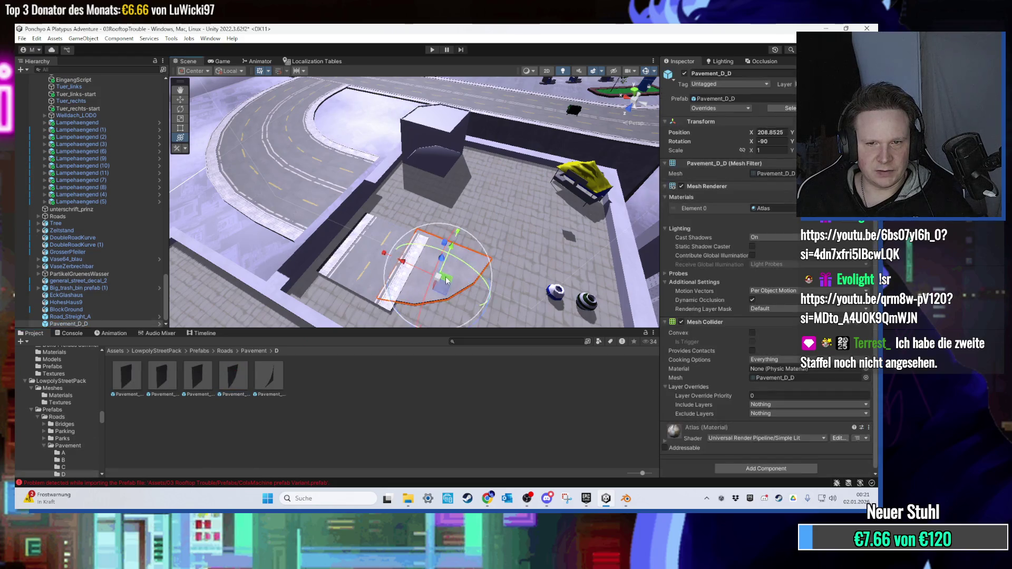
{"action": "scroll", "coordinate": [446, 279], "scroll_direction": "up", "scroll_amount": 3}
{"action": "scroll", "coordinate": [445, 279], "scroll_direction": "up", "scroll_amount": 10}
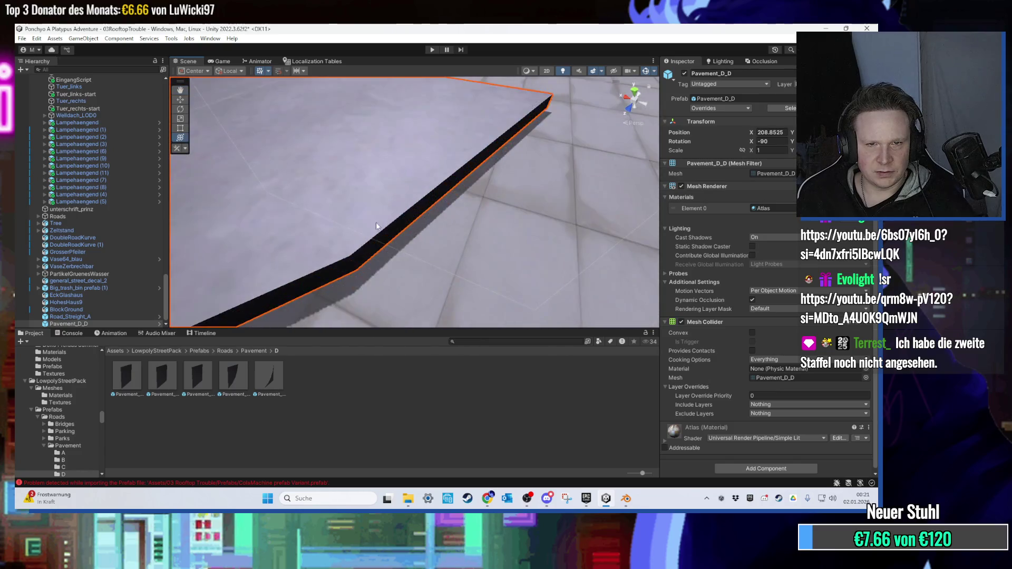
{"action": "key", "text": "Delete"}
Test the RoadM_Intersection marking from the RoadMarks folder on the rooftop, then delete it.
{"action": "left_click", "coordinate": [255, 384]}
{"action": "left_click", "coordinate": [253, 350]}
{"action": "double_click", "coordinate": [198, 377]}
{"action": "left_click", "coordinate": [225, 350]}
{"action": "left_click", "coordinate": [267, 380]}
{"action": "double_click", "coordinate": [267, 380]}
{"action": "left_click", "coordinate": [225, 351]}
{"action": "double_click", "coordinate": [268, 379]}
{"action": "left_click", "coordinate": [225, 351]}
{"action": "double_click", "coordinate": [268, 379]}
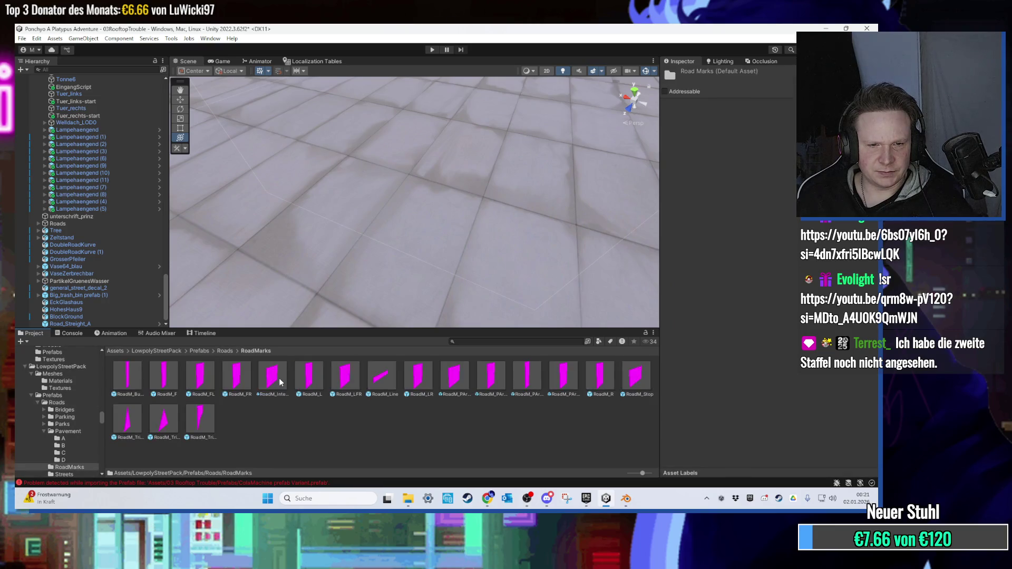
{"action": "left_click_drag", "start_coordinate": [272, 375], "coordinate": [384, 234]}
{"action": "scroll", "coordinate": [399, 199], "scroll_direction": "up", "scroll_amount": 3}
{"action": "scroll", "coordinate": [399, 143], "scroll_direction": "down", "scroll_amount": 3}
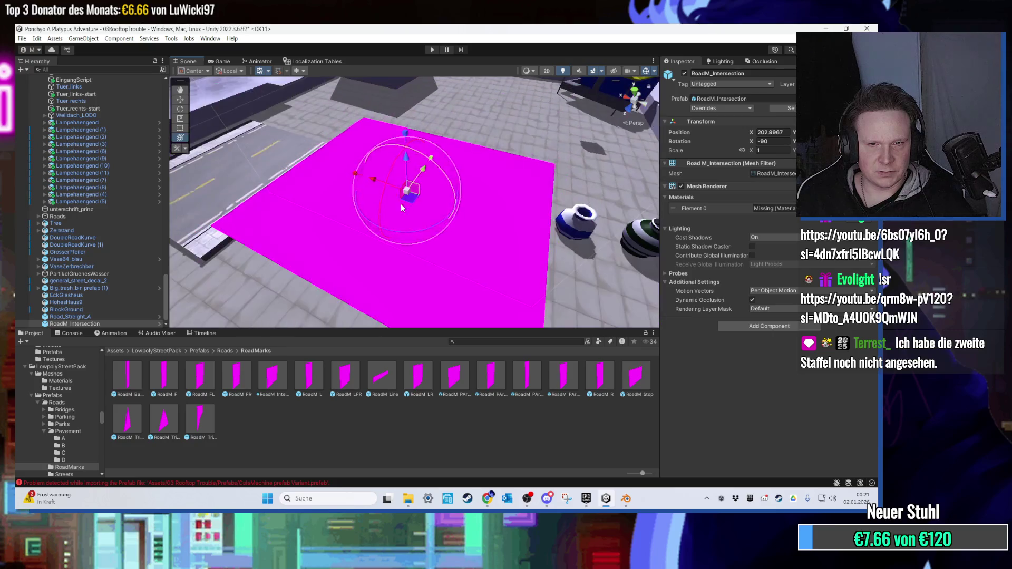
{"action": "key", "text": "Delete"}
Open the Streets road prefab folder under Roads.
{"action": "left_click", "coordinate": [225, 351]}
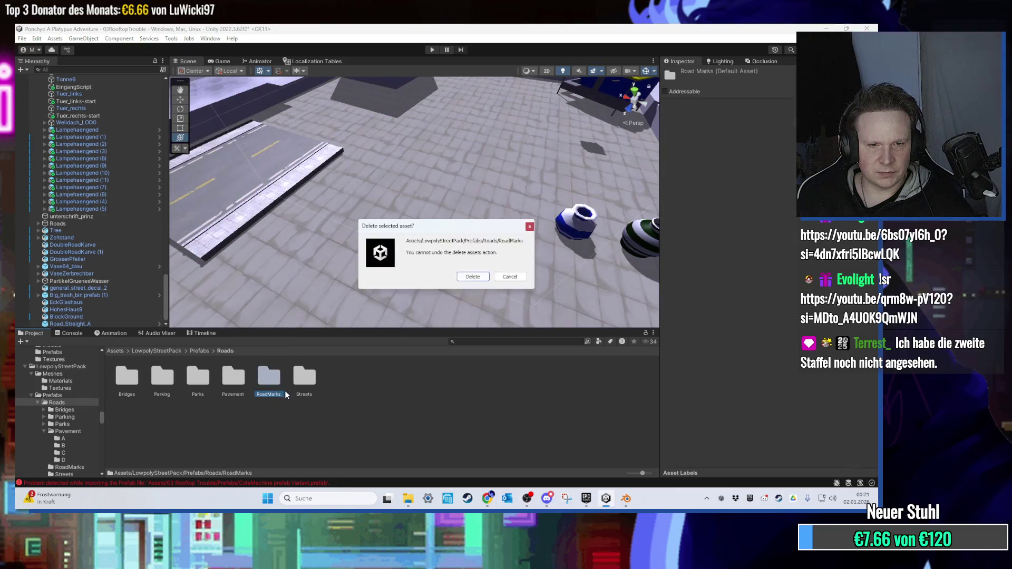
{"action": "double_click", "coordinate": [304, 377]}
{"action": "scroll", "coordinate": [396, 277], "scroll_direction": "down", "scroll_amount": 5}
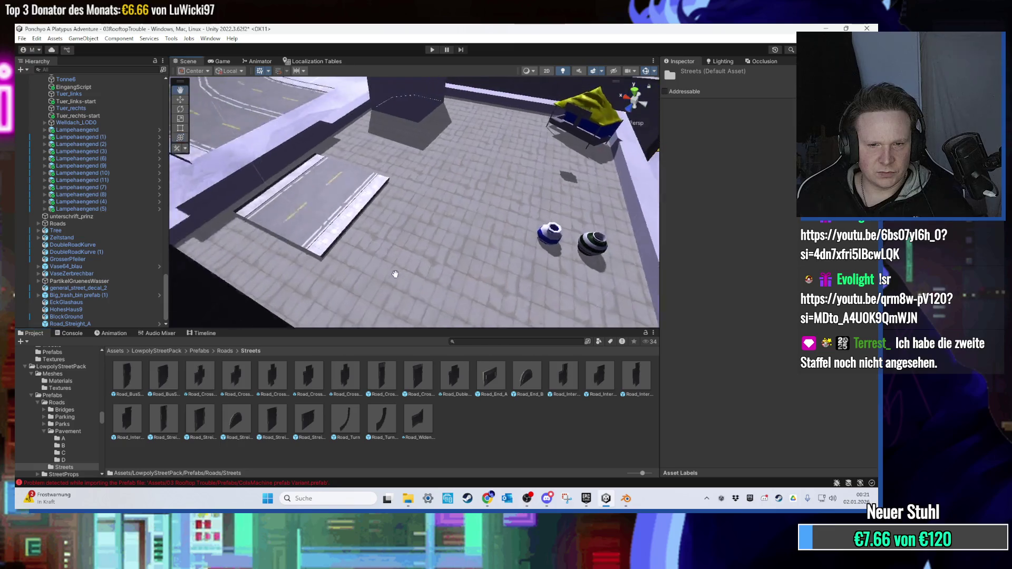
Place a single-lane Road_Turn piece by the building instead of the double-lane turn.
{"action": "scroll", "coordinate": [390, 288], "scroll_direction": "down", "scroll_amount": 5}
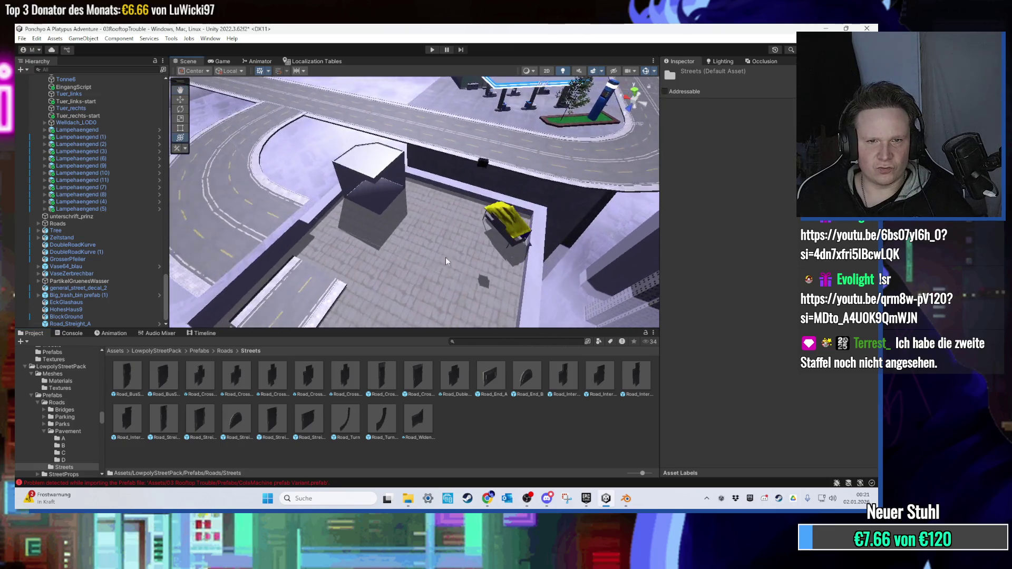
{"action": "left_click_drag", "start_coordinate": [381, 418], "coordinate": [413, 280]}
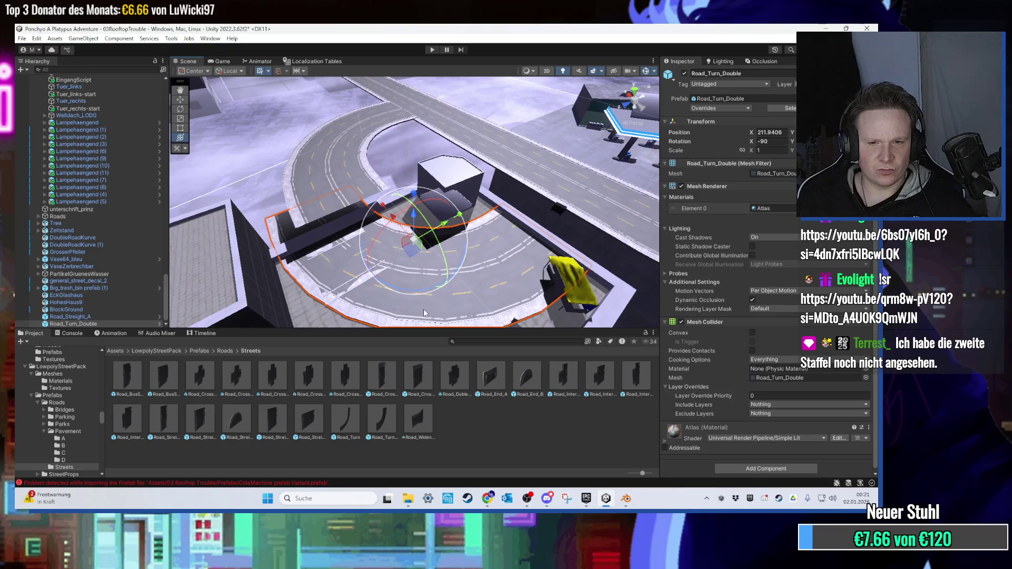
{"action": "key", "text": "ctrl+z"}
{"action": "mouse_move", "coordinate": [345, 419]}
{"action": "left_mouse_down"}
{"action": "mouse_move", "coordinate": [422, 269]}
{"action": "mouse_move", "coordinate": [406, 282]}
{"action": "left_mouse_up"}
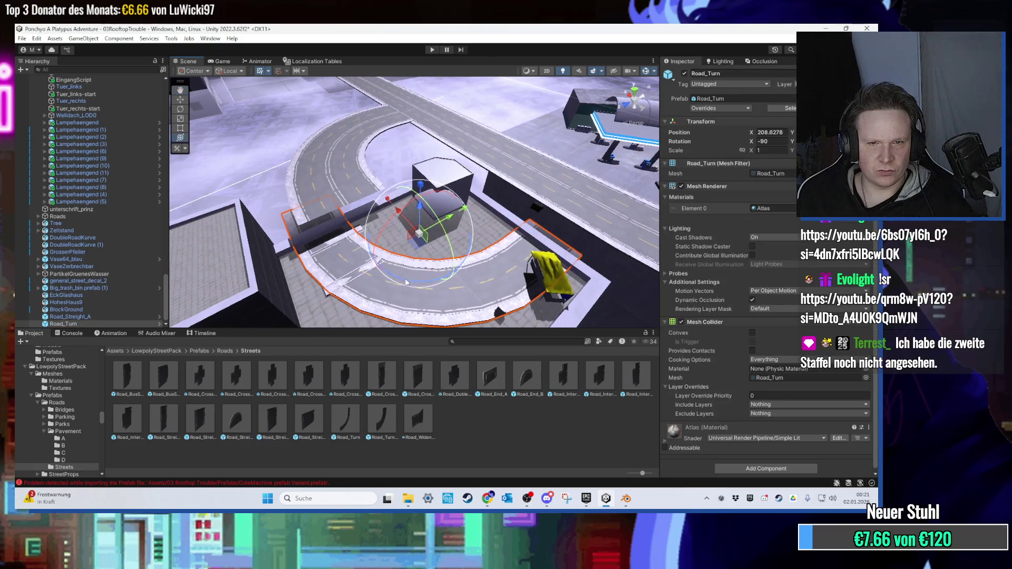
{"action": "mouse_move", "coordinate": [421, 248]}
{"action": "left_mouse_down"}
{"action": "mouse_move", "coordinate": [379, 226]}
{"action": "mouse_move", "coordinate": [257, 251]}
{"action": "mouse_move", "coordinate": [347, 195]}
{"action": "mouse_move", "coordinate": [380, 132]}
{"action": "left_mouse_up"}
{"action": "mouse_move", "coordinate": [400, 285]}
{"action": "left_mouse_down"}
{"action": "mouse_move", "coordinate": [435, 261]}
{"action": "mouse_move", "coordinate": [402, 280]}
{"action": "mouse_move", "coordinate": [369, 322]}
{"action": "left_mouse_up"}
Add a Road_Streight_Double piece and set its Rotation X to 270 so it lies flat.
{"action": "mouse_move", "coordinate": [309, 419]}
{"action": "left_mouse_down"}
{"action": "mouse_move", "coordinate": [414, 280]}
{"action": "mouse_move", "coordinate": [473, 299]}
{"action": "left_mouse_up"}
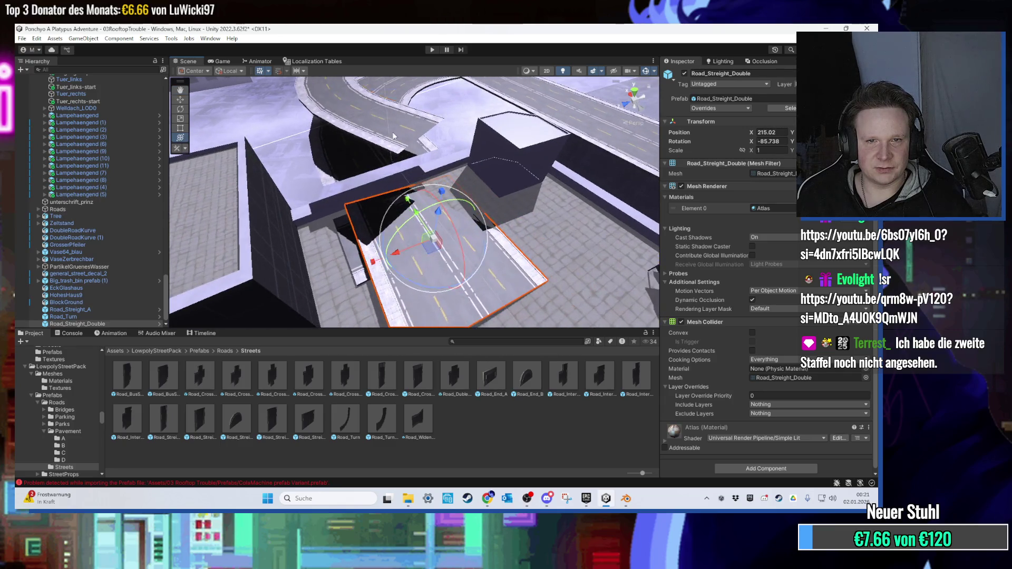
{"action": "left_click", "coordinate": [404, 188]}
{"action": "left_click", "coordinate": [400, 158]}
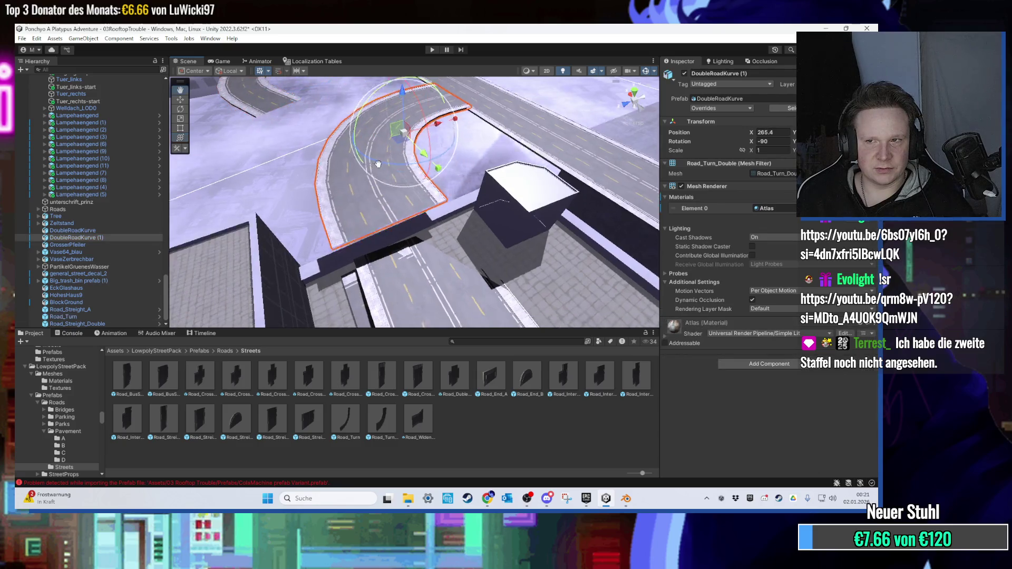
{"action": "left_click", "coordinate": [484, 238]}
{"action": "left_click_drag", "start_coordinate": [483, 237], "coordinate": [496, 246]}
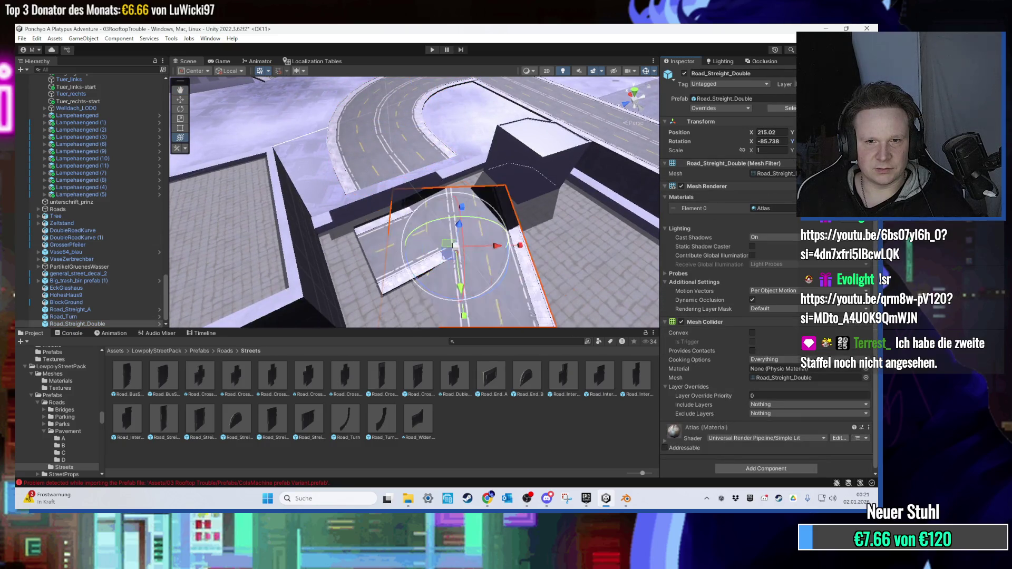
{"action": "key", "text": "ctrl+z"}
{"action": "key", "text": "ctrl+z"}
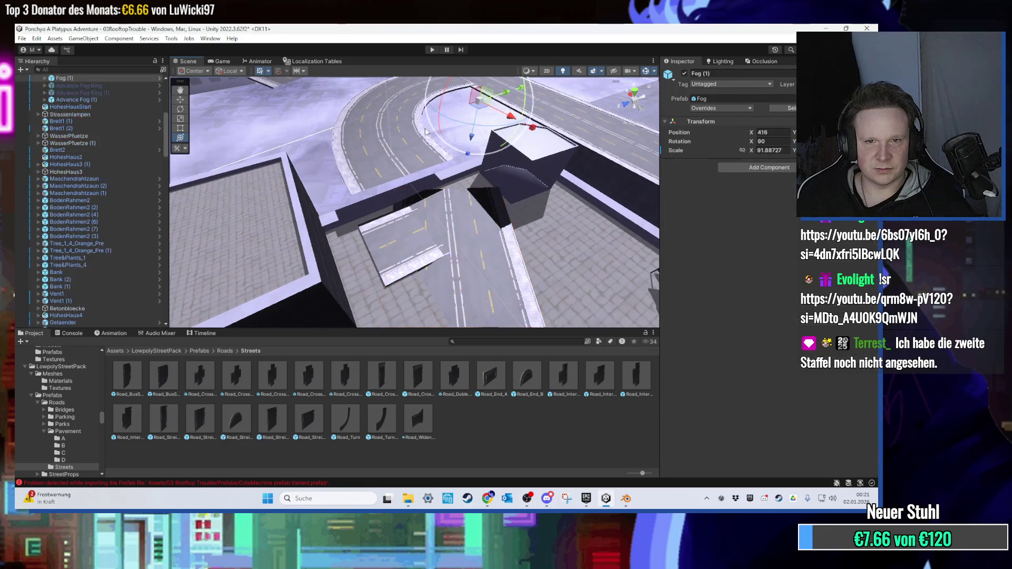
{"action": "left_click", "coordinate": [486, 259]}
{"action": "key", "text": "f"}
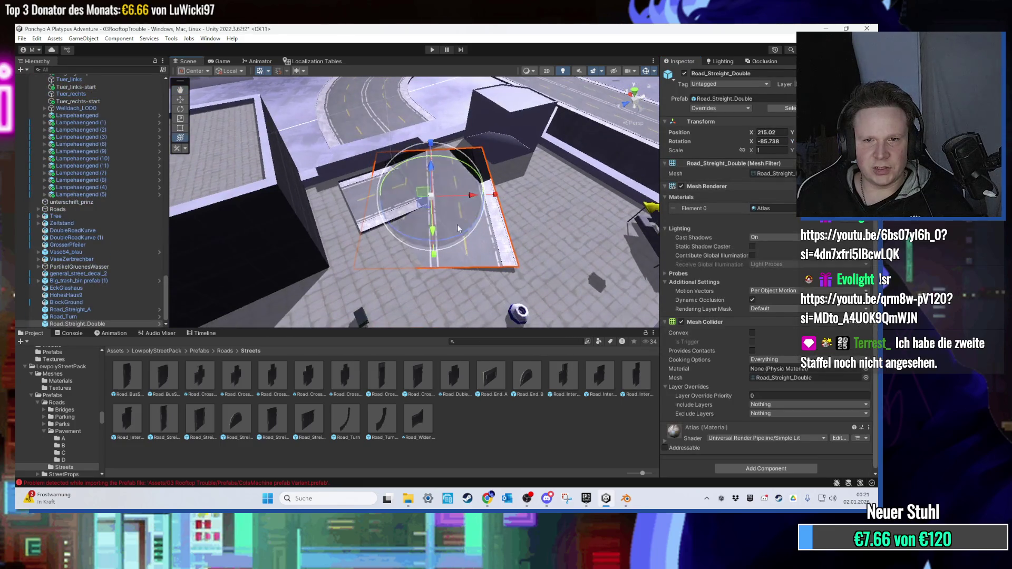
{"action": "left_click_drag", "start_coordinate": [411, 238], "coordinate": [456, 245]}
{"action": "key", "text": "ctrl+z"}
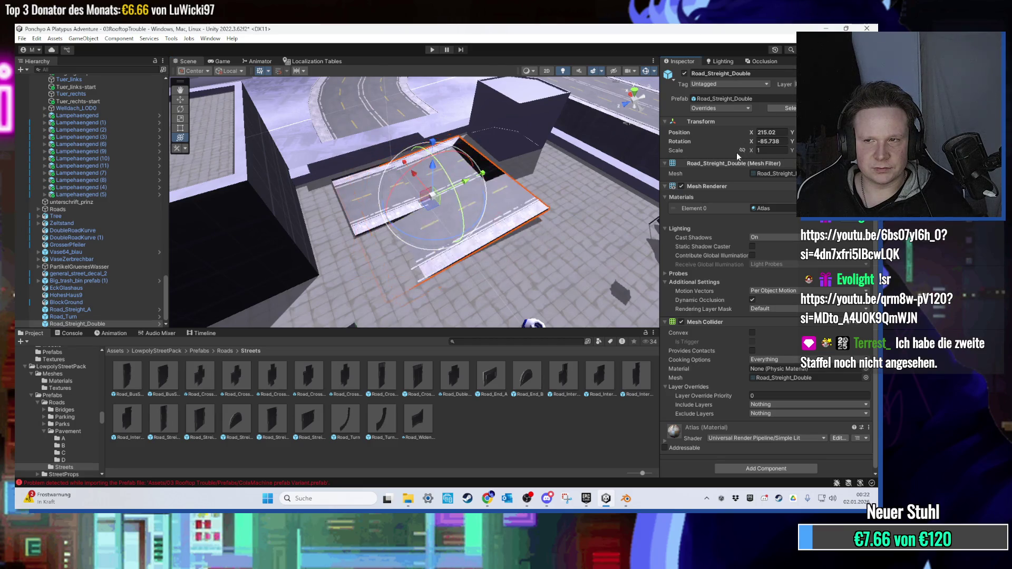
{"action": "key", "text": "ctrl+z"}
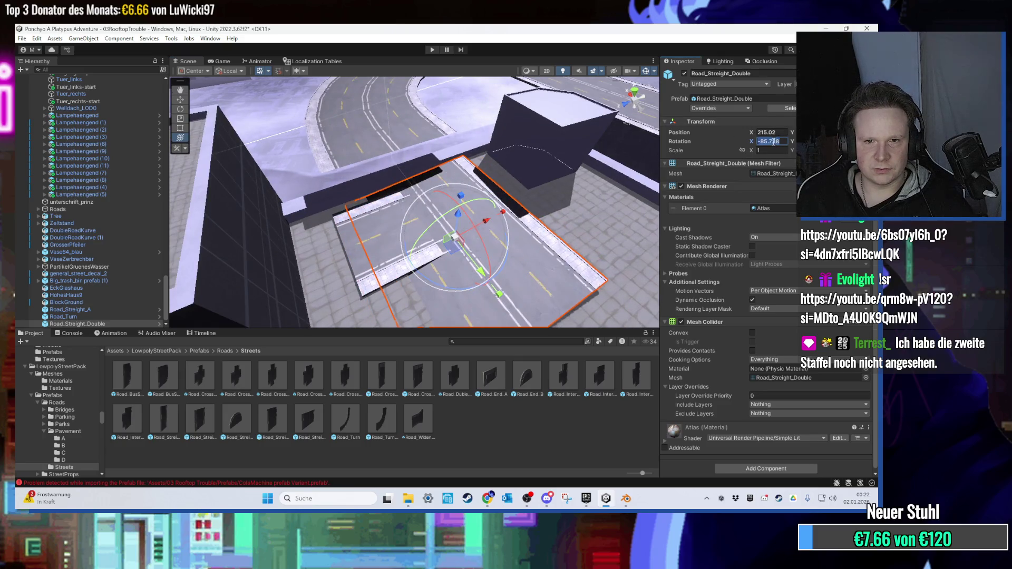
{"action": "type", "text": "0"}
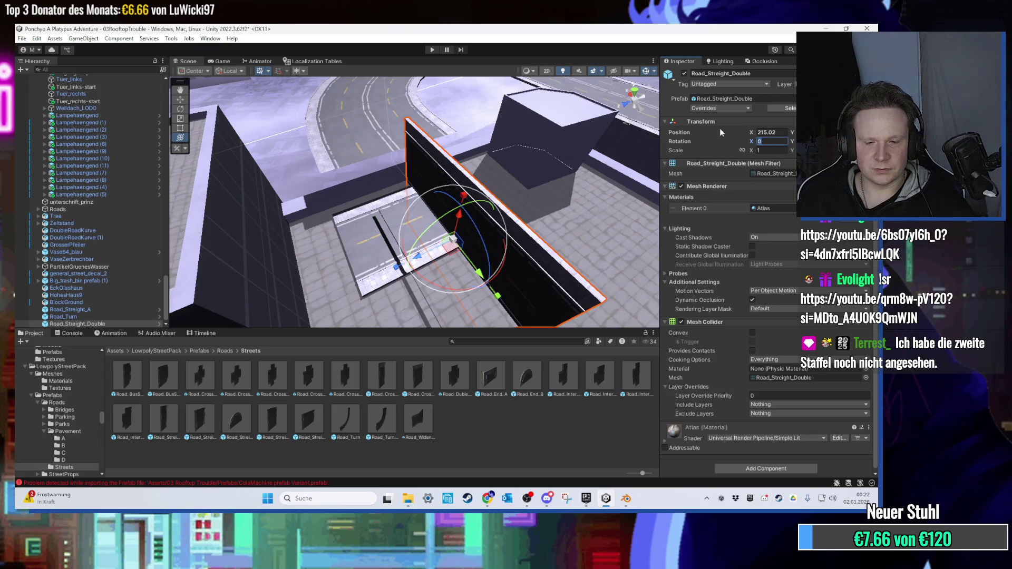
{"action": "type", "text": "90"}
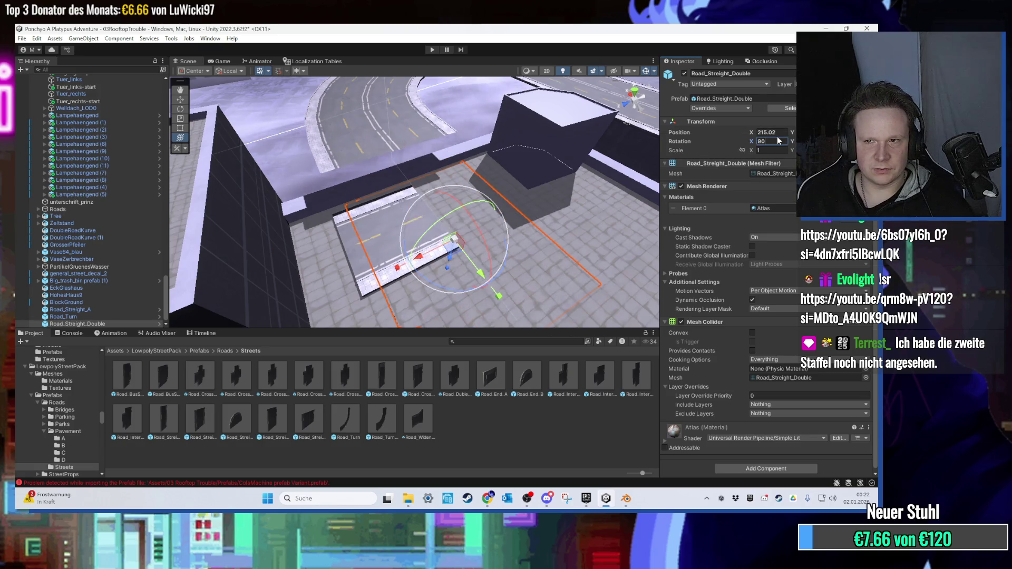
{"action": "type", "text": "270"}
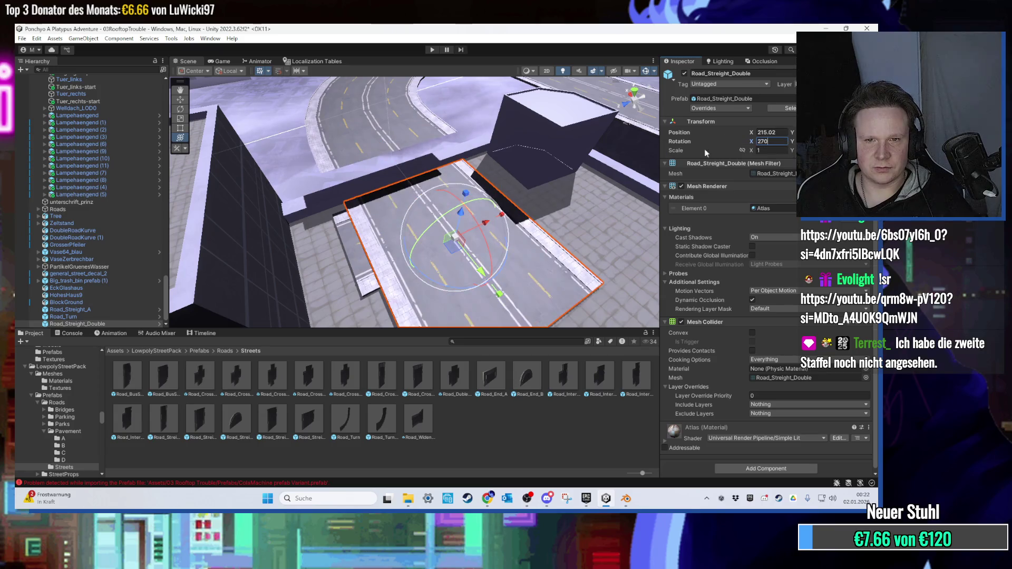
Orbit around the flattened straight road to check how it lines up with the sidewalk.
{"action": "scroll", "coordinate": [467, 222], "scroll_direction": "up", "scroll_amount": 10}
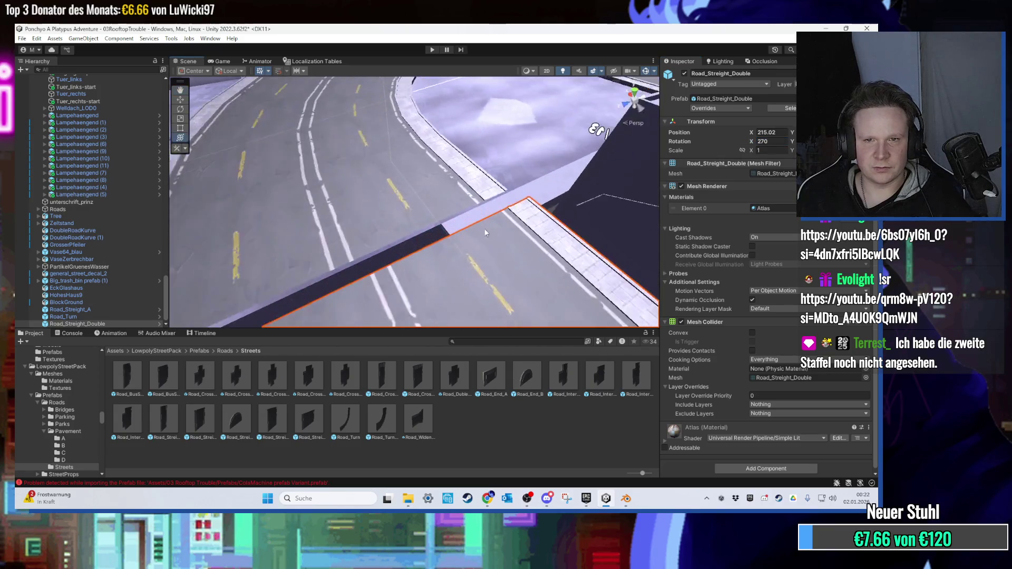
{"action": "left_click_drag", "start_coordinate": [428, 233], "coordinate": [424, 216]}
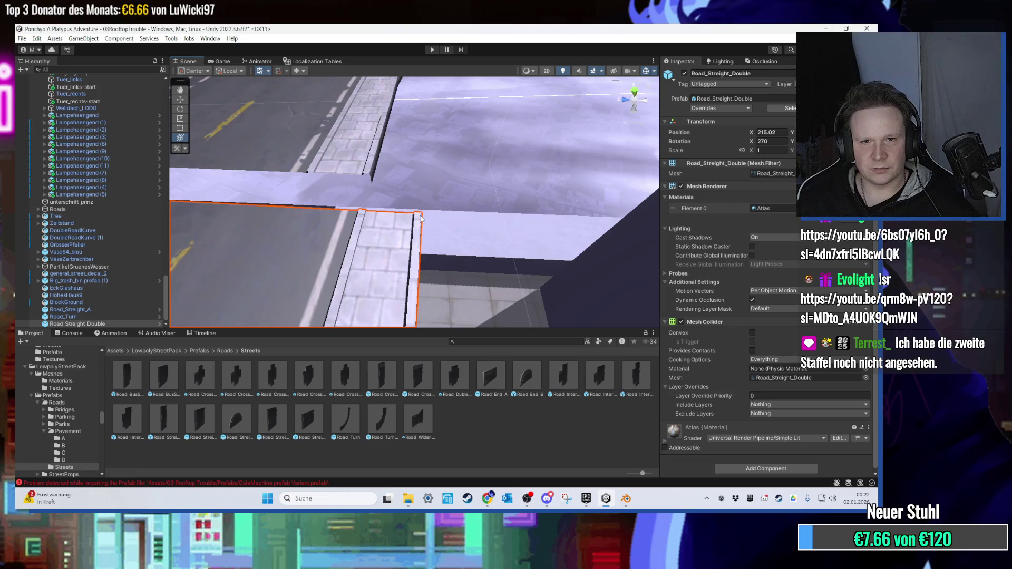
{"action": "scroll", "coordinate": [390, 201], "scroll_direction": "down", "scroll_amount": 5}
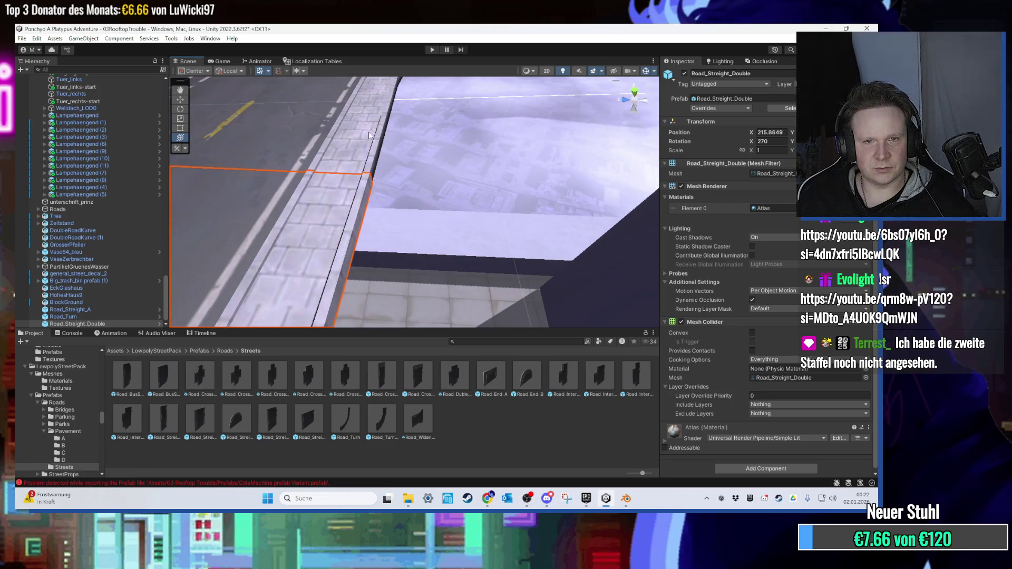
{"action": "scroll", "coordinate": [362, 185], "scroll_direction": "down", "scroll_amount": 3}
{"action": "mouse_move", "coordinate": [362, 185]}
{"action": "left_mouse_down"}
{"action": "mouse_move", "coordinate": [456, 152]}
{"action": "mouse_move", "coordinate": [386, 124]}
{"action": "mouse_move", "coordinate": [458, 102]}
{"action": "mouse_move", "coordinate": [411, 126]}
{"action": "mouse_move", "coordinate": [381, 103]}
{"action": "mouse_move", "coordinate": [407, 152]}
{"action": "mouse_move", "coordinate": [332, 157]}
{"action": "mouse_move", "coordinate": [403, 202]}
{"action": "mouse_move", "coordinate": [431, 232]}
{"action": "mouse_move", "coordinate": [422, 248]}
{"action": "left_mouse_up"}
Select DoubleRoadKurve (1) and undo an accidental shrink of its width.
{"action": "left_click", "coordinate": [372, 224]}
{"action": "mouse_move", "coordinate": [372, 224]}
{"action": "left_mouse_down"}
{"action": "mouse_move", "coordinate": [358, 219]}
{"action": "mouse_move", "coordinate": [377, 213]}
{"action": "left_mouse_up"}
{"action": "left_click_drag", "start_coordinate": [369, 149], "coordinate": [396, 212]}
{"action": "key", "text": "ctrl+z"}
{"action": "scroll", "coordinate": [396, 224], "scroll_direction": "up", "scroll_amount": 2}
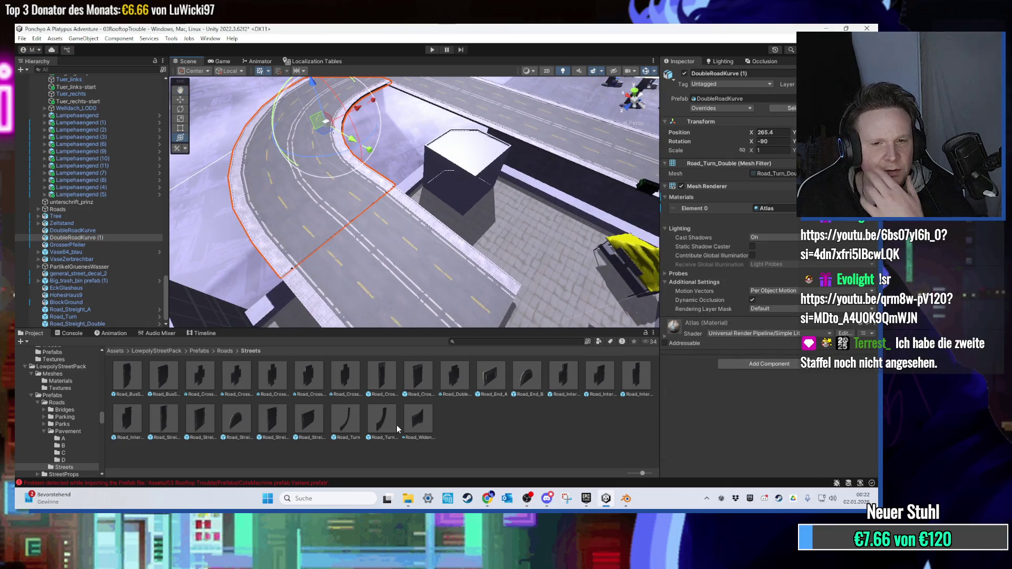
Drop a Road_Turn curve piece into the scene in place of Road_Turn_Double, then minimize Unity.
{"action": "left_click_drag", "start_coordinate": [383, 424], "coordinate": [480, 296]}
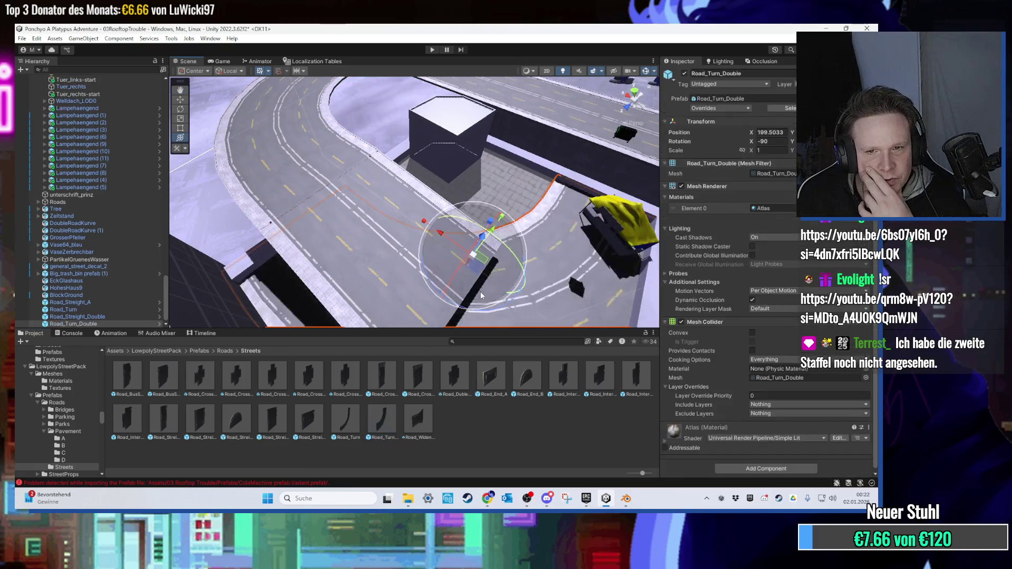
{"action": "key", "text": "ctrl+z"}
{"action": "mouse_move", "coordinate": [345, 419]}
{"action": "left_mouse_down"}
{"action": "mouse_move", "coordinate": [474, 274]}
{"action": "mouse_move", "coordinate": [457, 282]}
{"action": "left_mouse_up"}
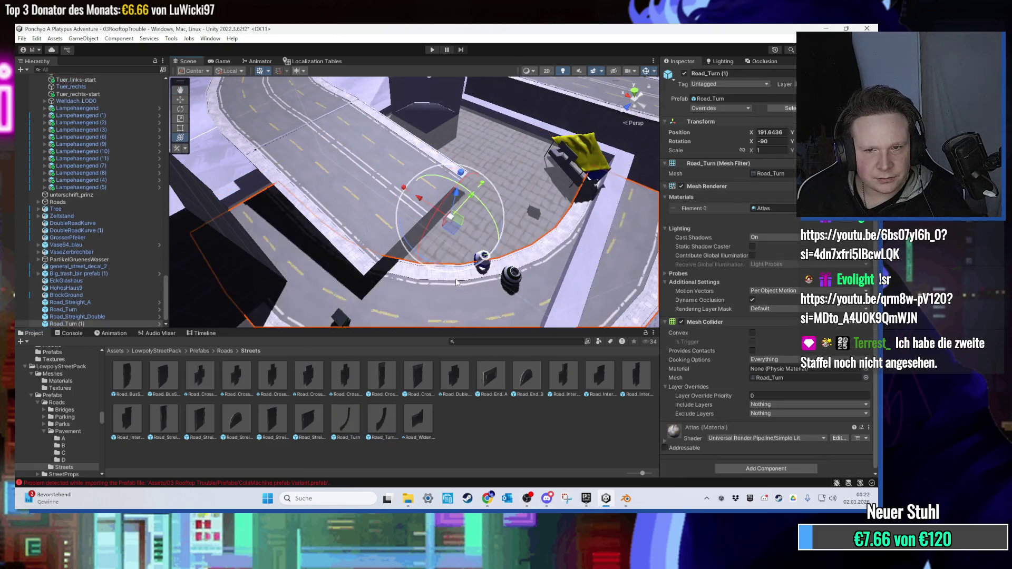
{"action": "scroll", "coordinate": [456, 282], "scroll_direction": "down", "scroll_amount": 5}
{"action": "left_click", "coordinate": [606, 498]}
Look over the open Blender windows, including Tankstelle, then quit the unsaved session without saving.
{"action": "mouse_move", "coordinate": [623, 501]}
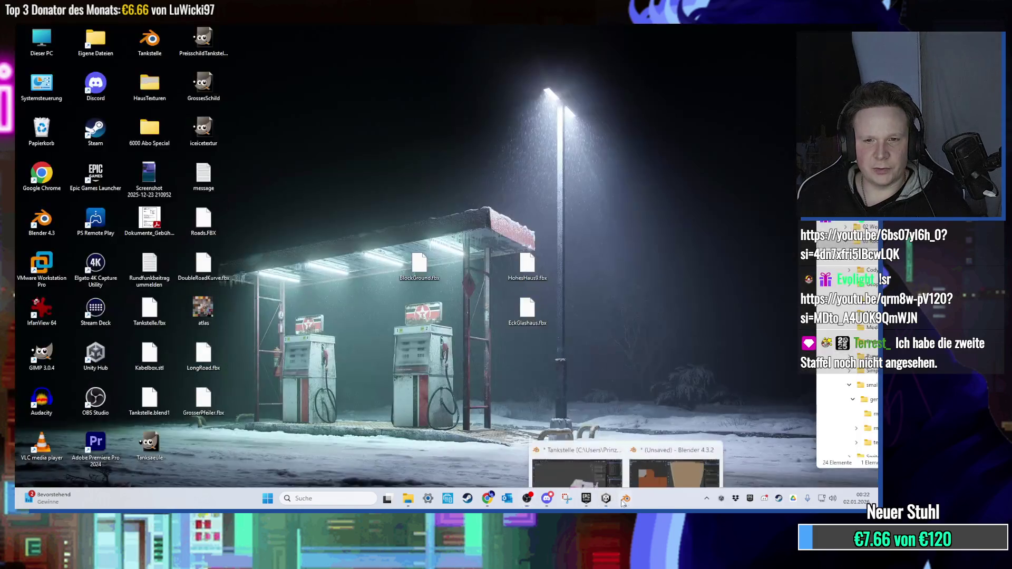
{"action": "left_click", "coordinate": [649, 458]}
{"action": "scroll", "coordinate": [585, 128], "scroll_direction": "down", "scroll_amount": 5}
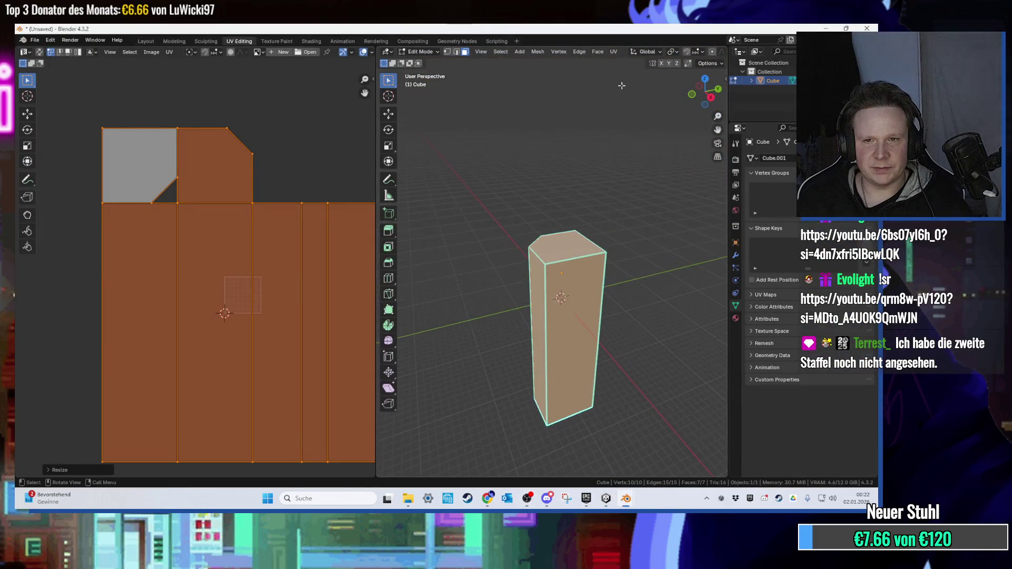
{"action": "key", "text": "super+Down"}
{"action": "key", "text": "super+Down"}
{"action": "mouse_move", "coordinate": [621, 503]}
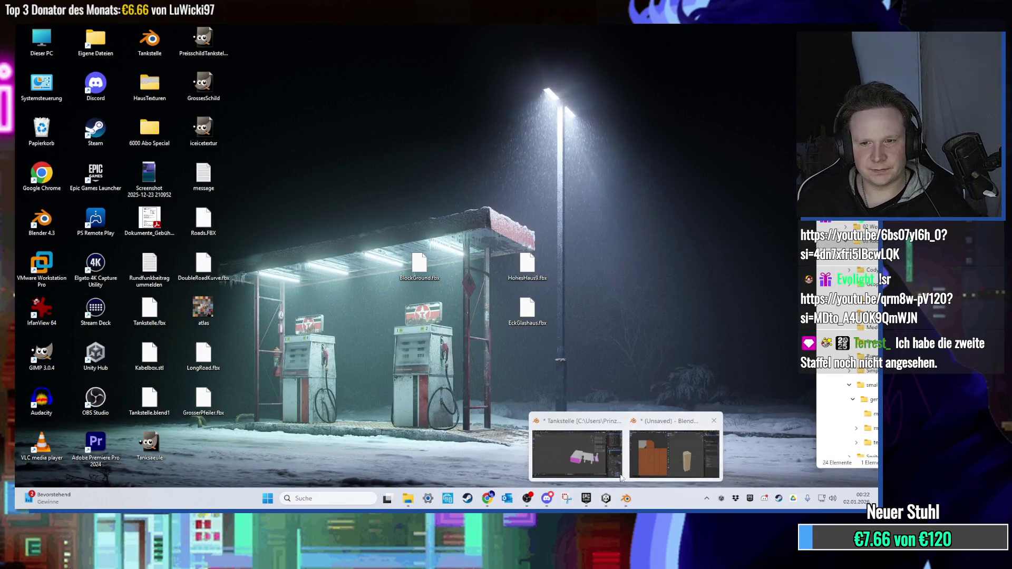
{"action": "left_click", "coordinate": [572, 436]}
{"action": "scroll", "coordinate": [487, 262], "scroll_direction": "up", "scroll_amount": 3}
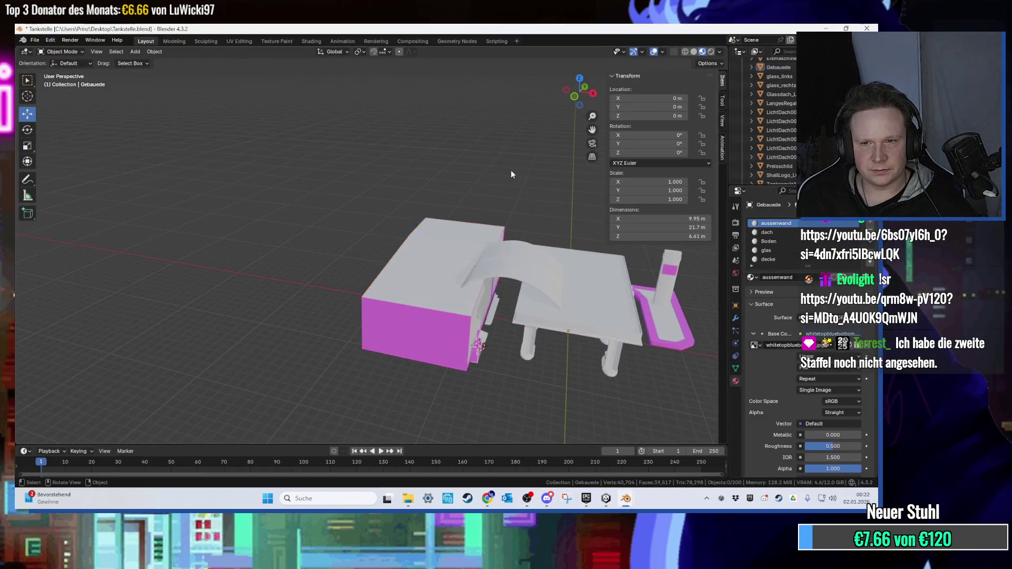
{"action": "left_click_drag", "start_coordinate": [507, 190], "coordinate": [457, 209]}
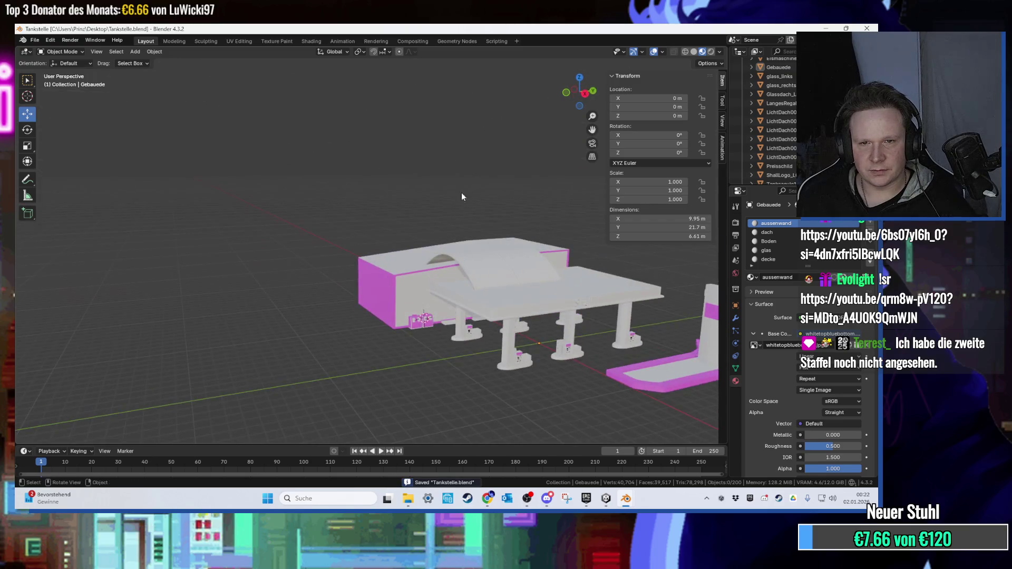
{"action": "key", "text": "super+Down"}
{"action": "left_click", "coordinate": [624, 509]}
{"action": "key", "text": "ctrl+q"}
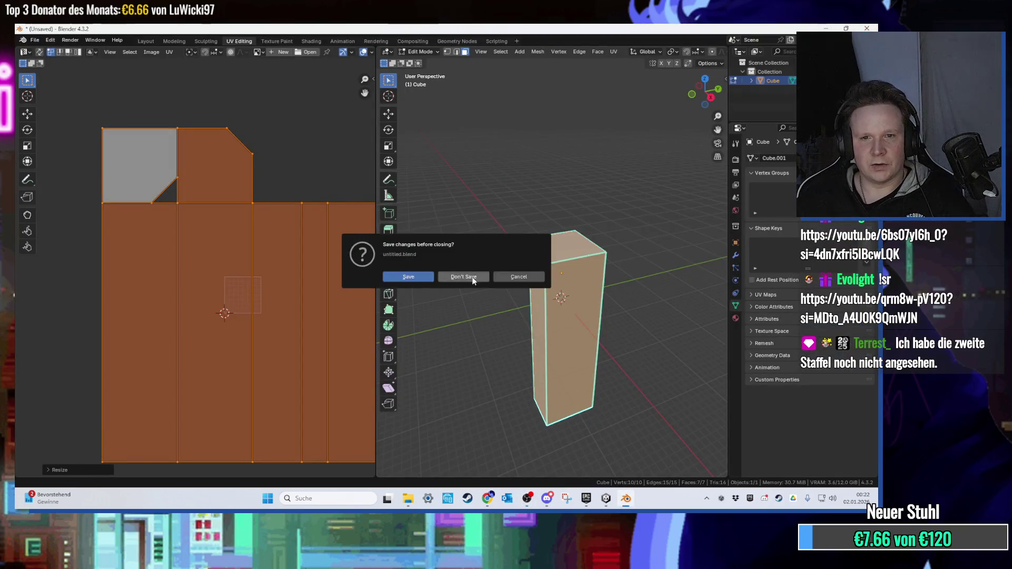
{"action": "left_click", "coordinate": [472, 277]}
Delete the old FBX files (HohesHaus9, EckGlashaus, DoubleRoadKurve, LongRoad, GrosserPfeiler) from the desktop.
{"action": "left_click_drag", "start_coordinate": [490, 240], "coordinate": [619, 401]}
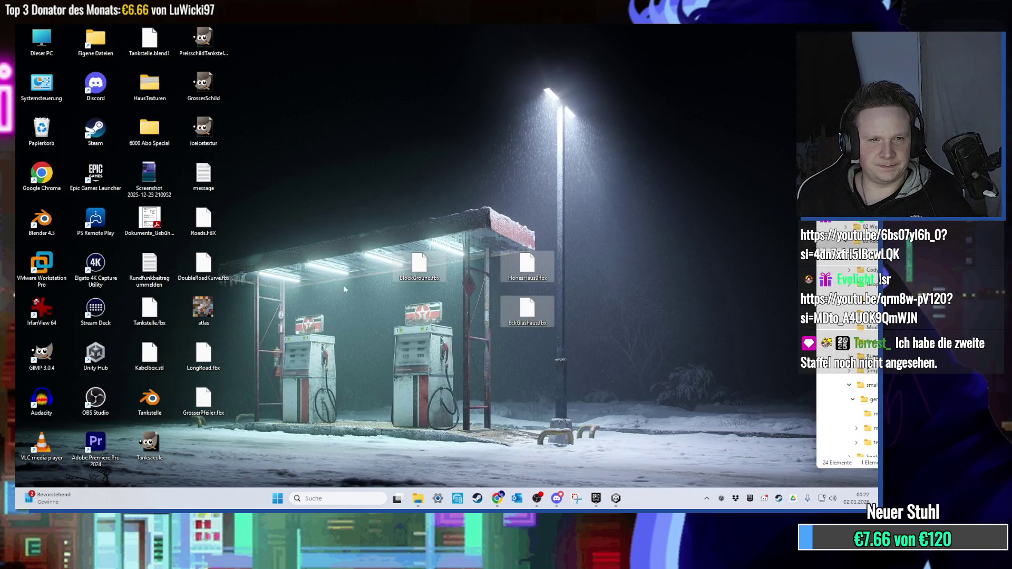
{"action": "key", "text": "Delete"}
{"action": "left_click_drag", "start_coordinate": [203, 263], "coordinate": [337, 279]}
{"action": "left_click_drag", "start_coordinate": [235, 354], "coordinate": [216, 417]}
{"action": "left_click_drag", "start_coordinate": [203, 358], "coordinate": [365, 358]}
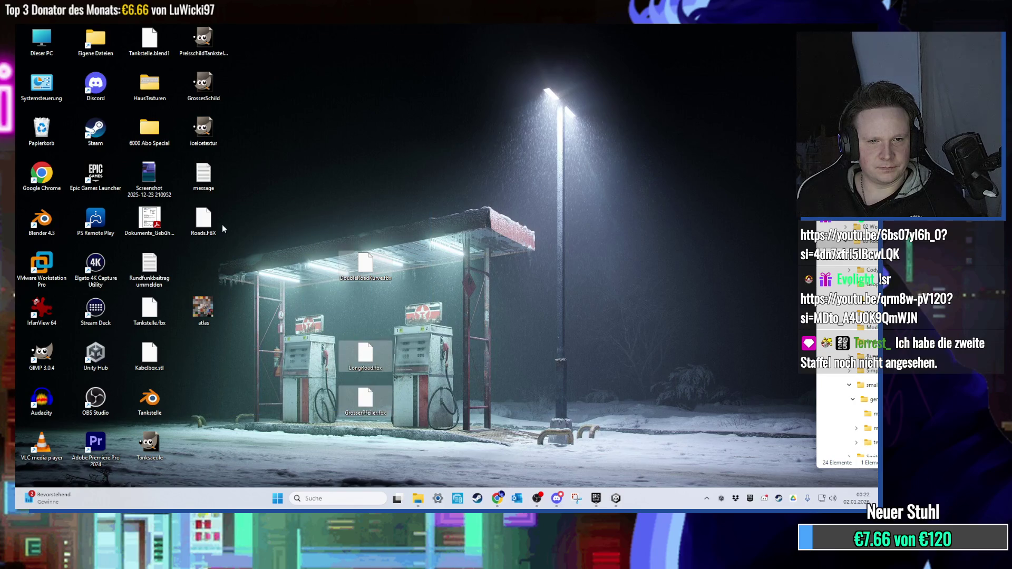
{"action": "key", "text": "Delete"}
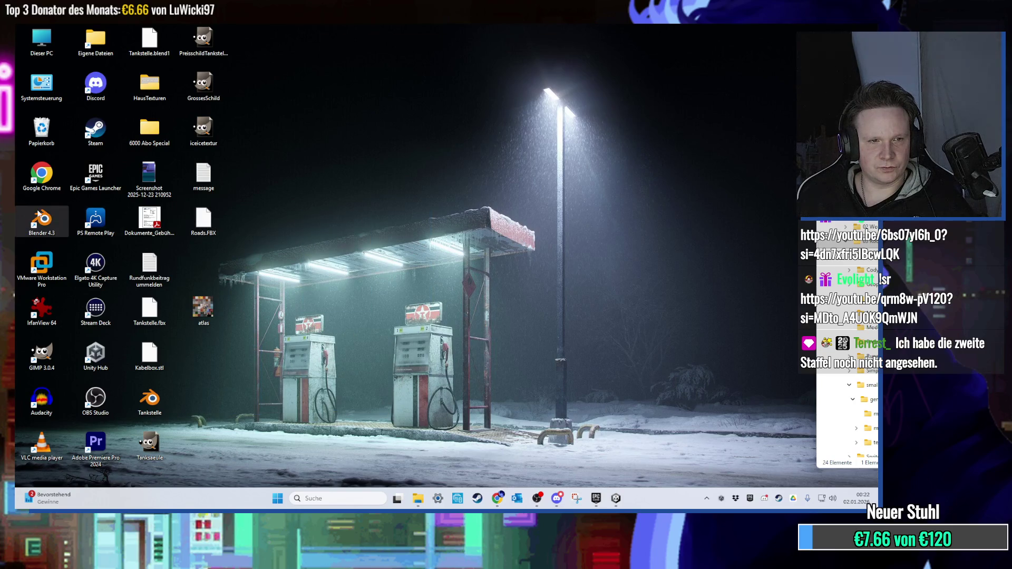
Launch a fresh Blender 4.3 and delete the default cube, camera and light.
{"action": "double_click", "coordinate": [39, 214]}
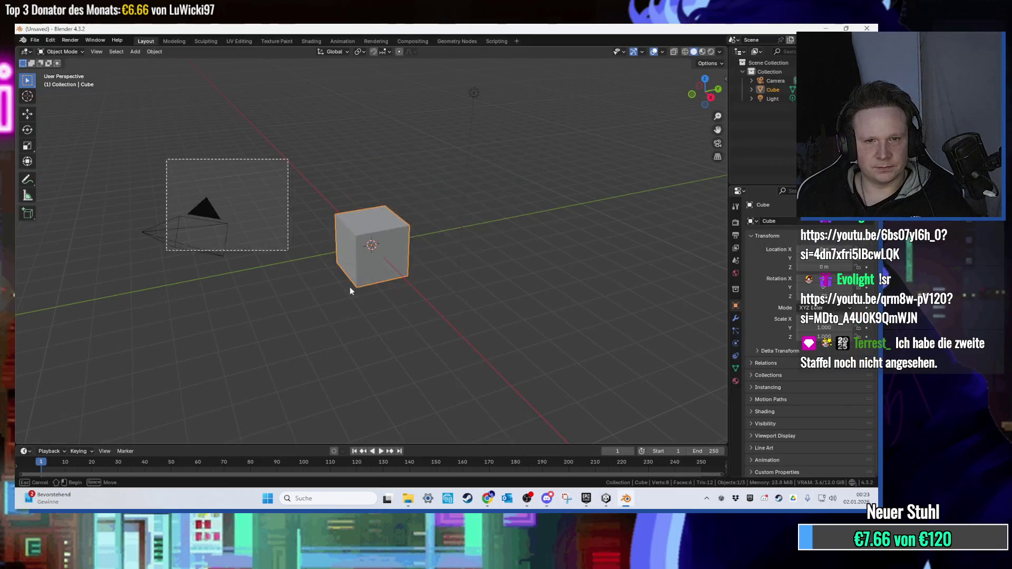
{"action": "key", "text": "a"}
{"action": "key", "text": "Delete"}
Import Roads.FBX into the empty scene via File > Import > FBX, then return to Unity.
{"action": "left_click", "coordinate": [35, 40]}
{"action": "mouse_move", "coordinate": [100, 174]}
{"action": "mouse_move", "coordinate": [64, 167]}
{"action": "left_click", "coordinate": [150, 246]}
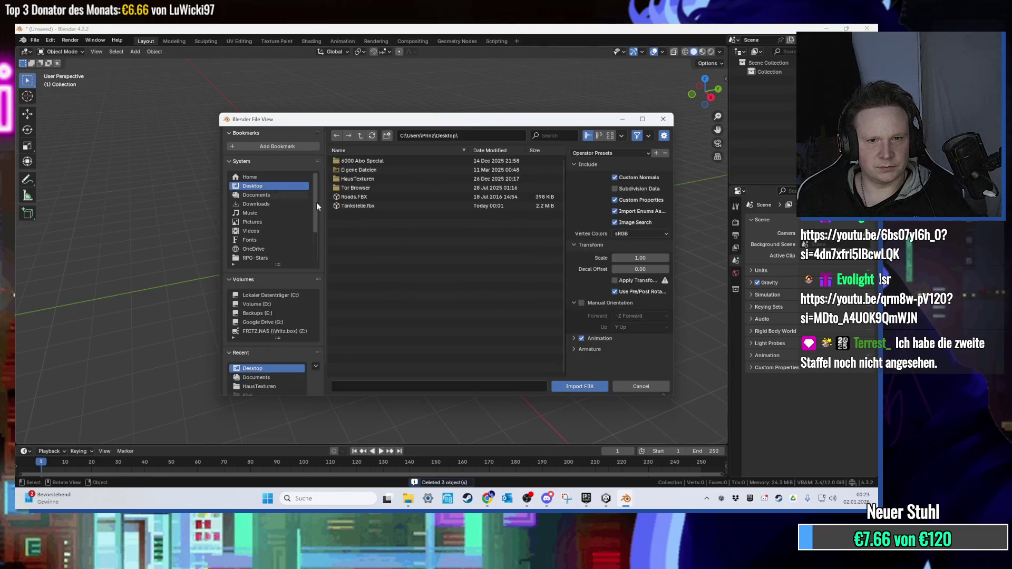
{"action": "double_click", "coordinate": [363, 197]}
{"action": "left_click", "coordinate": [606, 498]}
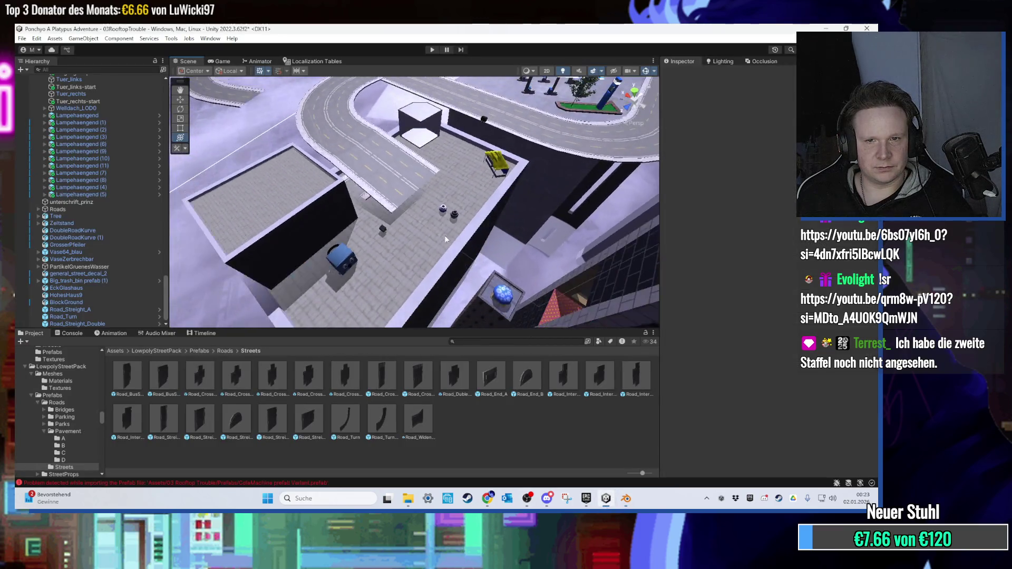
{"action": "scroll", "coordinate": [452, 251], "scroll_direction": "up", "scroll_amount": 5}
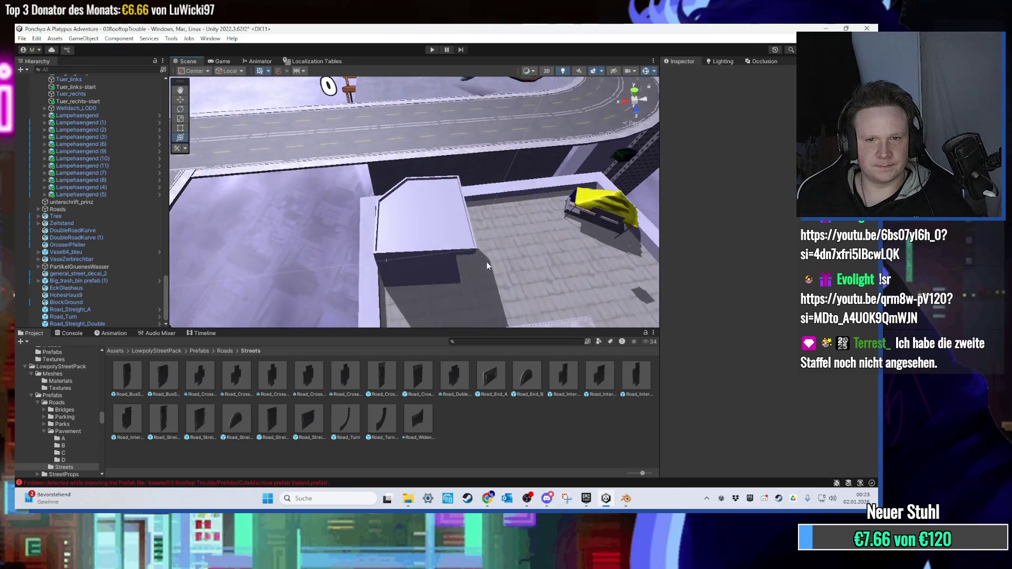
{"action": "scroll", "coordinate": [486, 261], "scroll_direction": "down", "scroll_amount": 5}
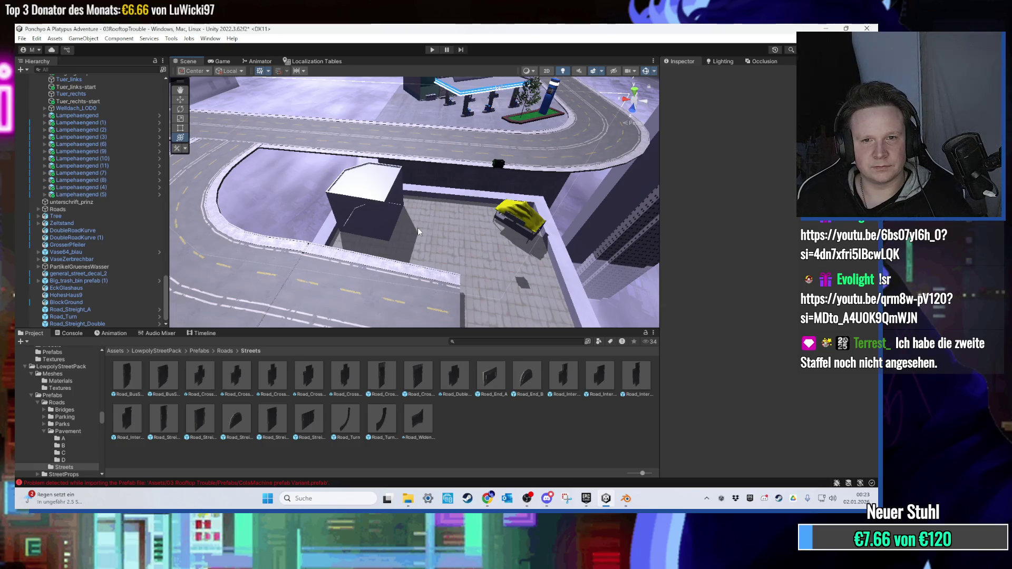
{"action": "left_click_drag", "start_coordinate": [417, 227], "coordinate": [448, 149]}
{"action": "scroll", "coordinate": [448, 149], "scroll_direction": "up", "scroll_amount": 2}
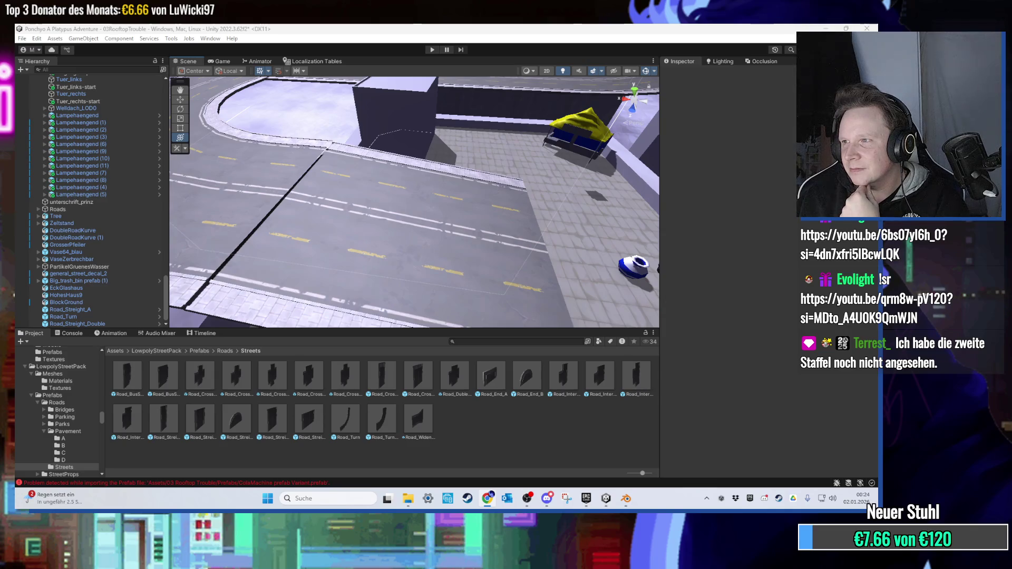
{"action": "key", "text": "alt+Tab"}
{"action": "left_click", "coordinate": [878, 242]}
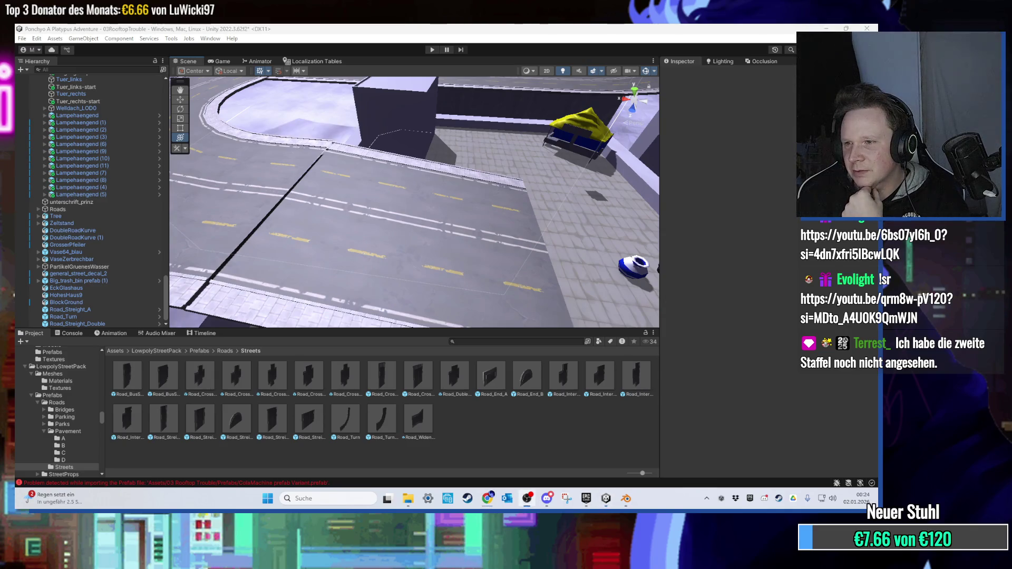
{"action": "key", "text": "super+Down"}
{"action": "key", "text": "super+Down"}
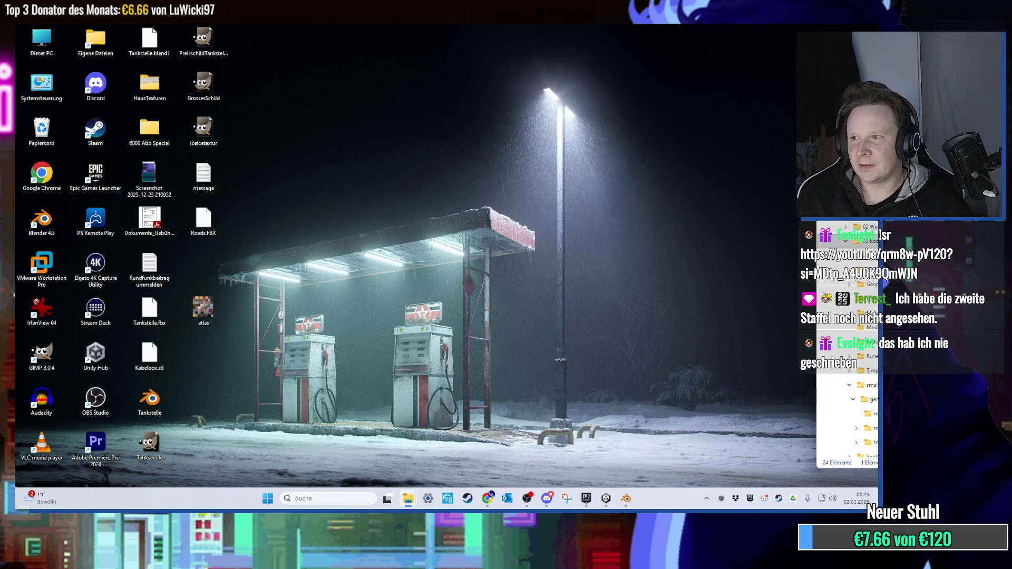
{"action": "left_click", "coordinate": [605, 498]}
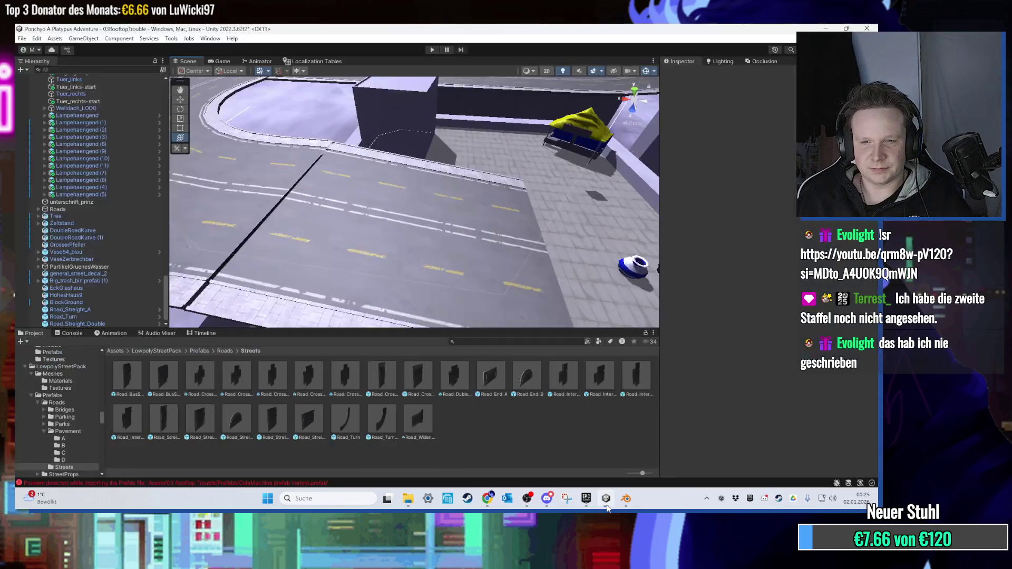
Switch to Blender and zoom around the imported Roads.FBX meshes.
{"action": "scroll", "coordinate": [471, 248], "scroll_direction": "down", "scroll_amount": 5}
{"action": "scroll", "coordinate": [400, 206], "scroll_direction": "up", "scroll_amount": 10}
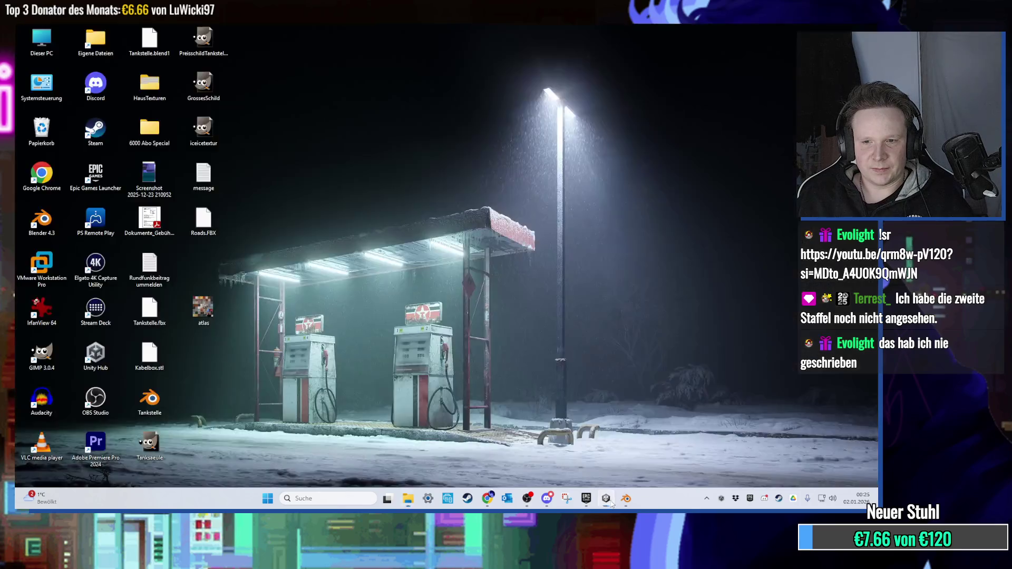
{"action": "left_click", "coordinate": [626, 498]}
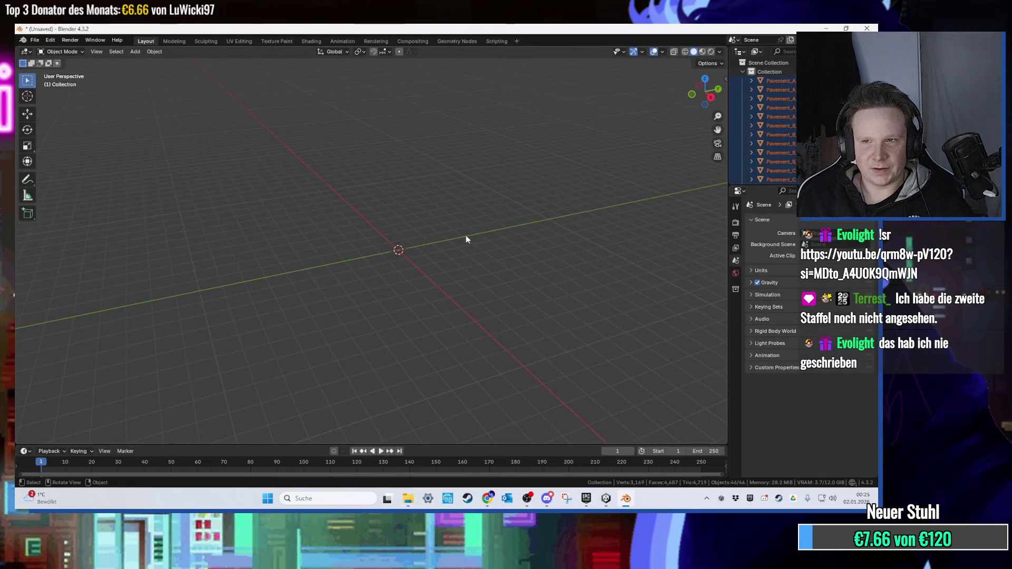
{"action": "scroll", "coordinate": [769, 132], "scroll_direction": "down", "scroll_amount": 5}
{"action": "scroll", "coordinate": [422, 255], "scroll_direction": "up", "scroll_amount": 5}
{"action": "scroll", "coordinate": [264, 230], "scroll_direction": "down", "scroll_amount": 4}
{"action": "scroll", "coordinate": [504, 283], "scroll_direction": "up", "scroll_amount": 3}
{"action": "scroll", "coordinate": [505, 283], "scroll_direction": "down", "scroll_amount": 5}
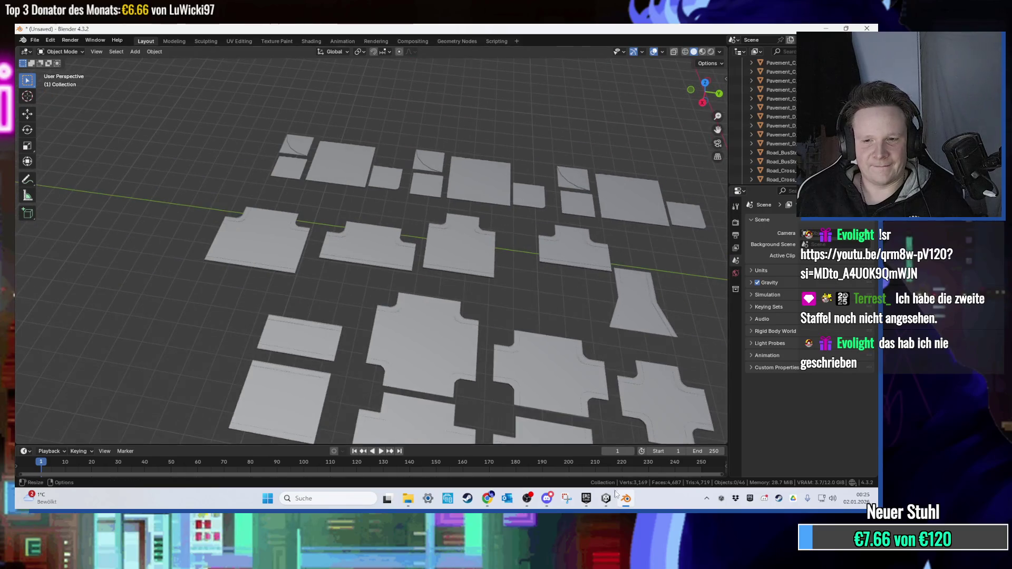
{"action": "mouse_move", "coordinate": [608, 506]}
{"action": "scroll", "coordinate": [449, 322], "scroll_direction": "down", "scroll_amount": 2}
{"action": "scroll", "coordinate": [370, 267], "scroll_direction": "up", "scroll_amount": 4}
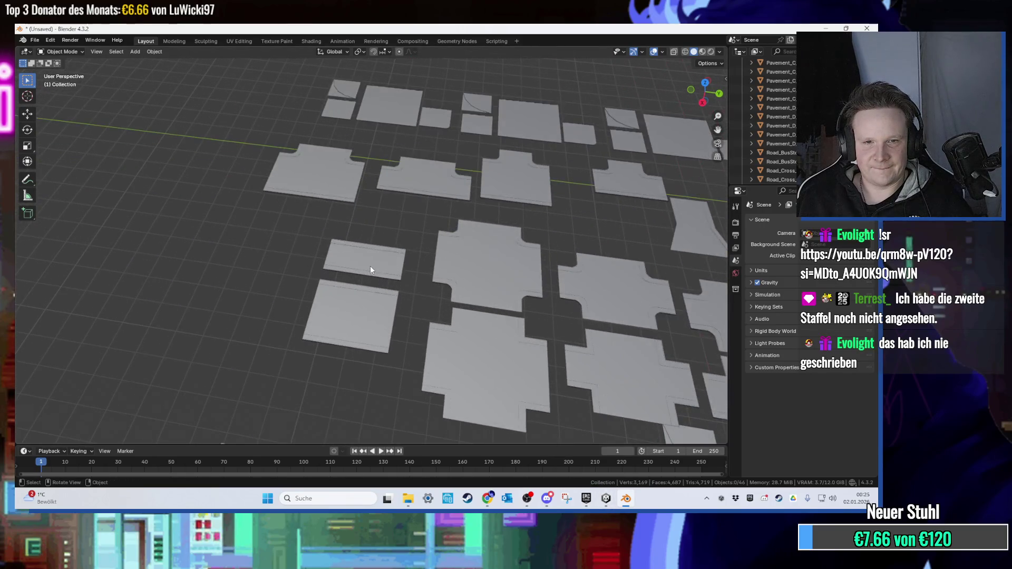
Pick out the small Road_Crosswalk mesh, then return to Unity and inspect the Road_Turn prefab.
{"action": "left_click", "coordinate": [372, 274]}
{"action": "scroll", "coordinate": [772, 166], "scroll_direction": "down", "scroll_amount": 5}
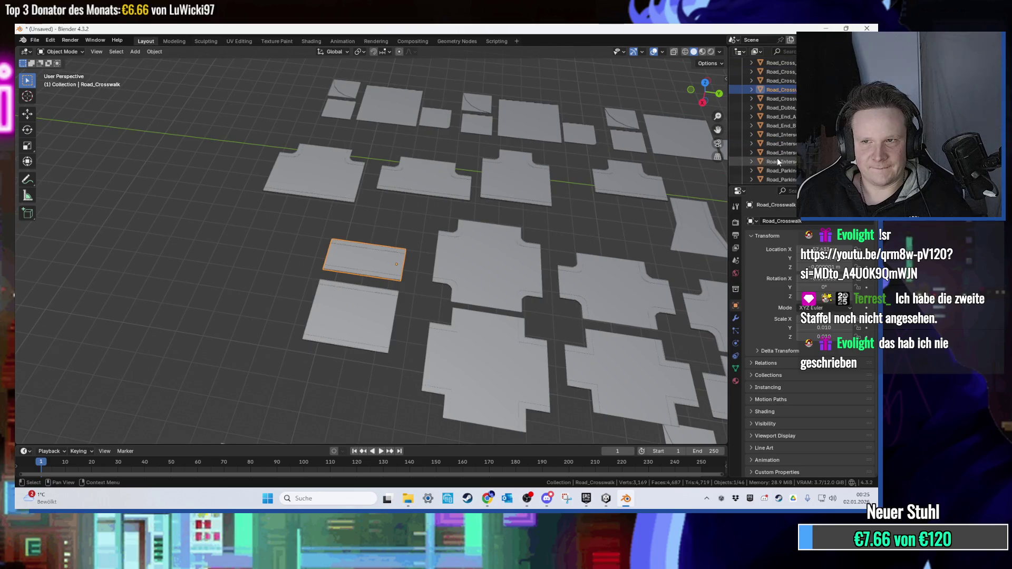
{"action": "scroll", "coordinate": [592, 223], "scroll_direction": "down", "scroll_amount": 4}
{"action": "scroll", "coordinate": [356, 289], "scroll_direction": "up", "scroll_amount": 2}
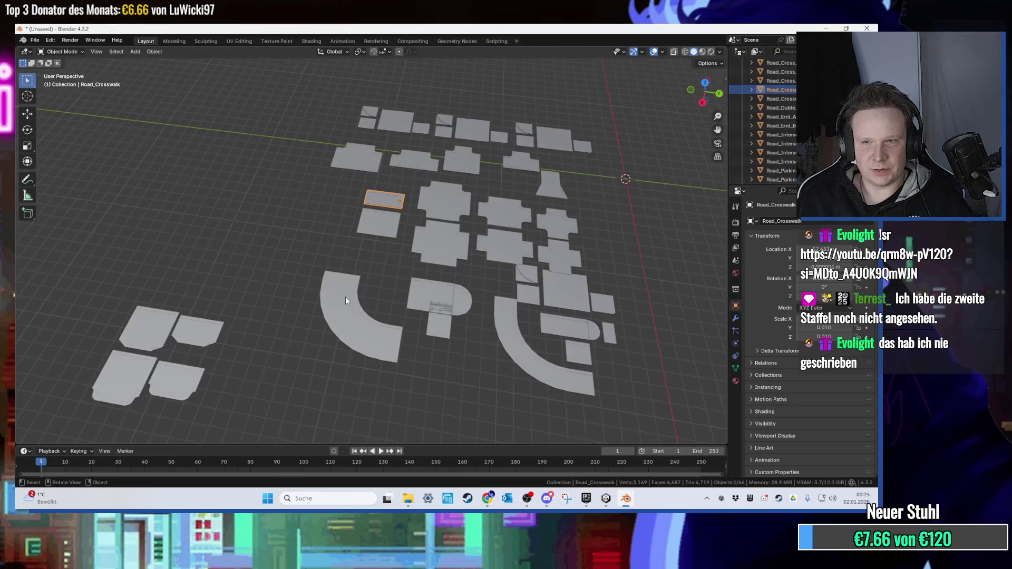
{"action": "left_click", "coordinate": [357, 288]}
{"action": "scroll", "coordinate": [772, 131], "scroll_direction": "down", "scroll_amount": 4}
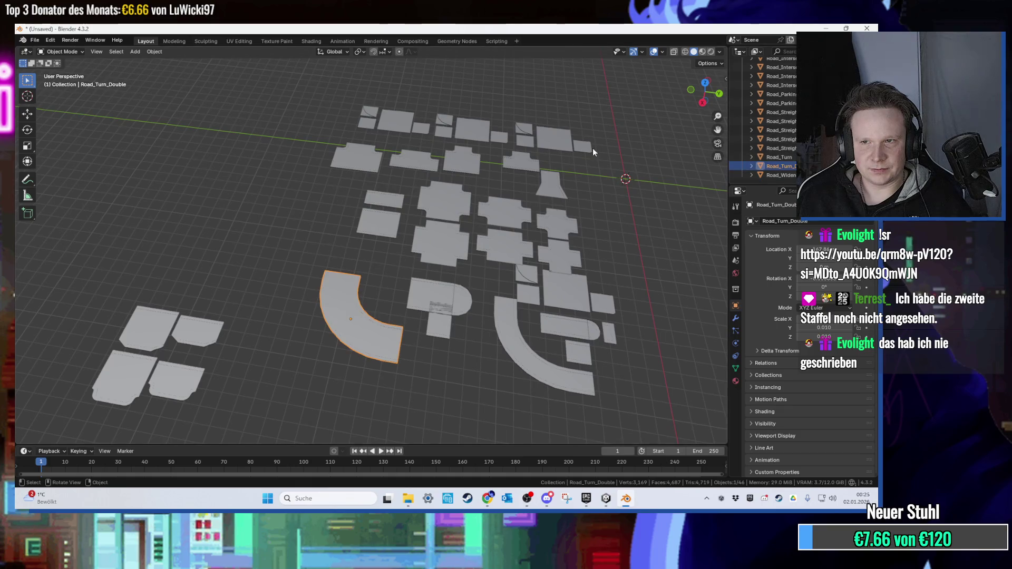
{"action": "scroll", "coordinate": [471, 192], "scroll_direction": "up", "scroll_amount": 3}
{"action": "left_click", "coordinate": [275, 223]}
{"action": "scroll", "coordinate": [766, 150], "scroll_direction": "up", "scroll_amount": 4}
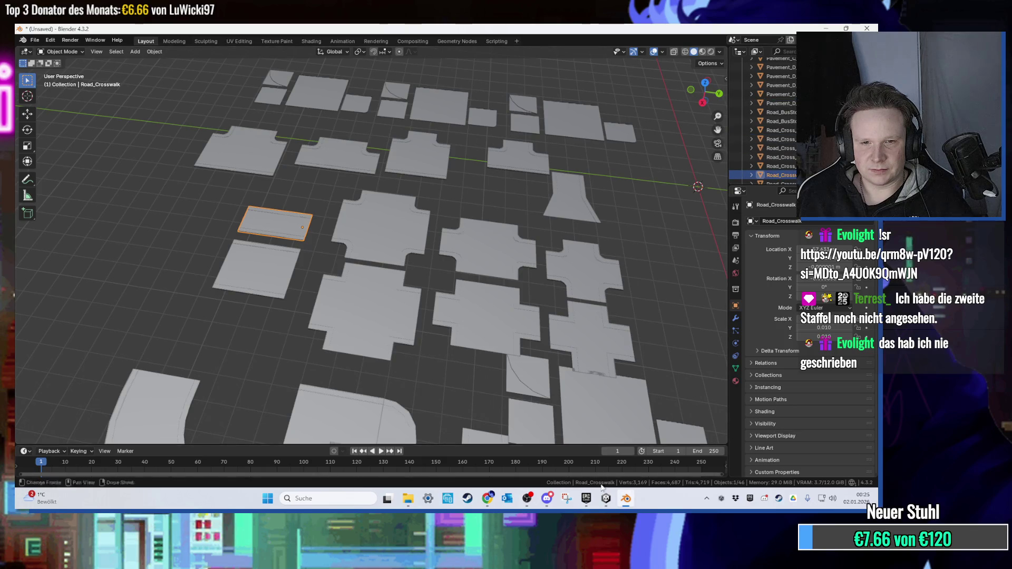
{"action": "left_click", "coordinate": [605, 498]}
{"action": "left_click", "coordinate": [348, 425]}
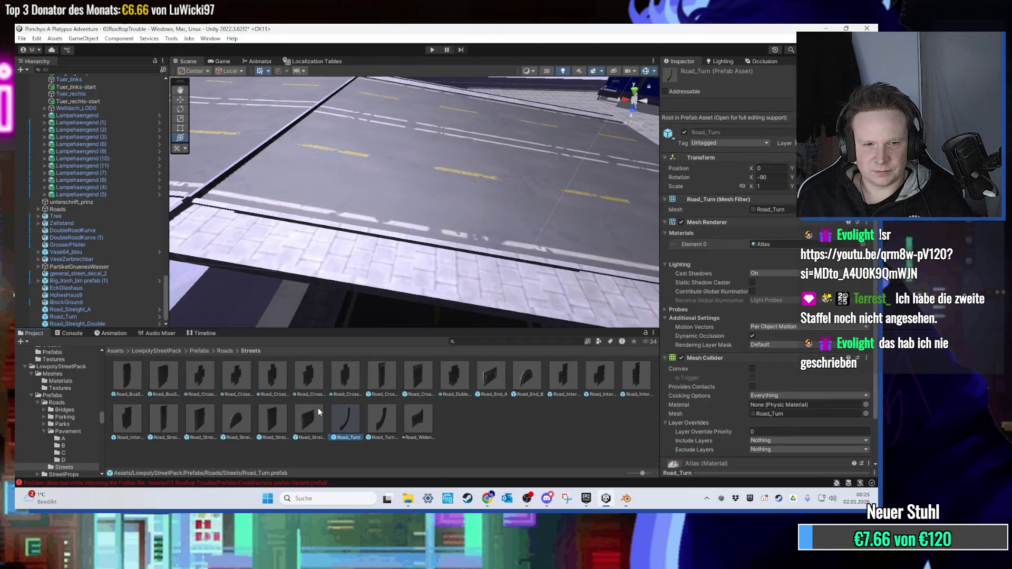
Place a Road_Crosswalk prefab beside the rooftop road, check it from another angle, then switch to Blender.
{"action": "scroll", "coordinate": [442, 315], "scroll_direction": "down", "scroll_amount": 2}
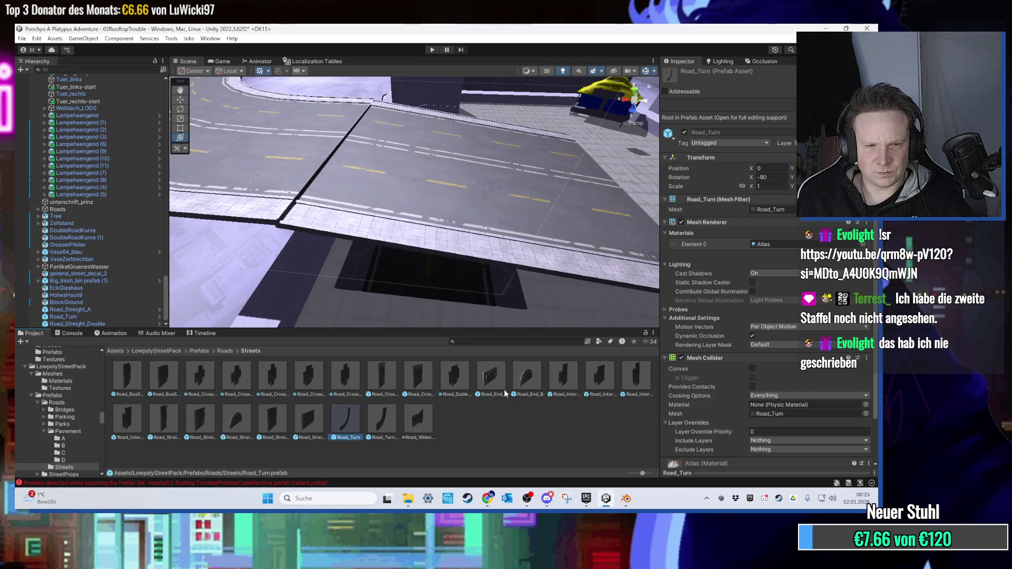
{"action": "left_click", "coordinate": [396, 244]}
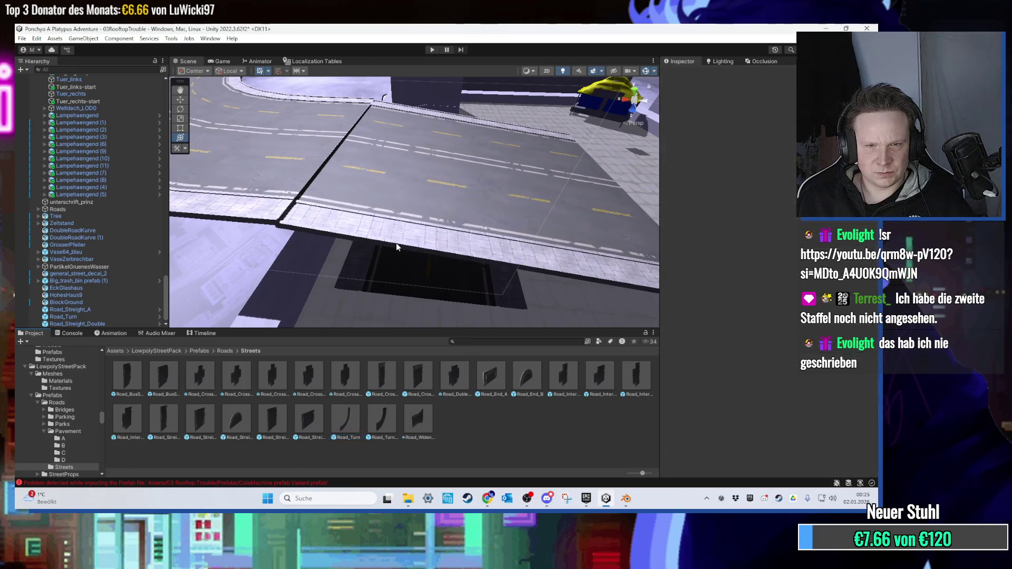
{"action": "scroll", "coordinate": [374, 285], "scroll_direction": "down", "scroll_amount": 2}
{"action": "scroll", "coordinate": [368, 291], "scroll_direction": "down", "scroll_amount": 2}
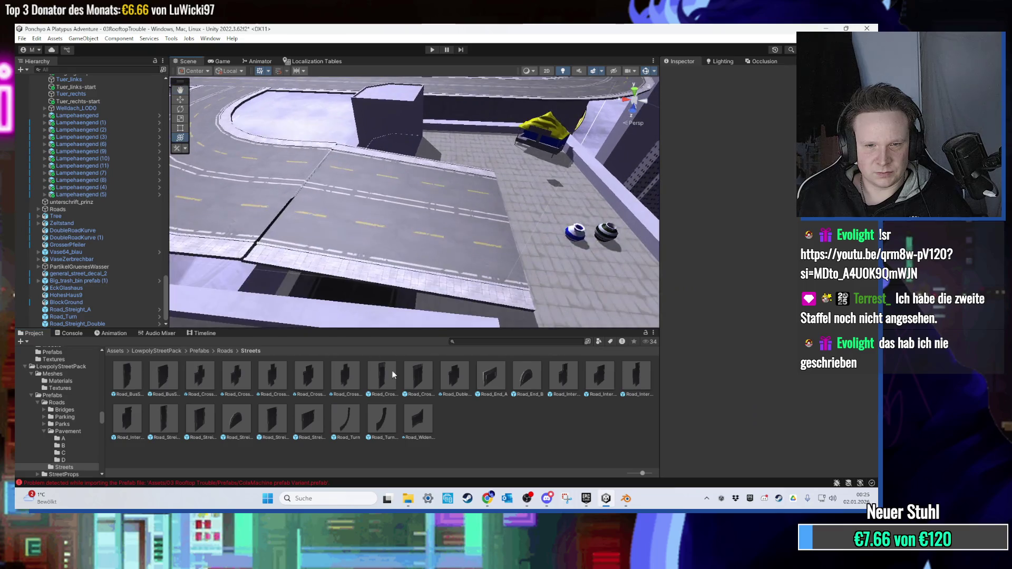
{"action": "left_click_drag", "start_coordinate": [393, 374], "coordinate": [441, 219]}
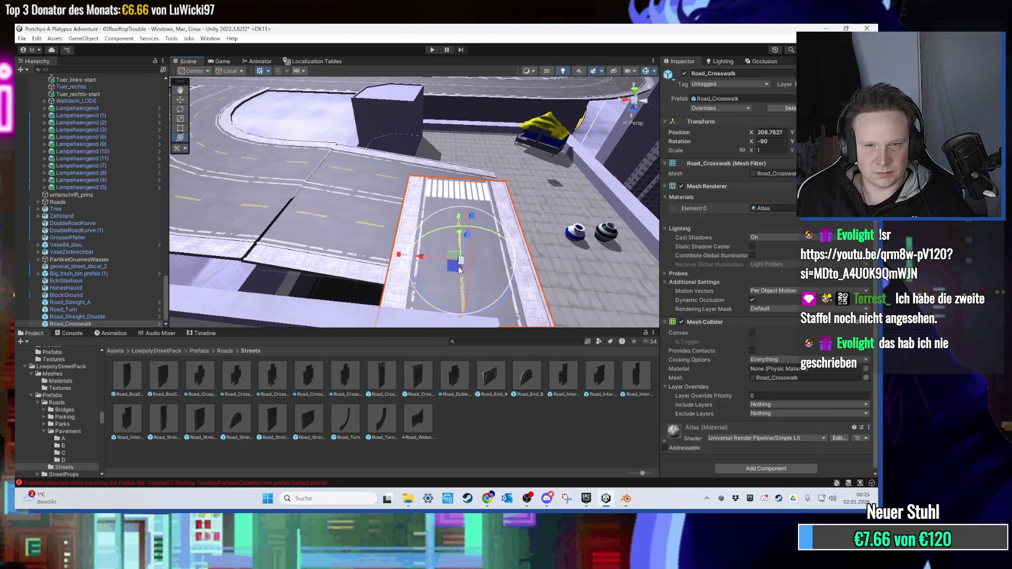
{"action": "mouse_move", "coordinate": [358, 287]}
{"action": "left_mouse_down"}
{"action": "mouse_move", "coordinate": [388, 313]}
{"action": "mouse_move", "coordinate": [390, 268]}
{"action": "left_mouse_up"}
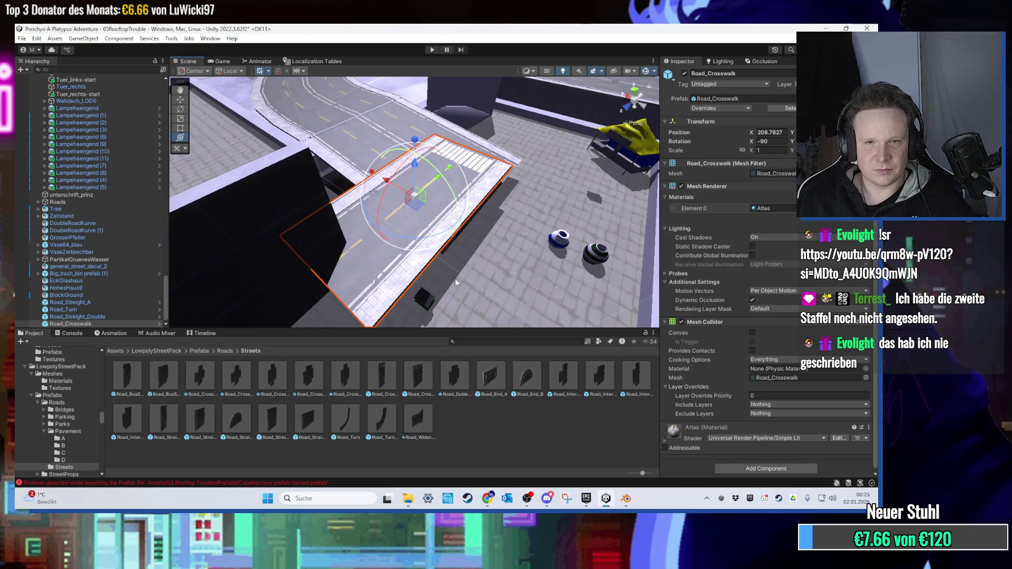
{"action": "key", "text": "alt+Tab"}
{"action": "scroll", "coordinate": [390, 302], "scroll_direction": "down", "scroll_amount": 4}
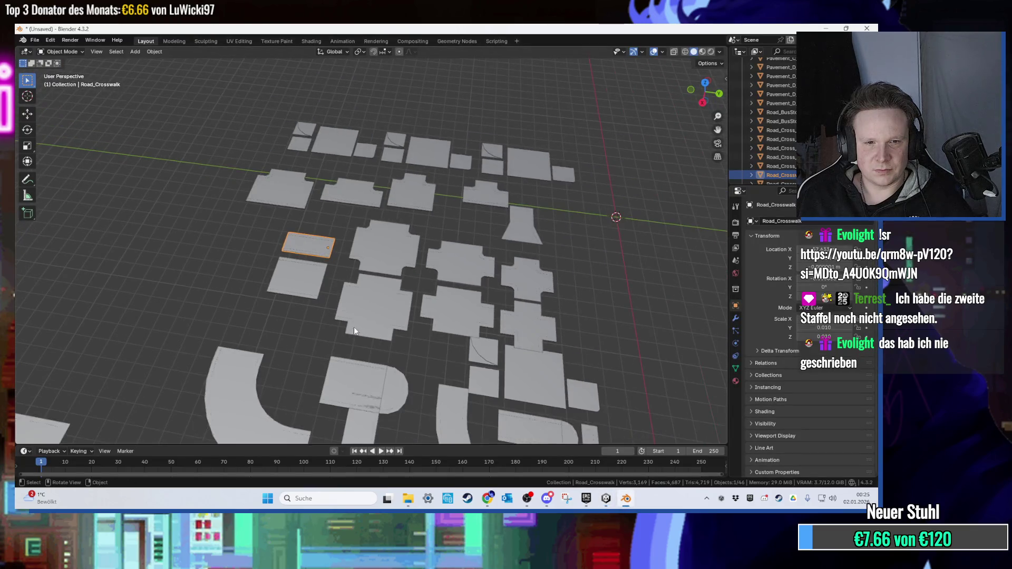
Invert the selection to delete all 45 meshes except Road_Crosswalk, enter its Edit Mode, then return to Unity.
{"action": "mouse_move", "coordinate": [336, 395]}
{"action": "left_mouse_down"}
{"action": "mouse_move", "coordinate": [345, 308]}
{"action": "mouse_move", "coordinate": [365, 317]}
{"action": "mouse_move", "coordinate": [162, 123]}
{"action": "left_mouse_up"}
{"action": "left_click", "coordinate": [116, 51]}
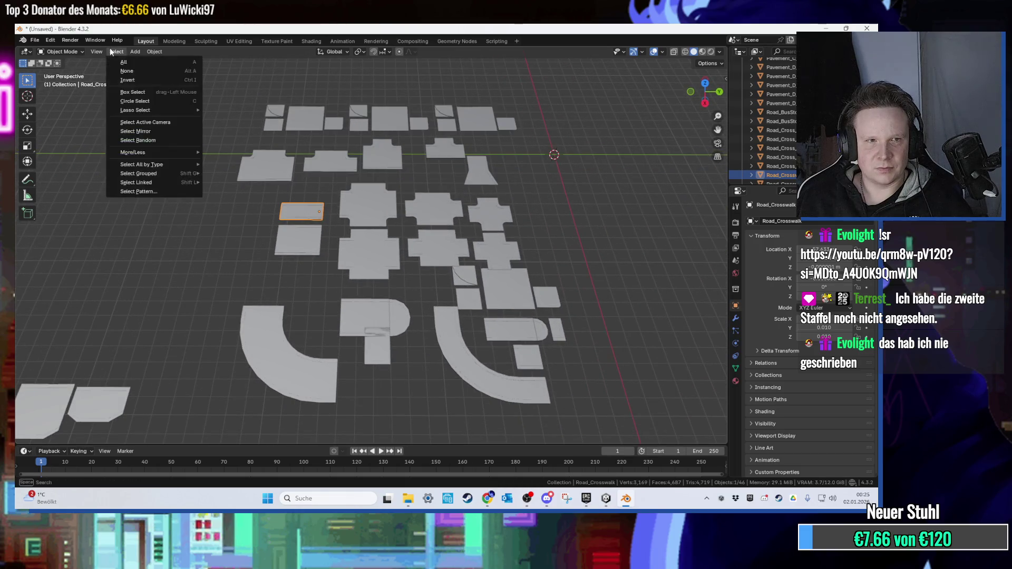
{"action": "left_click", "coordinate": [129, 83]}
{"action": "key", "text": "Delete"}
{"action": "left_click", "coordinate": [311, 224]}
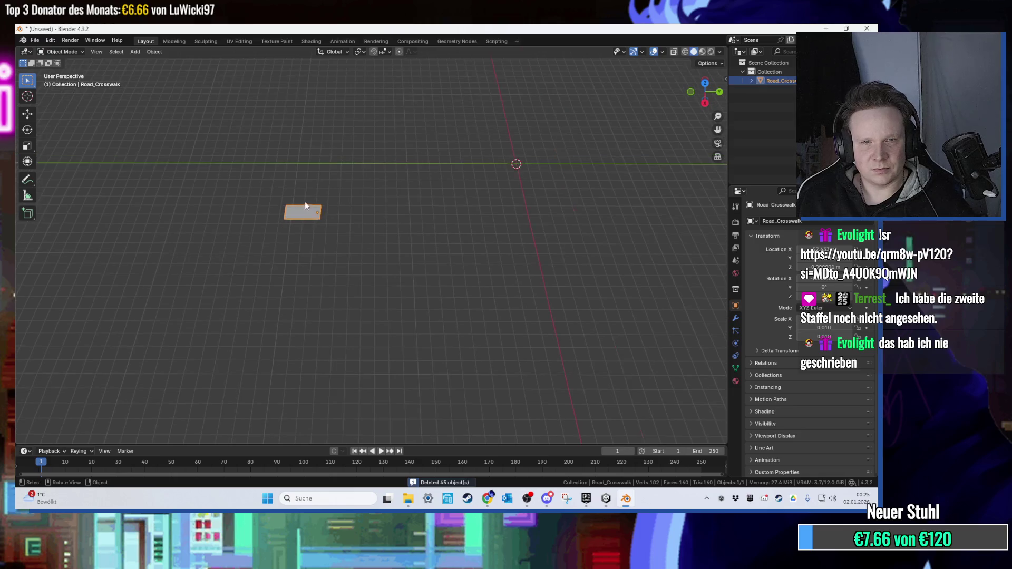
{"action": "key", "text": "Tab"}
{"action": "mouse_move", "coordinate": [334, 204]}
{"action": "left_mouse_down"}
{"action": "mouse_move", "coordinate": [305, 154]}
{"action": "mouse_move", "coordinate": [330, 220]}
{"action": "mouse_move", "coordinate": [316, 172]}
{"action": "mouse_move", "coordinate": [266, 226]}
{"action": "mouse_move", "coordinate": [316, 198]}
{"action": "left_mouse_up"}
{"action": "left_click", "coordinate": [609, 500]}
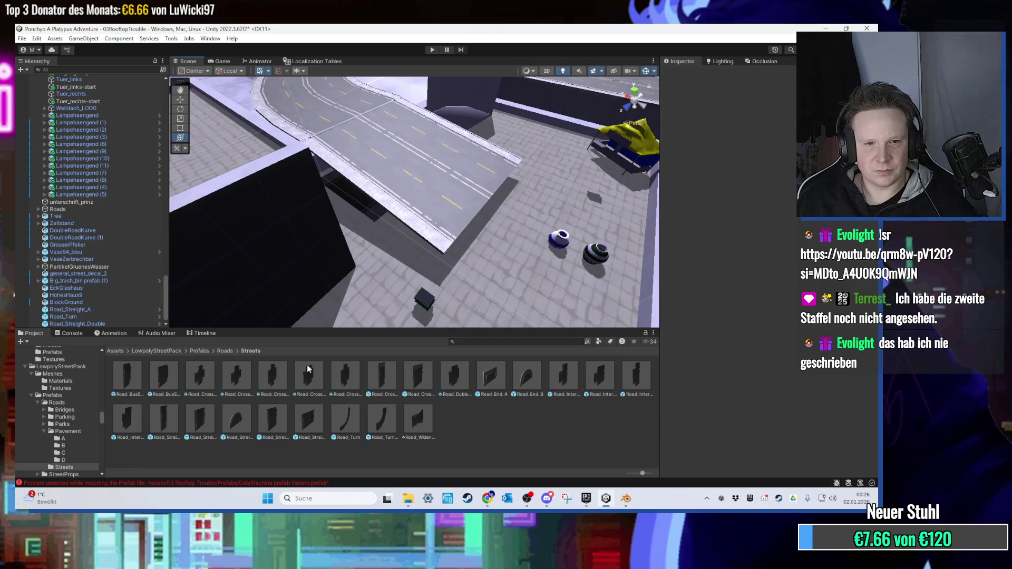
Browse the street pack to Prefabs > Roads > Streets and inspect the Road_Streight prefab.
{"action": "left_click", "coordinate": [194, 350]}
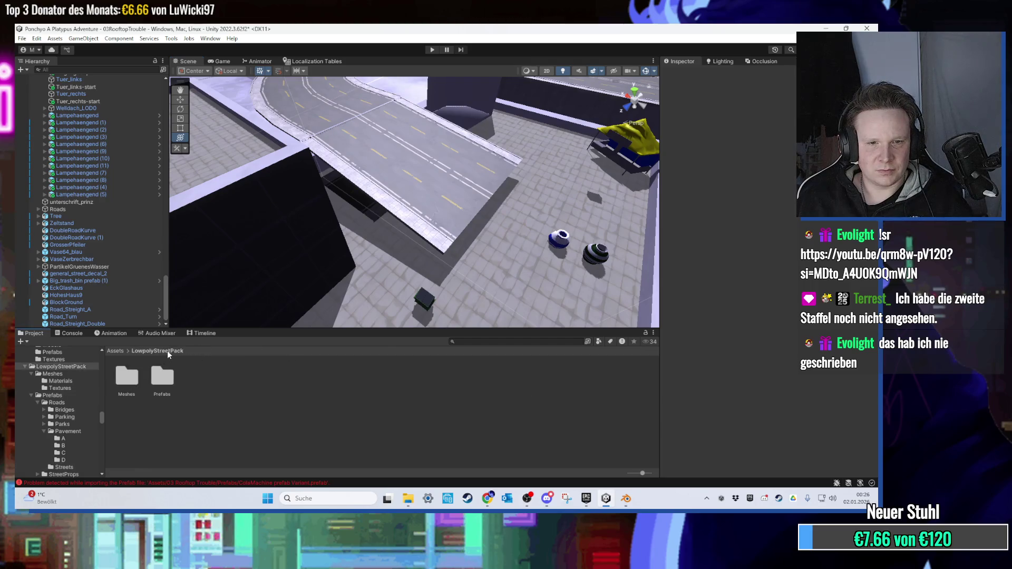
{"action": "double_click", "coordinate": [169, 377]}
{"action": "left_click", "coordinate": [199, 350]}
{"action": "double_click", "coordinate": [127, 376]}
{"action": "left_click", "coordinate": [261, 380]}
{"action": "double_click", "coordinate": [261, 380]}
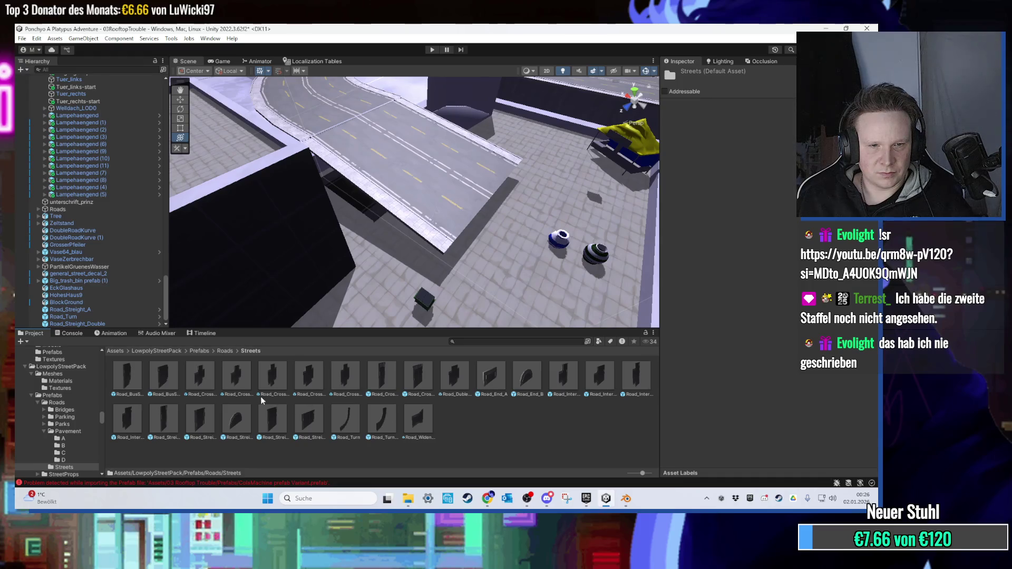
{"action": "left_click", "coordinate": [175, 427]}
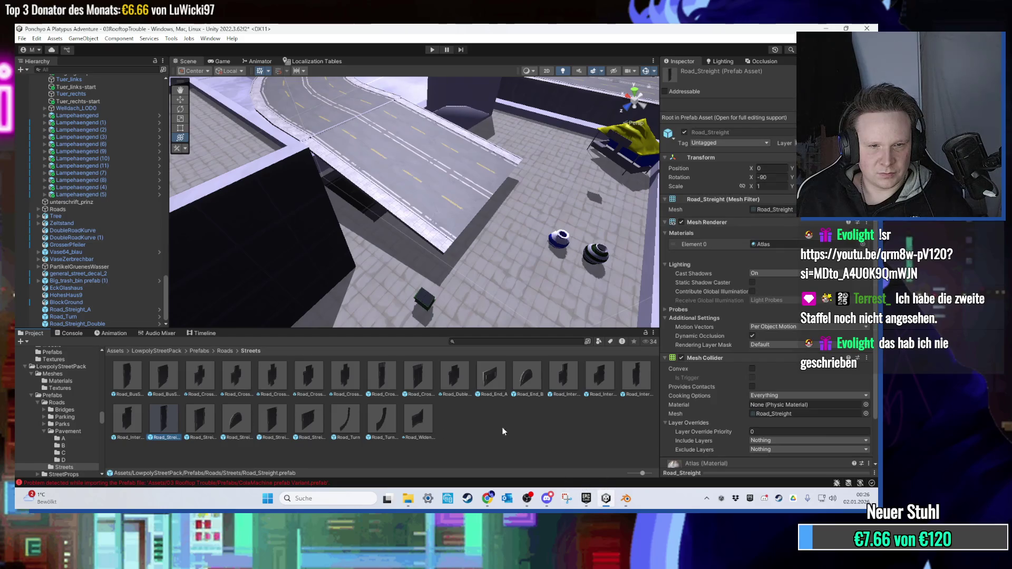
Locate DoubleRoadKurve (1)'s mesh in the Meshes folder and drag a Parking mesh into the scene.
{"action": "left_click", "coordinate": [388, 222]}
{"action": "key", "text": "f"}
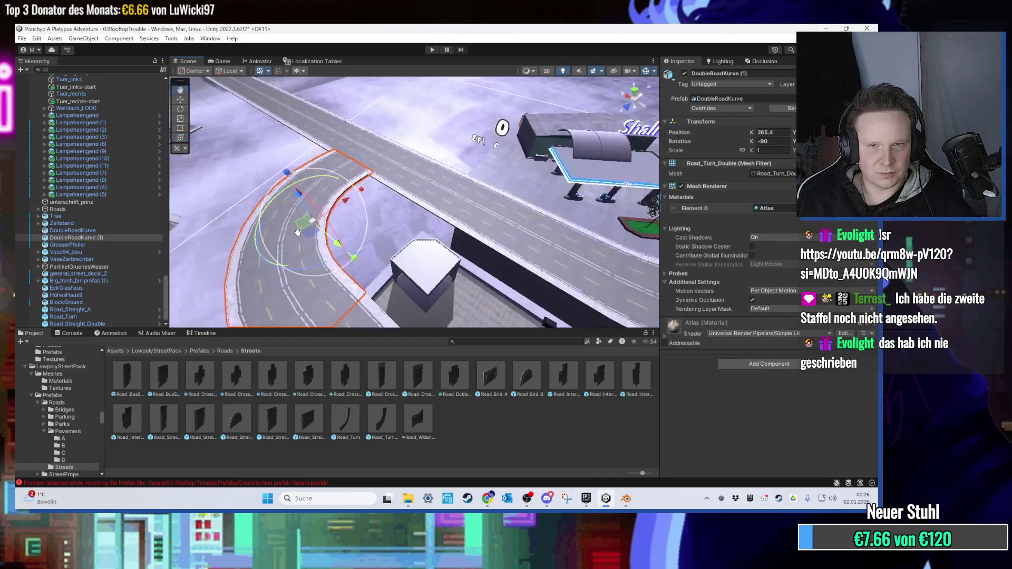
{"action": "left_click", "coordinate": [773, 173]}
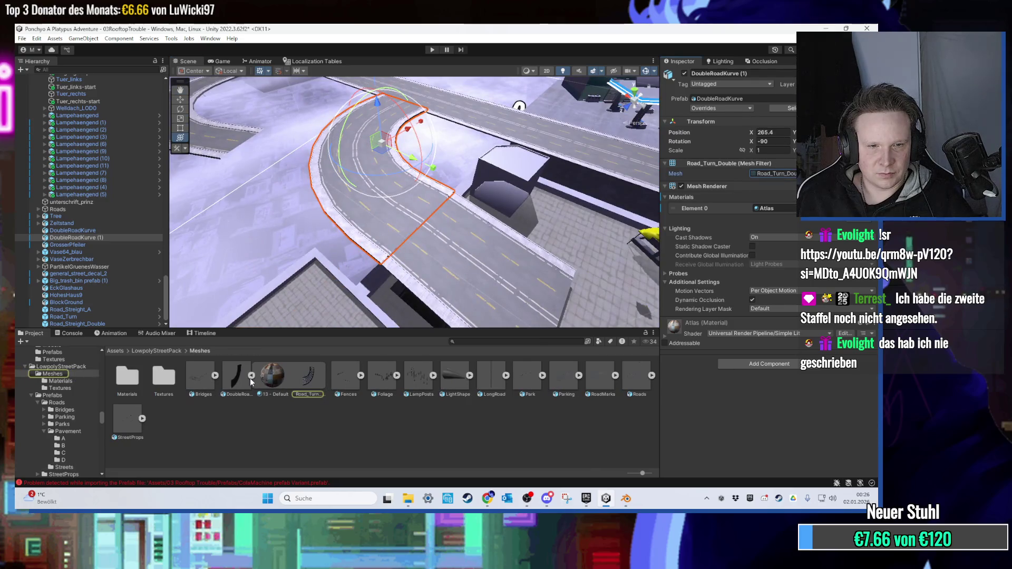
{"action": "left_click", "coordinate": [251, 376]}
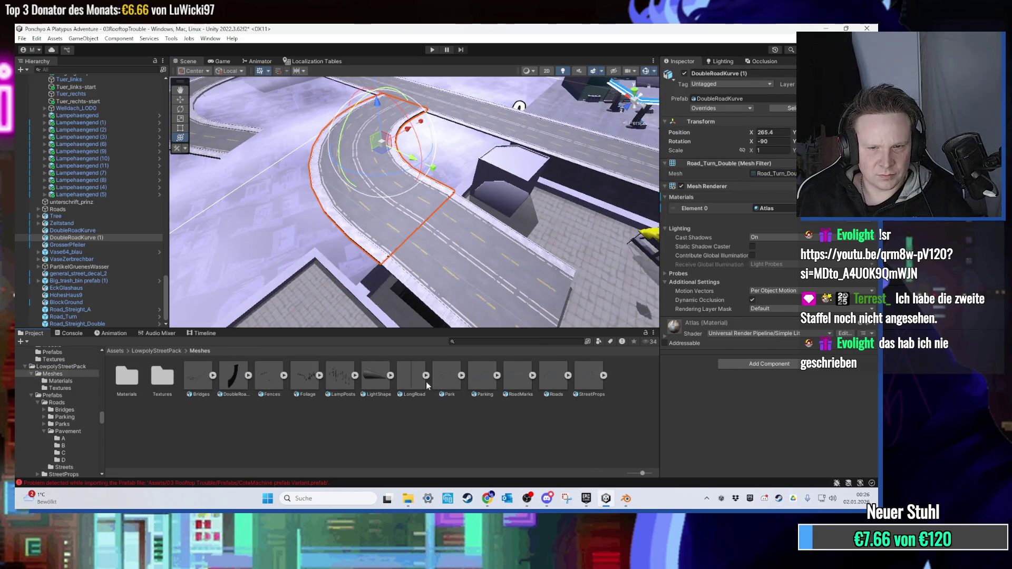
{"action": "scroll", "coordinate": [497, 296], "scroll_direction": "down", "scroll_amount": 4}
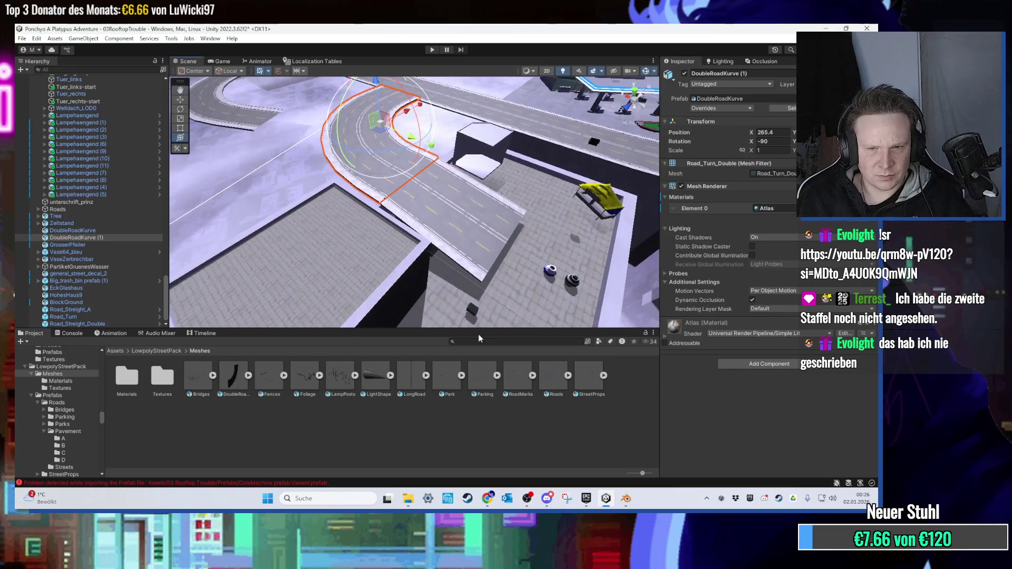
{"action": "mouse_move", "coordinate": [482, 375]}
{"action": "left_mouse_down"}
{"action": "mouse_move", "coordinate": [499, 294]}
{"action": "mouse_move", "coordinate": [84, 318]}
{"action": "left_mouse_up"}
{"action": "key", "text": "Delete"}
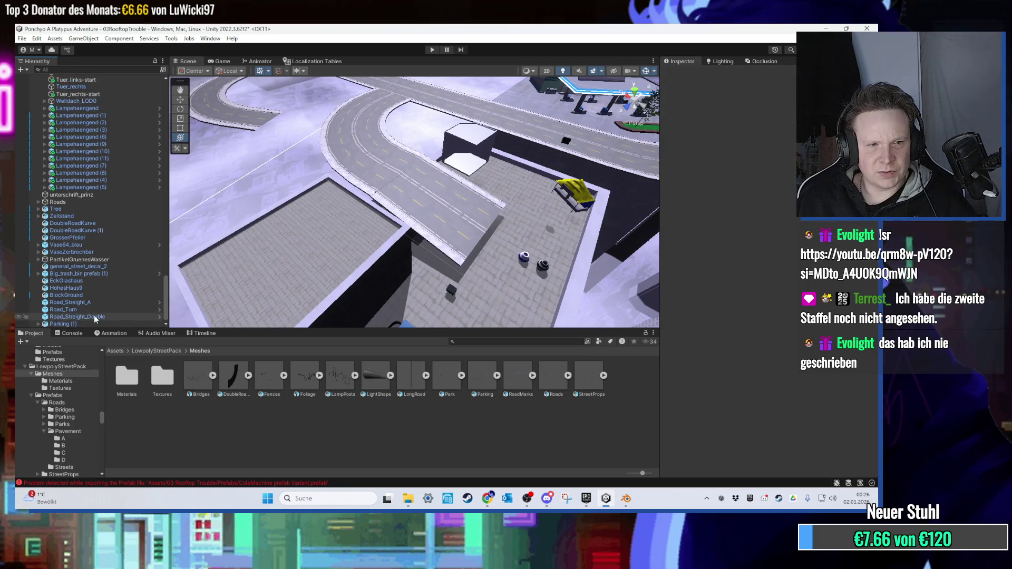
Delete the Parking (1) test object and inspect the Parking mesh's import settings.
{"action": "left_click", "coordinate": [62, 324]}
{"action": "key", "text": "f"}
{"action": "mouse_move", "coordinate": [403, 259]}
{"action": "left_mouse_down"}
{"action": "mouse_move", "coordinate": [424, 186]}
{"action": "mouse_move", "coordinate": [444, 263]}
{"action": "mouse_move", "coordinate": [426, 255]}
{"action": "left_mouse_up"}
{"action": "key", "text": "Delete"}
{"action": "mouse_move", "coordinate": [483, 375]}
{"action": "left_mouse_down"}
{"action": "mouse_move", "coordinate": [432, 287]}
{"action": "mouse_move", "coordinate": [372, 242]}
{"action": "mouse_move", "coordinate": [348, 95]}
{"action": "mouse_move", "coordinate": [422, 285]}
{"action": "left_mouse_up"}
{"action": "left_click", "coordinate": [479, 393]}
Test-place the Park mesh, remove it, and delete the Park mesh asset.
{"action": "left_click_drag", "start_coordinate": [446, 375], "coordinate": [442, 300]}
{"action": "key", "text": "f"}
{"action": "scroll", "coordinate": [440, 281], "scroll_direction": "up", "scroll_amount": 2}
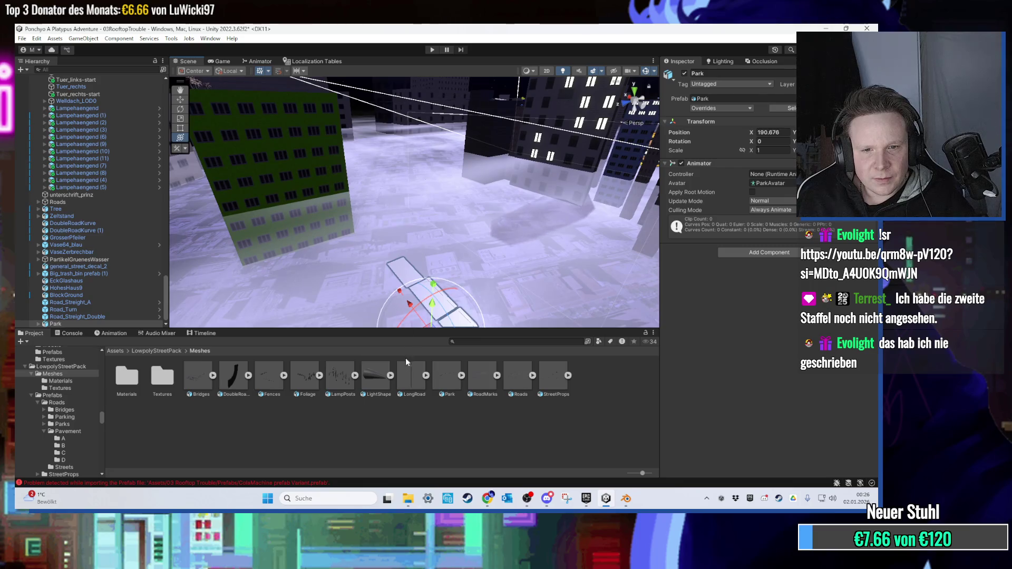
{"action": "key", "text": "ctrl+z"}
{"action": "key", "text": "Delete"}
{"action": "key", "text": "Return"}
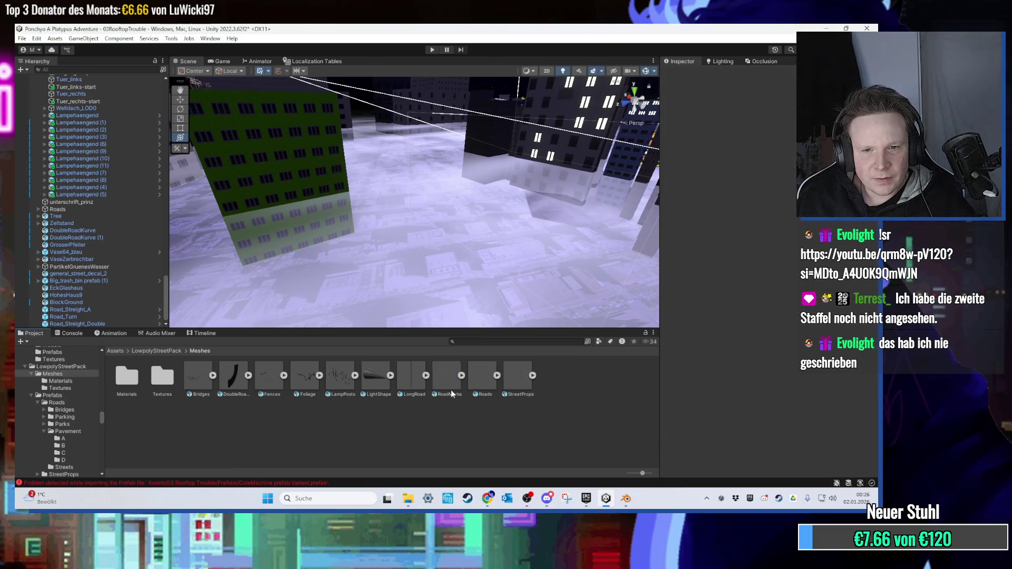
Discard a test Roads instance and place the StreetProps fire-escape prop among the buildings.
{"action": "mouse_move", "coordinate": [476, 387]}
{"action": "left_mouse_down"}
{"action": "mouse_move", "coordinate": [504, 276]}
{"action": "mouse_move", "coordinate": [501, 99]}
{"action": "left_mouse_up"}
{"action": "key", "text": "ctrl+z"}
{"action": "mouse_move", "coordinate": [510, 381]}
{"action": "left_mouse_down"}
{"action": "mouse_move", "coordinate": [451, 300]}
{"action": "mouse_move", "coordinate": [451, 273]}
{"action": "left_mouse_up"}
{"action": "scroll", "coordinate": [451, 273], "scroll_direction": "up", "scroll_amount": 5}
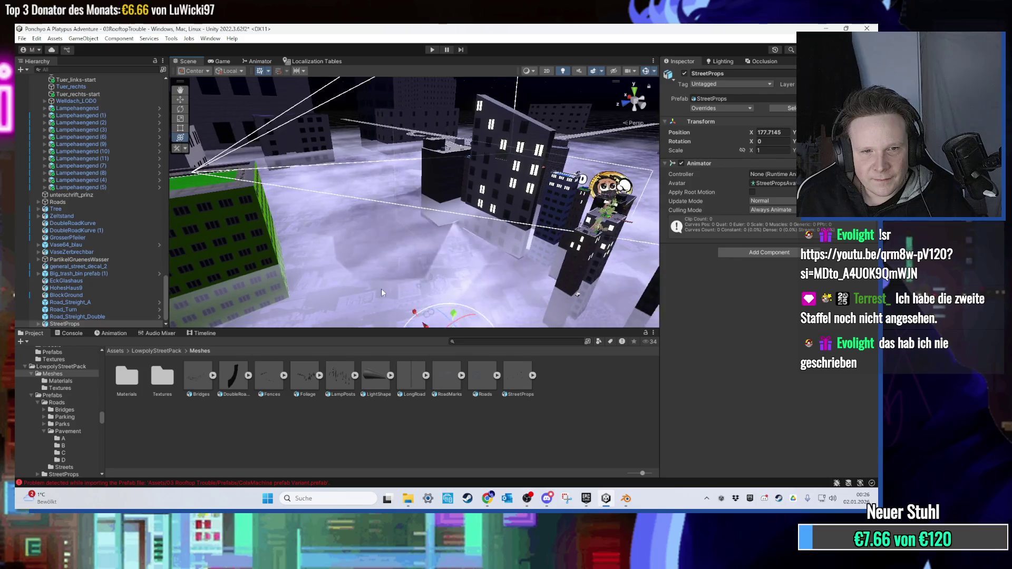
{"action": "key", "text": "f"}
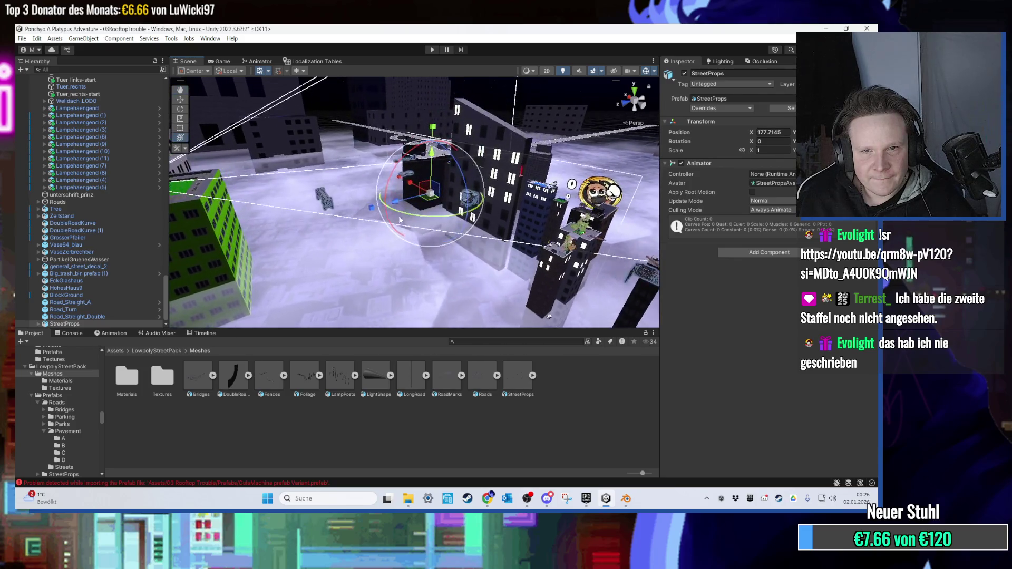
{"action": "scroll", "coordinate": [458, 226], "scroll_direction": "up", "scroll_amount": 10}
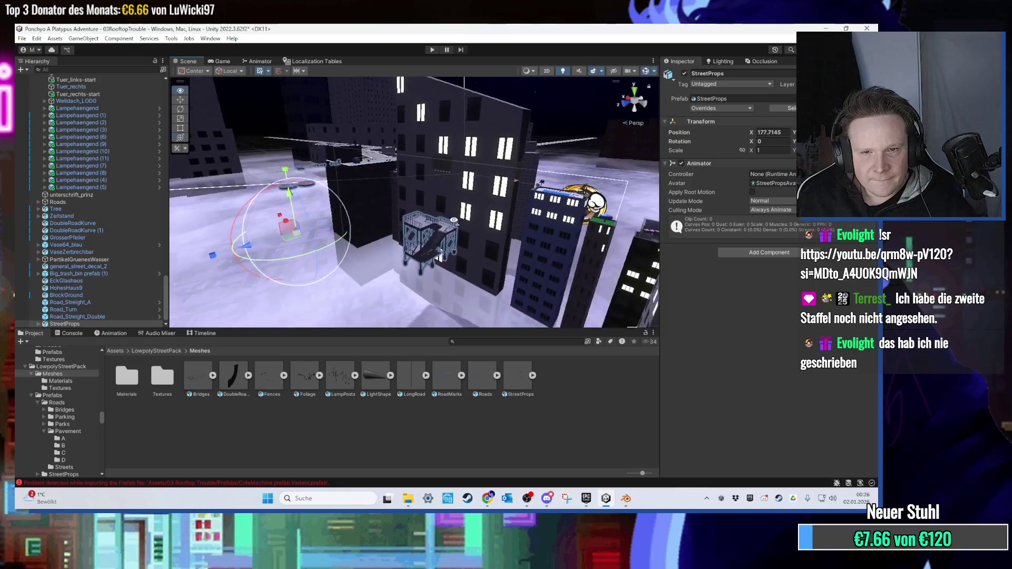
{"action": "mouse_move", "coordinate": [457, 249]}
{"action": "left_mouse_down"}
{"action": "mouse_move", "coordinate": [271, 205]}
{"action": "mouse_move", "coordinate": [365, 212]}
{"action": "mouse_move", "coordinate": [374, 198]}
{"action": "mouse_move", "coordinate": [392, 269]}
{"action": "mouse_move", "coordinate": [547, 225]}
{"action": "mouse_move", "coordinate": [503, 283]}
{"action": "mouse_move", "coordinate": [489, 251]}
{"action": "mouse_move", "coordinate": [518, 295]}
{"action": "mouse_move", "coordinate": [442, 185]}
{"action": "mouse_move", "coordinate": [479, 282]}
{"action": "mouse_move", "coordinate": [384, 247]}
{"action": "left_mouse_up"}
{"action": "scroll", "coordinate": [374, 198], "scroll_direction": "up", "scroll_amount": 8}
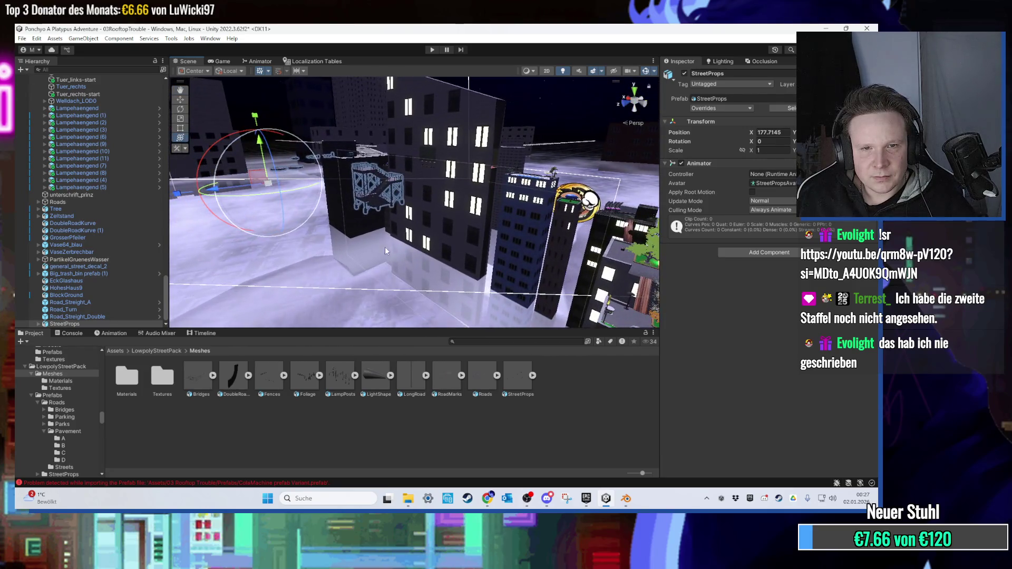
{"action": "left_click", "coordinate": [355, 200]}
{"action": "left_click_drag", "start_coordinate": [356, 201], "coordinate": [364, 238]}
{"action": "mouse_move", "coordinate": [349, 226]}
{"action": "left_mouse_down"}
{"action": "mouse_move", "coordinate": [350, 258]}
{"action": "mouse_move", "coordinate": [411, 296]}
{"action": "mouse_move", "coordinate": [433, 337]}
{"action": "left_mouse_up"}
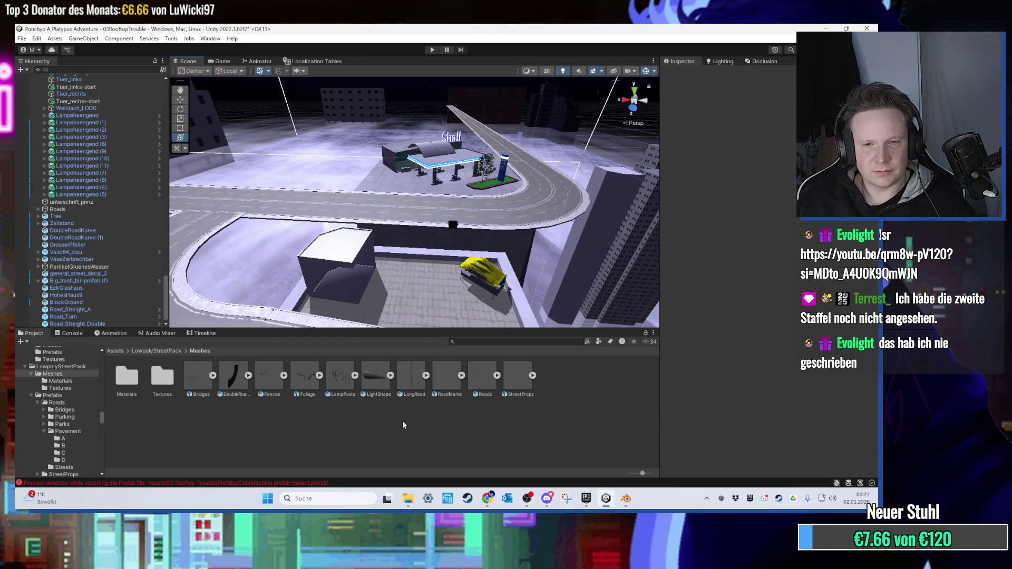
Bring Blender forward, minimize it to show the desktop, then return to Unity.
{"action": "left_click", "coordinate": [825, 28]}
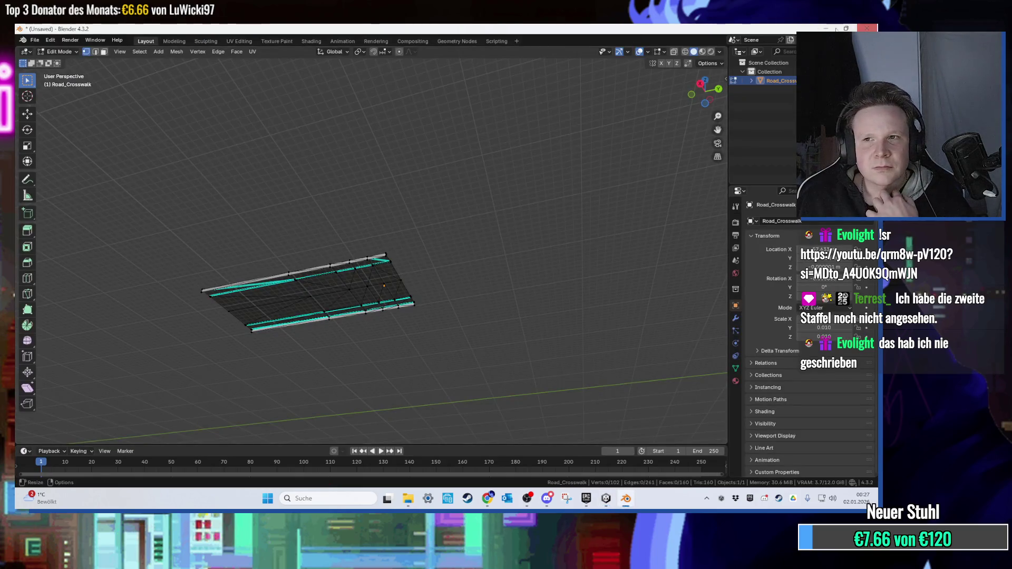
{"action": "left_click", "coordinate": [826, 28]}
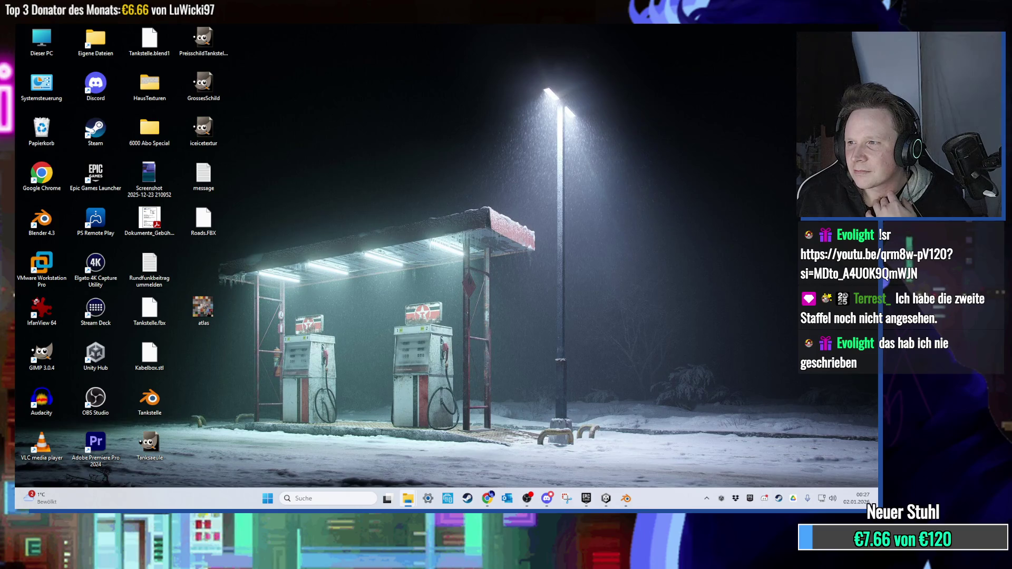
{"action": "left_click", "coordinate": [605, 498]}
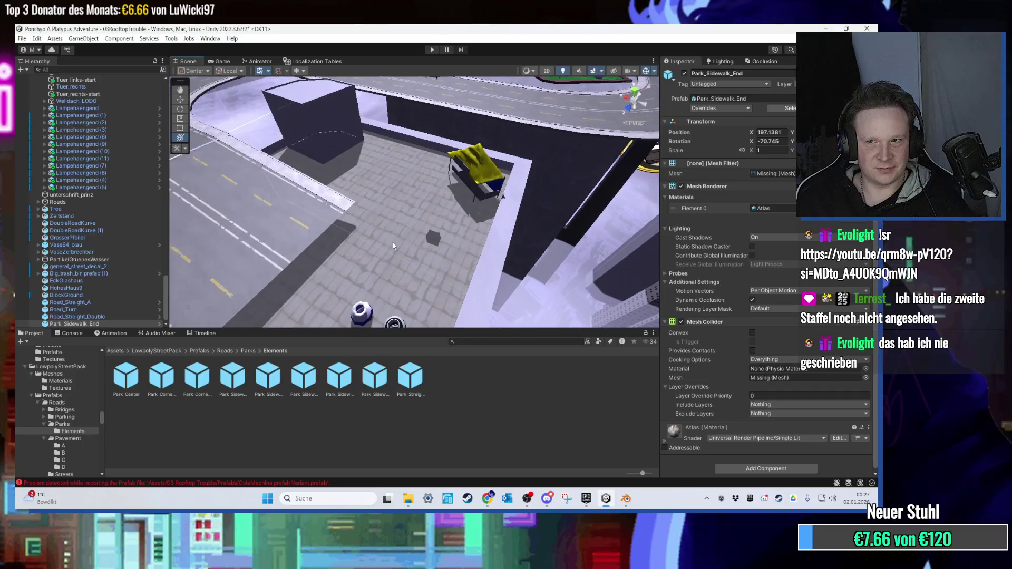
Delete the unneeded Parks prefab folder from the Project panel.
{"action": "left_click", "coordinate": [247, 351]}
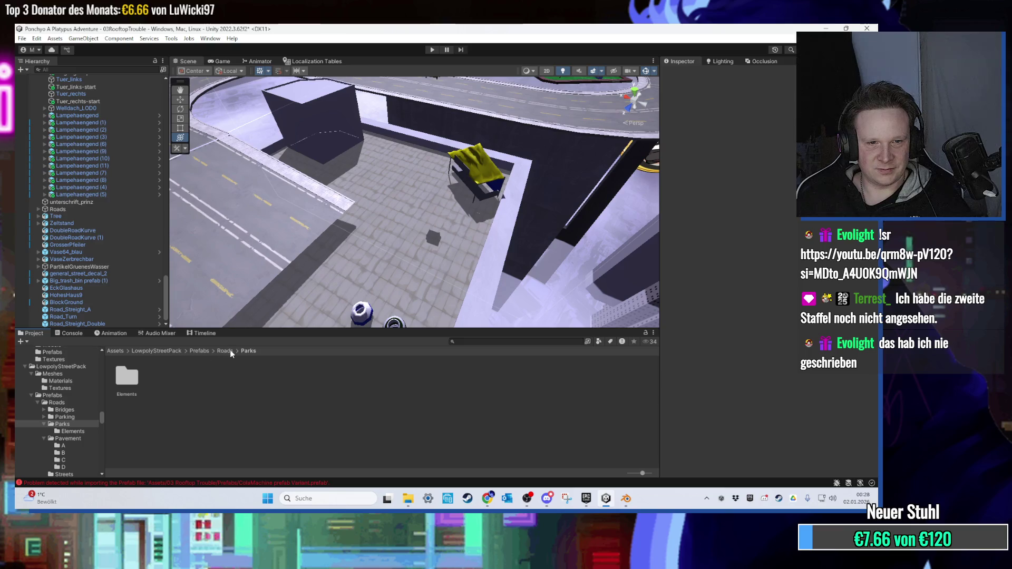
{"action": "left_click", "coordinate": [224, 350]}
{"action": "double_click", "coordinate": [198, 376]}
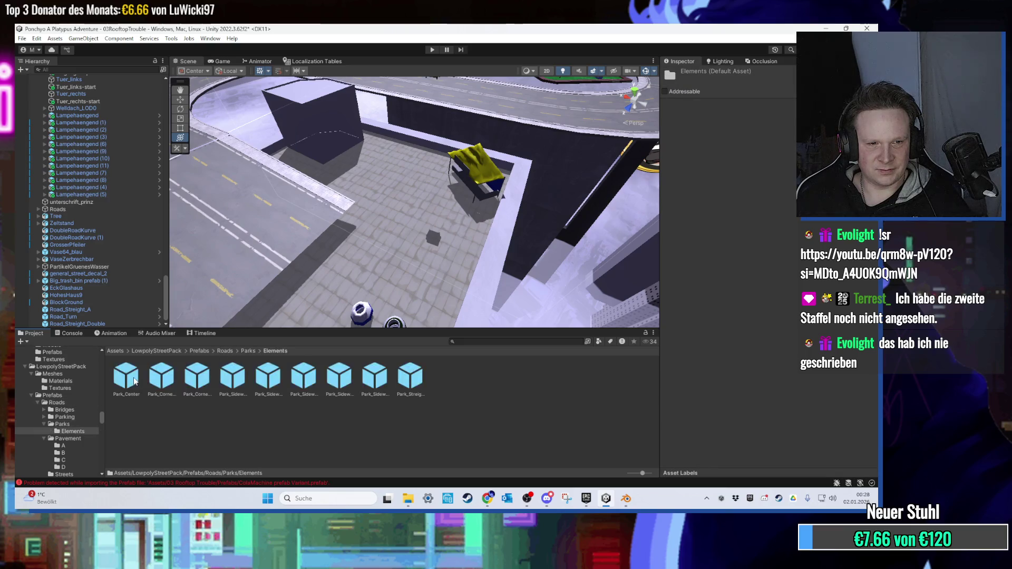
{"action": "left_click", "coordinate": [134, 381]}
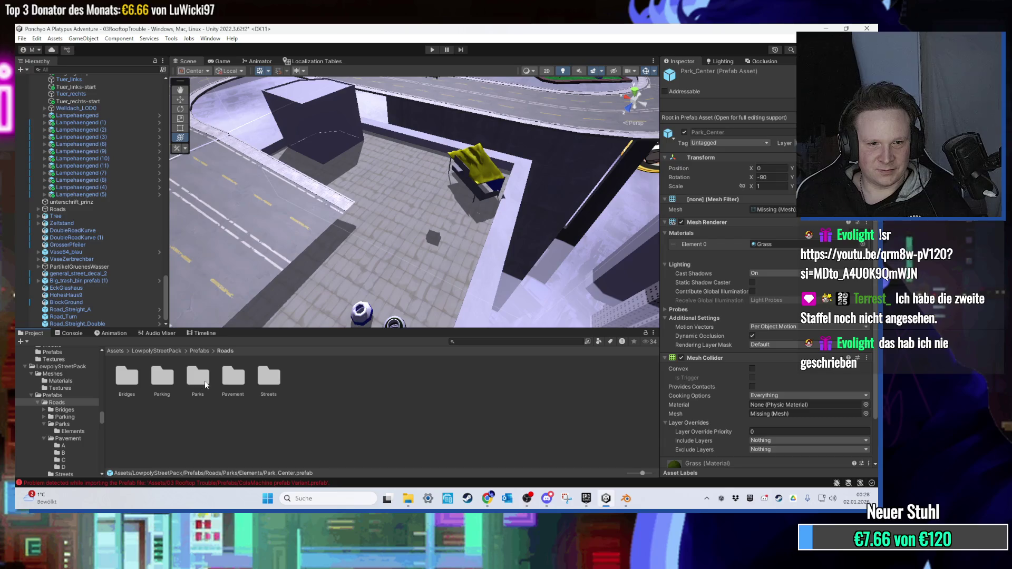
{"action": "left_click", "coordinate": [206, 385]}
{"action": "key", "text": "Delete"}
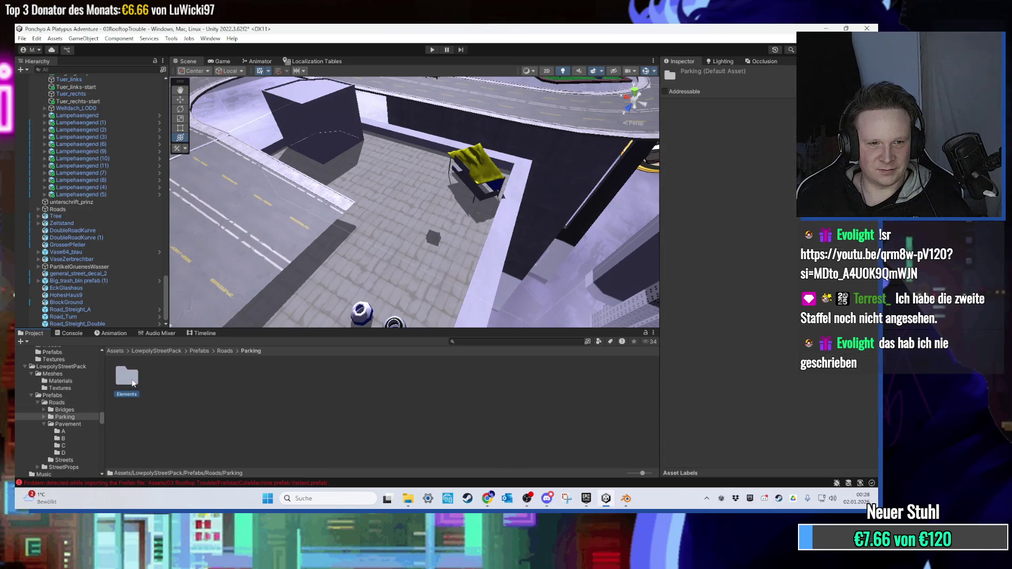
Try a Parking_Center_A piece, remove it again, and check the error log.
{"action": "left_click_drag", "start_coordinate": [352, 283], "coordinate": [347, 285]}
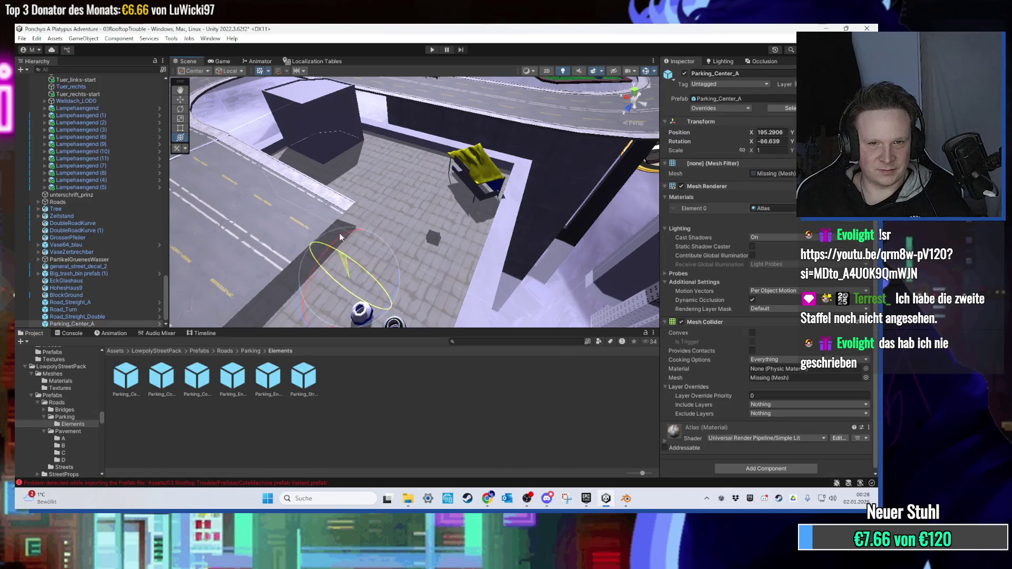
{"action": "key", "text": "Delete"}
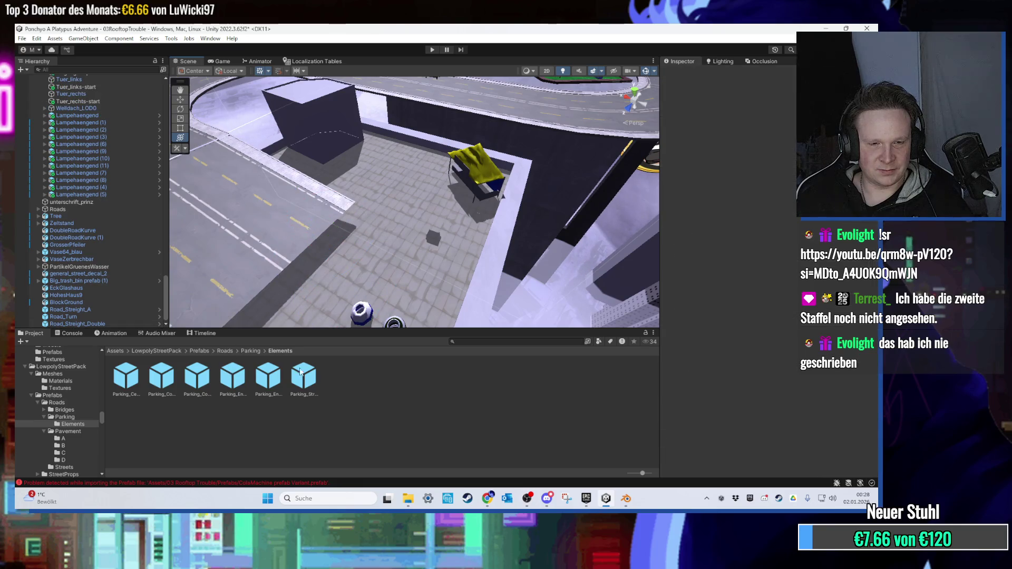
{"action": "left_click", "coordinate": [825, 28]}
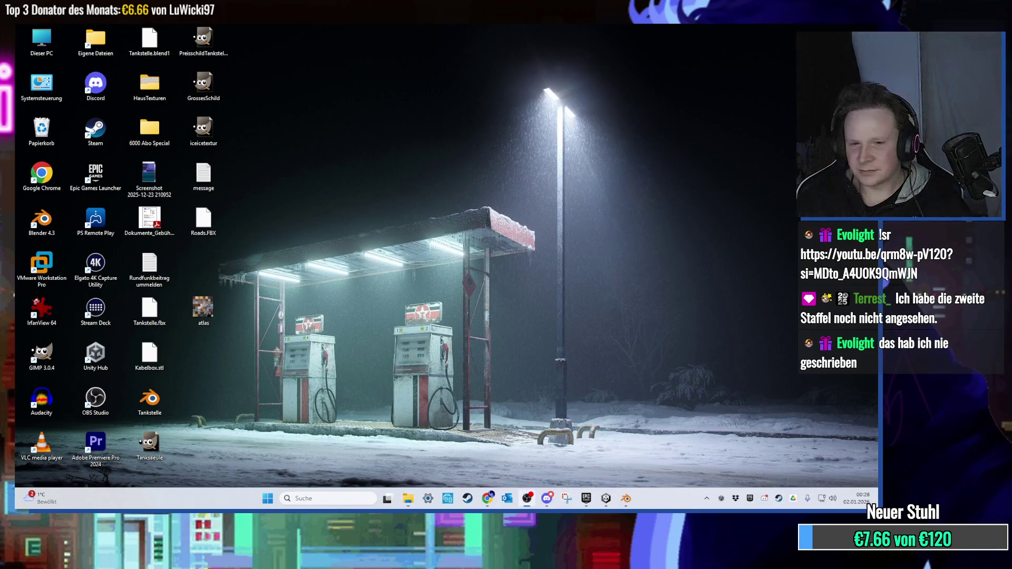
{"action": "left_click", "coordinate": [607, 500]}
{"action": "left_click", "coordinate": [243, 351]}
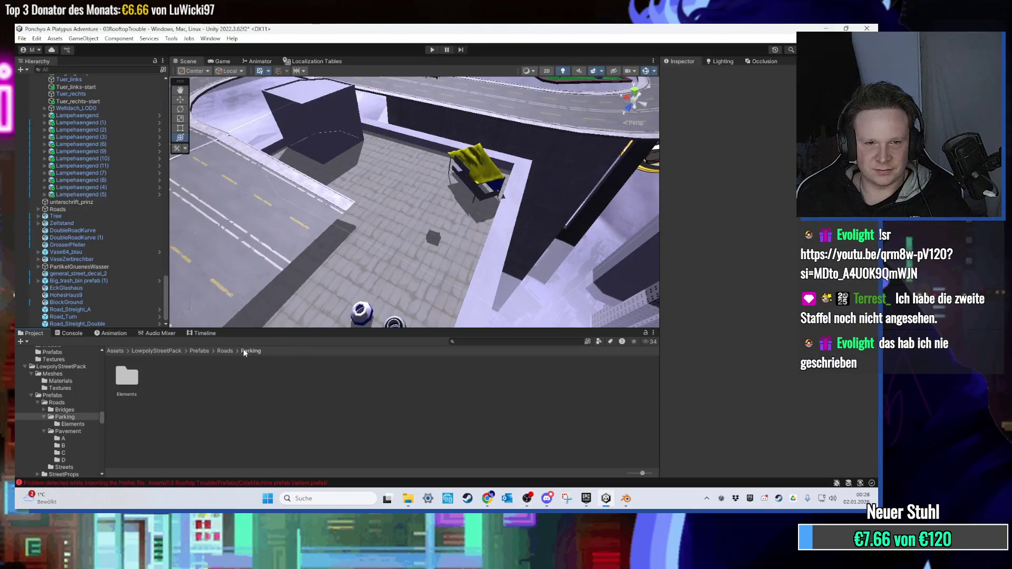
{"action": "left_click", "coordinate": [271, 483]}
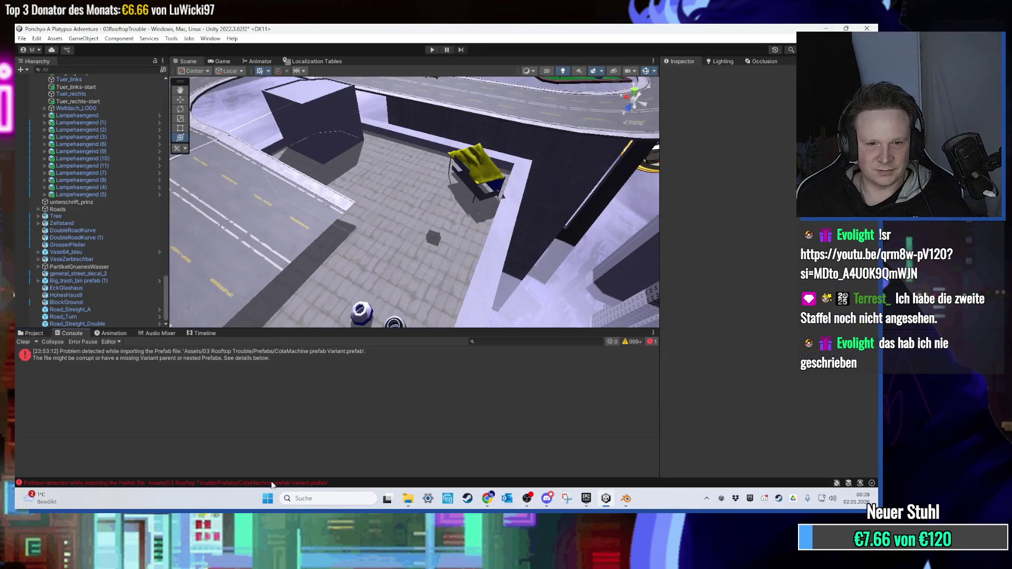
{"action": "left_click", "coordinate": [30, 334]}
Place Parking_Corner_A, Parking_Corner_B and Parking_Enterence_B on the rooftop pavement.
{"action": "mouse_move", "coordinate": [177, 393]}
{"action": "left_mouse_down"}
{"action": "mouse_move", "coordinate": [337, 311]}
{"action": "mouse_move", "coordinate": [308, 269]}
{"action": "mouse_move", "coordinate": [355, 265]}
{"action": "mouse_move", "coordinate": [462, 226]}
{"action": "left_mouse_up"}
{"action": "scroll", "coordinate": [431, 244], "scroll_direction": "up", "scroll_amount": 5}
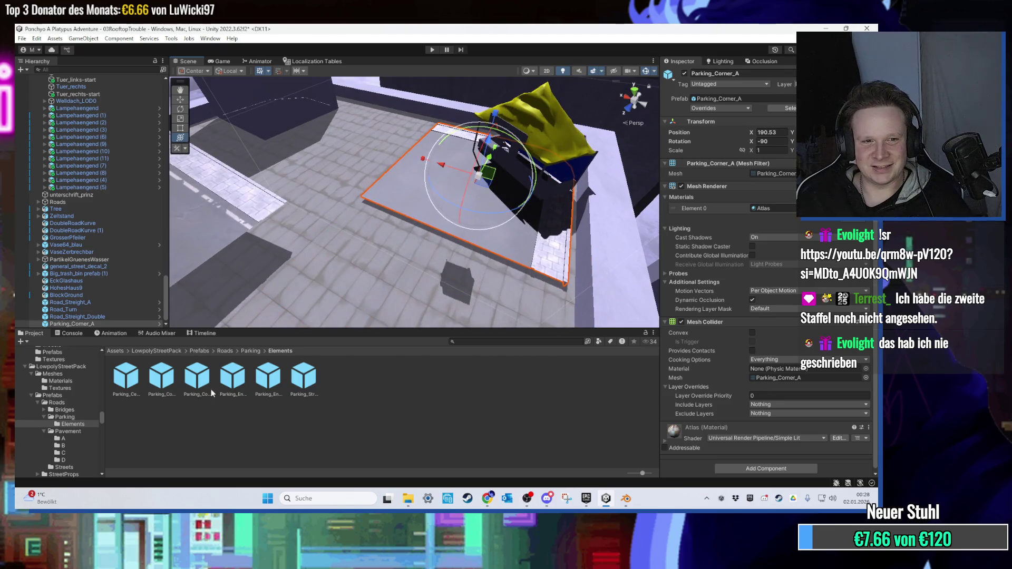
{"action": "left_click_drag", "start_coordinate": [214, 392], "coordinate": [287, 296]}
{"action": "left_click_drag", "start_coordinate": [232, 377], "coordinate": [400, 238]}
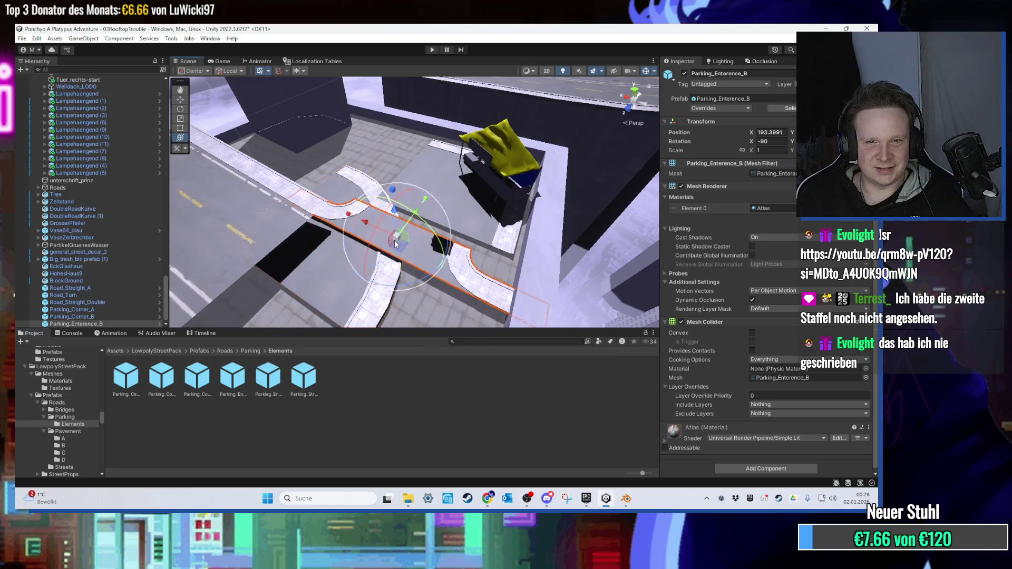
{"action": "left_click", "coordinate": [224, 351]}
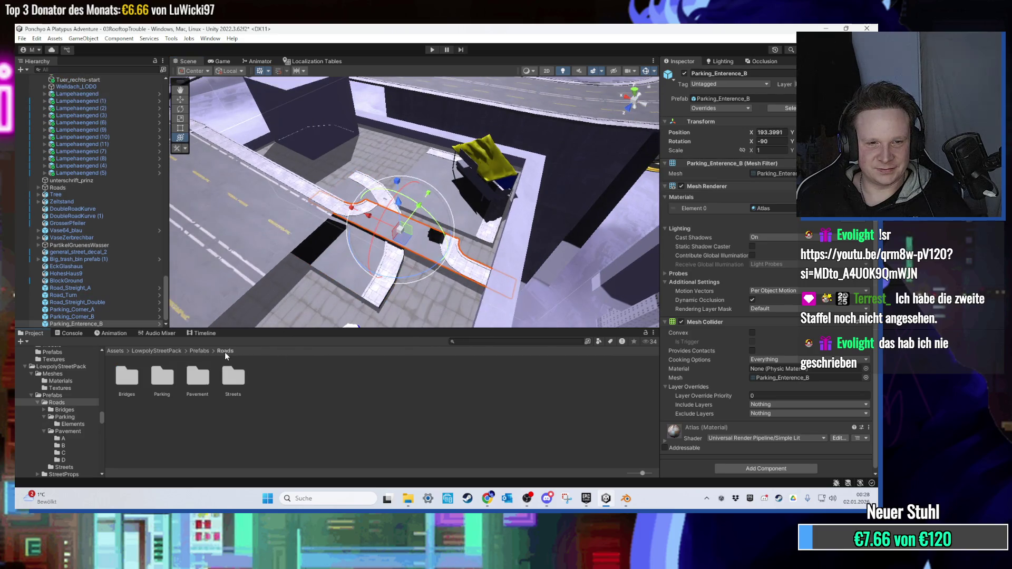
Place a BridgeSlope_Double piece from Roads/Bridges and frame it in view.
{"action": "double_click", "coordinate": [127, 378]}
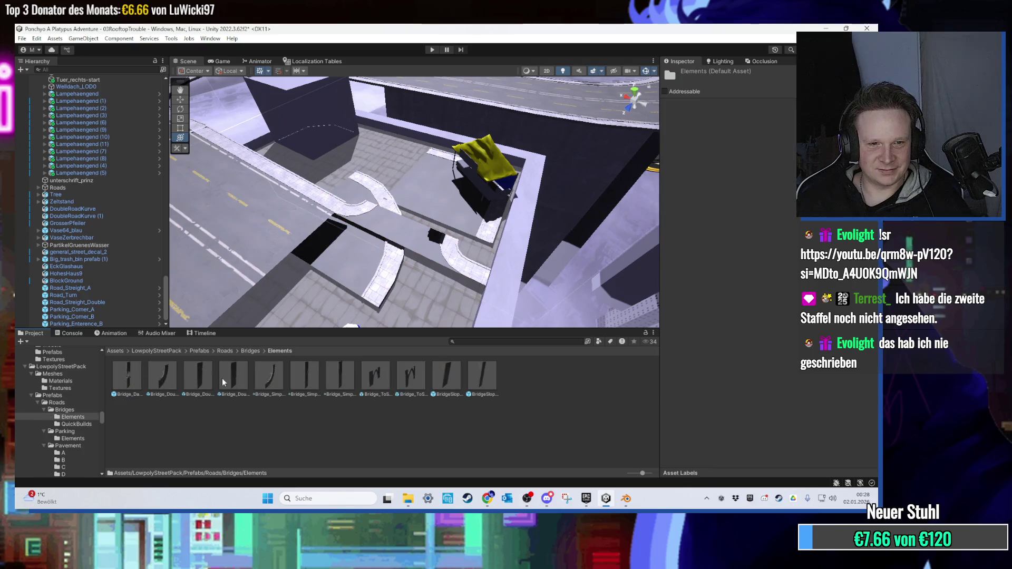
{"action": "mouse_move", "coordinate": [518, 376]}
{"action": "left_mouse_down"}
{"action": "mouse_move", "coordinate": [466, 270]}
{"action": "mouse_move", "coordinate": [419, 233]}
{"action": "mouse_move", "coordinate": [514, 200]}
{"action": "mouse_move", "coordinate": [392, 216]}
{"action": "mouse_move", "coordinate": [429, 225]}
{"action": "mouse_move", "coordinate": [448, 215]}
{"action": "mouse_move", "coordinate": [368, 217]}
{"action": "left_mouse_up"}
{"action": "key", "text": "f"}
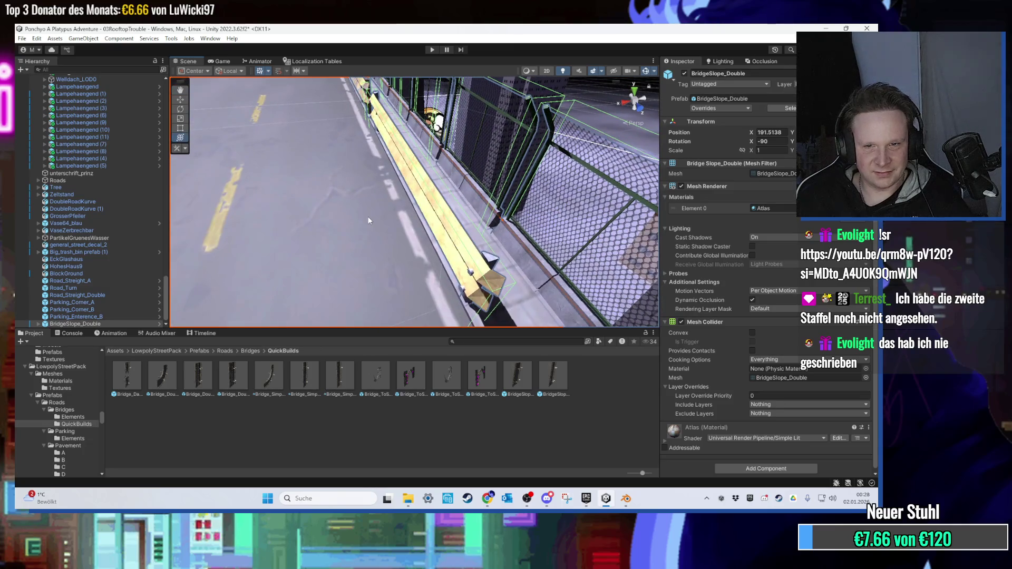
{"action": "key", "text": "f"}
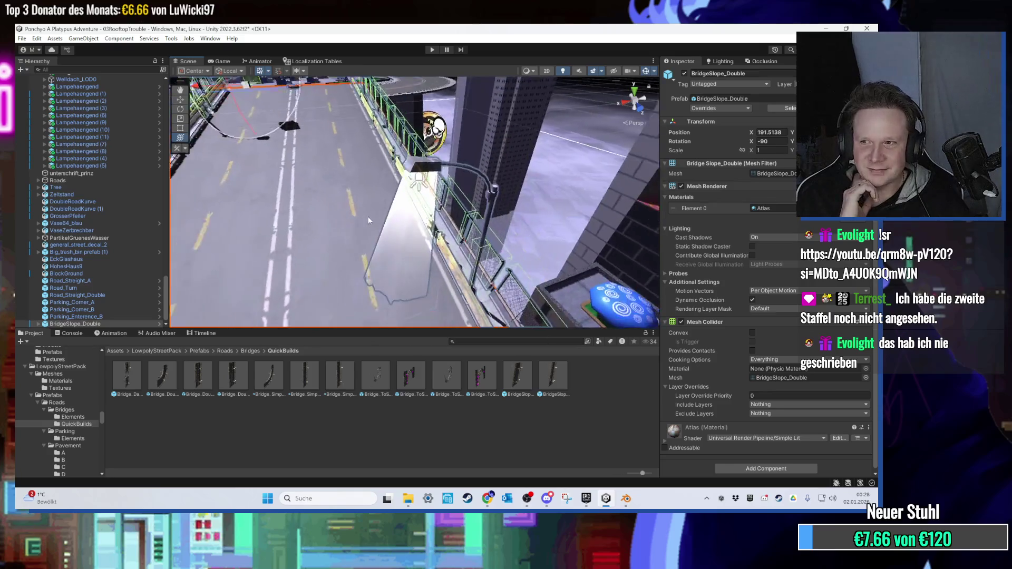
Add Bridge_ToStreet_Double_Enter and slide it along X to about 212.79.
{"action": "mouse_move", "coordinate": [375, 376]}
{"action": "left_mouse_down"}
{"action": "mouse_move", "coordinate": [356, 238]}
{"action": "mouse_move", "coordinate": [440, 228]}
{"action": "mouse_move", "coordinate": [383, 232]}
{"action": "mouse_move", "coordinate": [417, 263]}
{"action": "mouse_move", "coordinate": [451, 251]}
{"action": "left_mouse_up"}
{"action": "left_click_drag", "start_coordinate": [538, 226], "coordinate": [503, 220]}
{"action": "mouse_move", "coordinate": [511, 257]}
{"action": "left_mouse_down"}
{"action": "mouse_move", "coordinate": [363, 163]}
{"action": "mouse_move", "coordinate": [387, 223]}
{"action": "left_mouse_up"}
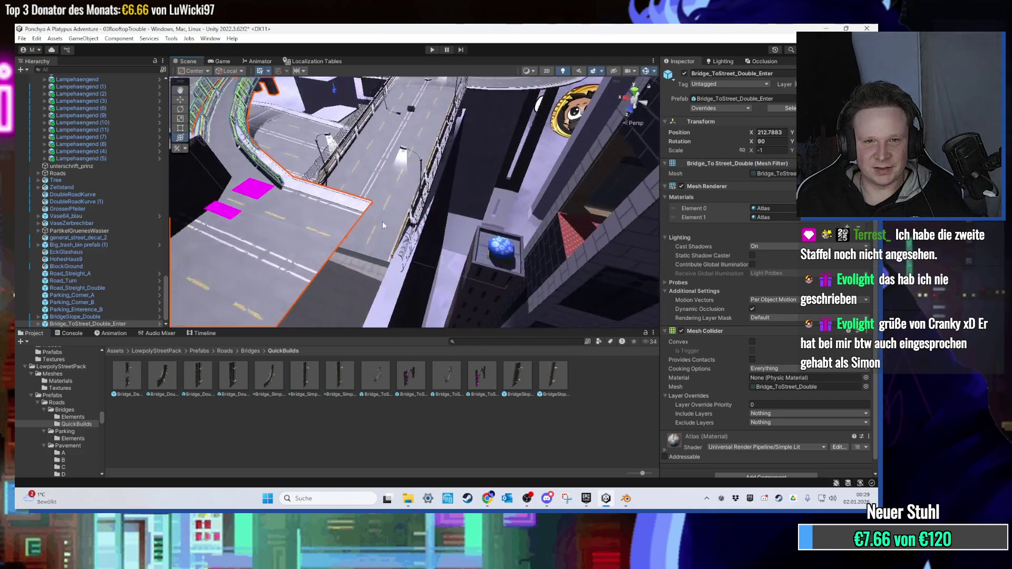
Inspect the two bridge pieces and the Fog quad beneath them.
{"action": "left_click", "coordinate": [341, 228]}
{"action": "scroll", "coordinate": [342, 228], "scroll_direction": "up", "scroll_amount": 2}
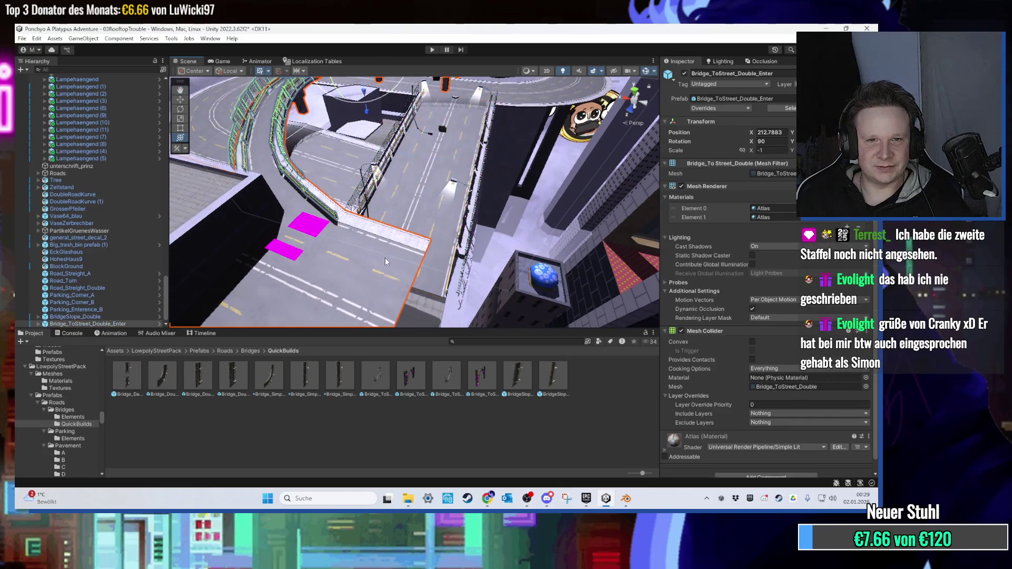
{"action": "left_click", "coordinate": [344, 256]}
{"action": "mouse_move", "coordinate": [327, 257]}
{"action": "left_mouse_down"}
{"action": "mouse_move", "coordinate": [355, 245]}
{"action": "mouse_move", "coordinate": [370, 273]}
{"action": "mouse_move", "coordinate": [449, 259]}
{"action": "mouse_move", "coordinate": [425, 264]}
{"action": "mouse_move", "coordinate": [425, 245]}
{"action": "mouse_move", "coordinate": [440, 238]}
{"action": "mouse_move", "coordinate": [440, 280]}
{"action": "mouse_move", "coordinate": [446, 245]}
{"action": "mouse_move", "coordinate": [419, 254]}
{"action": "mouse_move", "coordinate": [413, 201]}
{"action": "mouse_move", "coordinate": [403, 195]}
{"action": "mouse_move", "coordinate": [369, 238]}
{"action": "mouse_move", "coordinate": [438, 237]}
{"action": "mouse_move", "coordinate": [453, 224]}
{"action": "mouse_move", "coordinate": [384, 205]}
{"action": "mouse_move", "coordinate": [421, 231]}
{"action": "mouse_move", "coordinate": [466, 241]}
{"action": "mouse_move", "coordinate": [432, 230]}
{"action": "mouse_move", "coordinate": [406, 249]}
{"action": "mouse_move", "coordinate": [415, 254]}
{"action": "mouse_move", "coordinate": [346, 194]}
{"action": "mouse_move", "coordinate": [479, 236]}
{"action": "mouse_move", "coordinate": [377, 243]}
{"action": "left_mouse_up"}
{"action": "left_click", "coordinate": [415, 179]}
{"action": "left_click", "coordinate": [421, 232]}
{"action": "scroll", "coordinate": [432, 230], "scroll_direction": "up", "scroll_amount": 5}
Delete the magenta RoadM_Triangle_A piece beside the rooftop fences.
{"action": "left_click", "coordinate": [377, 242]}
{"action": "scroll", "coordinate": [397, 197], "scroll_direction": "up", "scroll_amount": 10}
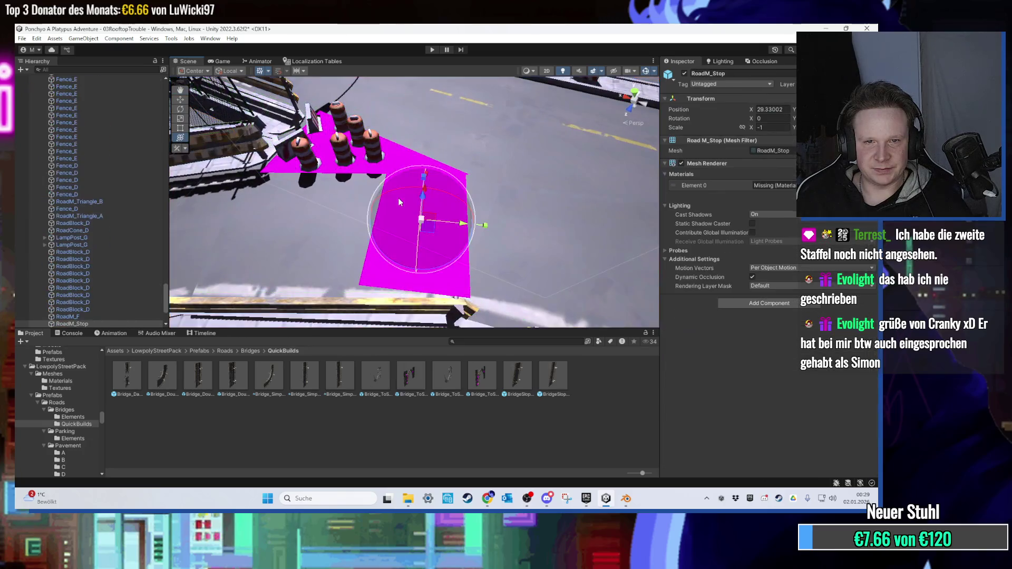
{"action": "scroll", "coordinate": [254, 200], "scroll_direction": "down", "scroll_amount": 5}
{"action": "mouse_move", "coordinate": [254, 199]}
{"action": "left_mouse_down"}
{"action": "mouse_move", "coordinate": [259, 146]}
{"action": "mouse_move", "coordinate": [379, 205]}
{"action": "mouse_move", "coordinate": [443, 222]}
{"action": "left_mouse_up"}
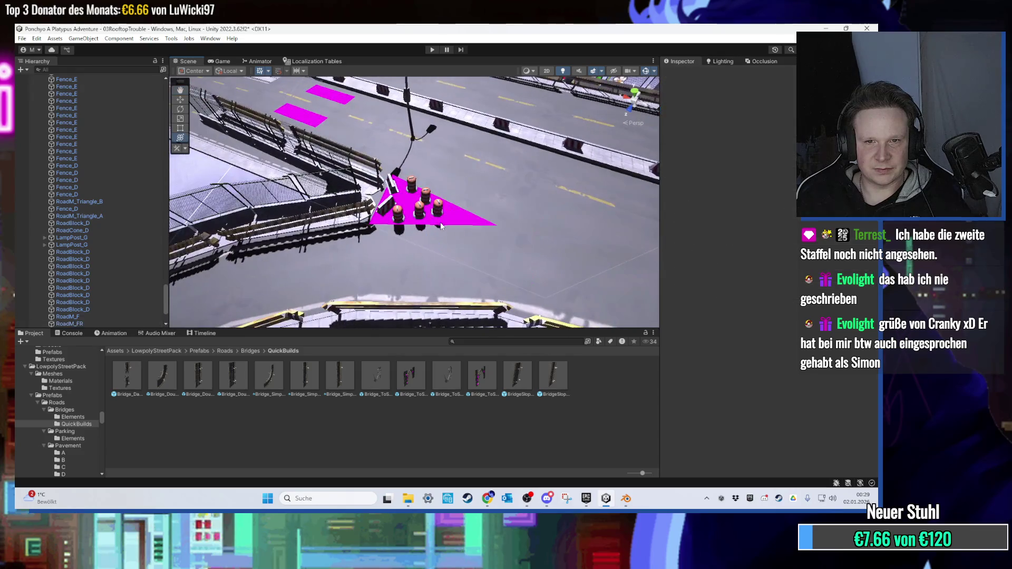
{"action": "left_click", "coordinate": [443, 223]}
{"action": "key", "text": "Delete"}
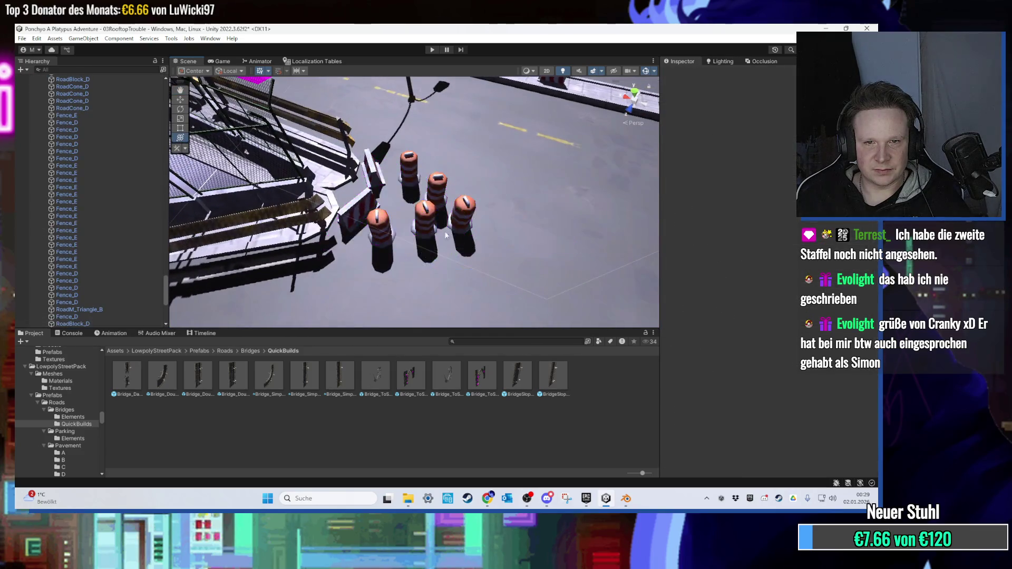
{"action": "scroll", "coordinate": [387, 225], "scroll_direction": "up", "scroll_amount": 8}
{"action": "scroll", "coordinate": [367, 228], "scroll_direction": "down", "scroll_amount": 6}
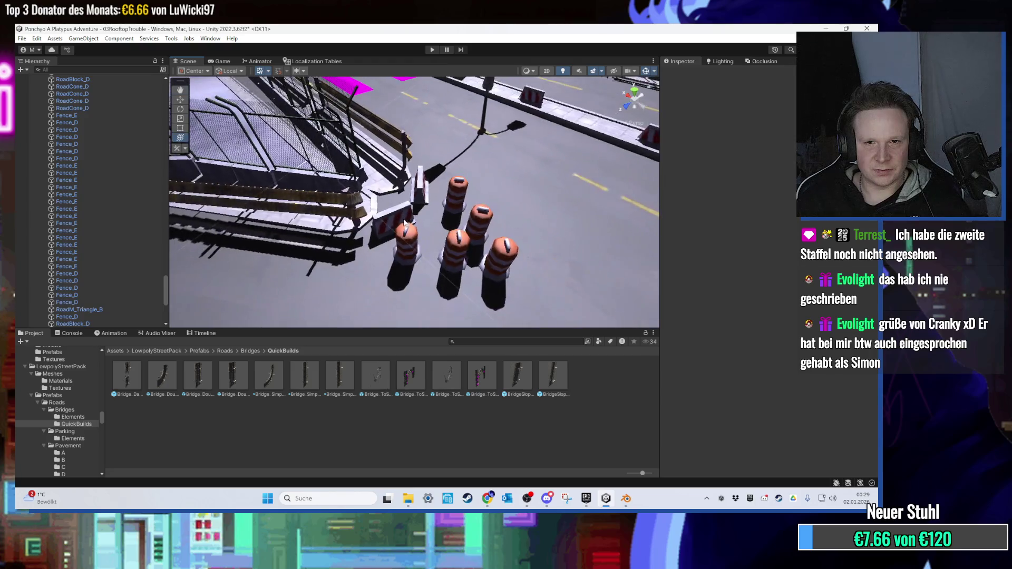
Select the roadblock and road cones by the bridge entry, leveling the road horizontally.
{"action": "left_click", "coordinate": [361, 242]}
{"action": "scroll", "coordinate": [362, 242], "scroll_direction": "up", "scroll_amount": 3}
{"action": "scroll", "coordinate": [352, 241], "scroll_direction": "down", "scroll_amount": 5}
{"action": "scroll", "coordinate": [407, 261], "scroll_direction": "up", "scroll_amount": 3}
{"action": "left_click", "coordinate": [380, 237]}
{"action": "scroll", "coordinate": [379, 242], "scroll_direction": "up", "scroll_amount": 5}
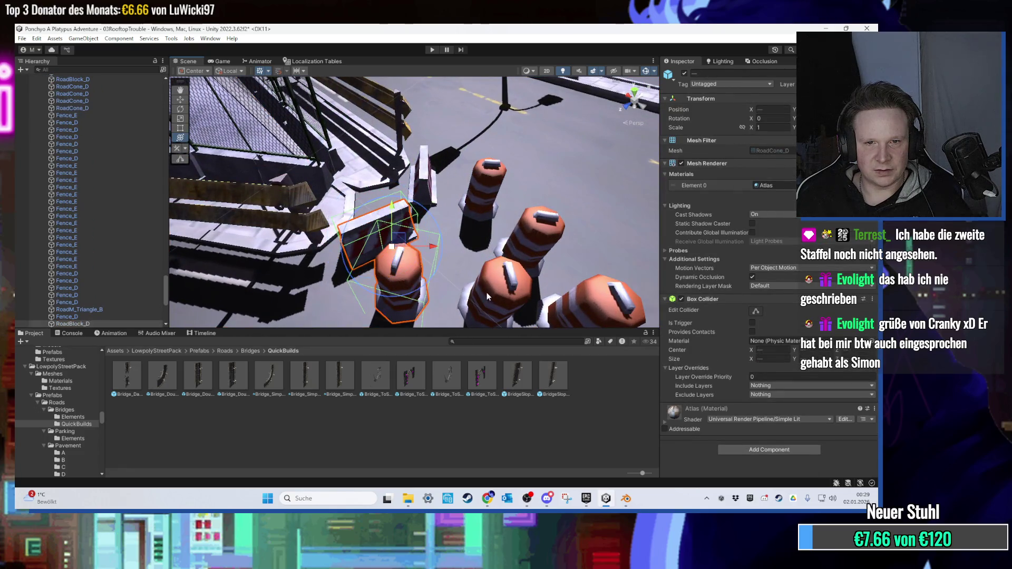
{"action": "scroll", "coordinate": [426, 183], "scroll_direction": "down", "scroll_amount": 6}
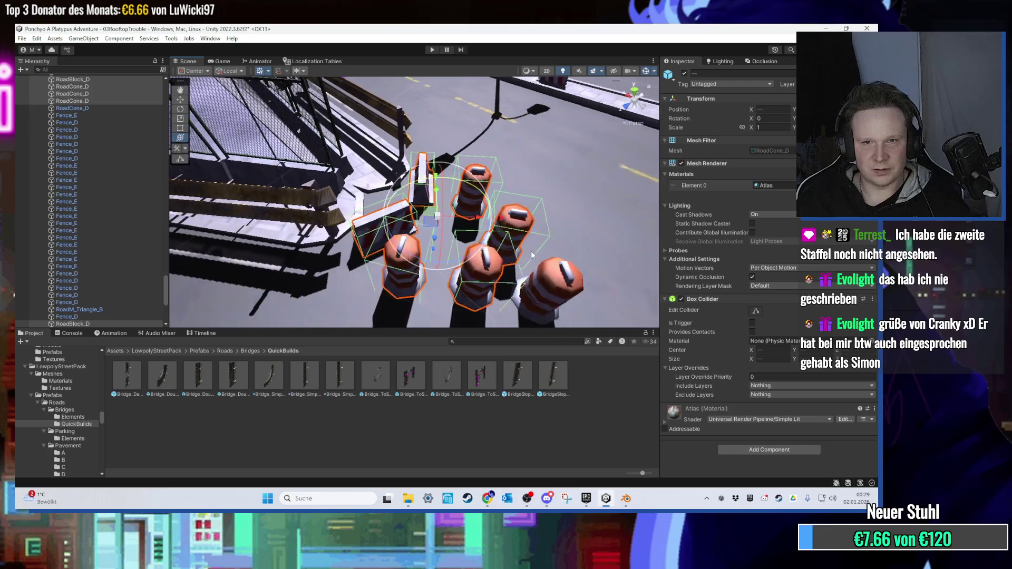
{"action": "scroll", "coordinate": [112, 153], "scroll_direction": "up", "scroll_amount": 5}
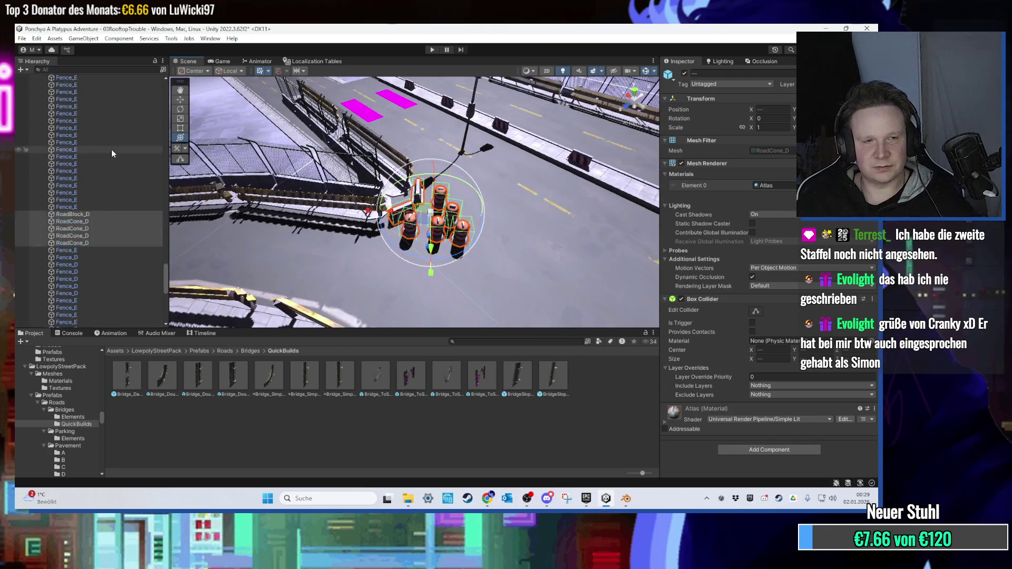
{"action": "scroll", "coordinate": [94, 242], "scroll_direction": "down", "scroll_amount": 2}
{"action": "scroll", "coordinate": [352, 232], "scroll_direction": "down", "scroll_amount": 5}
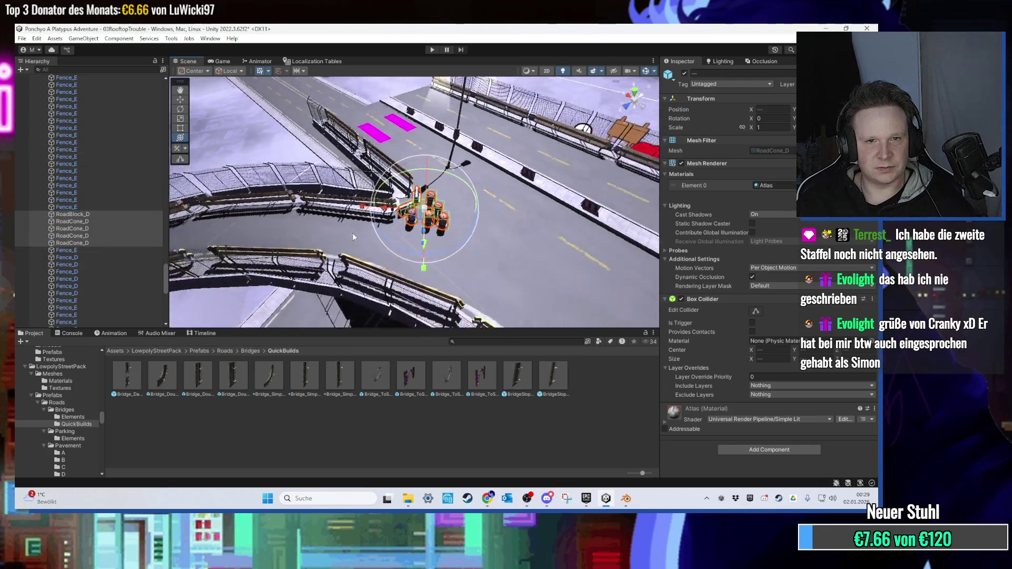
{"action": "left_click_drag", "start_coordinate": [400, 224], "coordinate": [426, 228]}
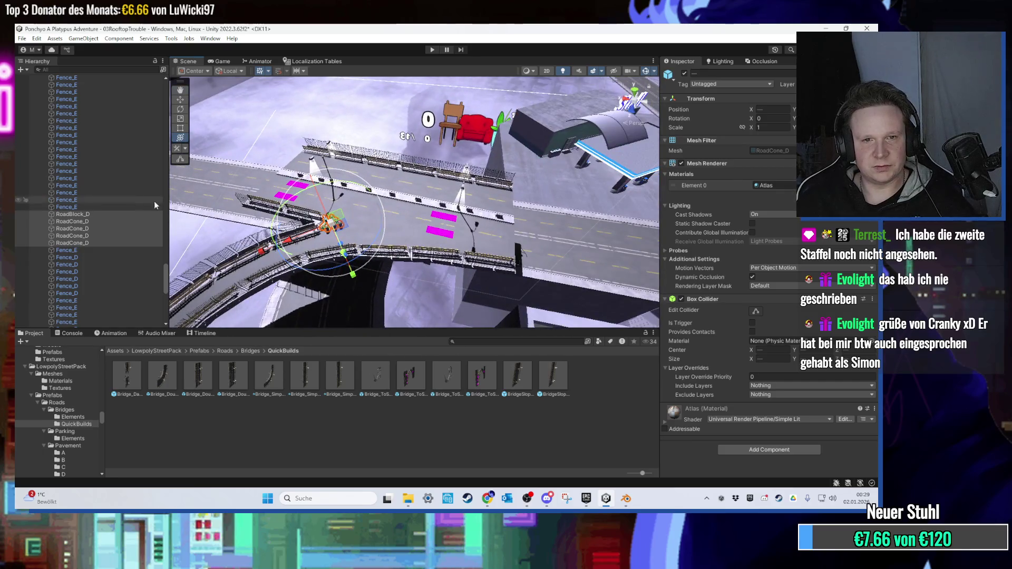
{"action": "scroll", "coordinate": [106, 201], "scroll_direction": "up", "scroll_amount": 10}
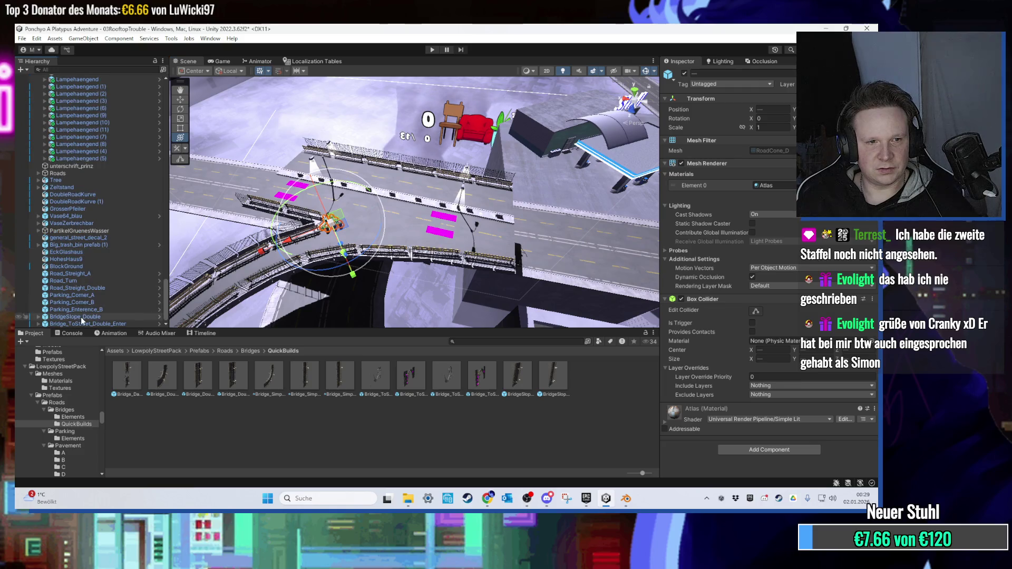
Undo the last change and frame the road cones and RoadBlock_D.
{"action": "key", "text": "ctrl+z"}
{"action": "scroll", "coordinate": [91, 319], "scroll_direction": "down", "scroll_amount": 3}
{"action": "scroll", "coordinate": [359, 232], "scroll_direction": "down", "scroll_amount": 1}
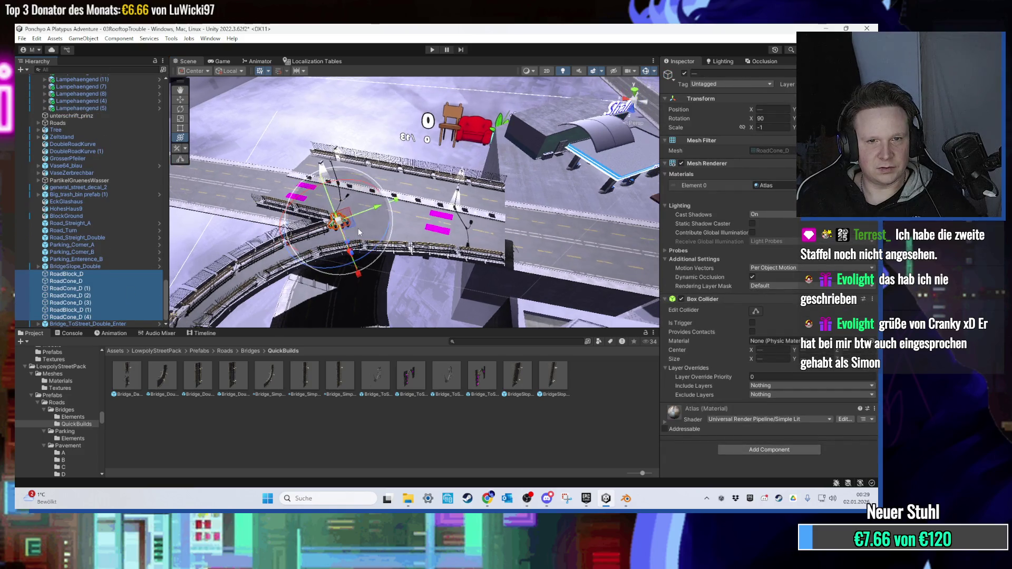
{"action": "left_click_drag", "start_coordinate": [442, 215], "coordinate": [347, 255]}
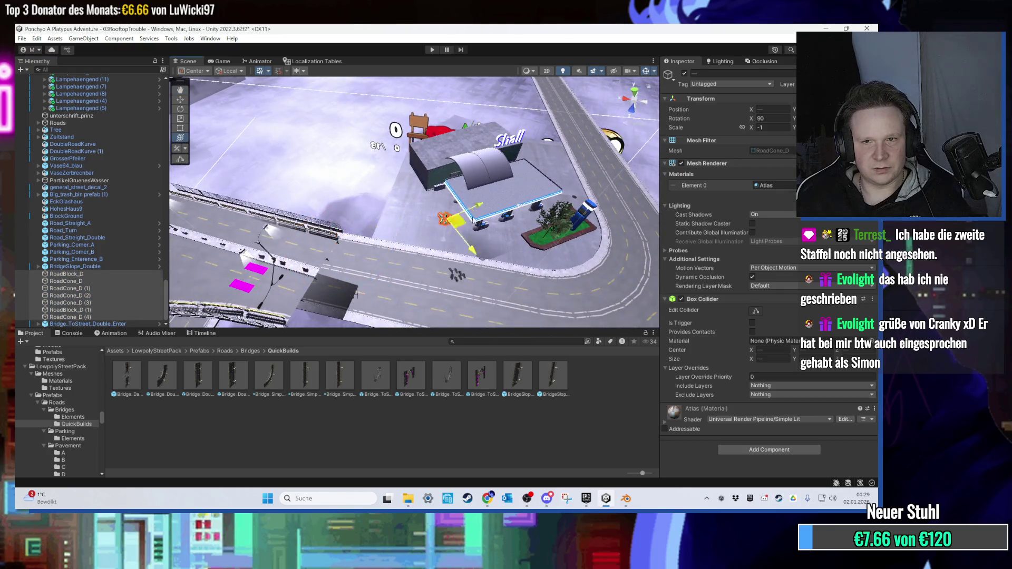
{"action": "left_click_drag", "start_coordinate": [435, 229], "coordinate": [417, 208]}
{"action": "key", "text": "f"}
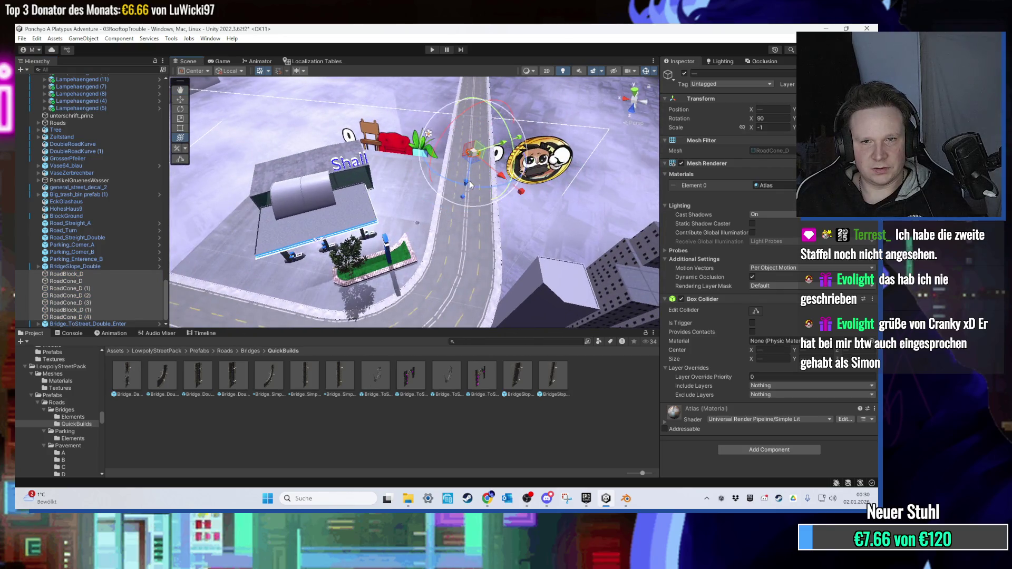
{"action": "right_click", "coordinate": [109, 274]}
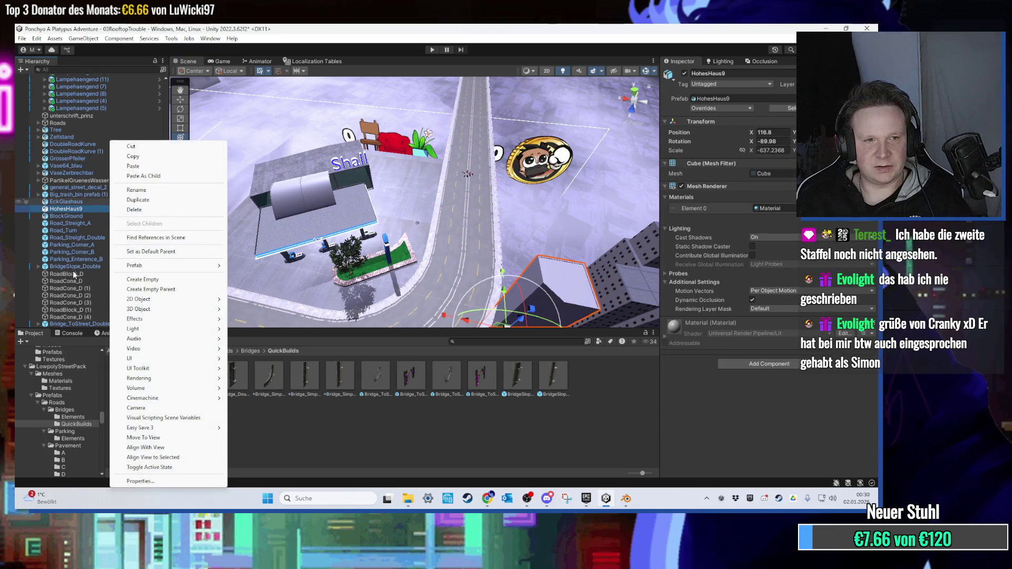
{"action": "double_click", "coordinate": [109, 273]}
Try Bridge_Simple_Curved, Bridge_Double_Straight and BridgeSlope_Double, then place Bridge_Damage on the road.
{"action": "left_click_drag", "start_coordinate": [270, 376], "coordinate": [392, 239]}
{"action": "key", "text": "ctrl+z"}
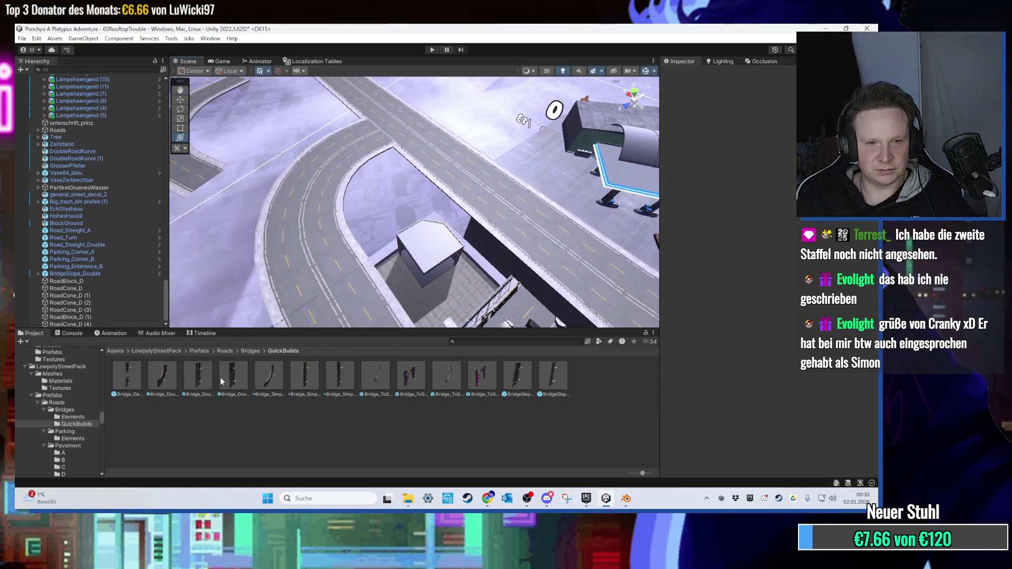
{"action": "left_click_drag", "start_coordinate": [198, 375], "coordinate": [391, 257]}
{"action": "scroll", "coordinate": [390, 257], "scroll_direction": "up", "scroll_amount": 5}
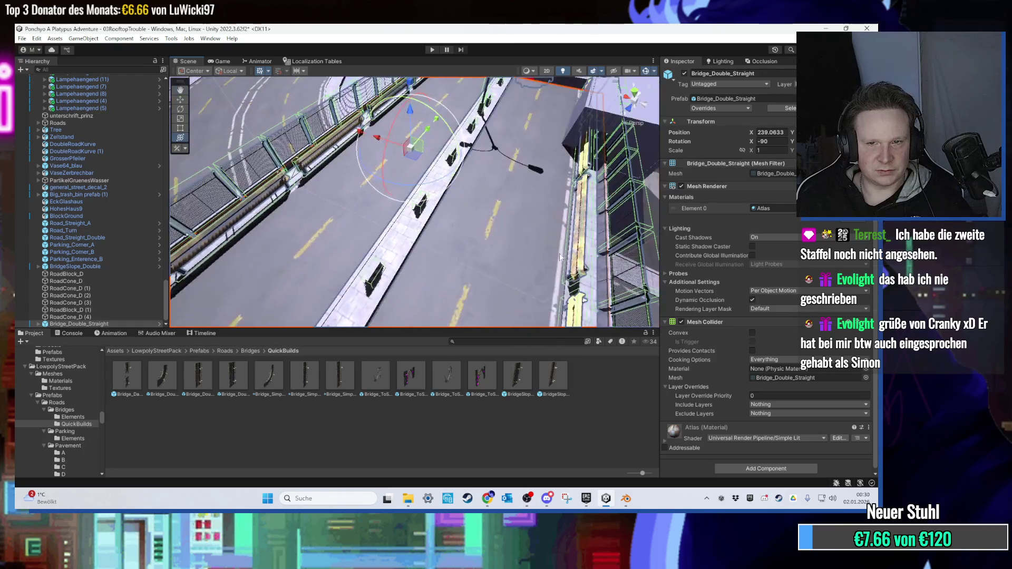
{"action": "key", "text": "Delete"}
{"action": "mouse_move", "coordinate": [519, 375]}
{"action": "left_mouse_down"}
{"action": "mouse_move", "coordinate": [433, 217]}
{"action": "mouse_move", "coordinate": [387, 236]}
{"action": "left_mouse_up"}
{"action": "key", "text": "Delete"}
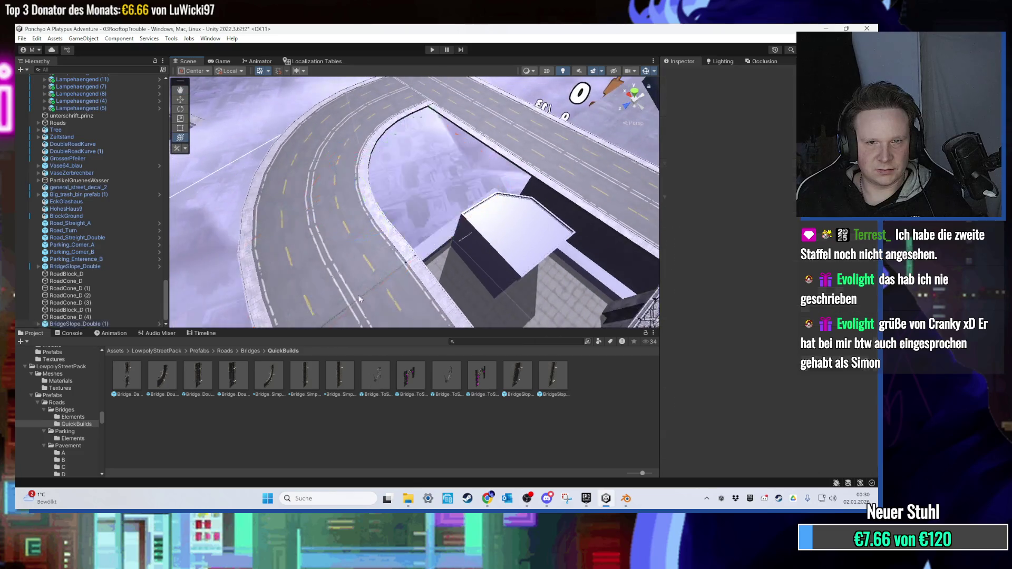
{"action": "mouse_move", "coordinate": [127, 375]}
{"action": "left_mouse_down"}
{"action": "mouse_move", "coordinate": [337, 226]}
{"action": "mouse_move", "coordinate": [406, 235]}
{"action": "mouse_move", "coordinate": [408, 257]}
{"action": "mouse_move", "coordinate": [422, 236]}
{"action": "mouse_move", "coordinate": [360, 264]}
{"action": "mouse_move", "coordinate": [388, 210]}
{"action": "mouse_move", "coordinate": [413, 230]}
{"action": "mouse_move", "coordinate": [444, 232]}
{"action": "mouse_move", "coordinate": [444, 243]}
{"action": "mouse_move", "coordinate": [448, 166]}
{"action": "mouse_move", "coordinate": [308, 148]}
{"action": "left_mouse_up"}
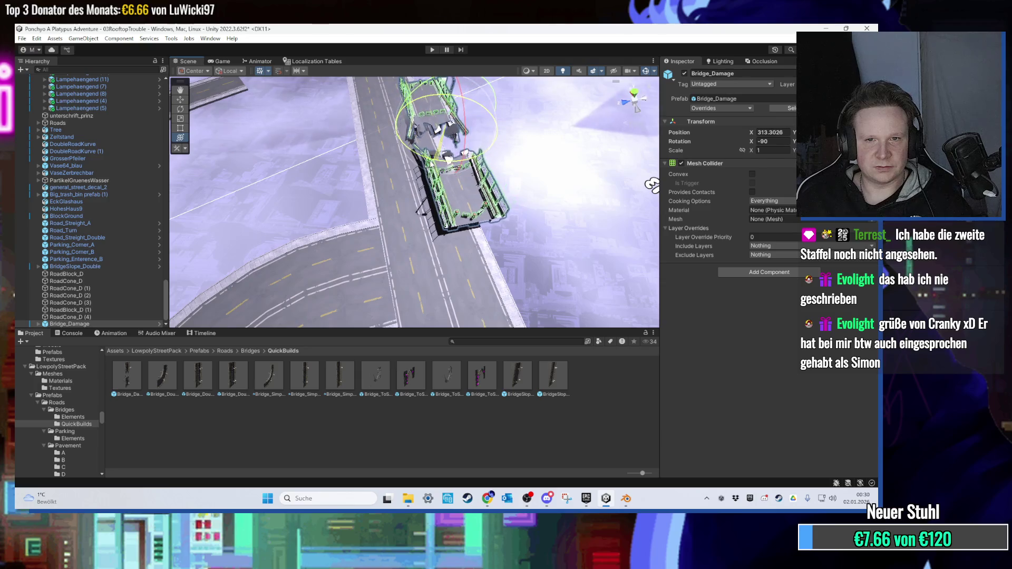
Shift Bridge_Damage along X to 317.38, checking LongRoad (1) and RoadBlock_A.
{"action": "scroll", "coordinate": [436, 162], "scroll_direction": "up", "scroll_amount": 5}
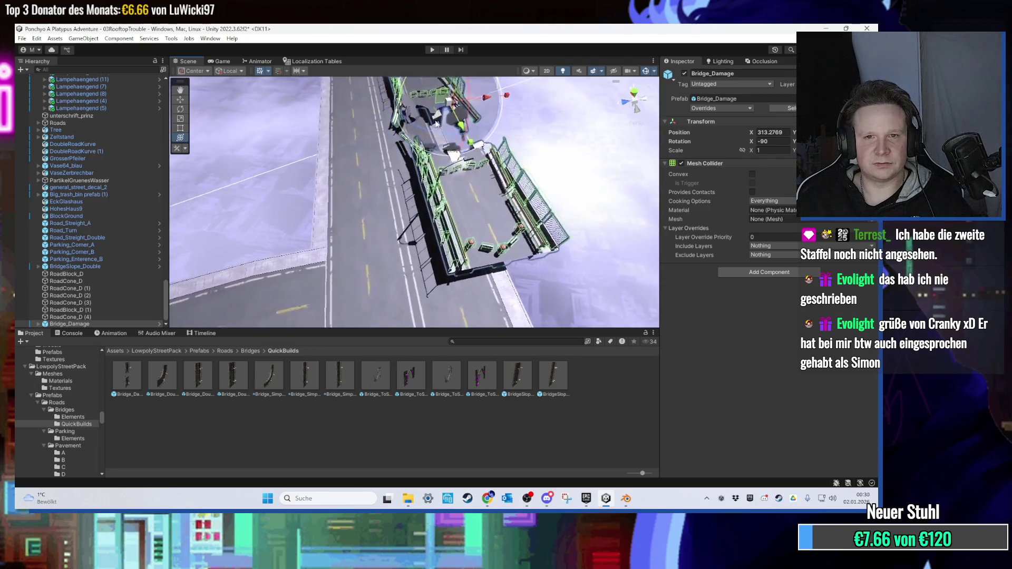
{"action": "mouse_move", "coordinate": [436, 108]}
{"action": "left_mouse_down"}
{"action": "mouse_move", "coordinate": [446, 109]}
{"action": "mouse_move", "coordinate": [438, 202]}
{"action": "mouse_move", "coordinate": [421, 227]}
{"action": "left_mouse_up"}
{"action": "left_click", "coordinate": [391, 264]}
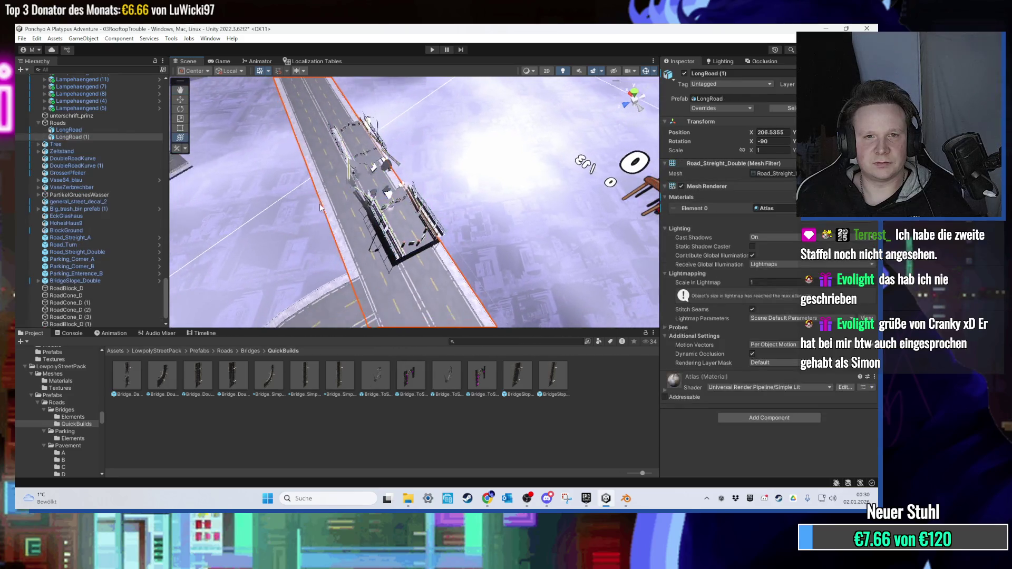
{"action": "mouse_move", "coordinate": [391, 264]}
{"action": "left_mouse_down"}
{"action": "mouse_move", "coordinate": [434, 223]}
{"action": "mouse_move", "coordinate": [448, 224]}
{"action": "mouse_move", "coordinate": [451, 210]}
{"action": "mouse_move", "coordinate": [557, 193]}
{"action": "mouse_move", "coordinate": [492, 179]}
{"action": "mouse_move", "coordinate": [510, 193]}
{"action": "mouse_move", "coordinate": [356, 153]}
{"action": "mouse_move", "coordinate": [362, 198]}
{"action": "left_mouse_up"}
{"action": "left_click", "coordinate": [434, 224]}
{"action": "left_click", "coordinate": [362, 199]}
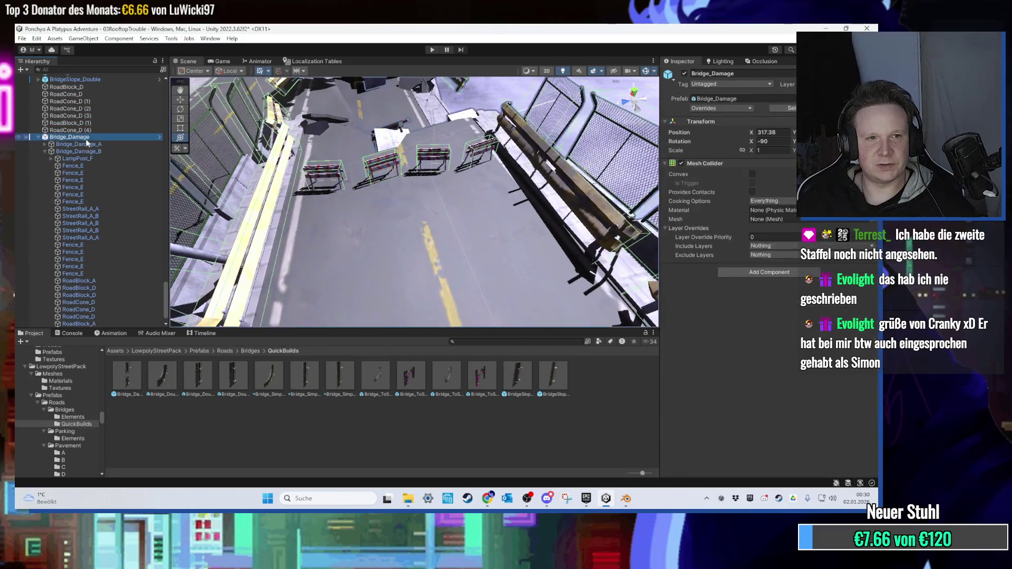
{"action": "mouse_move", "coordinate": [390, 248]}
{"action": "left_mouse_down"}
{"action": "mouse_move", "coordinate": [417, 278]}
{"action": "mouse_move", "coordinate": [344, 236]}
{"action": "mouse_move", "coordinate": [460, 187]}
{"action": "mouse_move", "coordinate": [356, 184]}
{"action": "mouse_move", "coordinate": [387, 133]}
{"action": "mouse_move", "coordinate": [406, 123]}
{"action": "mouse_move", "coordinate": [491, 228]}
{"action": "mouse_move", "coordinate": [473, 230]}
{"action": "mouse_move", "coordinate": [459, 183]}
{"action": "left_mouse_up"}
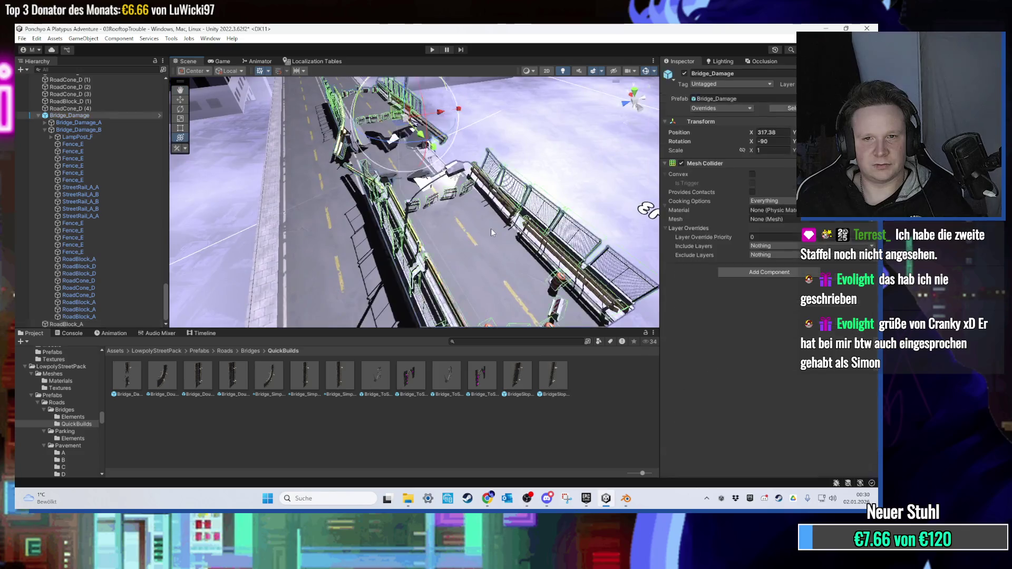
{"action": "scroll", "coordinate": [480, 252], "scroll_direction": "down", "scroll_amount": 3}
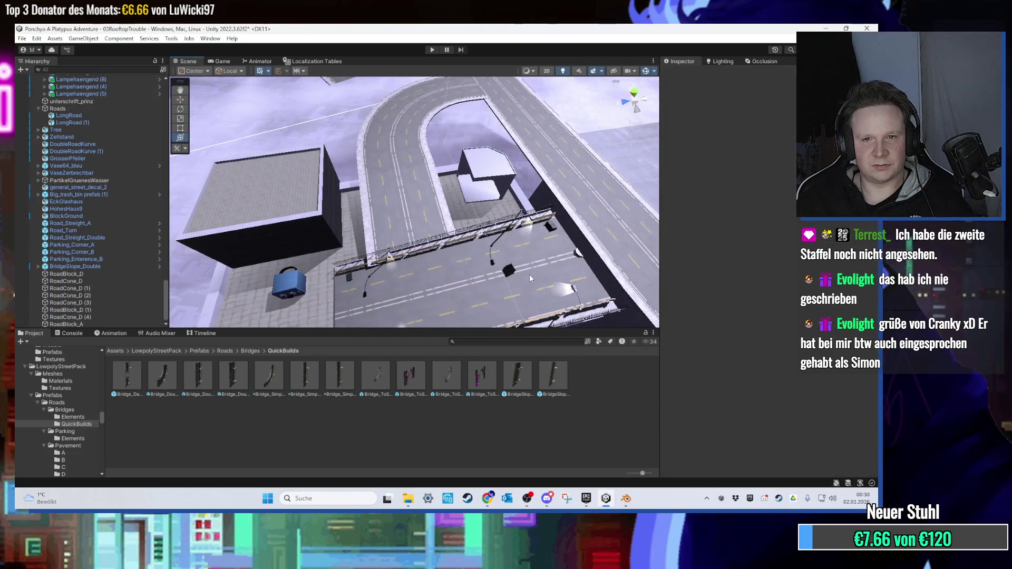
Remove the bridge and place Parking_Enterence_A, Parking_Center_A and Parking_Enterence_B on the lot.
{"action": "key", "text": "ctrl+z"}
{"action": "left_click", "coordinate": [225, 351]}
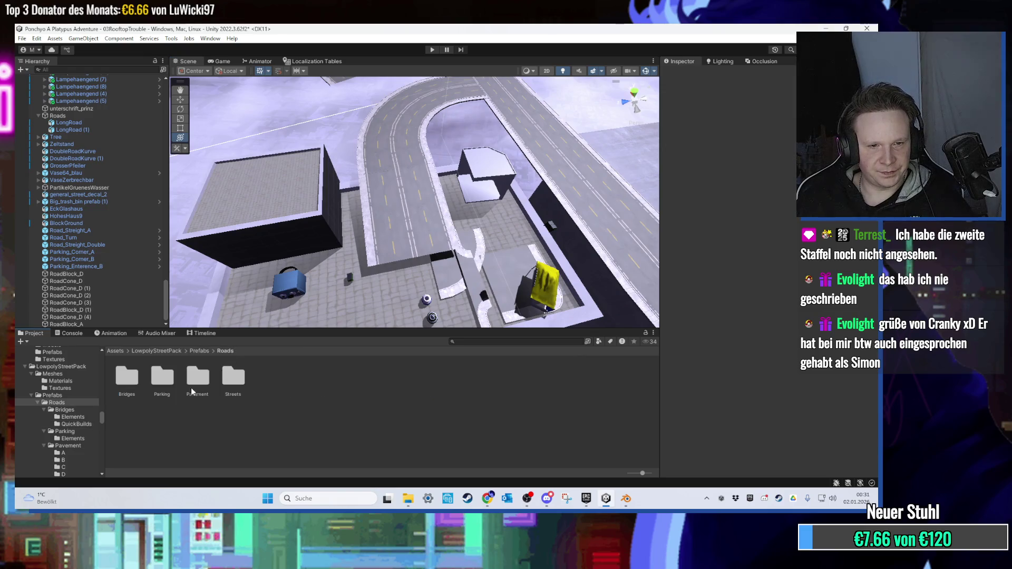
{"action": "double_click", "coordinate": [154, 387]}
{"action": "double_click", "coordinate": [135, 387]}
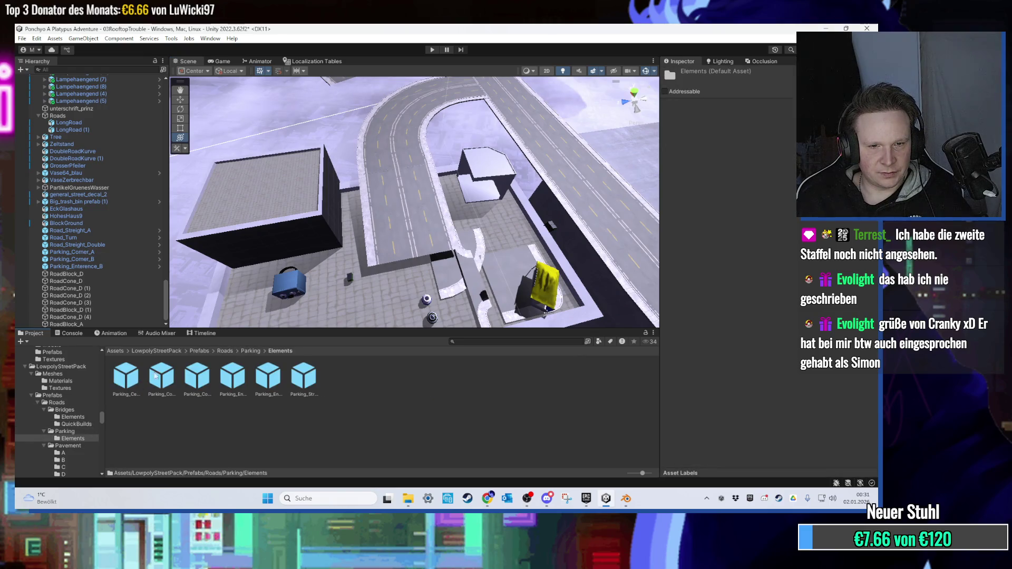
{"action": "scroll", "coordinate": [323, 226], "scroll_direction": "up", "scroll_amount": 10}
{"action": "mouse_move", "coordinate": [233, 377]}
{"action": "left_mouse_down"}
{"action": "mouse_move", "coordinate": [350, 255]}
{"action": "mouse_move", "coordinate": [341, 260]}
{"action": "left_mouse_up"}
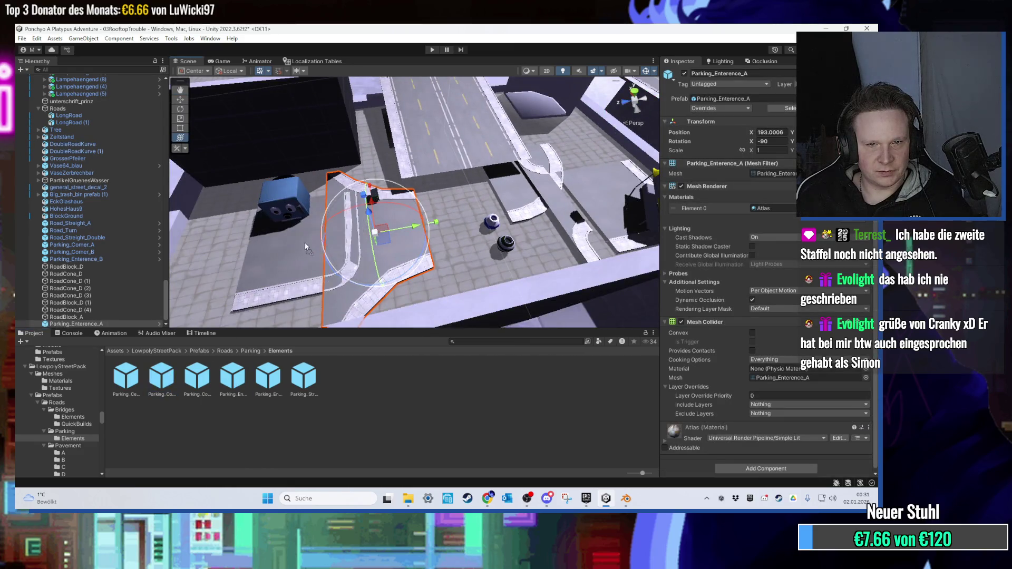
{"action": "mouse_move", "coordinate": [126, 375]}
{"action": "left_mouse_down"}
{"action": "mouse_move", "coordinate": [221, 263]}
{"action": "mouse_move", "coordinate": [326, 208]}
{"action": "left_mouse_up"}
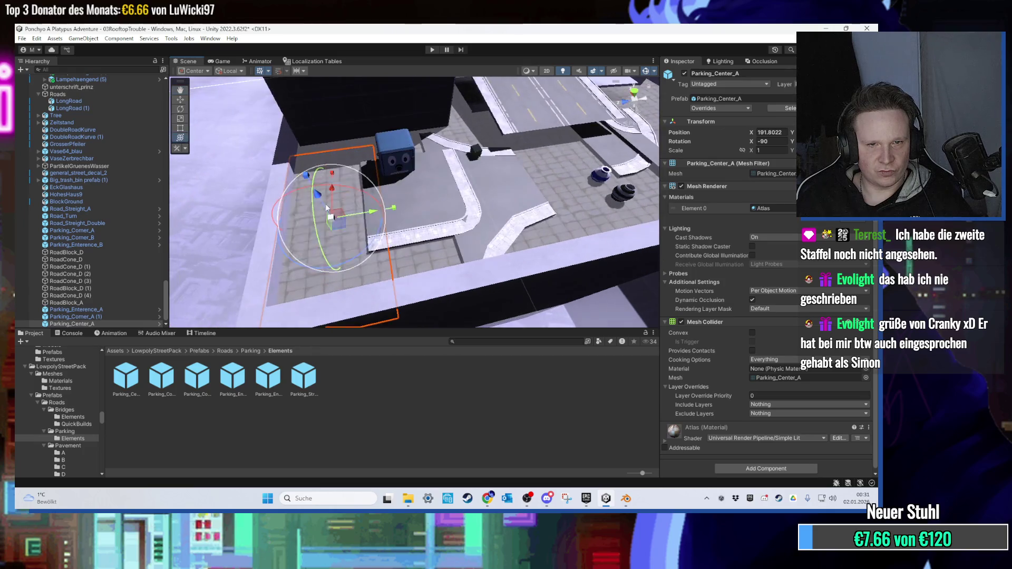
{"action": "mouse_move", "coordinate": [364, 294]}
{"action": "left_mouse_down"}
{"action": "mouse_move", "coordinate": [454, 214]}
{"action": "mouse_move", "coordinate": [437, 274]}
{"action": "mouse_move", "coordinate": [437, 201]}
{"action": "mouse_move", "coordinate": [536, 187]}
{"action": "mouse_move", "coordinate": [558, 212]}
{"action": "mouse_move", "coordinate": [397, 176]}
{"action": "mouse_move", "coordinate": [371, 144]}
{"action": "mouse_move", "coordinate": [368, 132]}
{"action": "mouse_move", "coordinate": [447, 109]}
{"action": "mouse_move", "coordinate": [391, 126]}
{"action": "mouse_move", "coordinate": [363, 149]}
{"action": "mouse_move", "coordinate": [364, 214]}
{"action": "mouse_move", "coordinate": [462, 170]}
{"action": "left_mouse_up"}
{"action": "scroll", "coordinate": [397, 176], "scroll_direction": "up", "scroll_amount": 3}
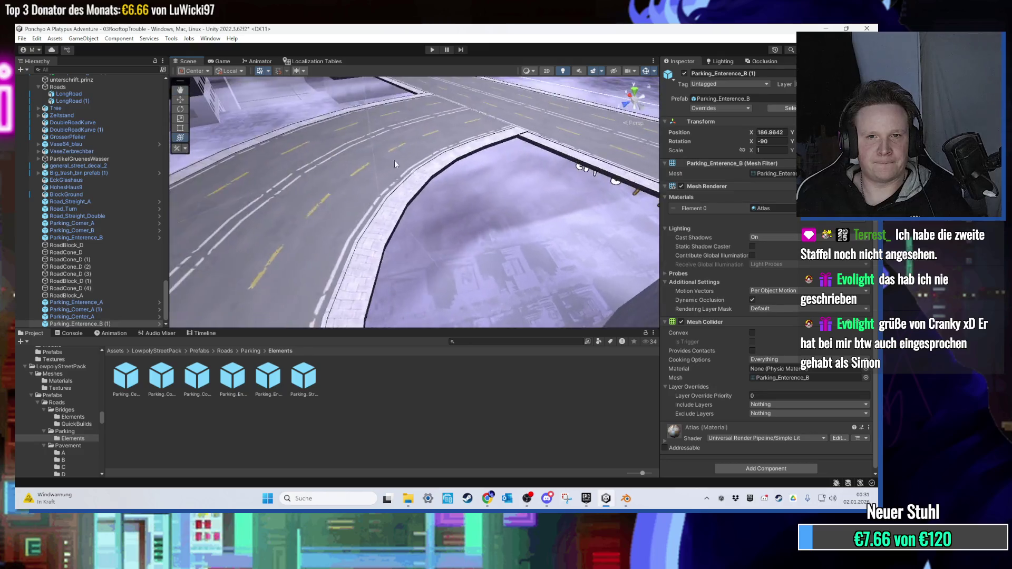
Switch the project browser to Roads/Streets and zoom over the road curve toward the buildings.
{"action": "left_click", "coordinate": [386, 233]}
{"action": "left_click", "coordinate": [490, 230]}
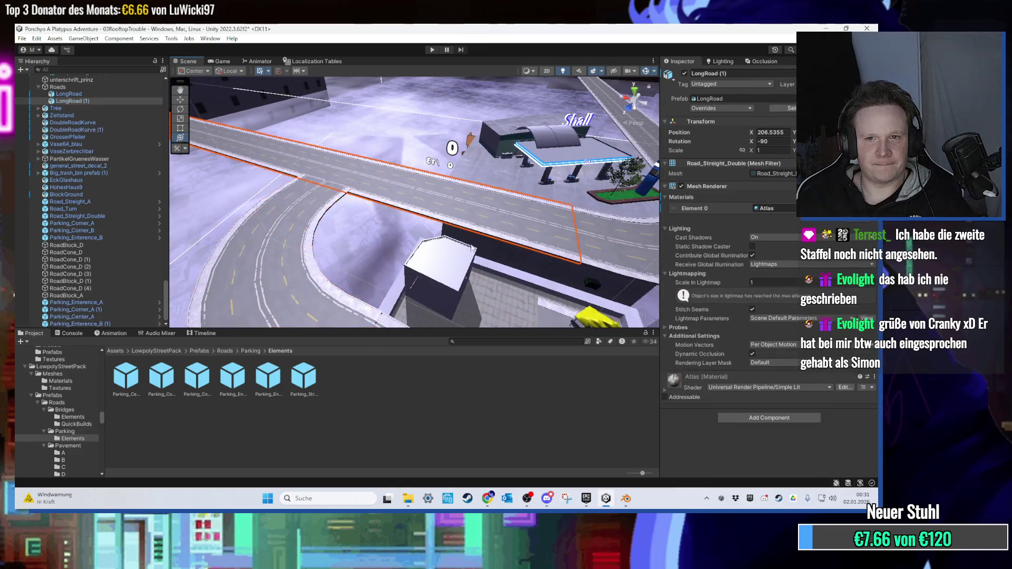
{"action": "left_click", "coordinate": [224, 351]}
{"action": "double_click", "coordinate": [222, 377]}
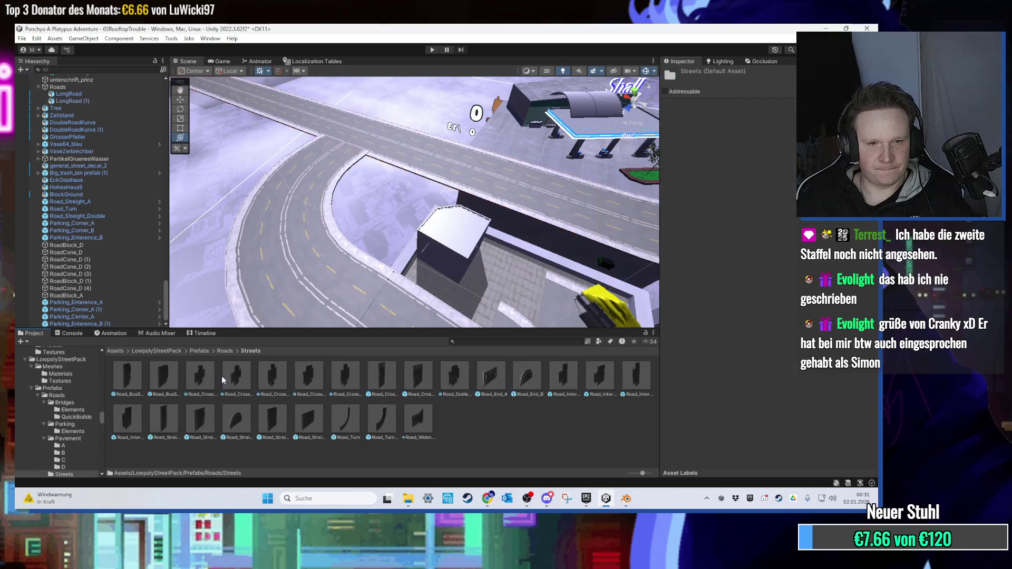
{"action": "right_click", "coordinate": [358, 431]}
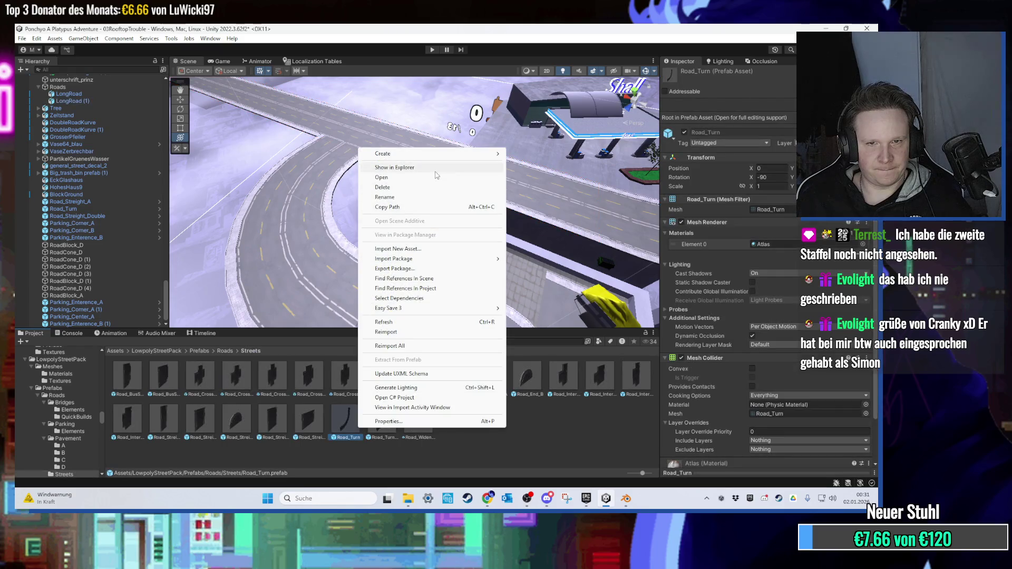
{"action": "left_click", "coordinate": [334, 145]}
{"action": "scroll", "coordinate": [384, 104], "scroll_direction": "up", "scroll_amount": 5}
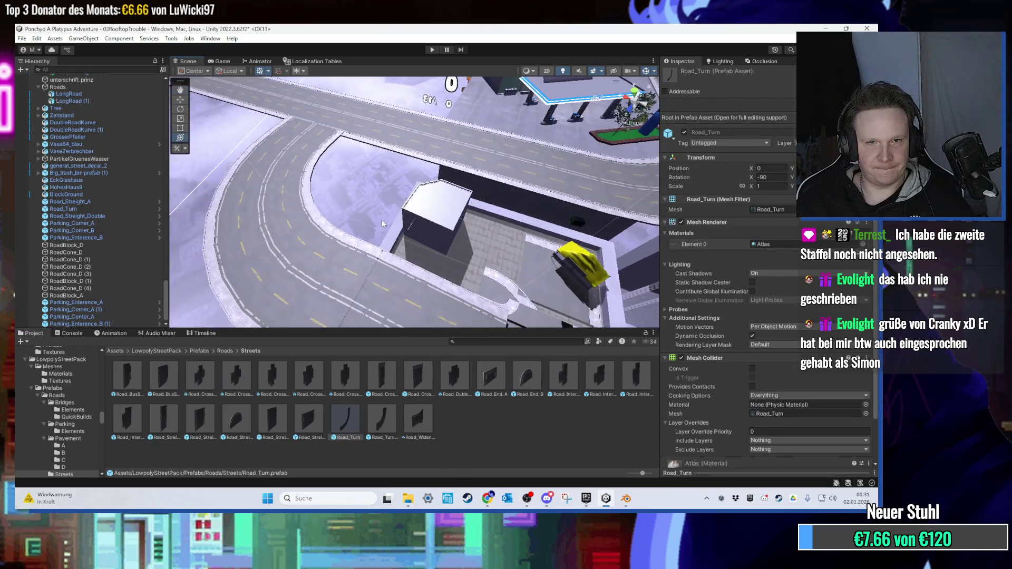
{"action": "scroll", "coordinate": [388, 232], "scroll_direction": "up", "scroll_amount": 2}
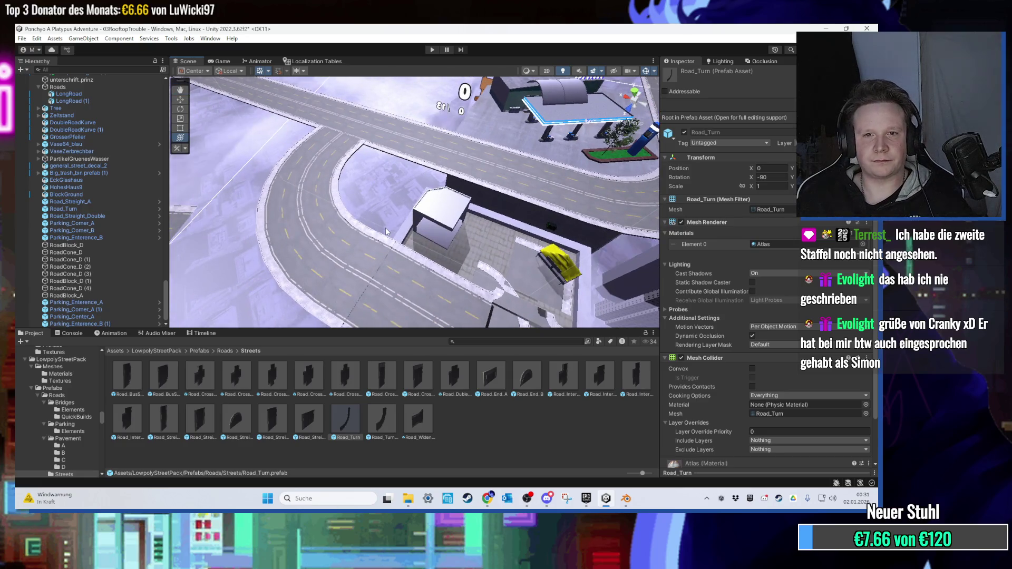
{"action": "scroll", "coordinate": [386, 232], "scroll_direction": "up", "scroll_amount": 6}
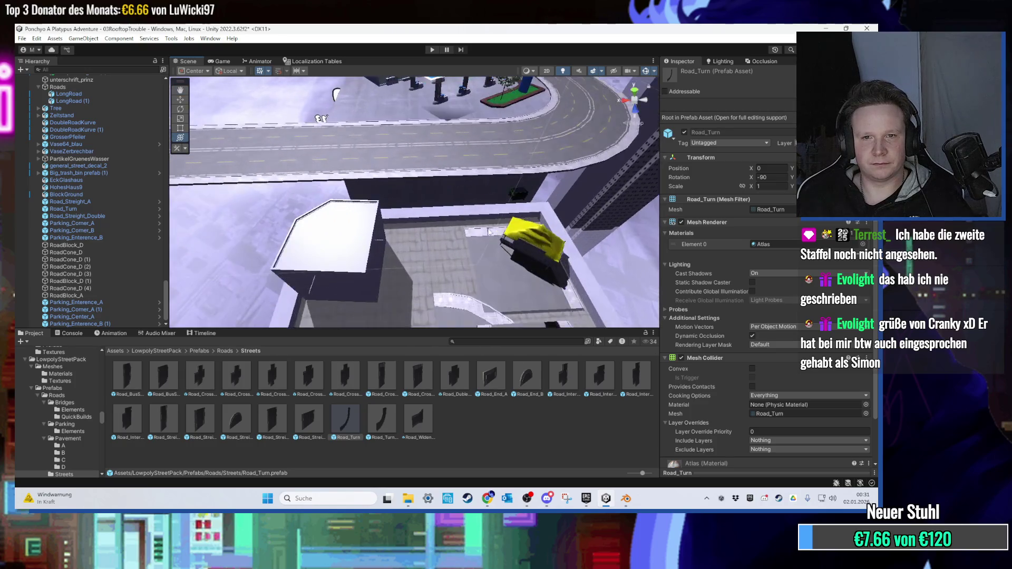
{"action": "scroll", "coordinate": [469, 211], "scroll_direction": "up", "scroll_amount": 6}
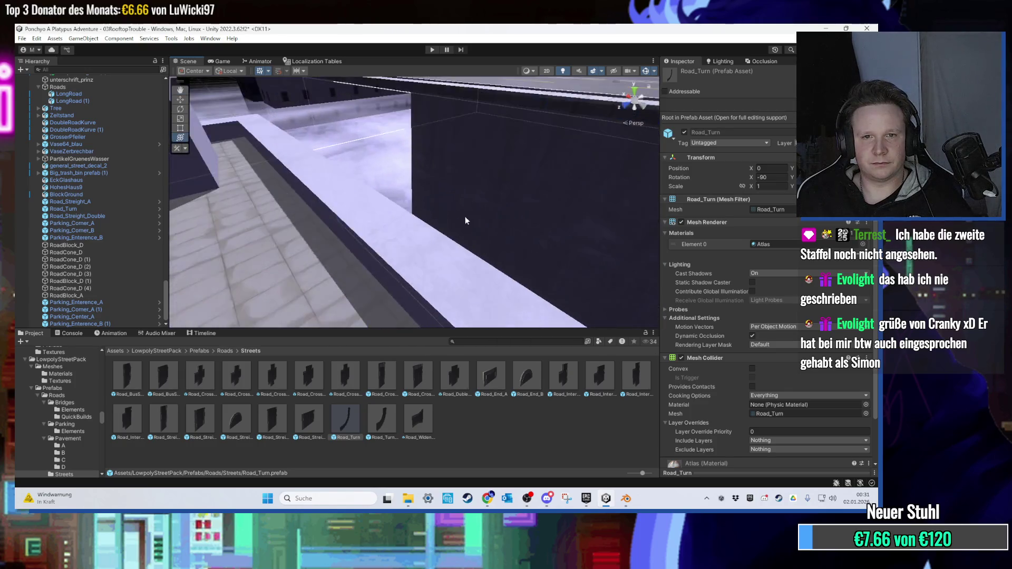
{"action": "scroll", "coordinate": [507, 199], "scroll_direction": "down", "scroll_amount": 5}
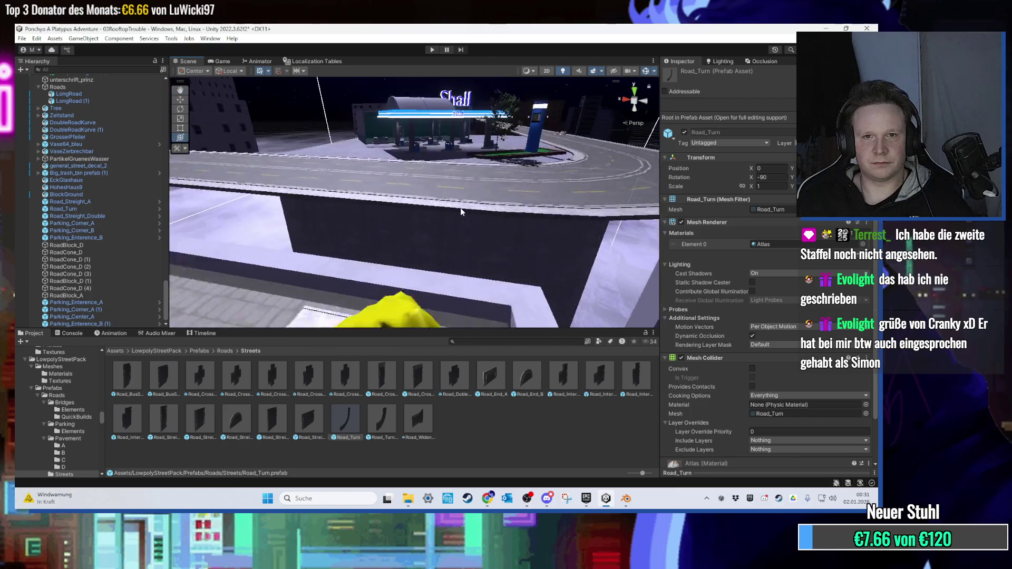
{"action": "mouse_move", "coordinate": [460, 203]}
{"action": "left_mouse_down"}
{"action": "mouse_move", "coordinate": [335, 204]}
{"action": "mouse_move", "coordinate": [239, 220]}
{"action": "mouse_move", "coordinate": [215, 244]}
{"action": "mouse_move", "coordinate": [445, 225]}
{"action": "mouse_move", "coordinate": [248, 271]}
{"action": "mouse_move", "coordinate": [454, 285]}
{"action": "mouse_move", "coordinate": [349, 218]}
{"action": "mouse_move", "coordinate": [383, 243]}
{"action": "mouse_move", "coordinate": [330, 268]}
{"action": "mouse_move", "coordinate": [306, 264]}
{"action": "mouse_move", "coordinate": [450, 211]}
{"action": "mouse_move", "coordinate": [452, 244]}
{"action": "mouse_move", "coordinate": [288, 150]}
{"action": "mouse_move", "coordinate": [386, 135]}
{"action": "mouse_move", "coordinate": [426, 289]}
{"action": "mouse_move", "coordinate": [379, 232]}
{"action": "mouse_move", "coordinate": [383, 245]}
{"action": "mouse_move", "coordinate": [401, 240]}
{"action": "mouse_move", "coordinate": [370, 222]}
{"action": "mouse_move", "coordinate": [266, 224]}
{"action": "mouse_move", "coordinate": [429, 286]}
{"action": "mouse_move", "coordinate": [488, 262]}
{"action": "mouse_move", "coordinate": [416, 255]}
{"action": "left_mouse_up"}
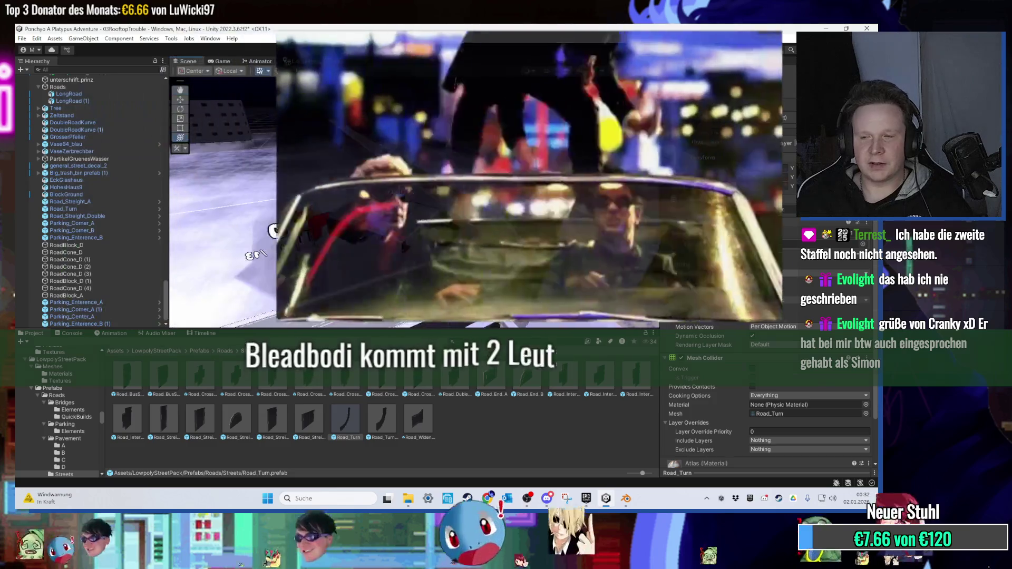
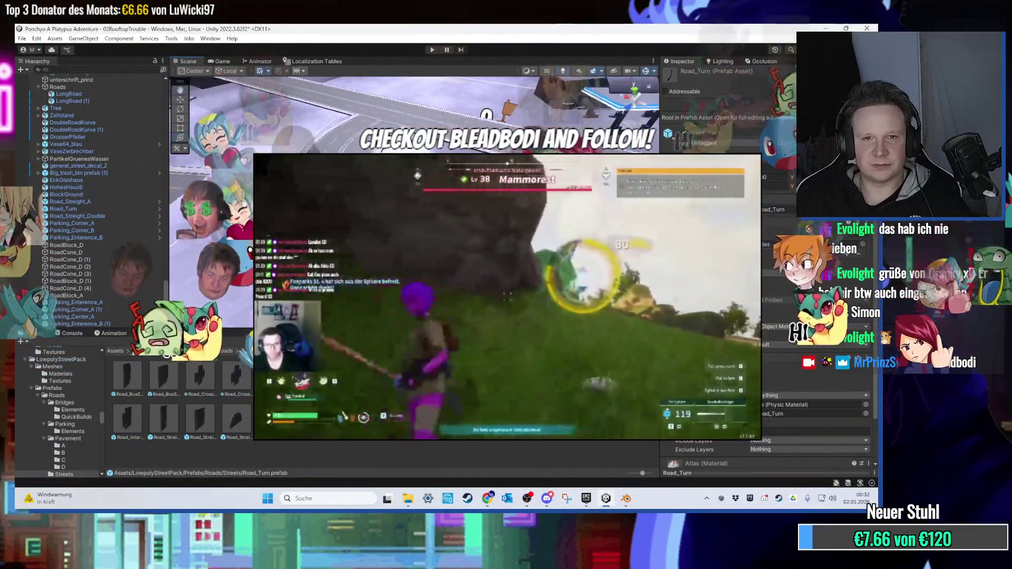
Leave the Unity road scene and bring up Blender with the Road_Crosswalk mesh.
{"action": "left_click", "coordinate": [76, 129]}
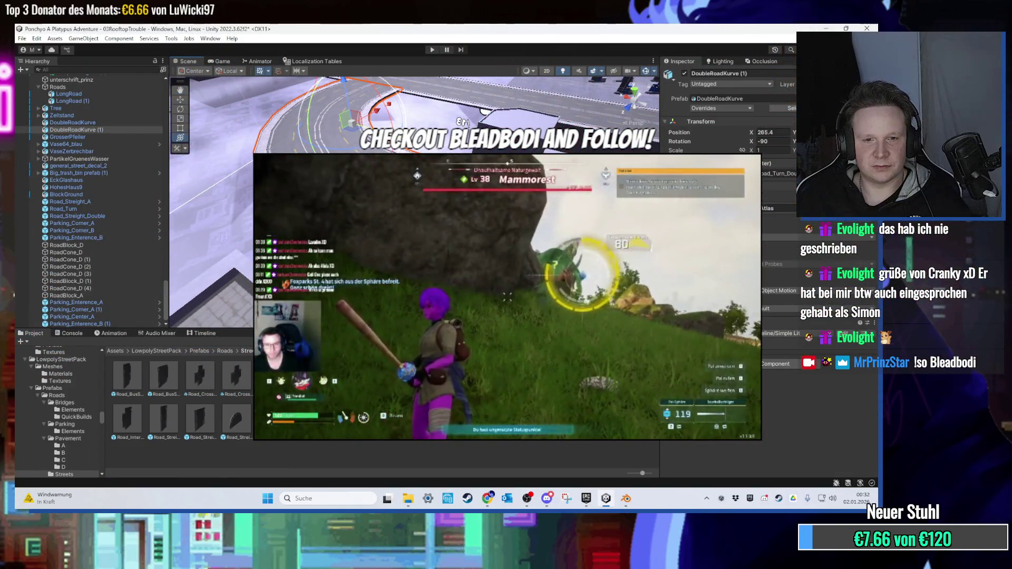
{"action": "key", "text": "ctrl+z"}
{"action": "left_click", "coordinate": [631, 502]}
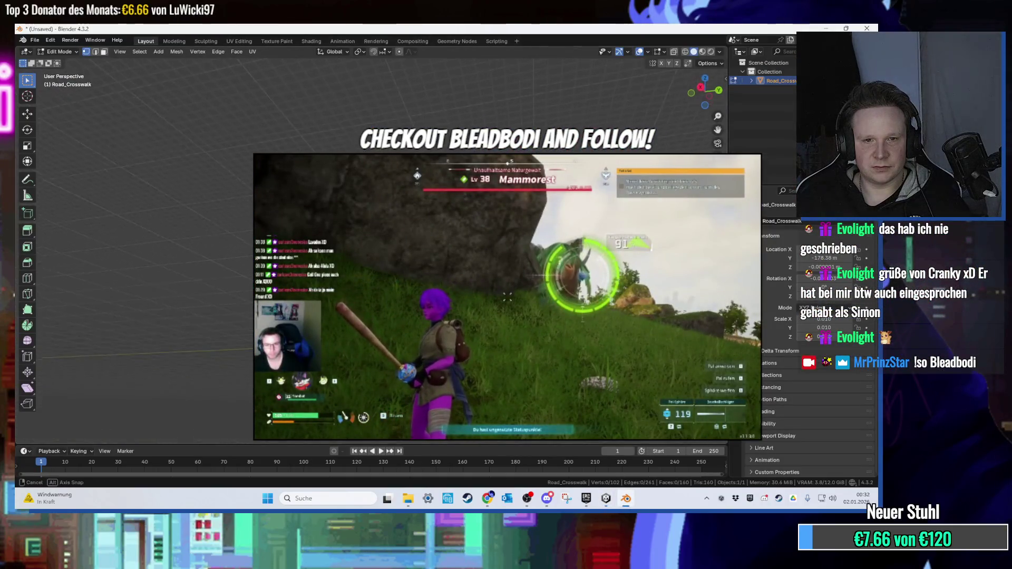
Select the border edges at the crosswalk's left end and fill the missing face.
{"action": "left_click_drag", "start_coordinate": [369, 263], "coordinate": [332, 190]}
{"action": "scroll", "coordinate": [185, 390], "scroll_direction": "up", "scroll_amount": 3}
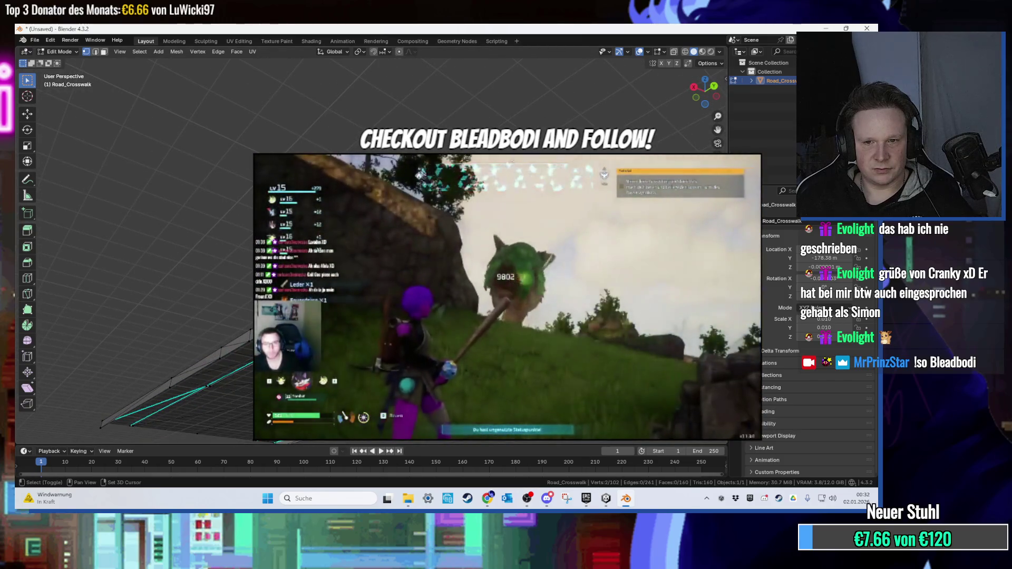
{"action": "scroll", "coordinate": [422, 264], "scroll_direction": "down", "scroll_amount": 3}
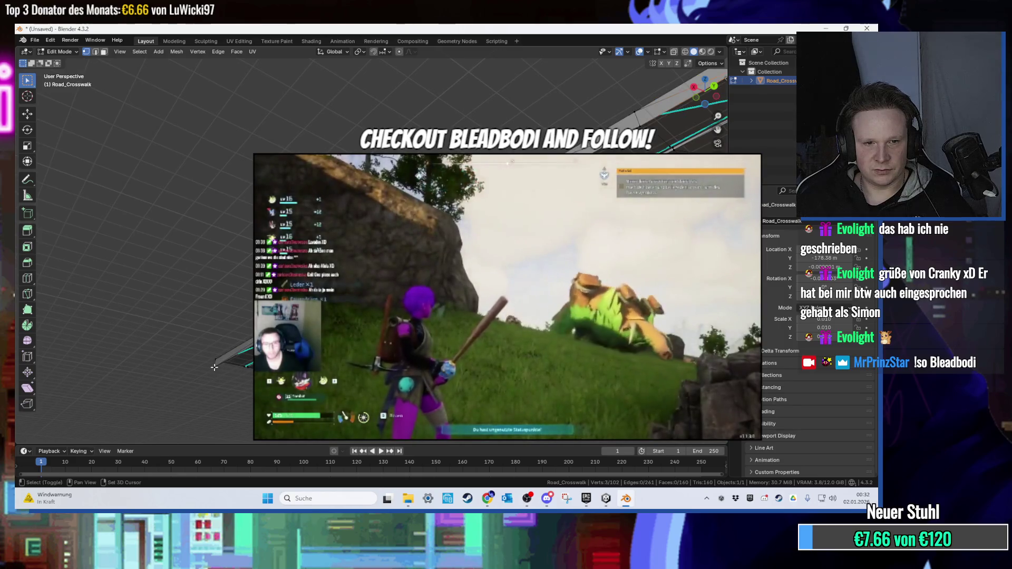
{"action": "scroll", "coordinate": [368, 248], "scroll_direction": "up", "scroll_amount": 2}
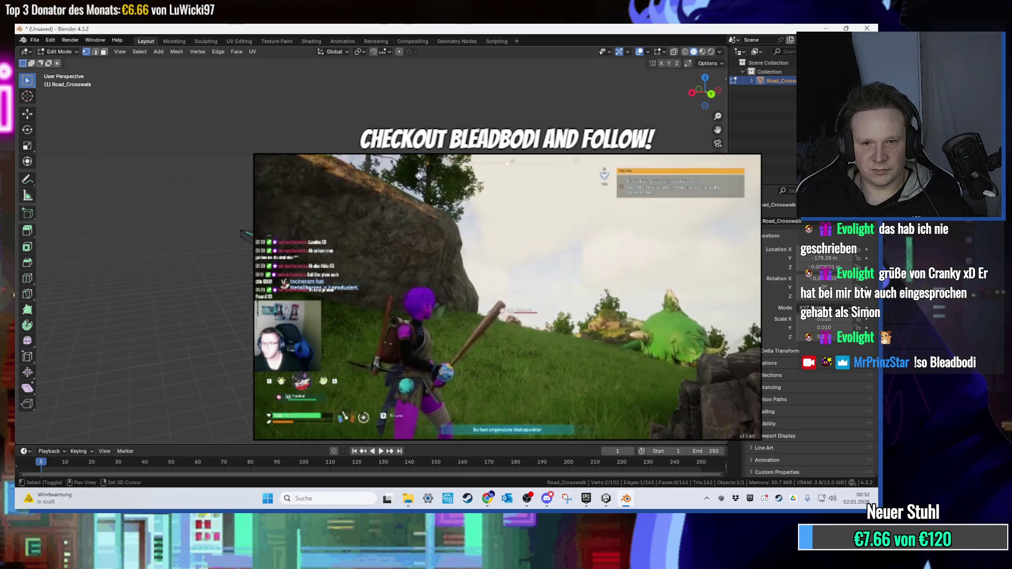
{"action": "left_click", "coordinate": [214, 214], "text": "shift"}
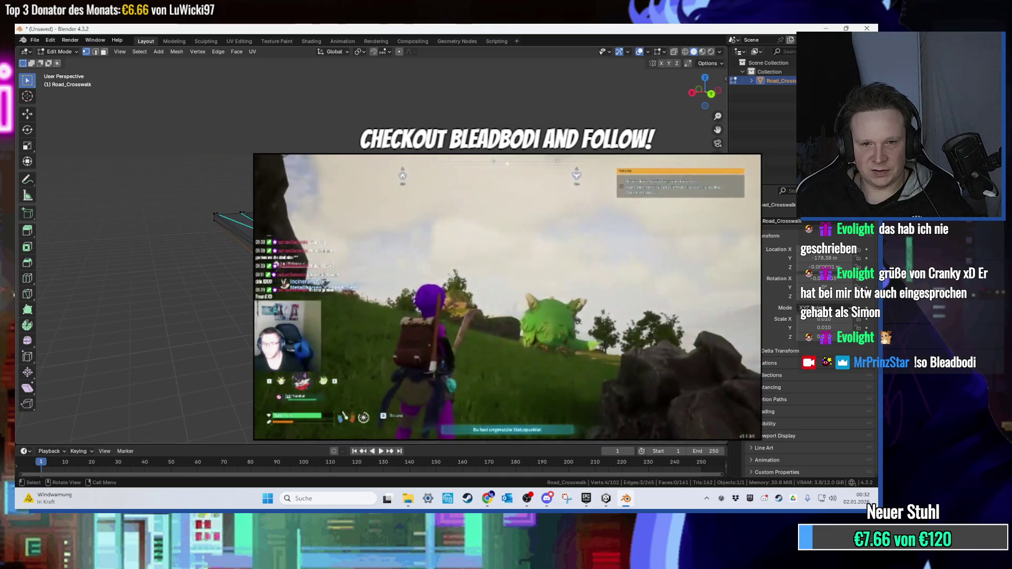
{"action": "scroll", "coordinate": [545, 318], "scroll_direction": "down", "scroll_amount": 3}
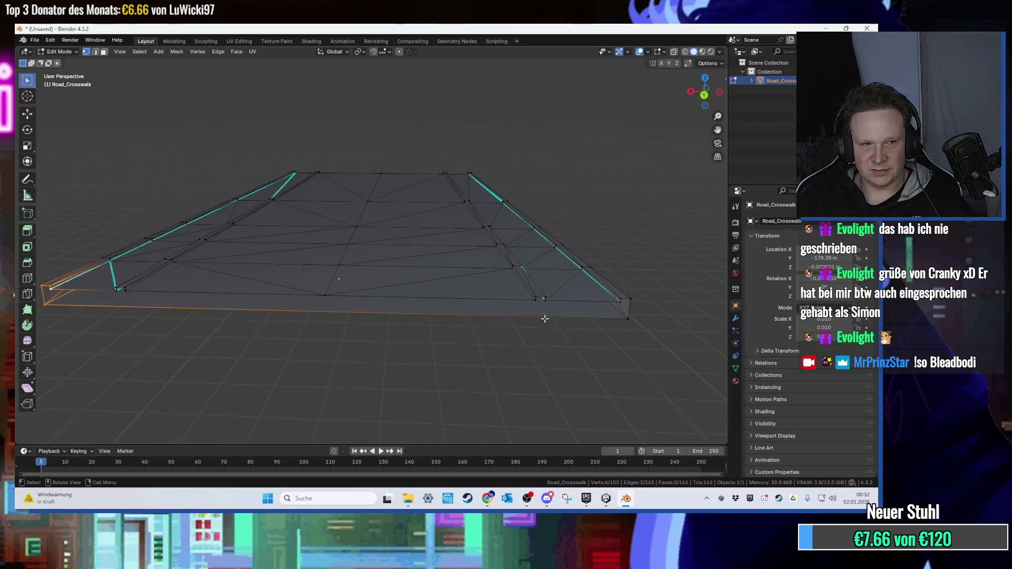
{"action": "scroll", "coordinate": [461, 315], "scroll_direction": "up", "scroll_amount": 3}
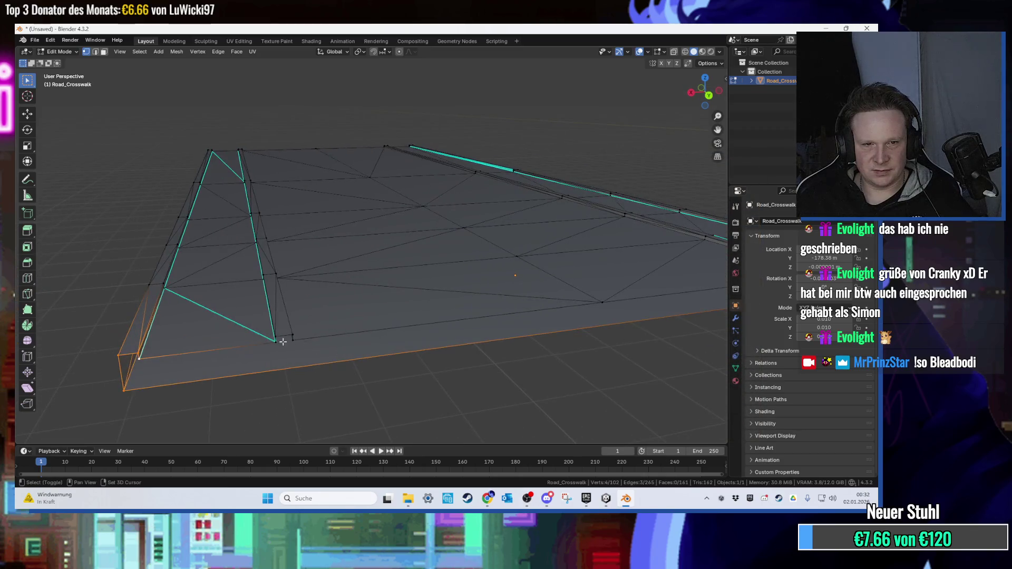
{"action": "mouse_move", "coordinate": [502, 316]}
{"action": "left_mouse_down"}
{"action": "mouse_move", "coordinate": [535, 331]}
{"action": "mouse_move", "coordinate": [436, 332]}
{"action": "mouse_move", "coordinate": [468, 314]}
{"action": "left_mouse_up"}
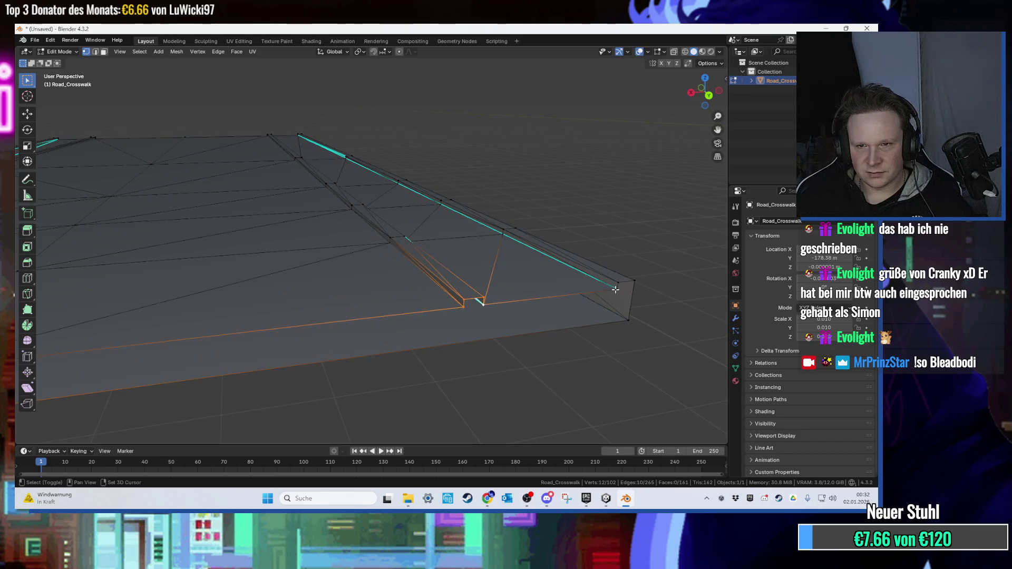
{"action": "key", "text": "f"}
Deselect everything and display the crosswalk's material slots.
{"action": "mouse_move", "coordinate": [635, 343]}
{"action": "left_mouse_down"}
{"action": "mouse_move", "coordinate": [414, 393]}
{"action": "mouse_move", "coordinate": [424, 402]}
{"action": "mouse_move", "coordinate": [430, 390]}
{"action": "left_mouse_up"}
{"action": "key", "text": "alt+a"}
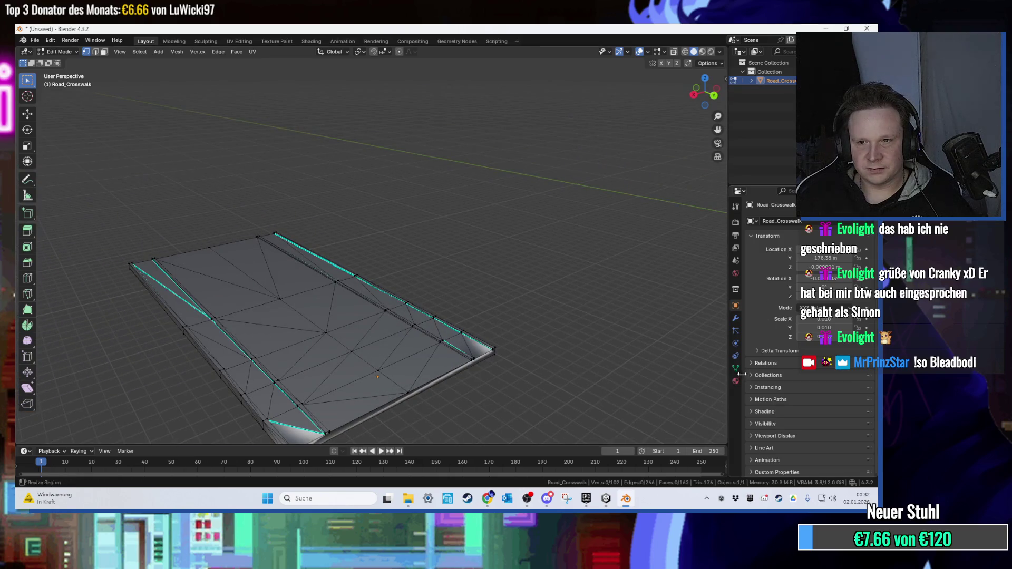
{"action": "left_click", "coordinate": [736, 380]}
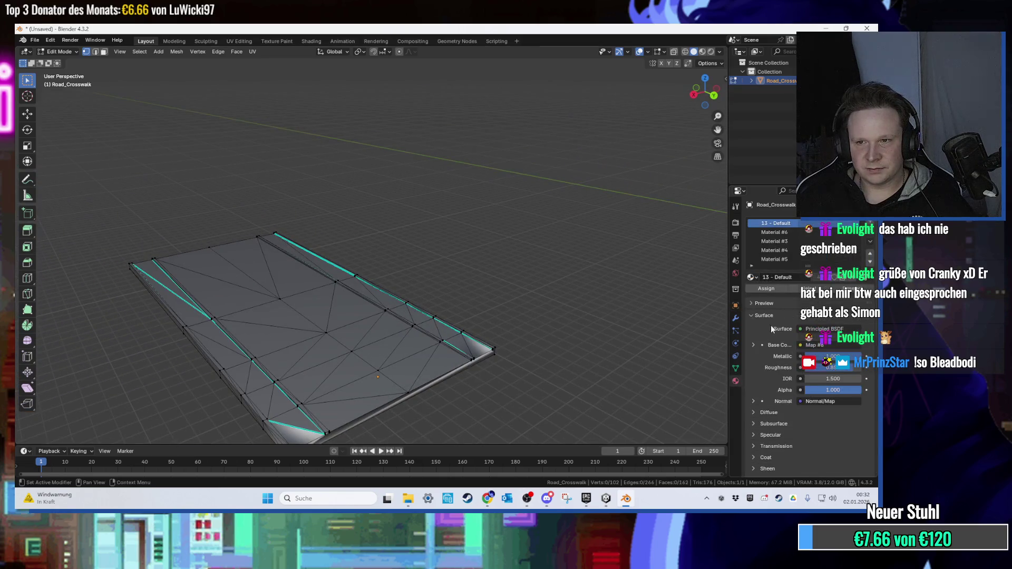
In Object Mode, remove slots #6, #3, #4 and #5, then browse for a Base Color image.
{"action": "left_click", "coordinate": [792, 232]}
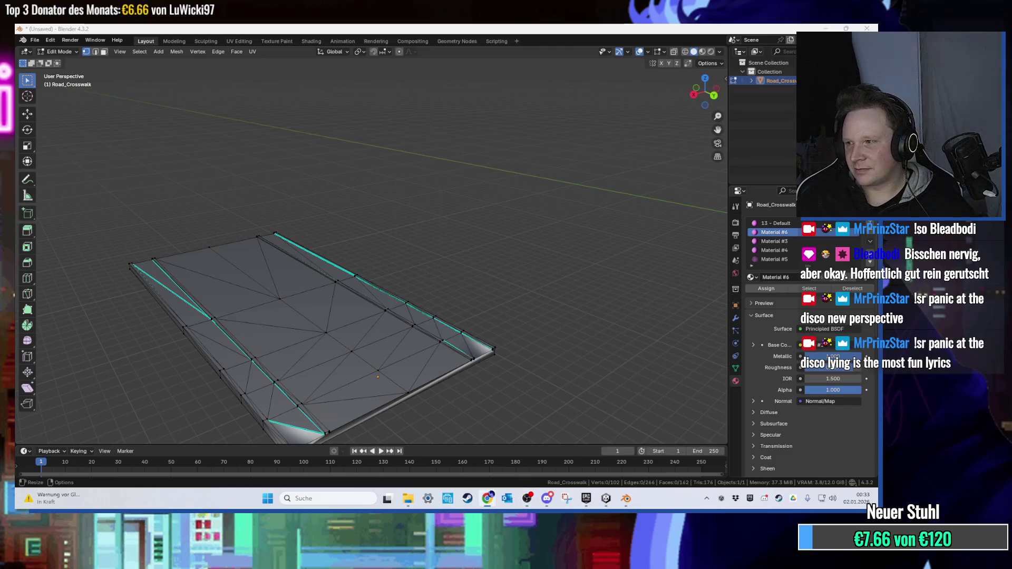
{"action": "mouse_move", "coordinate": [368, 338]}
{"action": "left_mouse_down"}
{"action": "mouse_move", "coordinate": [348, 295]}
{"action": "mouse_move", "coordinate": [375, 289]}
{"action": "mouse_move", "coordinate": [427, 189]}
{"action": "mouse_move", "coordinate": [422, 216]}
{"action": "mouse_move", "coordinate": [402, 162]}
{"action": "mouse_move", "coordinate": [406, 181]}
{"action": "mouse_move", "coordinate": [718, 312]}
{"action": "left_mouse_up"}
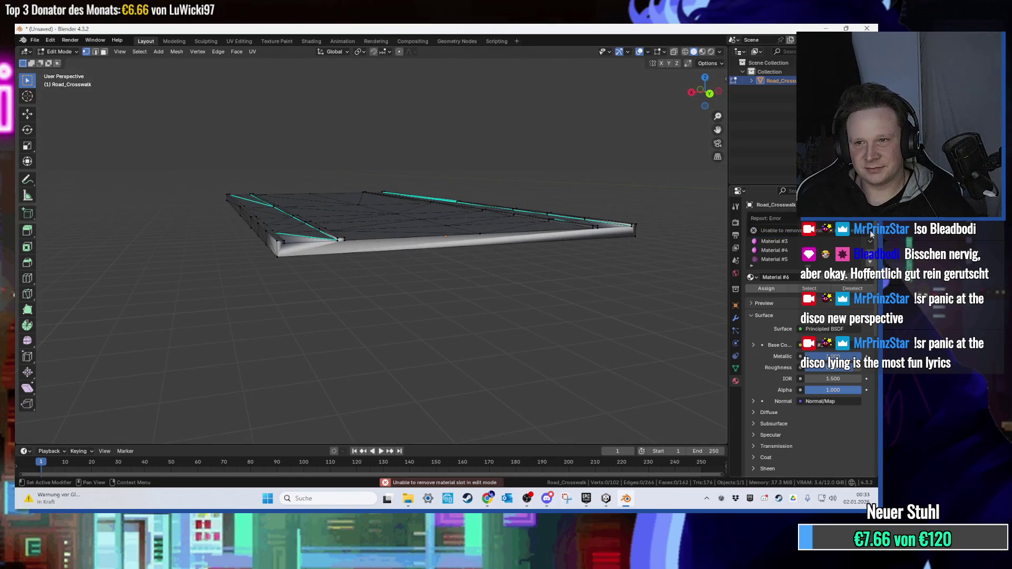
{"action": "key", "text": "Tab"}
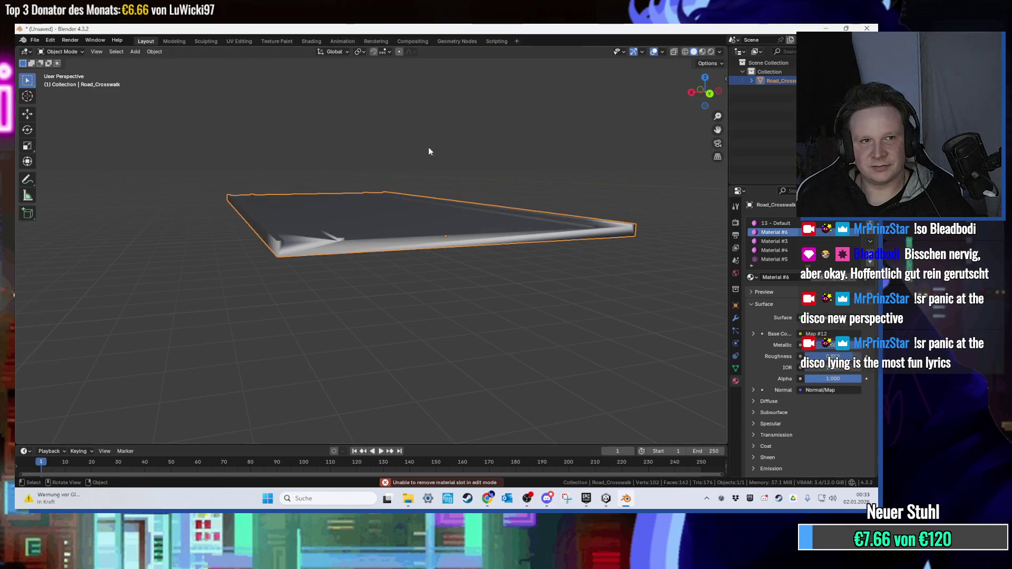
{"action": "left_click", "coordinate": [870, 232]}
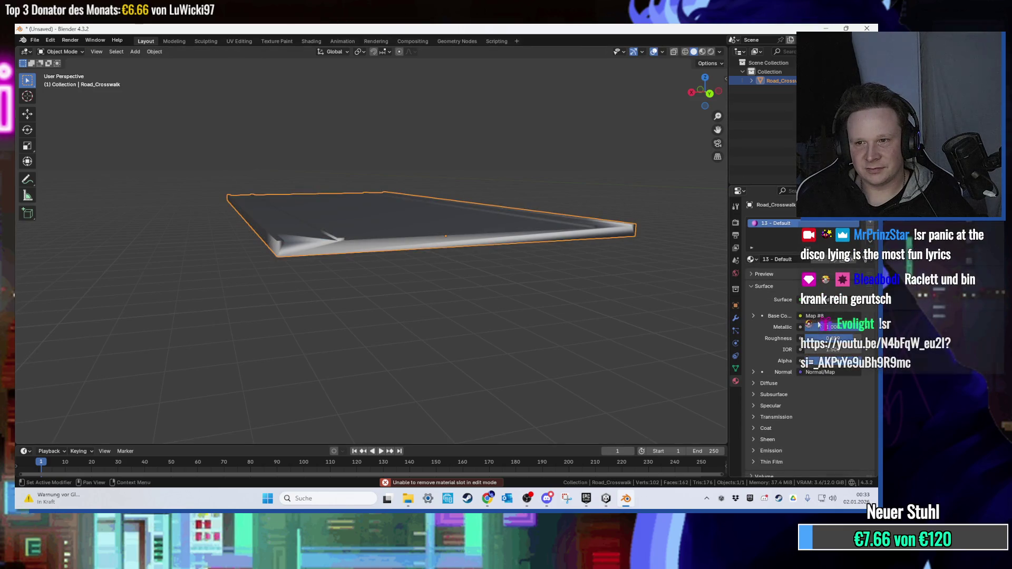
{"action": "left_click", "coordinate": [752, 315]}
{"action": "left_click", "coordinate": [851, 327]}
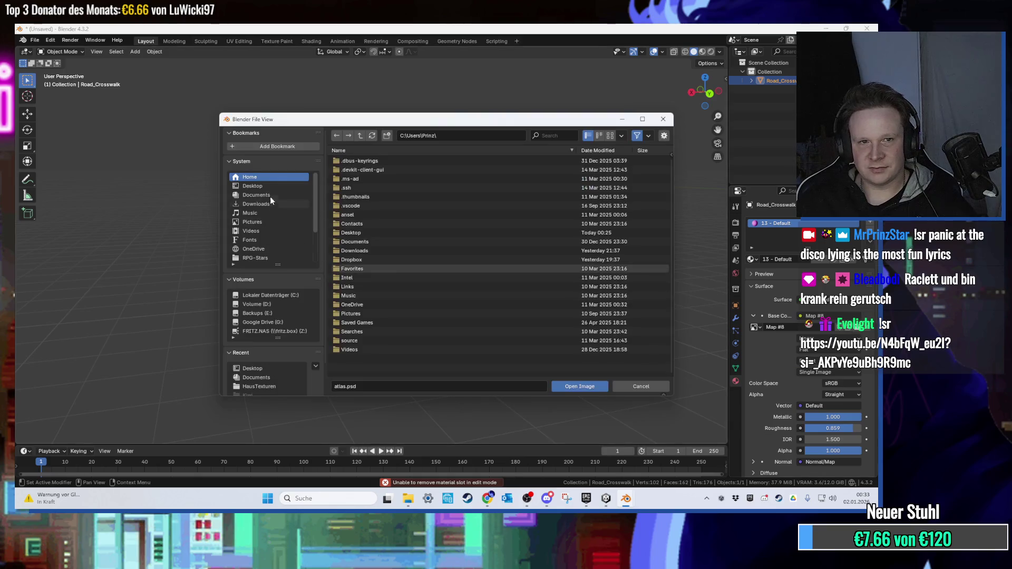
Load atlas.jpeg as the base colour and view the crosswalk in Material Preview.
{"action": "double_click", "coordinate": [365, 197]}
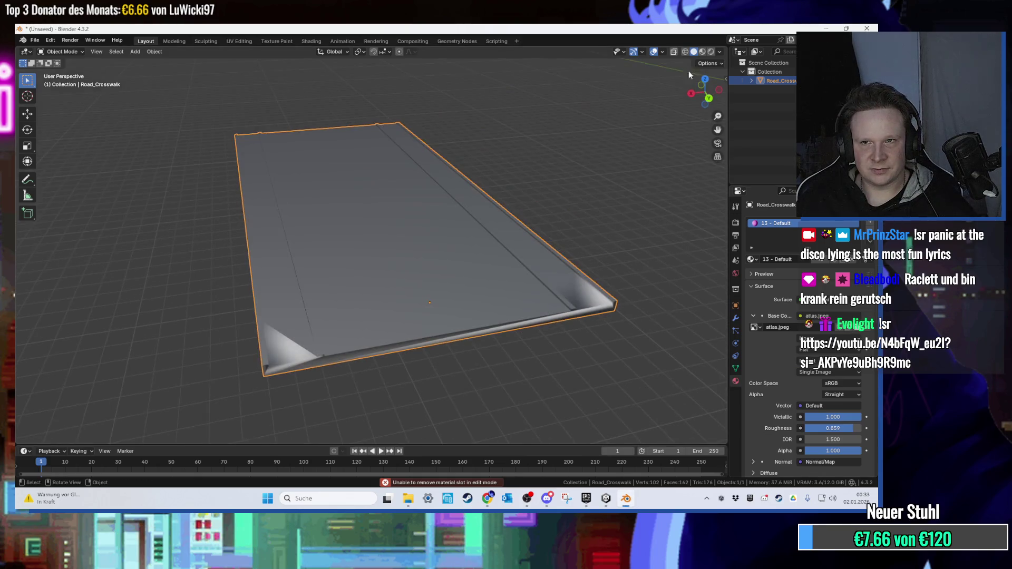
{"action": "left_click", "coordinate": [702, 52]}
{"action": "scroll", "coordinate": [549, 156], "scroll_direction": "up", "scroll_amount": 3}
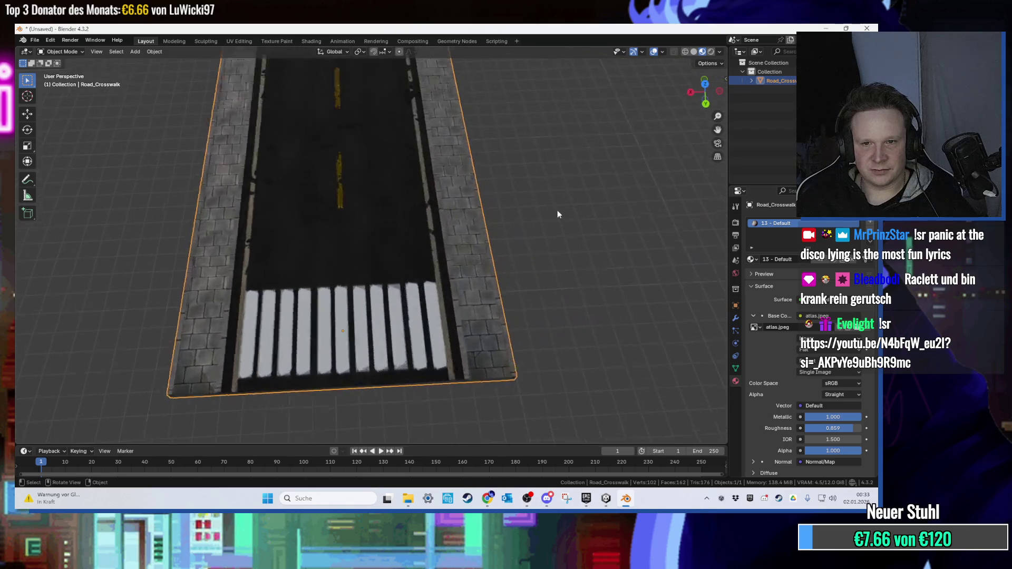
{"action": "mouse_move", "coordinate": [526, 218]}
{"action": "left_mouse_down"}
{"action": "mouse_move", "coordinate": [535, 163]}
{"action": "mouse_move", "coordinate": [553, 167]}
{"action": "left_mouse_up"}
In Edit Mode, select the road's front side face and move to UV Editing.
{"action": "key", "text": "Tab"}
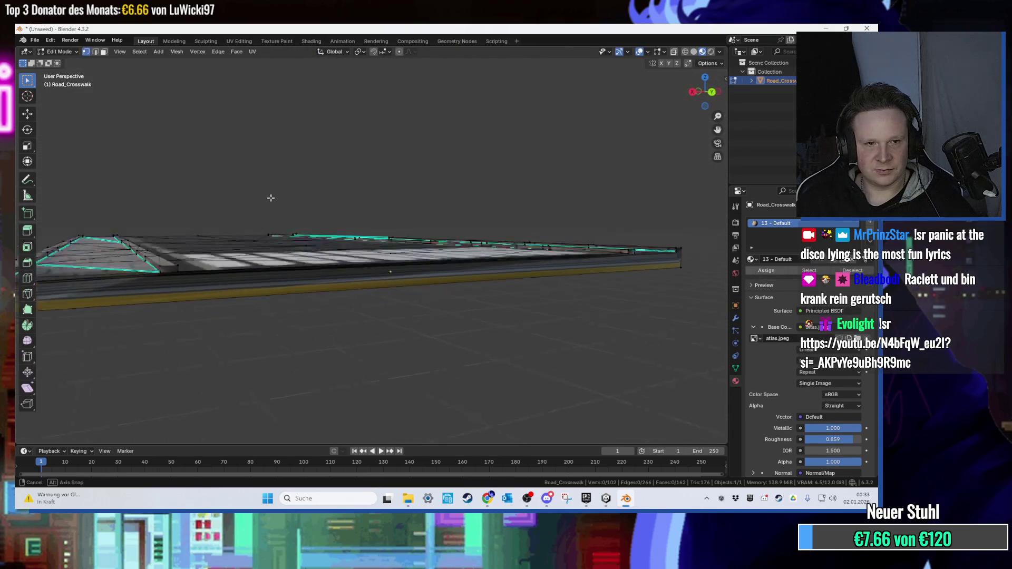
{"action": "left_click_drag", "start_coordinate": [271, 196], "coordinate": [245, 269]}
{"action": "left_click", "coordinate": [232, 357]}
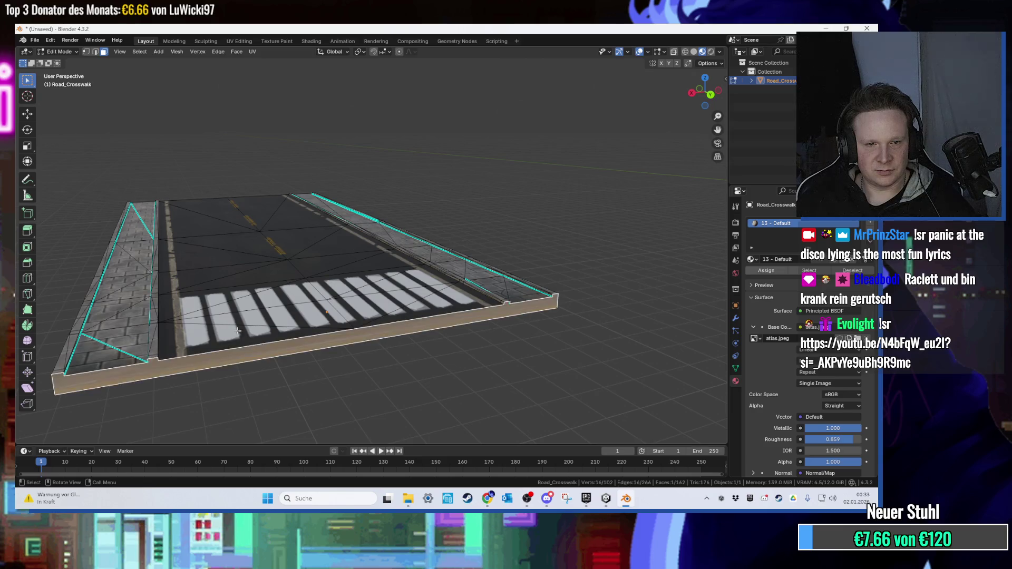
{"action": "left_click", "coordinate": [237, 41]}
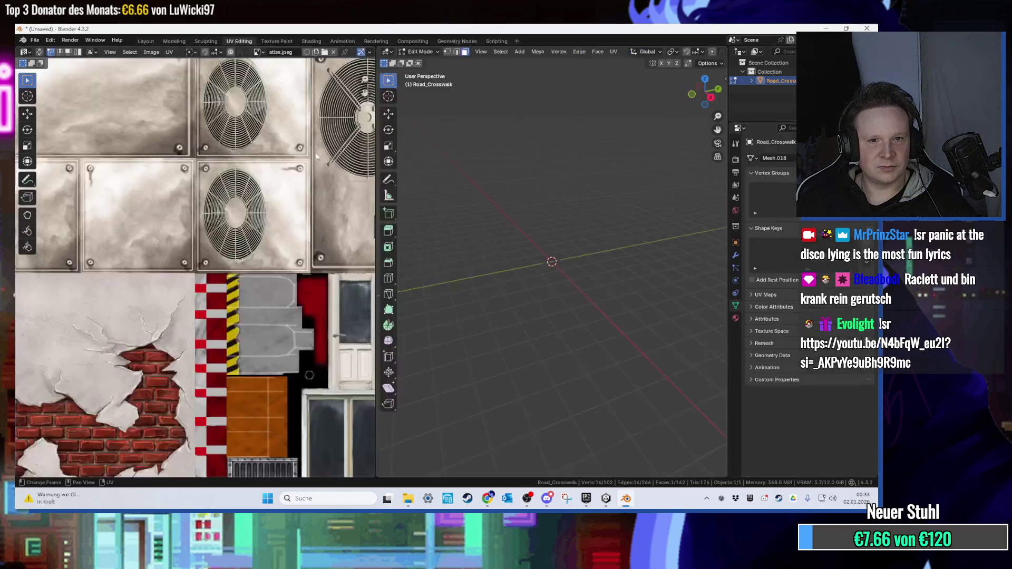
Select both crosswalk side faces and unwrap them with Smart UV Project.
{"action": "scroll", "coordinate": [319, 191], "scroll_direction": "down", "scroll_amount": 4}
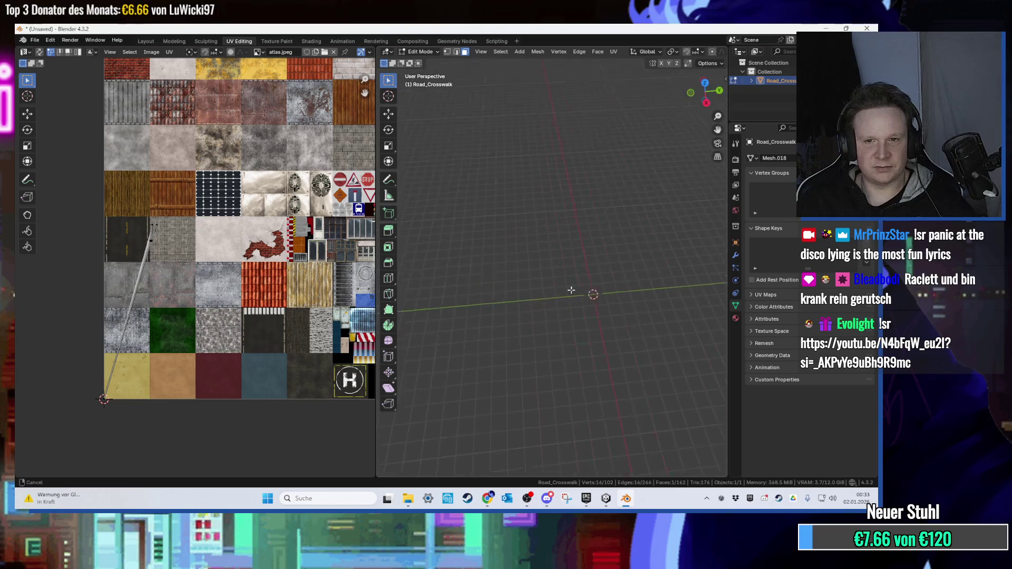
{"action": "scroll", "coordinate": [537, 301], "scroll_direction": "up", "scroll_amount": 5}
{"action": "scroll", "coordinate": [268, 283], "scroll_direction": "down", "scroll_amount": 2}
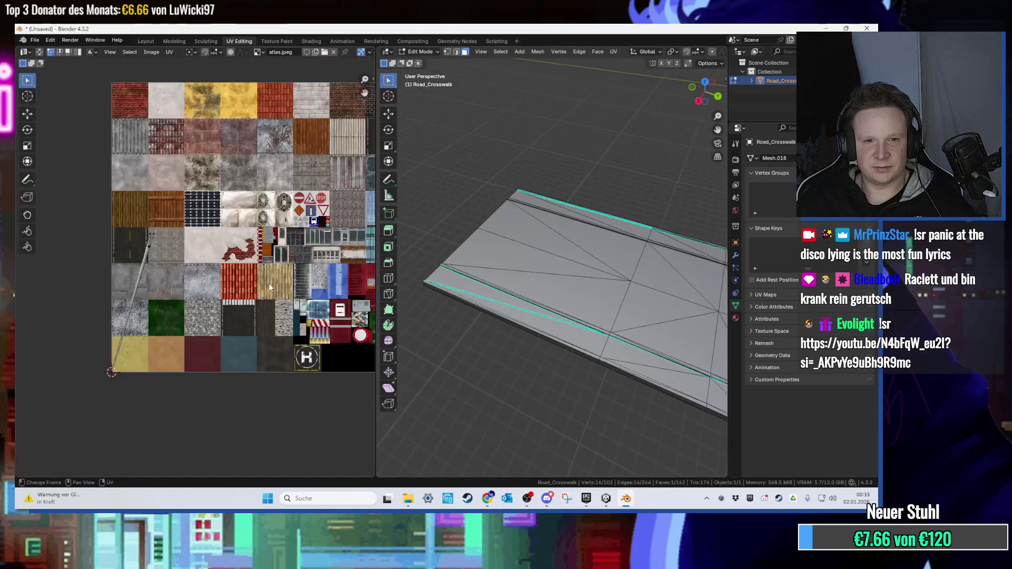
{"action": "scroll", "coordinate": [269, 283], "scroll_direction": "down", "scroll_amount": 2}
{"action": "mouse_move", "coordinate": [632, 284]}
{"action": "left_mouse_down"}
{"action": "mouse_move", "coordinate": [599, 316]}
{"action": "mouse_move", "coordinate": [527, 262]}
{"action": "mouse_move", "coordinate": [564, 262]}
{"action": "mouse_move", "coordinate": [371, 249]}
{"action": "left_mouse_up"}
{"action": "scroll", "coordinate": [358, 248], "scroll_direction": "up", "scroll_amount": 2}
{"action": "scroll", "coordinate": [122, 265], "scroll_direction": "up", "scroll_amount": 2}
{"action": "scroll", "coordinate": [114, 216], "scroll_direction": "down", "scroll_amount": 2}
{"action": "mouse_move", "coordinate": [373, 289]}
{"action": "left_mouse_down"}
{"action": "mouse_move", "coordinate": [471, 315]}
{"action": "mouse_move", "coordinate": [489, 297]}
{"action": "mouse_move", "coordinate": [501, 346]}
{"action": "mouse_move", "coordinate": [506, 337]}
{"action": "left_mouse_up"}
{"action": "left_click", "coordinate": [471, 315], "text": "shift"}
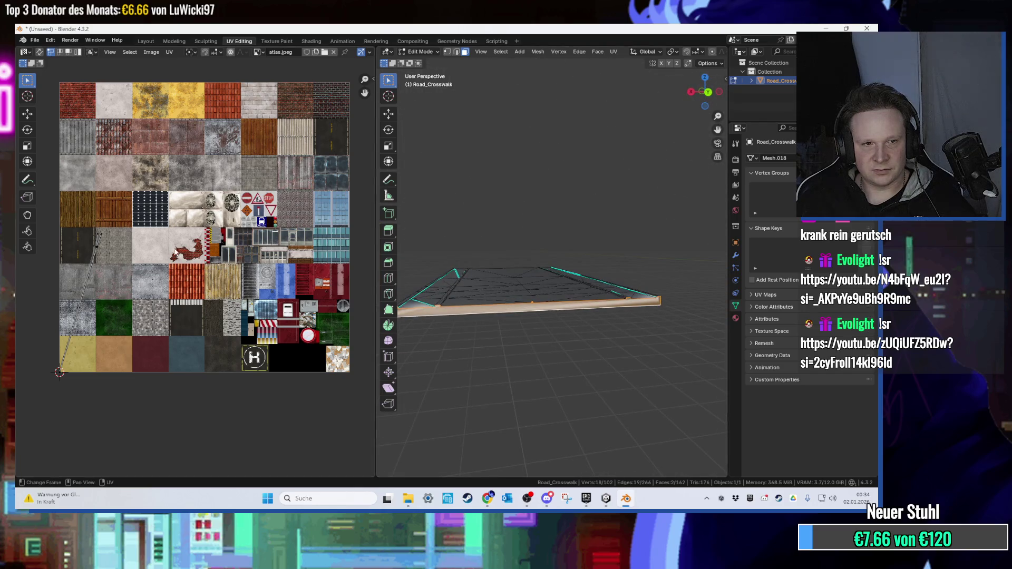
{"action": "key", "text": "u"}
{"action": "left_click", "coordinate": [151, 284]}
{"action": "key", "text": "Return"}
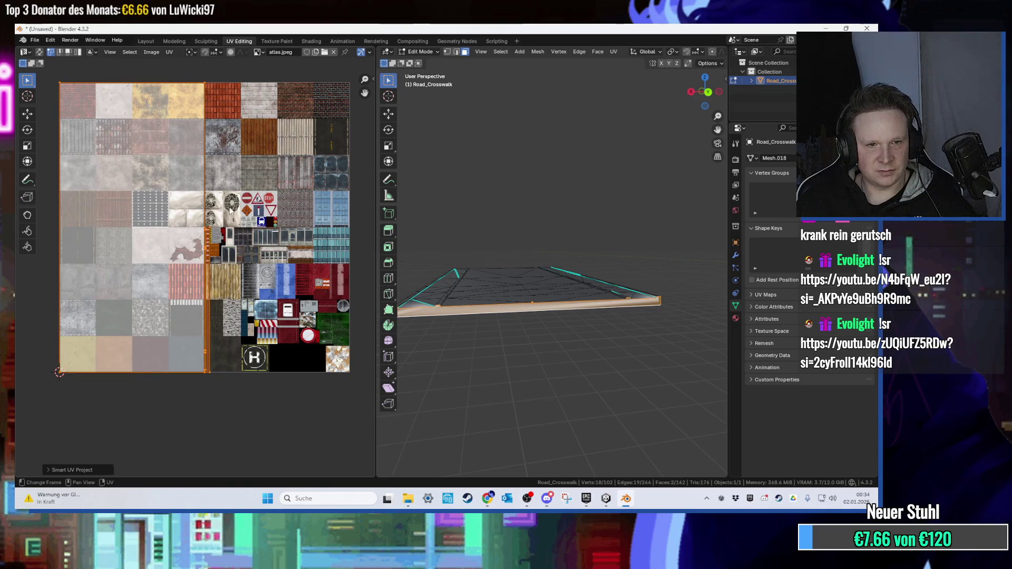
Scale and move the side-face UV island onto a plain concrete tile of the atlas.
{"action": "key", "text": "s"}
{"action": "scroll", "coordinate": [151, 223], "scroll_direction": "up", "scroll_amount": 3}
{"action": "key", "text": "g"}
{"action": "left_click", "coordinate": [190, 181]}
{"action": "scroll", "coordinate": [195, 178], "scroll_direction": "up", "scroll_amount": 3}
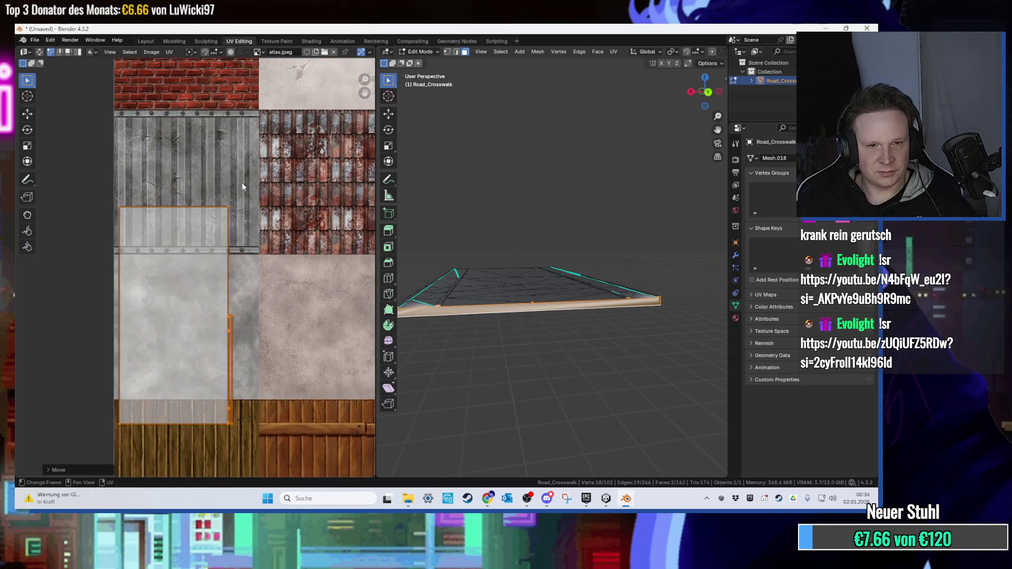
{"action": "key", "text": "g"}
{"action": "left_click", "coordinate": [269, 193]}
{"action": "key", "text": "s"}
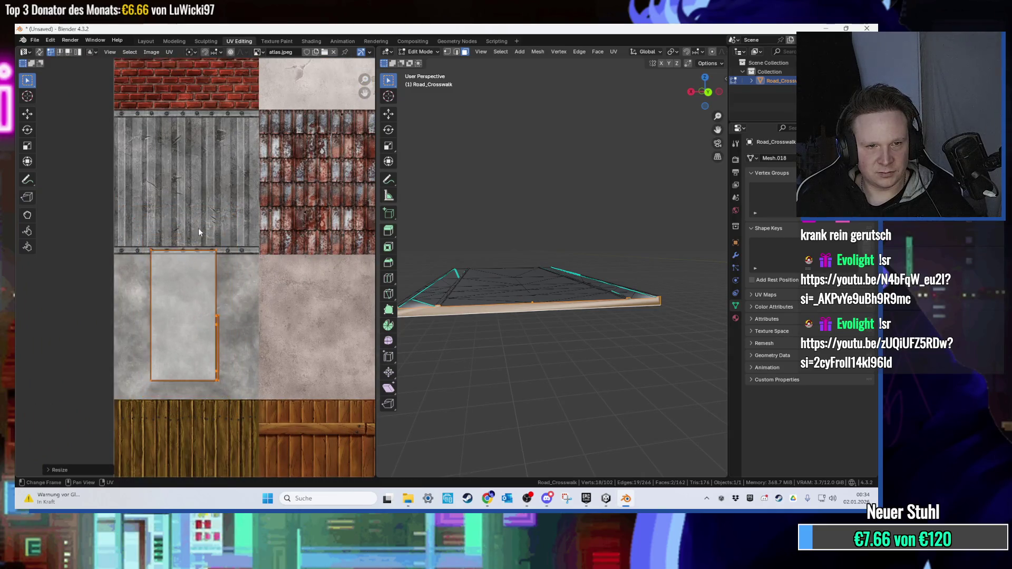
{"action": "left_click", "coordinate": [200, 241]}
Deselect the faces and inspect the textured crosswalk in Material Preview.
{"action": "left_click", "coordinate": [543, 255]}
{"action": "mouse_move", "coordinate": [592, 235]}
{"action": "left_mouse_down"}
{"action": "mouse_move", "coordinate": [569, 176]}
{"action": "mouse_move", "coordinate": [575, 261]}
{"action": "left_mouse_up"}
{"action": "scroll", "coordinate": [700, 52], "scroll_direction": "down", "scroll_amount": 5}
{"action": "left_click", "coordinate": [703, 51]}
{"action": "mouse_move", "coordinate": [666, 177]}
{"action": "left_mouse_down"}
{"action": "mouse_move", "coordinate": [614, 153]}
{"action": "mouse_move", "coordinate": [622, 128]}
{"action": "mouse_move", "coordinate": [615, 151]}
{"action": "left_mouse_up"}
{"action": "scroll", "coordinate": [615, 151], "scroll_direction": "down", "scroll_amount": 5}
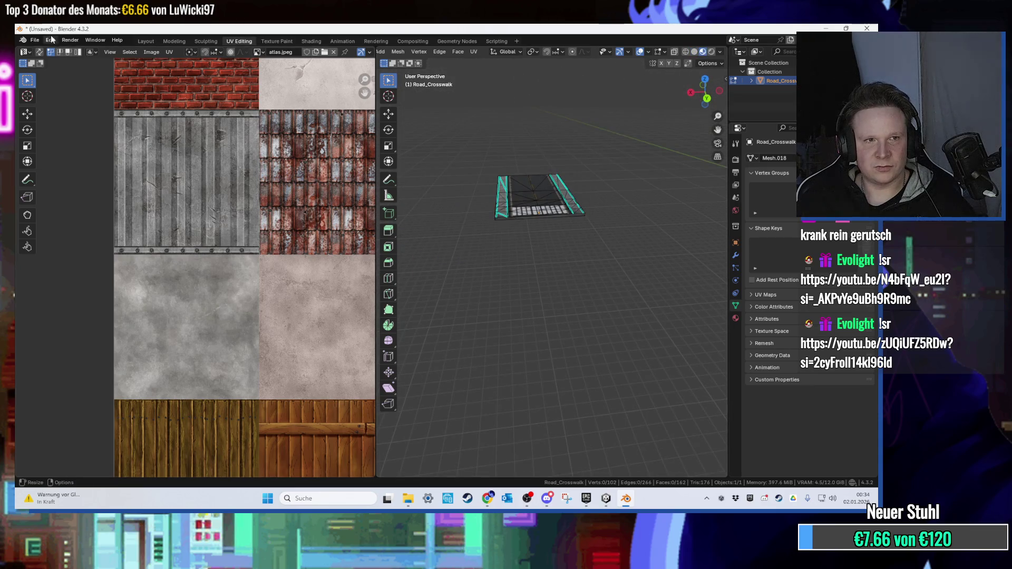
Export the crosswalk to the Desktop as CrossWalkRoad.fbx.
{"action": "left_click", "coordinate": [35, 40]}
{"action": "mouse_move", "coordinate": [90, 175]}
{"action": "left_click", "coordinate": [152, 258]}
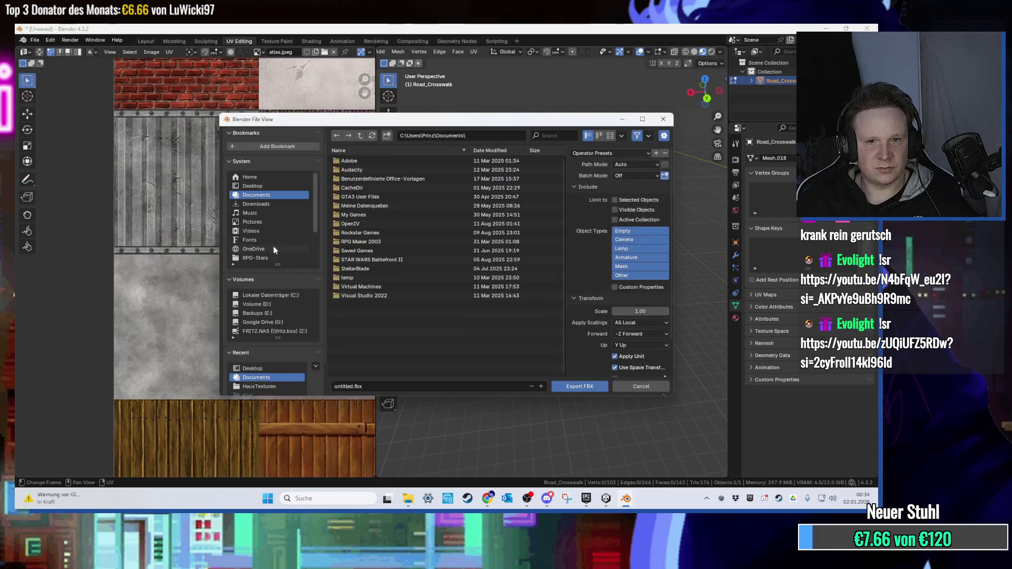
{"action": "left_click", "coordinate": [253, 186]}
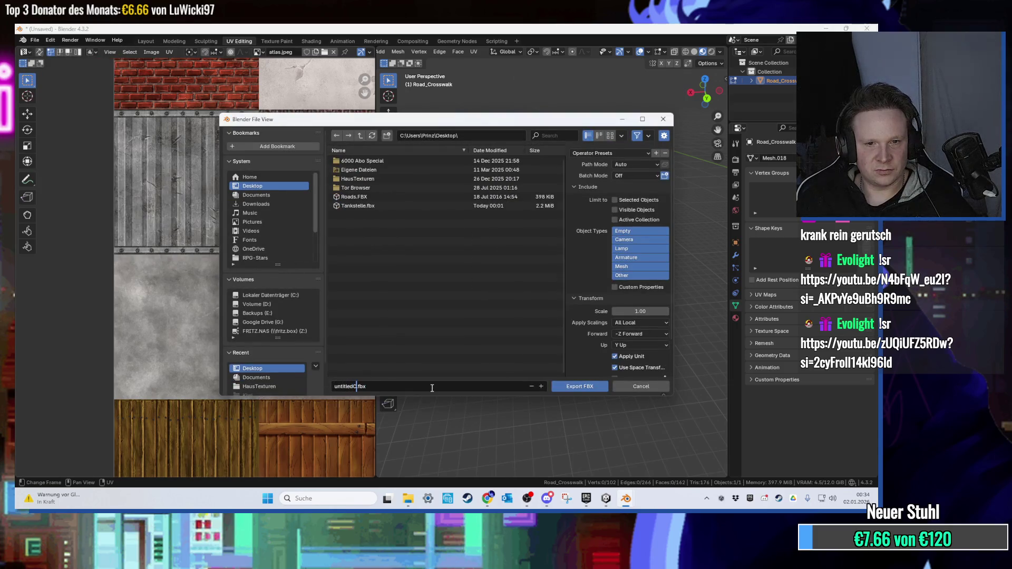
{"action": "type", "text": "rossWalkRoad"}
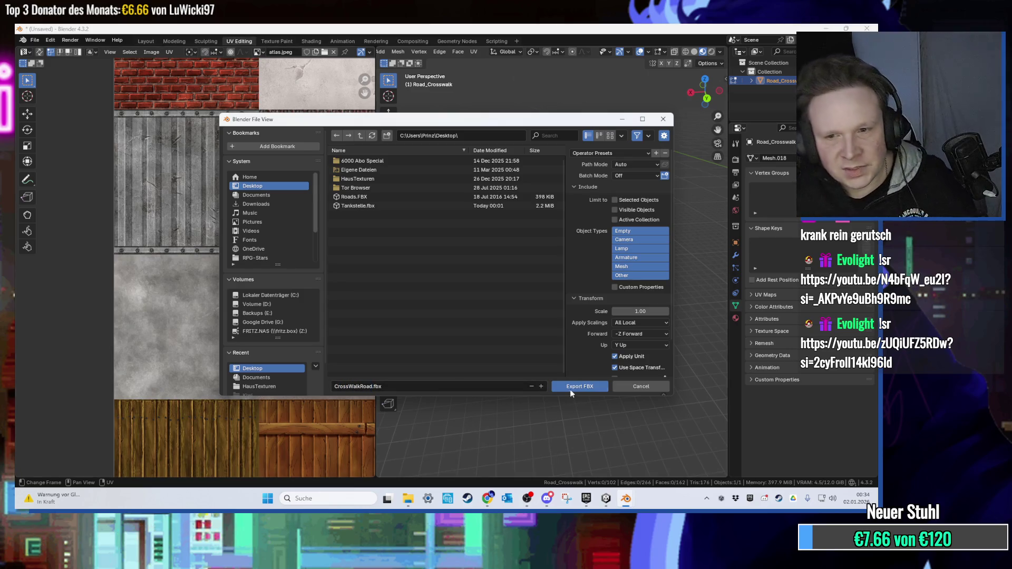
{"action": "left_click", "coordinate": [570, 388]}
Check the DoubleRoadKurve (1) piece in Unity, then return to Blender.
{"action": "key", "text": "alt+Tab"}
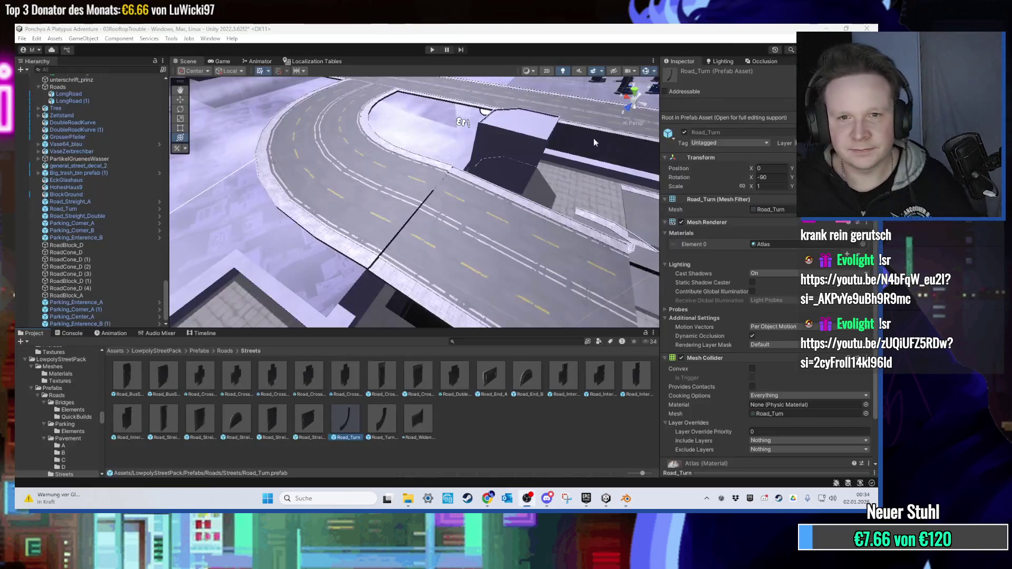
{"action": "left_click", "coordinate": [421, 207]}
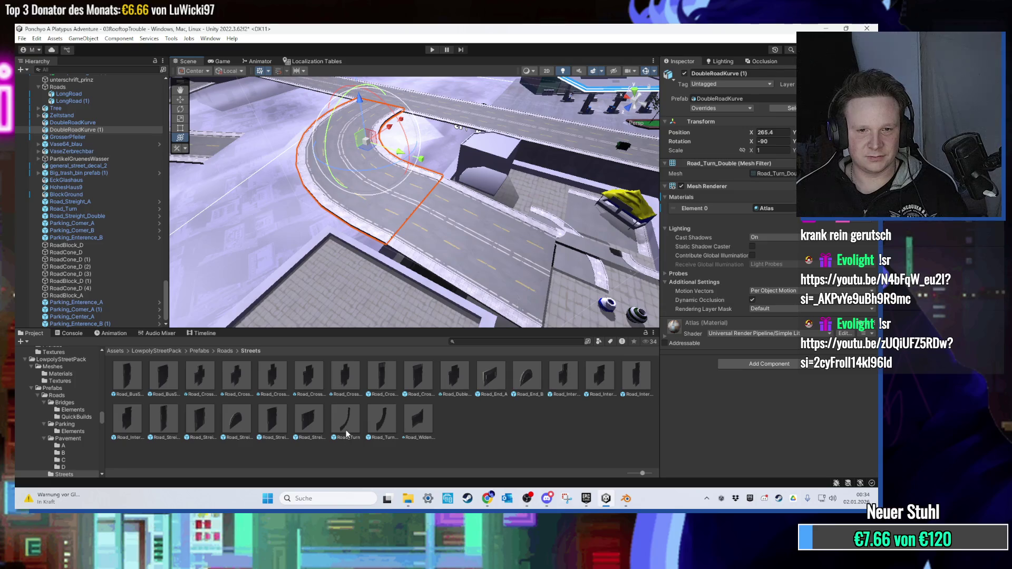
{"action": "left_click", "coordinate": [626, 498]}
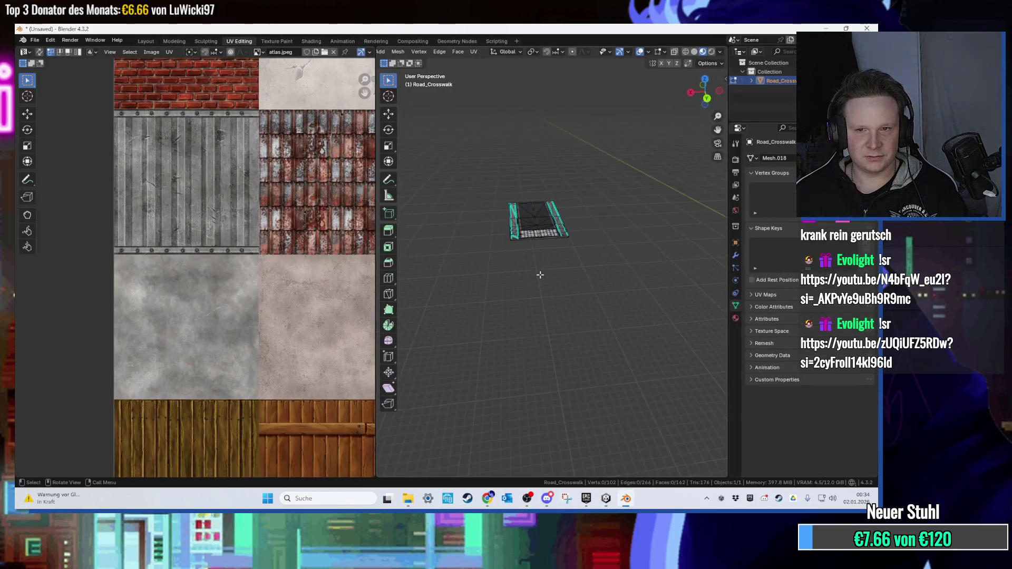
Back in Layout, undo to the default scene from before the crosswalk import.
{"action": "left_click", "coordinate": [146, 41]}
{"action": "scroll", "coordinate": [450, 185], "scroll_direction": "down", "scroll_amount": 4}
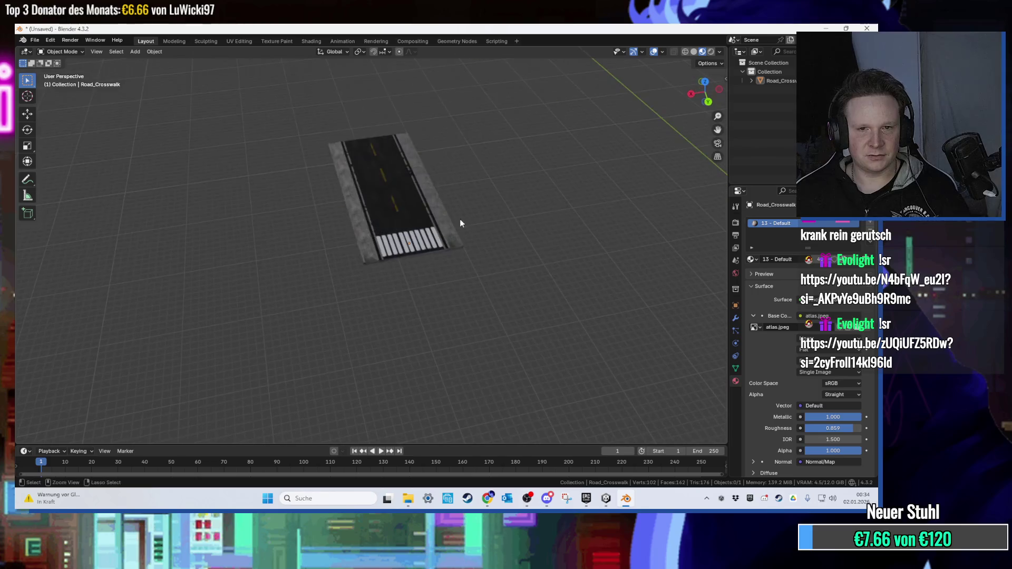
{"action": "left_click", "coordinate": [456, 221]}
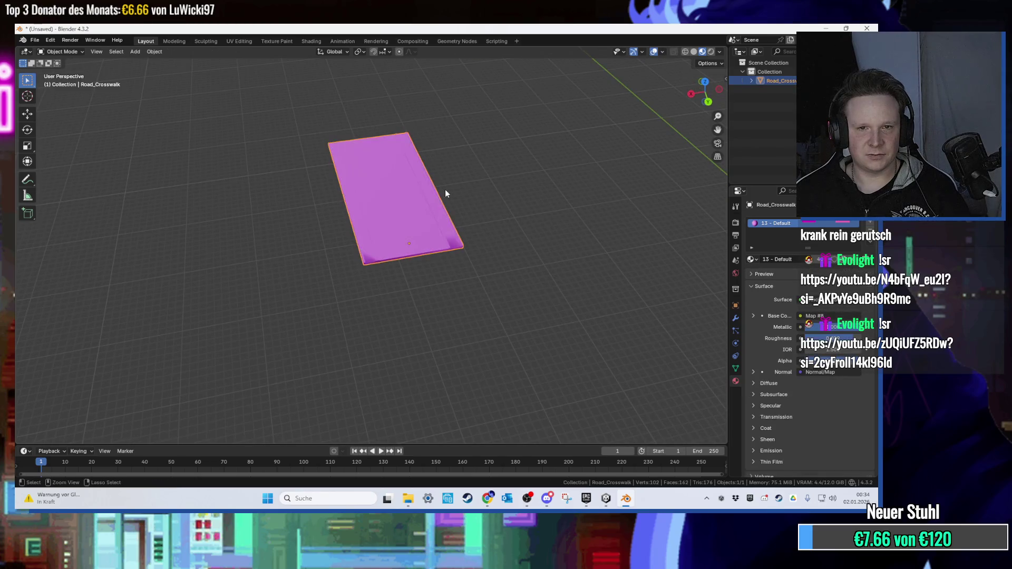
{"action": "key", "text": "Tab"}
{"action": "key", "text": "ctrl+z"}
{"action": "key", "text": "ctrl+z"}
{"action": "key", "text": "ctrl+z"}
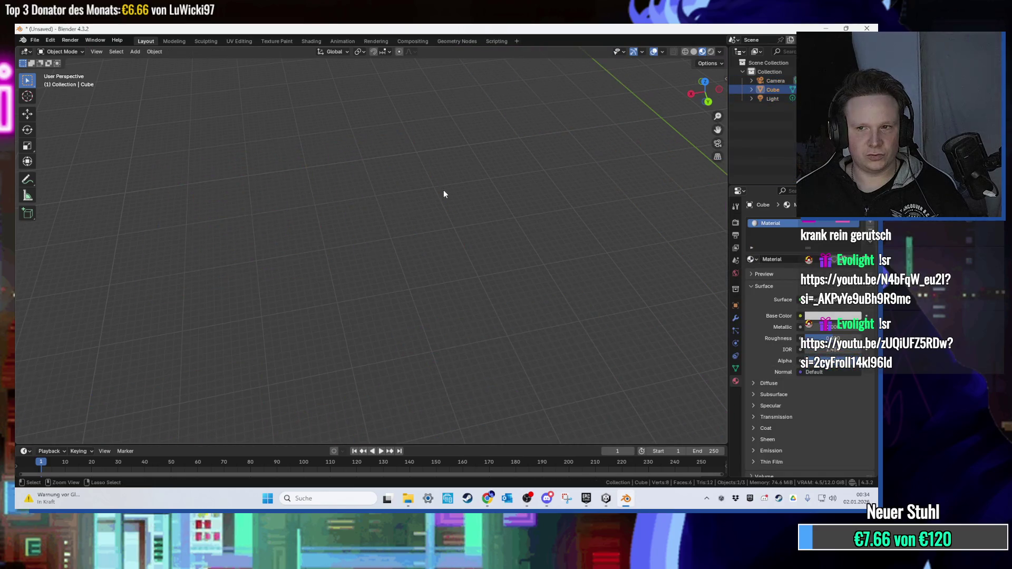
{"action": "left_click", "coordinate": [50, 40]}
{"action": "left_click", "coordinate": [62, 59]}
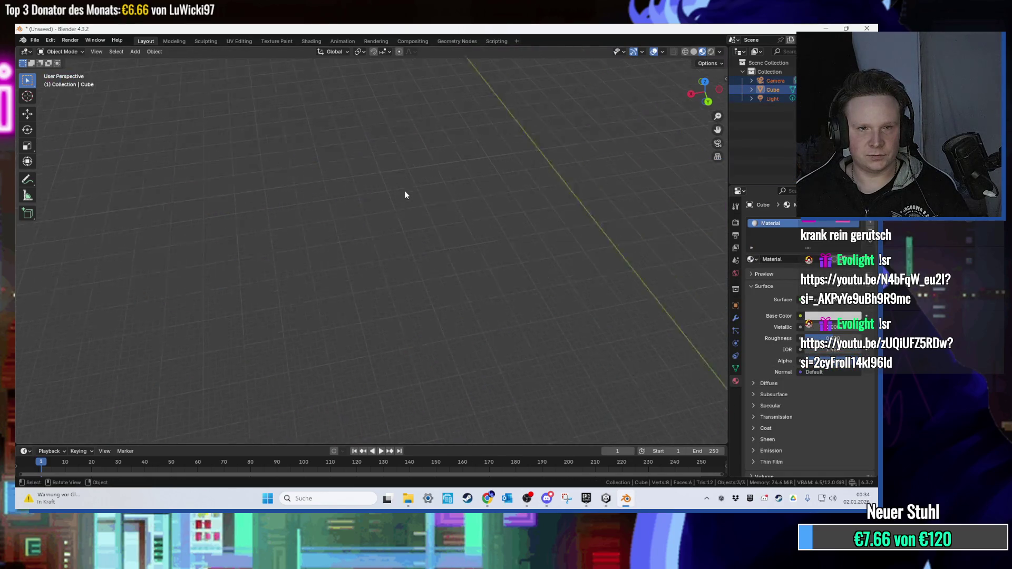
Select and delete the default camera, cube and light.
{"action": "key", "text": "Home"}
{"action": "key", "text": "alt+a"}
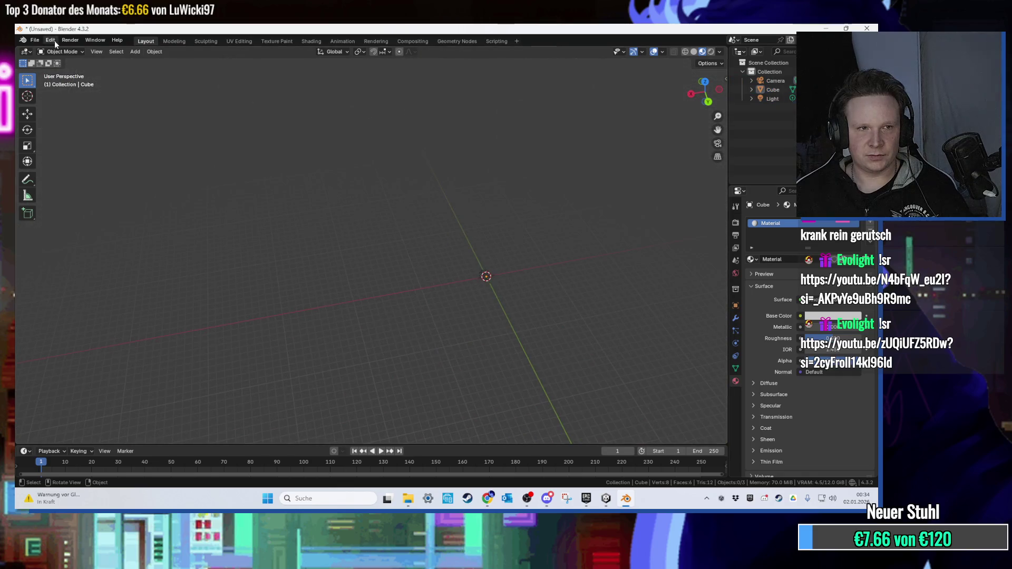
{"action": "left_click", "coordinate": [54, 42]}
{"action": "left_click", "coordinate": [56, 49]}
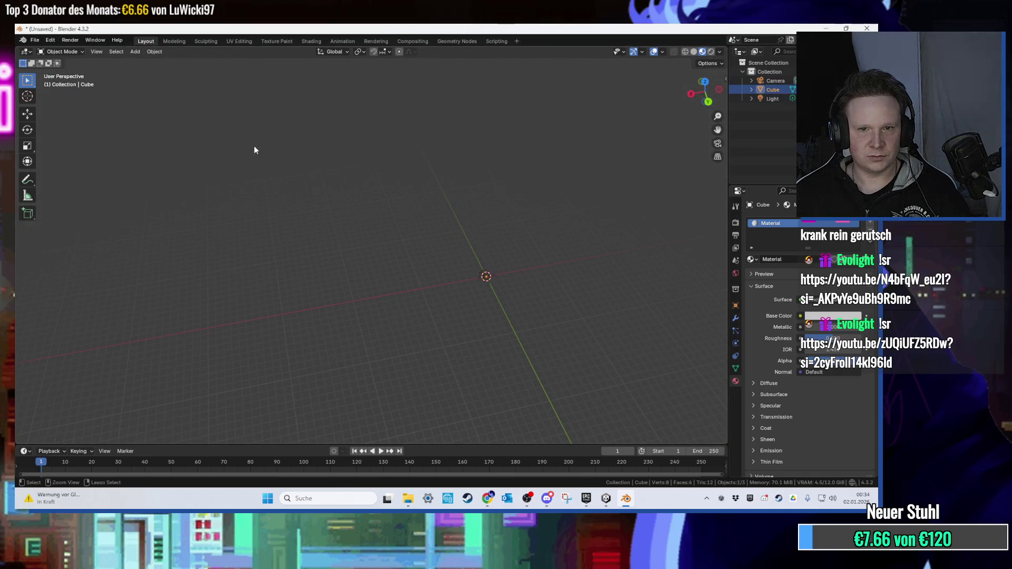
{"action": "key", "text": "ctrl+z"}
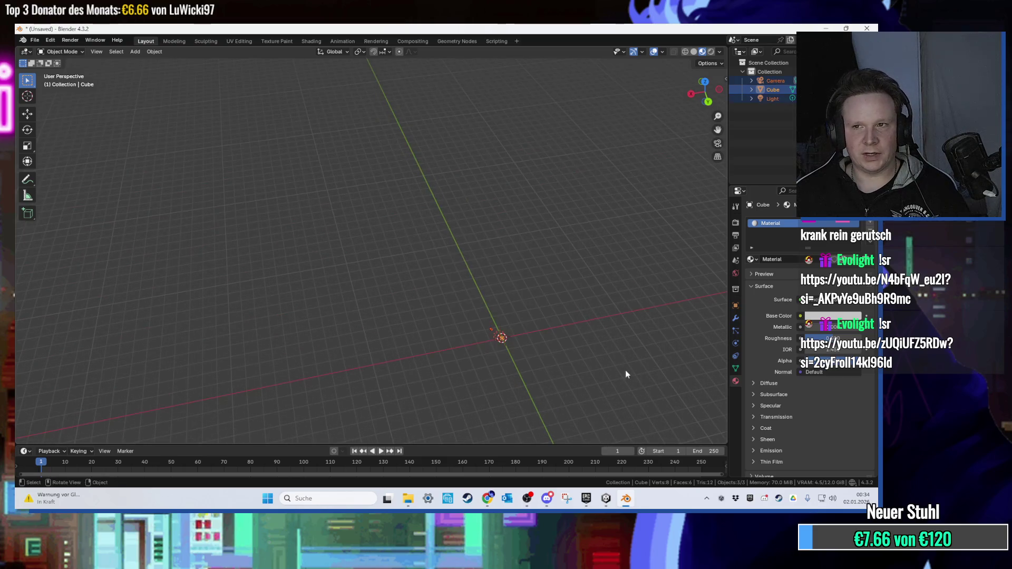
{"action": "key", "text": "x"}
{"action": "left_click", "coordinate": [599, 344]}
Open the FBX import browser from the File menu and cancel it.
{"action": "left_click", "coordinate": [35, 40]}
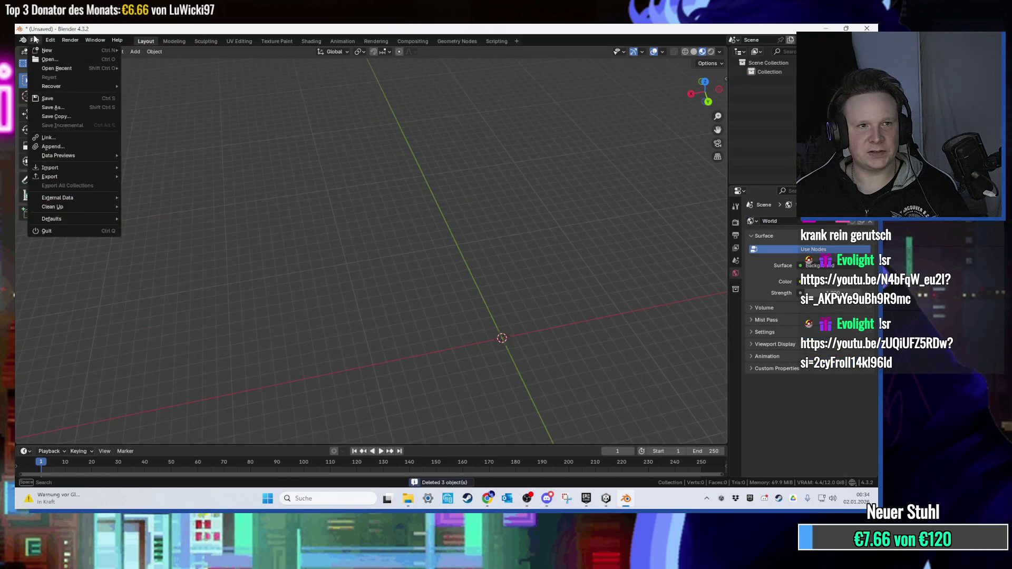
{"action": "mouse_move", "coordinate": [62, 176]}
{"action": "left_click", "coordinate": [158, 233]}
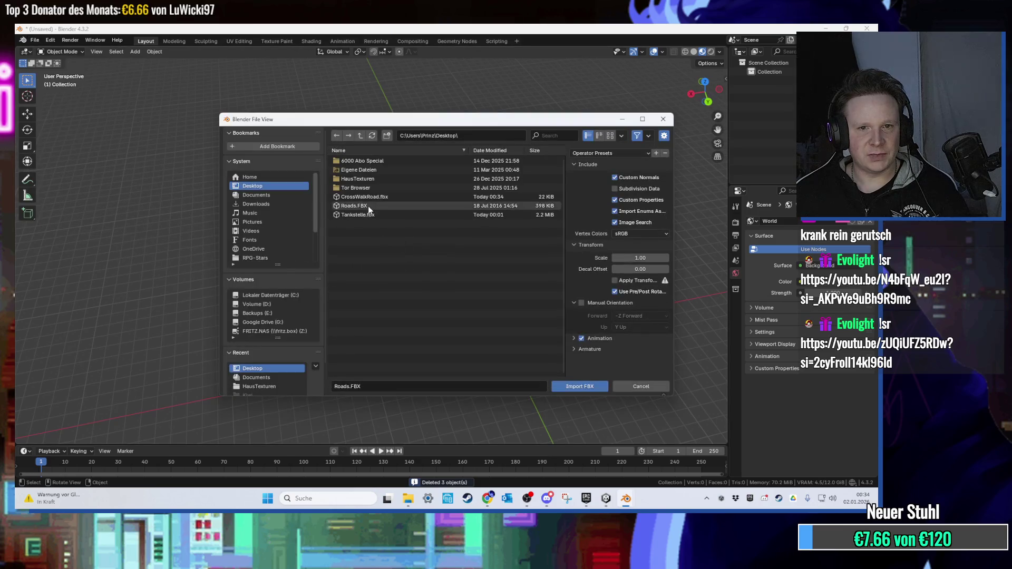
{"action": "key", "text": "Escape"}
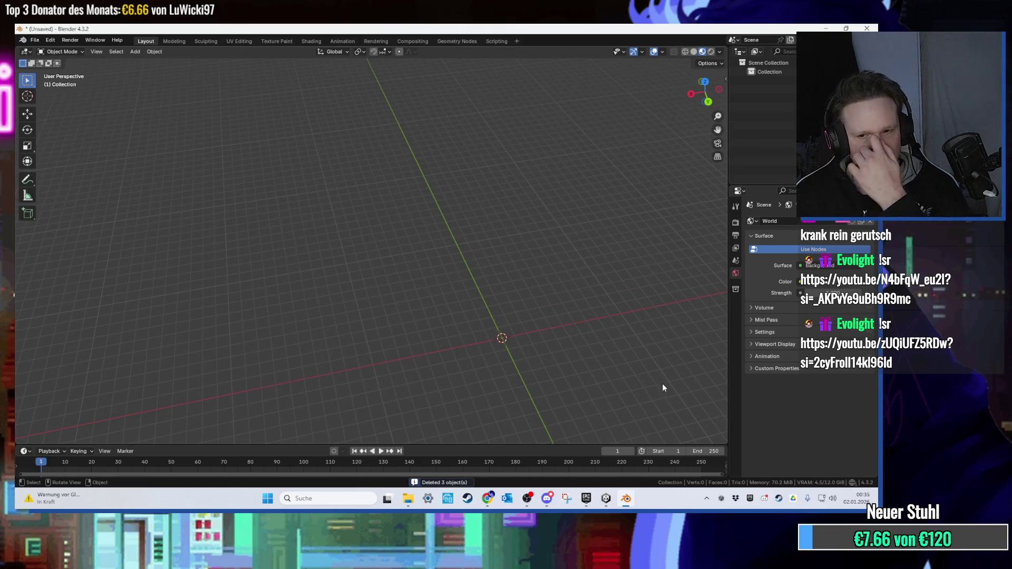
In Unity, select LongRoad (1) and locate its mesh in the Project assets.
{"action": "left_click", "coordinate": [605, 498]}
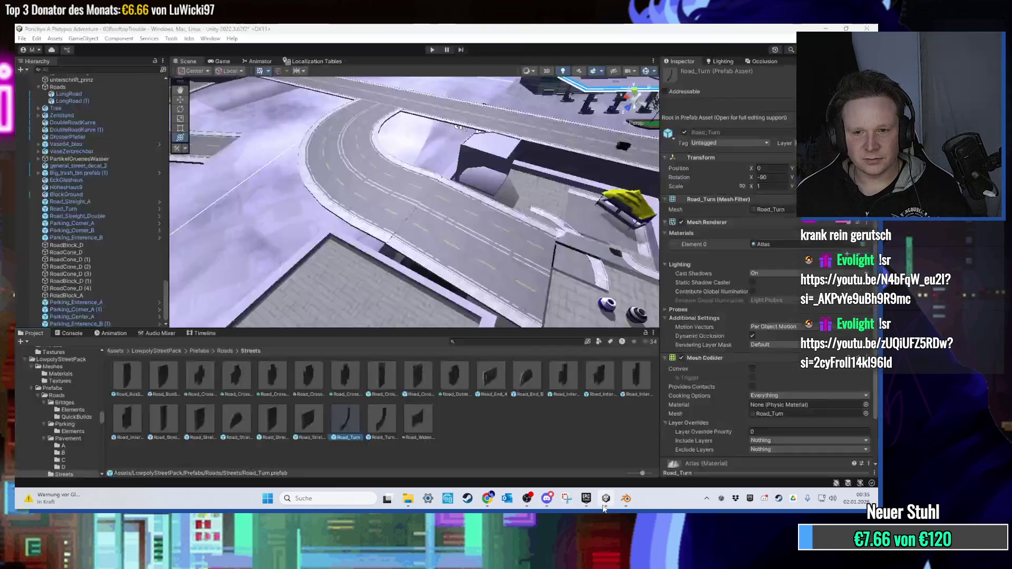
{"action": "left_click", "coordinate": [422, 244]}
{"action": "left_click_drag", "start_coordinate": [421, 244], "coordinate": [350, 167]}
{"action": "left_click", "coordinate": [709, 99]}
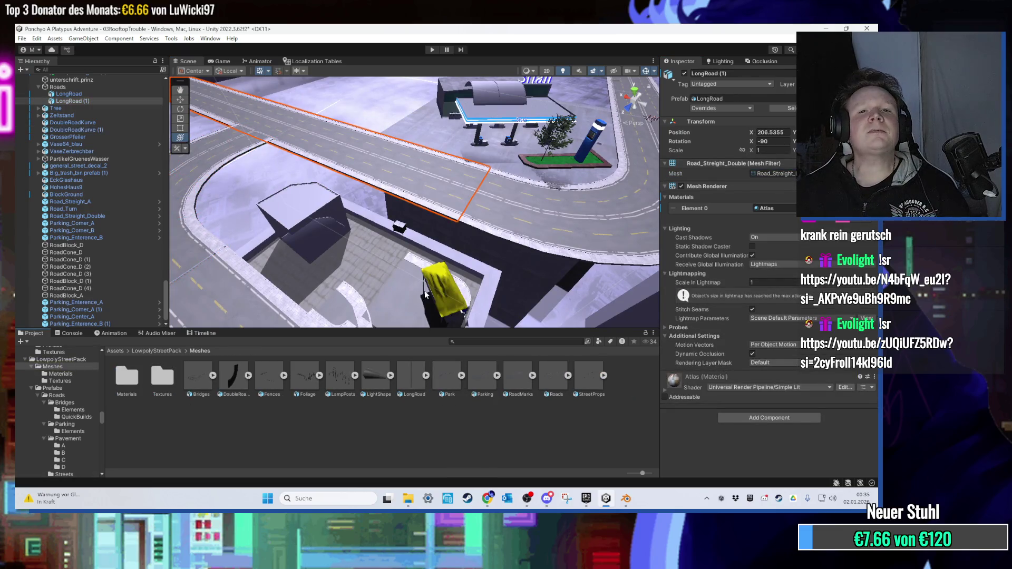
Expand and collapse the Parking, DoubleRoad and Bridges meshes to view their parts.
{"action": "left_click", "coordinate": [497, 375]}
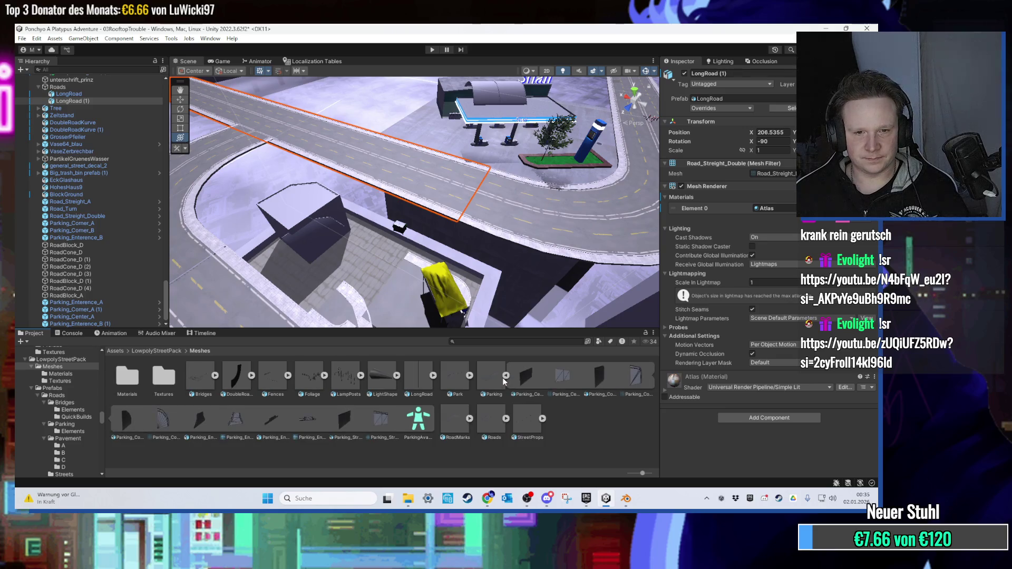
{"action": "left_click", "coordinate": [504, 376]}
{"action": "left_click", "coordinate": [251, 376]}
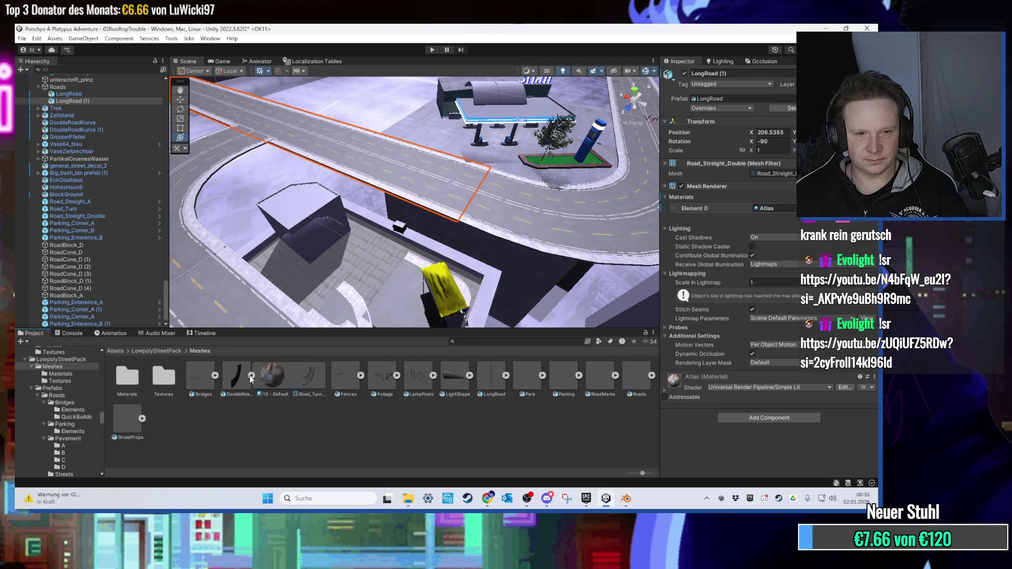
{"action": "left_click", "coordinate": [251, 375]}
{"action": "left_click", "coordinate": [212, 375]}
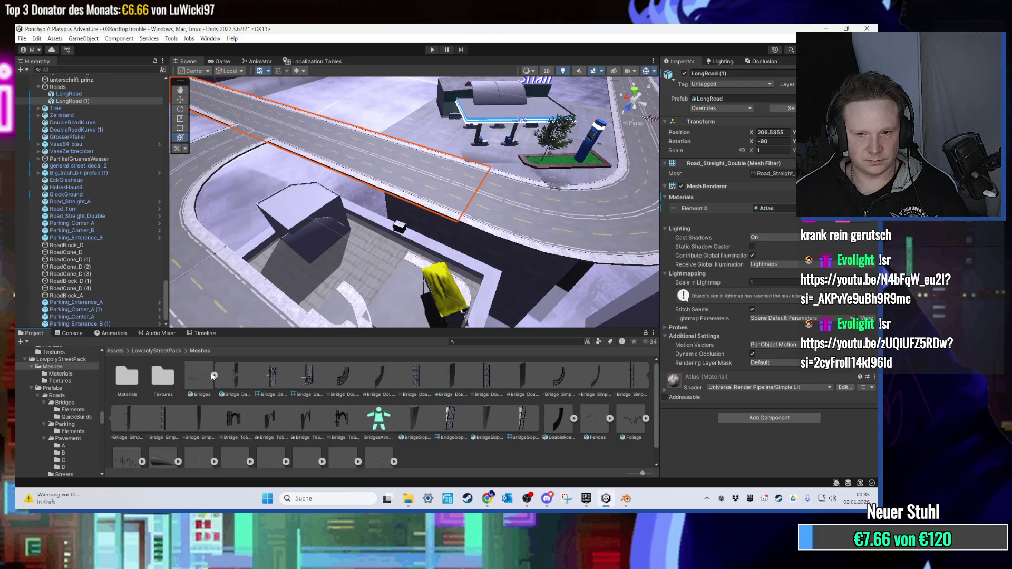
{"action": "left_click", "coordinate": [212, 375]}
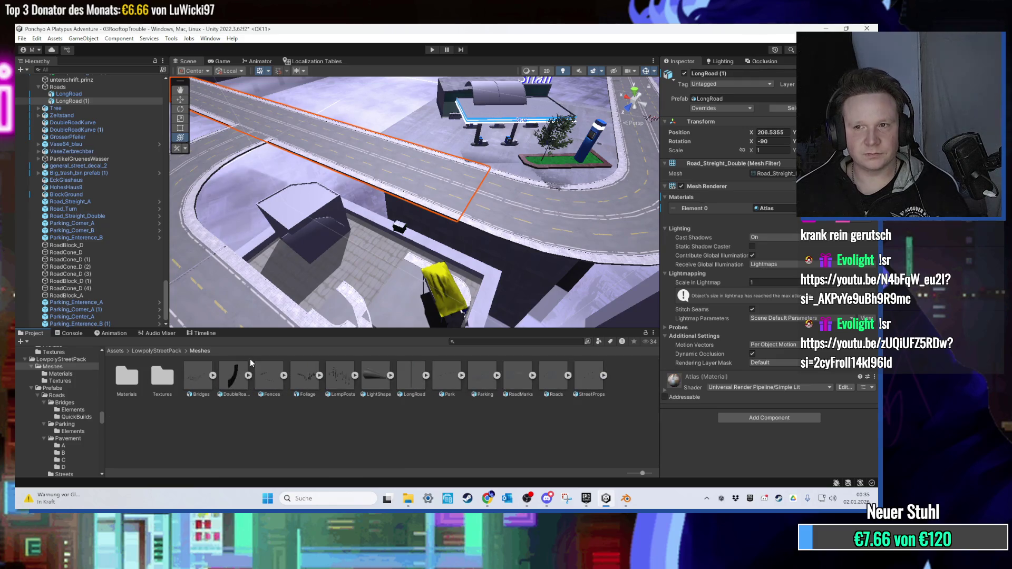
Go back to Blender's imported Roads.FBX pieces and select Road_Turn.
{"action": "key", "text": "alt+Tab"}
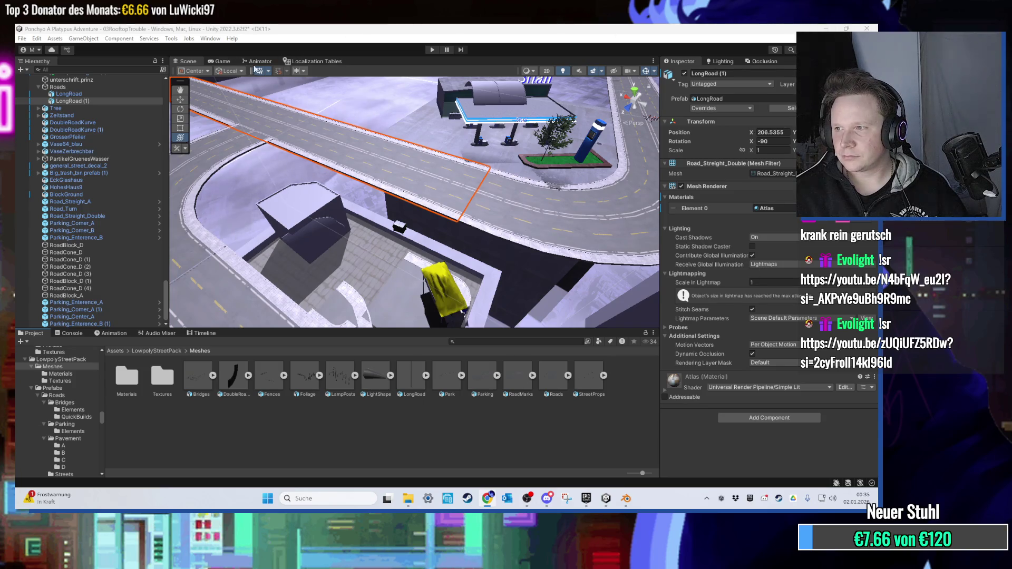
{"action": "left_click", "coordinate": [22, 39]}
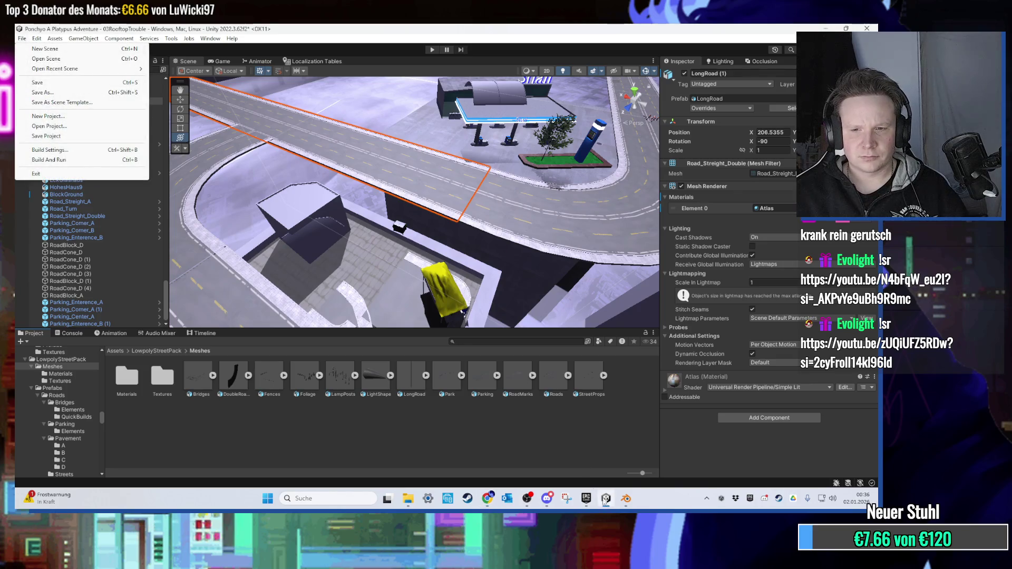
{"action": "key", "text": "alt+Tab"}
{"action": "scroll", "coordinate": [254, 178], "scroll_direction": "up", "scroll_amount": 4}
{"action": "scroll", "coordinate": [283, 237], "scroll_direction": "down", "scroll_amount": 5}
{"action": "left_click", "coordinate": [304, 309]}
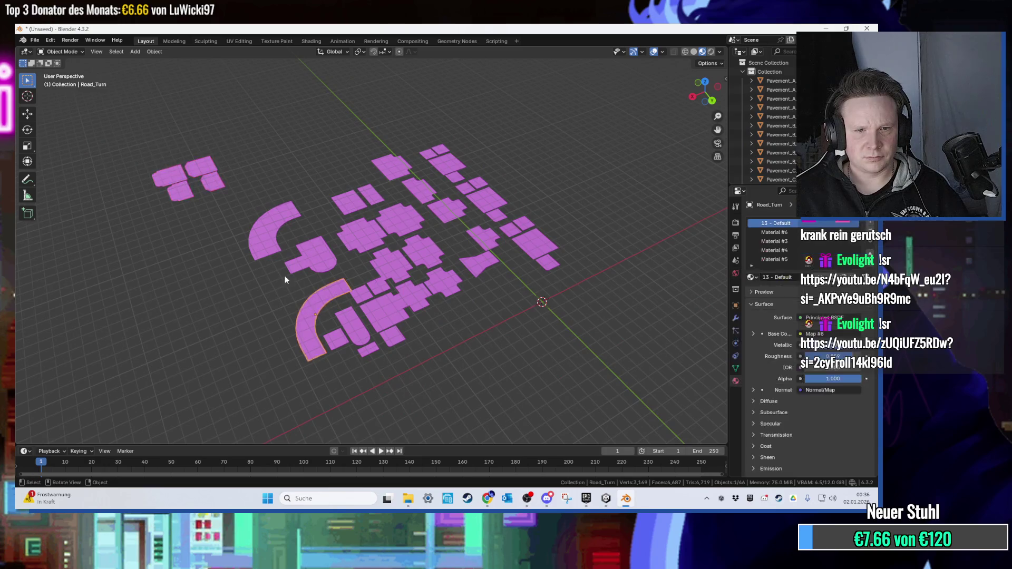
Invert the selection and delete the 45 tiles other than Road_Turn.
{"action": "scroll", "coordinate": [285, 277], "scroll_direction": "up", "scroll_amount": 2}
{"action": "left_click", "coordinate": [116, 51]}
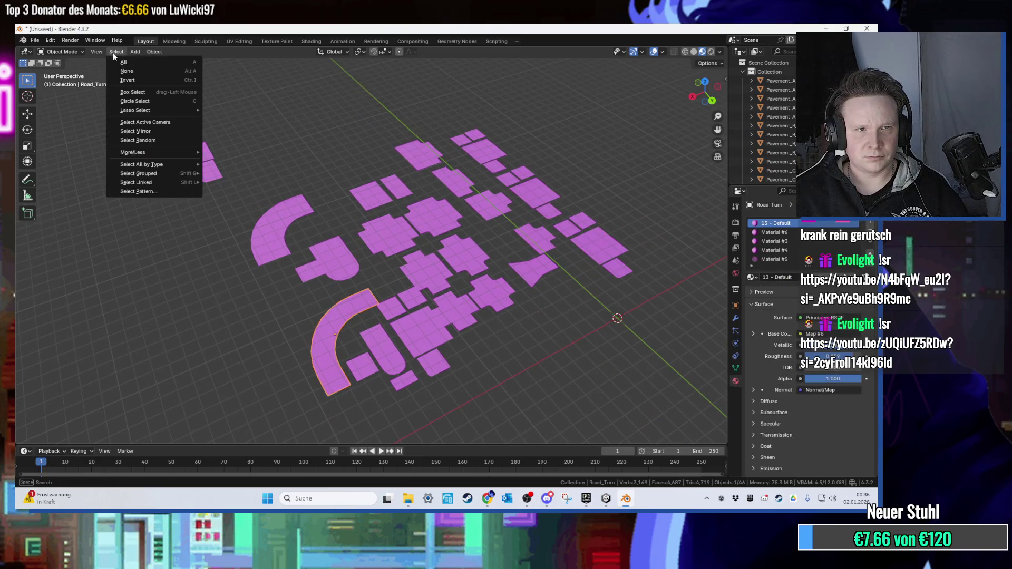
{"action": "left_click", "coordinate": [123, 80]}
{"action": "key", "text": "x"}
{"action": "left_click", "coordinate": [290, 170]}
Remove Road_Turn's extra material slots, leaving only 13 - Default.
{"action": "scroll", "coordinate": [365, 276], "scroll_direction": "up", "scroll_amount": 3}
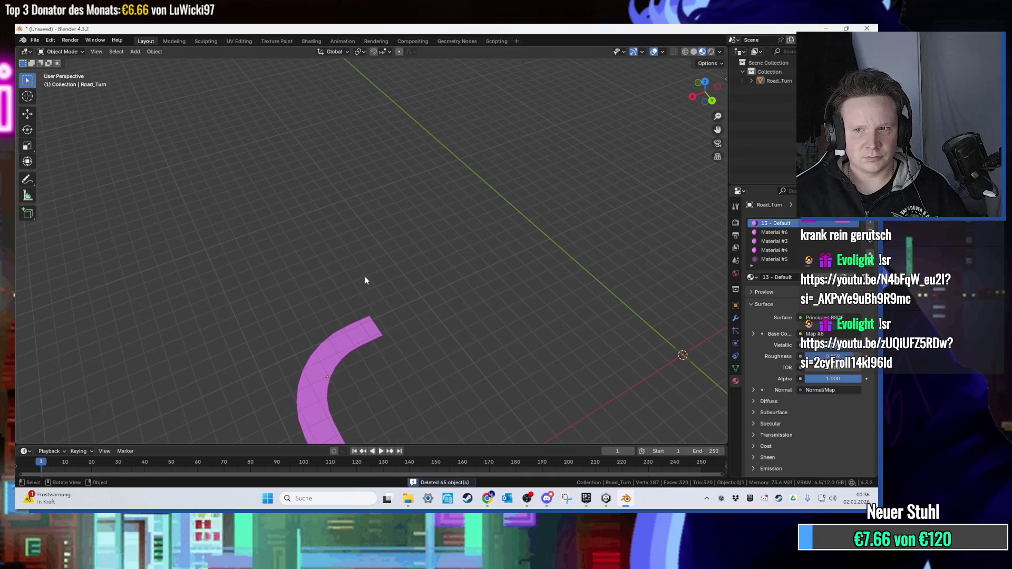
{"action": "left_click", "coordinate": [793, 232]}
{"action": "left_click", "coordinate": [869, 234]}
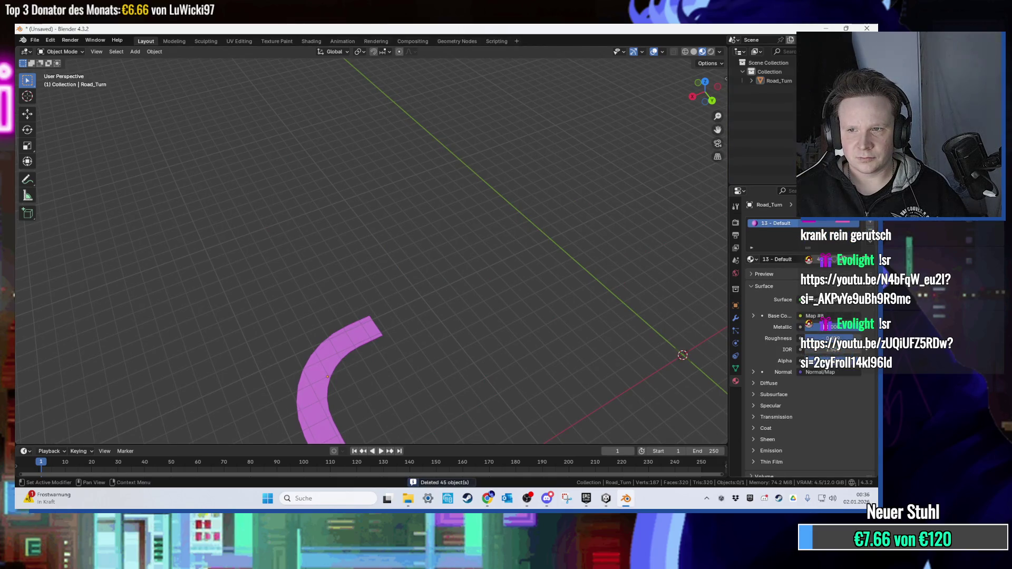
Connect an Image Texture using Desktop atlas.jpeg to the Base Color input.
{"action": "left_click", "coordinate": [802, 316]}
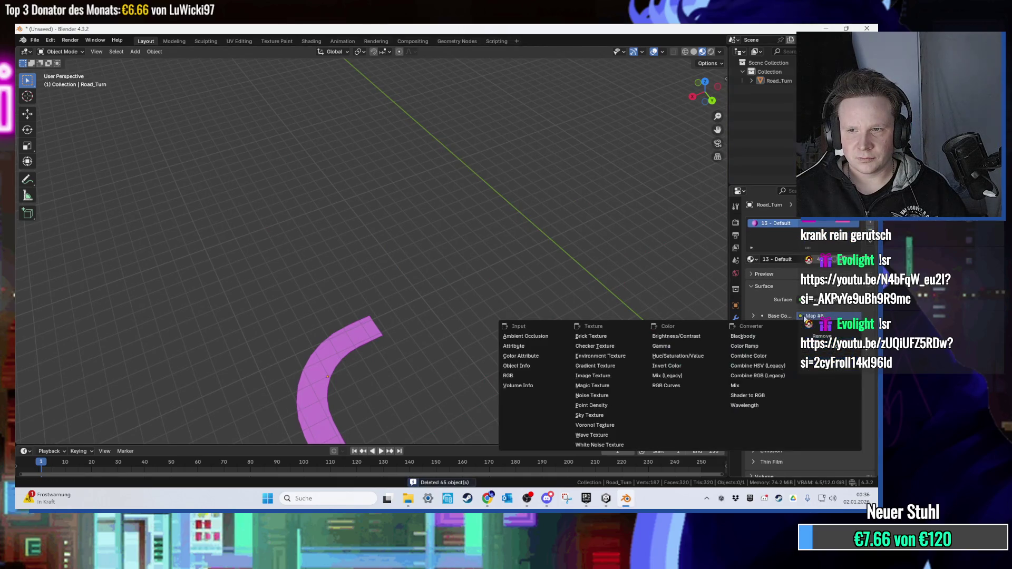
{"action": "left_click", "coordinate": [592, 376]}
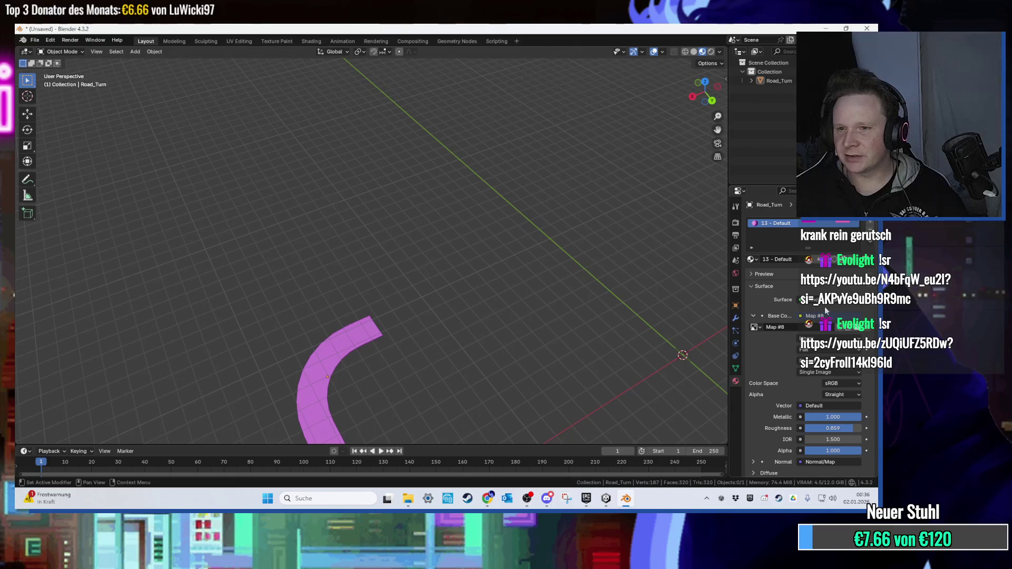
{"action": "left_click", "coordinate": [856, 328]}
{"action": "left_click", "coordinate": [246, 185]}
{"action": "left_click", "coordinate": [365, 199]}
{"action": "double_click", "coordinate": [364, 202]}
{"action": "scroll", "coordinate": [377, 325], "scroll_direction": "up", "scroll_amount": 5}
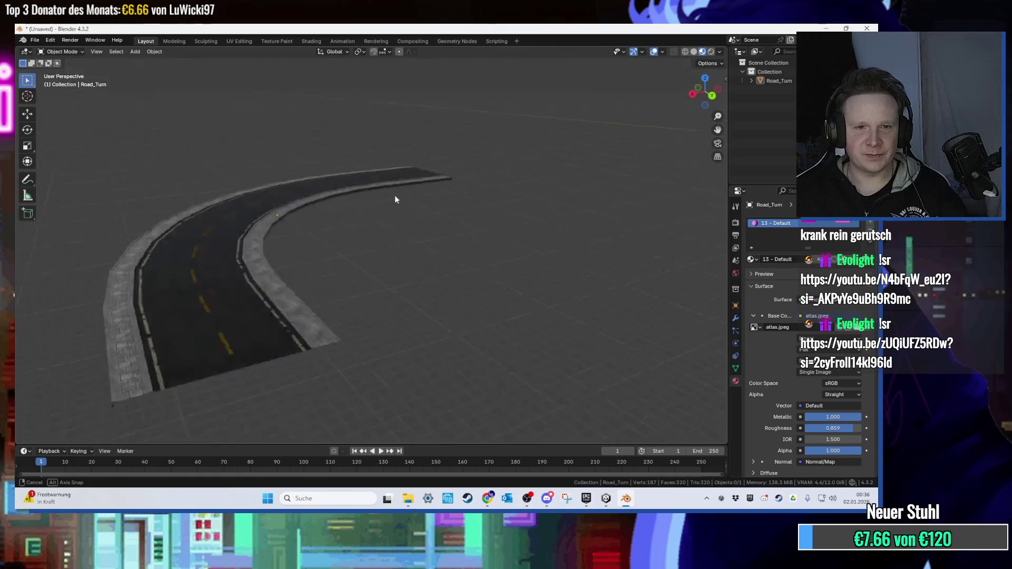
{"action": "key", "text": "Tab"}
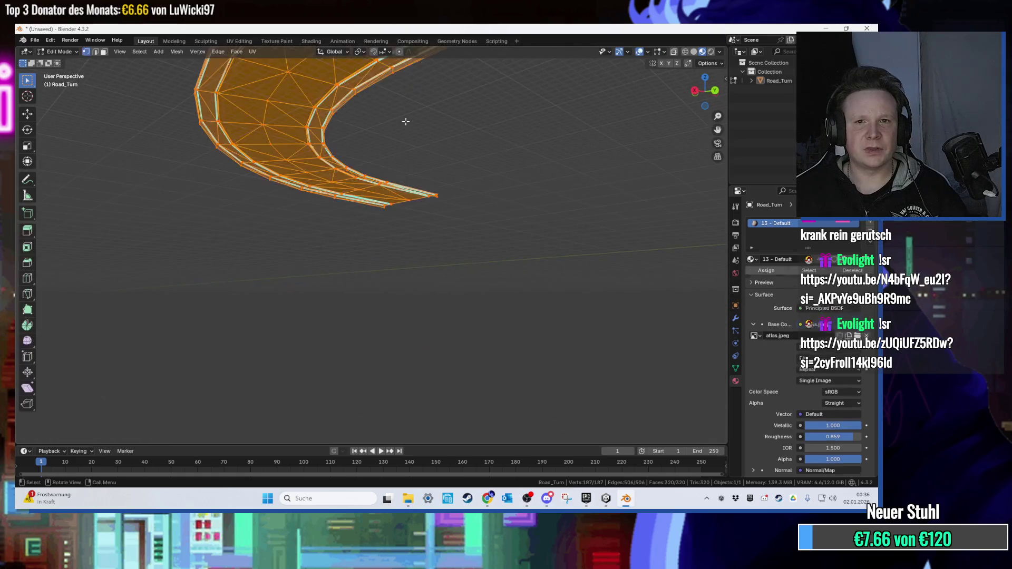
Select the curved road's inner edge loop and its full outer rim loop.
{"action": "scroll", "coordinate": [406, 123], "scroll_direction": "down", "scroll_amount": 3}
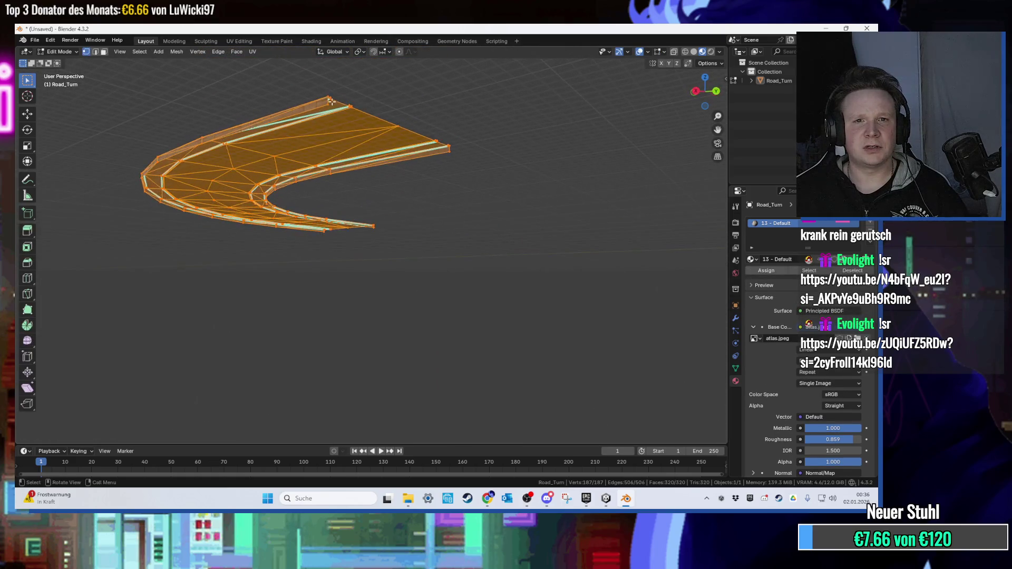
{"action": "left_click", "coordinate": [450, 150]}
{"action": "left_click", "coordinate": [451, 151]}
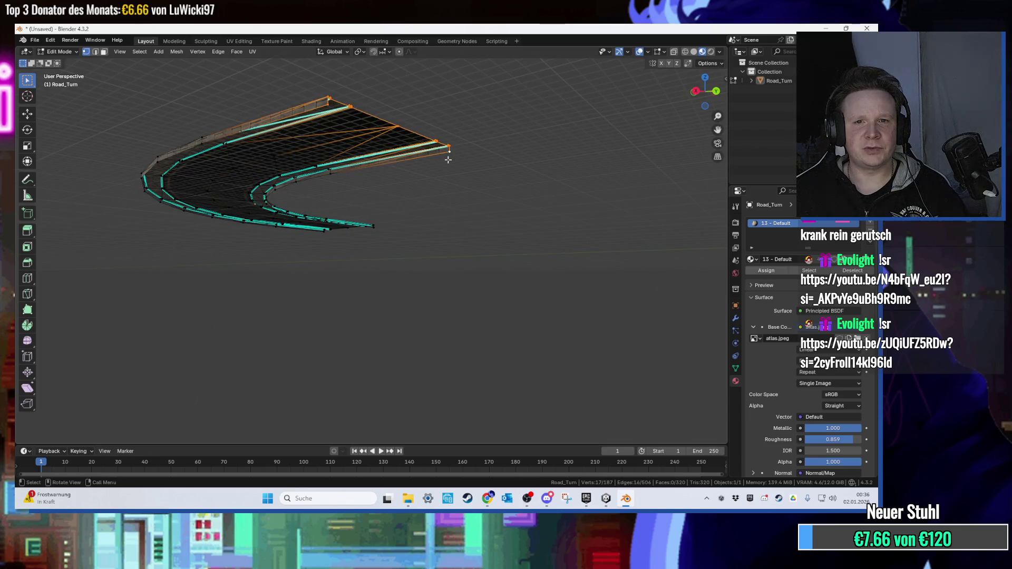
{"action": "scroll", "coordinate": [464, 151], "scroll_direction": "up", "scroll_amount": 3}
{"action": "left_click", "coordinate": [280, 185], "text": "alt"}
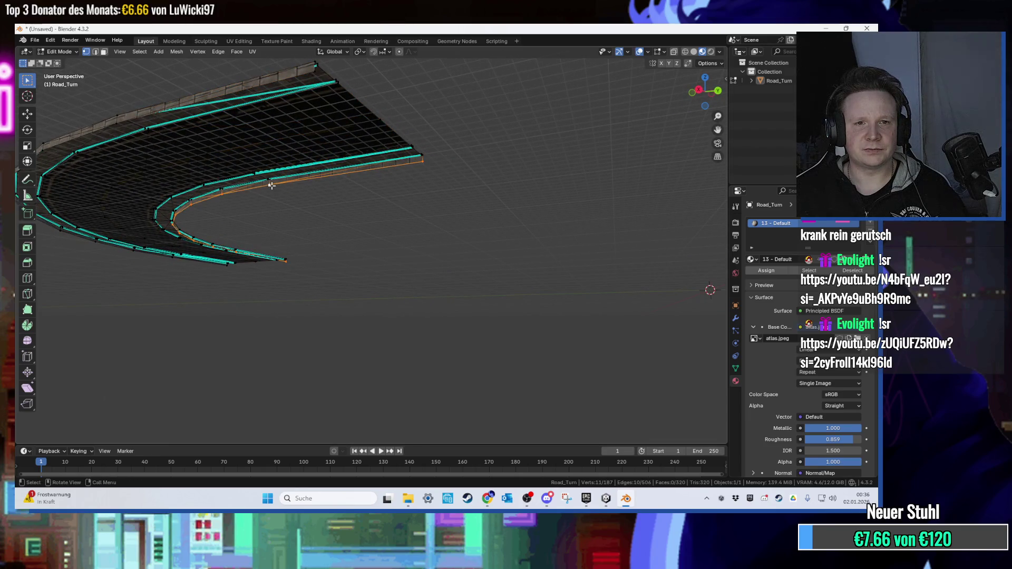
{"action": "mouse_move", "coordinate": [268, 138]}
{"action": "left_mouse_down"}
{"action": "mouse_move", "coordinate": [284, 128]}
{"action": "mouse_move", "coordinate": [234, 100]}
{"action": "mouse_move", "coordinate": [213, 182]}
{"action": "mouse_move", "coordinate": [287, 149]}
{"action": "mouse_move", "coordinate": [296, 167]}
{"action": "mouse_move", "coordinate": [256, 177]}
{"action": "left_mouse_up"}
{"action": "left_click", "coordinate": [196, 183], "text": "shift"}
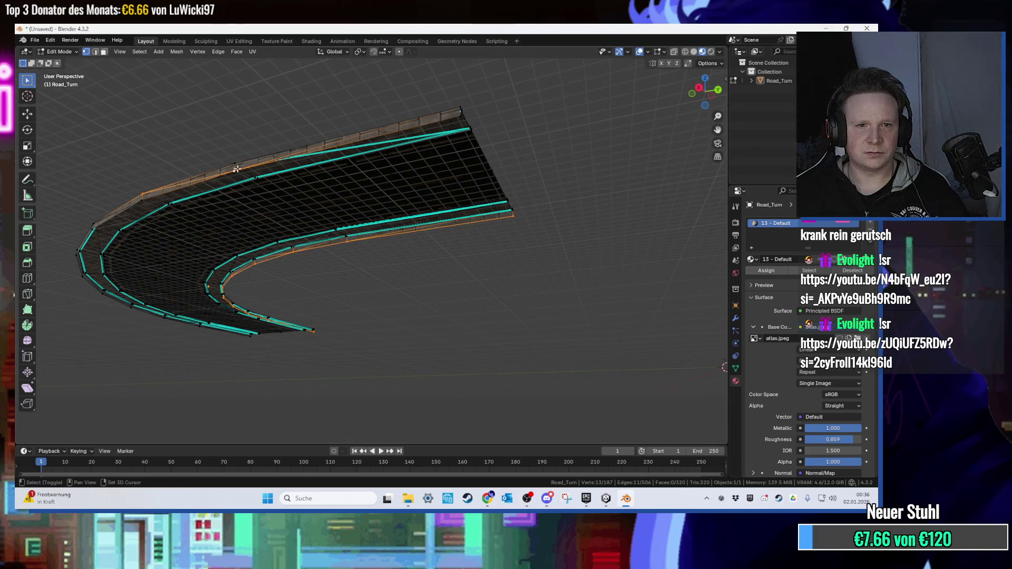
{"action": "key", "text": "ctrl+z"}
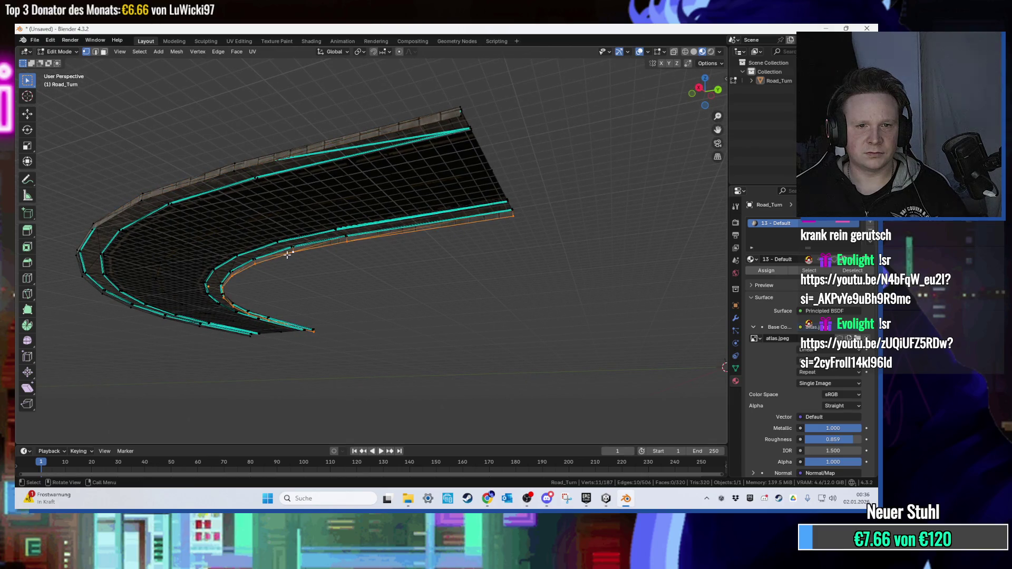
{"action": "left_click", "coordinate": [219, 173], "text": "shift"}
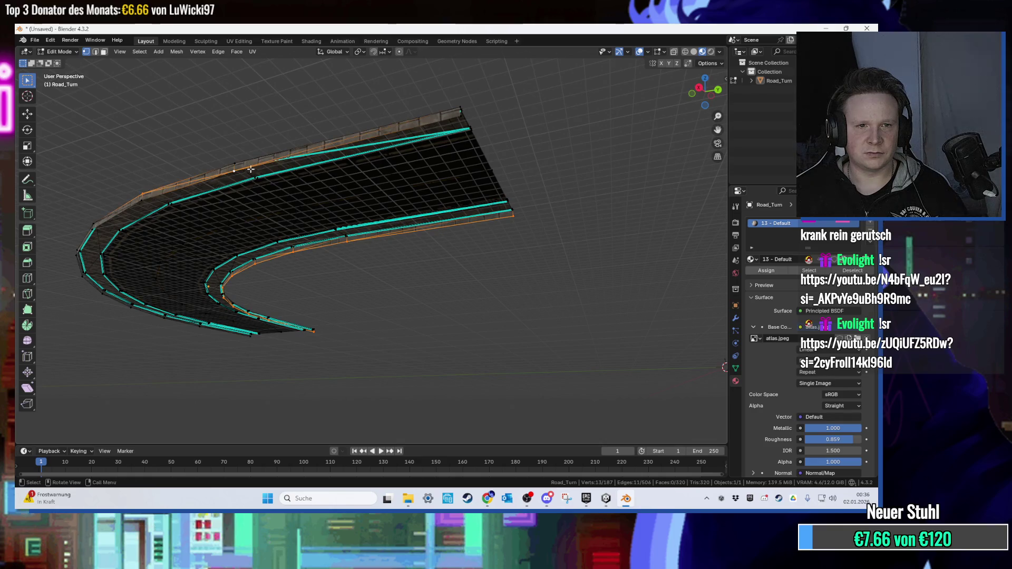
{"action": "left_click", "coordinate": [228, 177], "text": "shift"}
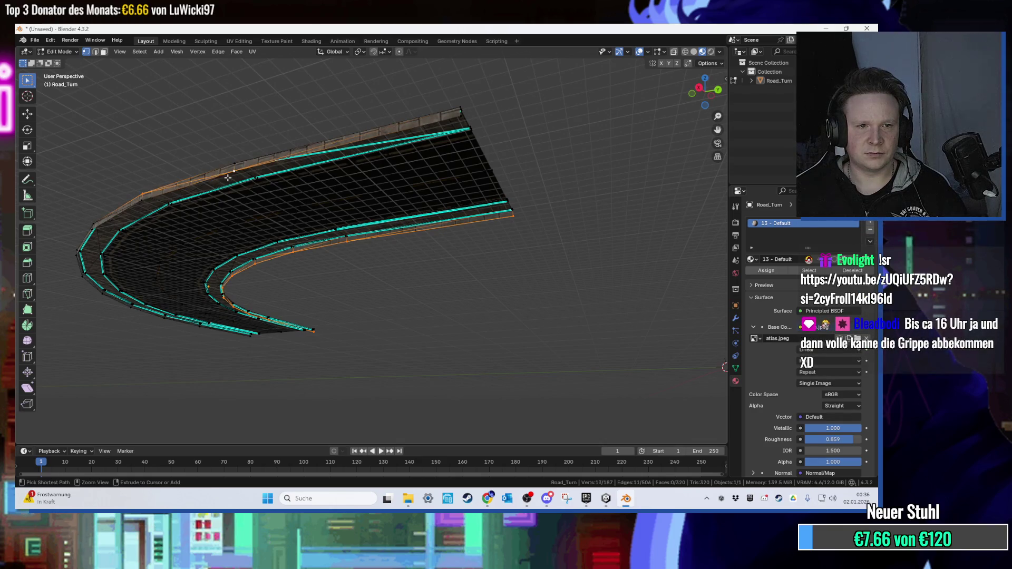
{"action": "left_click", "coordinate": [226, 174], "text": "alt+shift"}
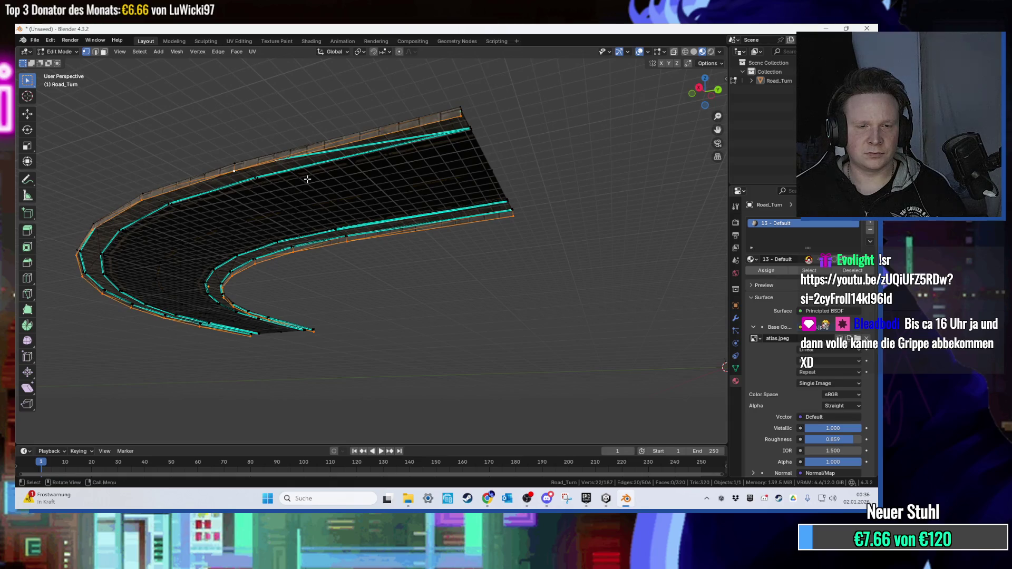
Fill the rim outline with a new face, then switch to face selection.
{"action": "key", "text": "f"}
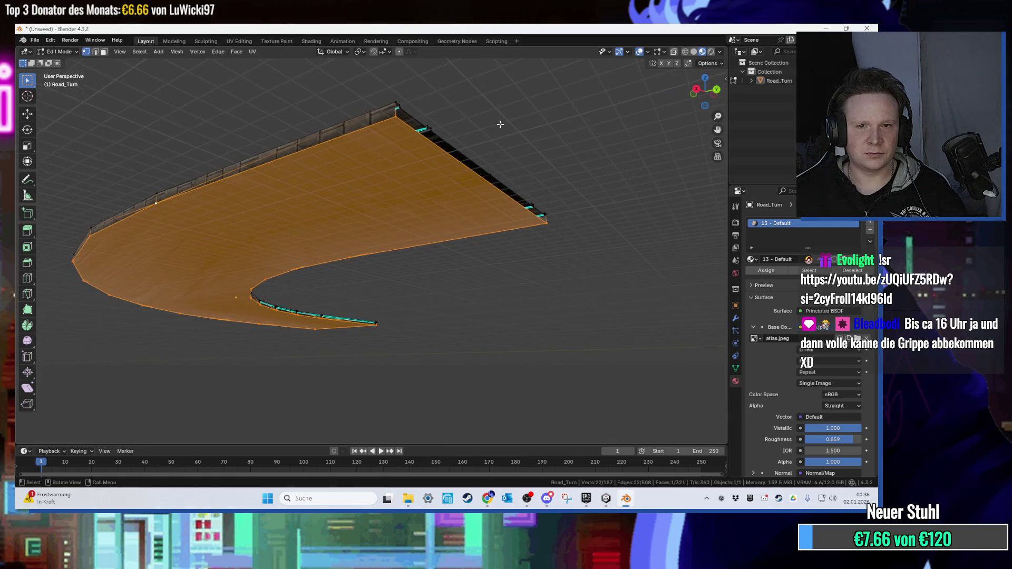
{"action": "key", "text": "alt+a"}
{"action": "key", "text": "3"}
{"action": "left_click", "coordinate": [396, 156]}
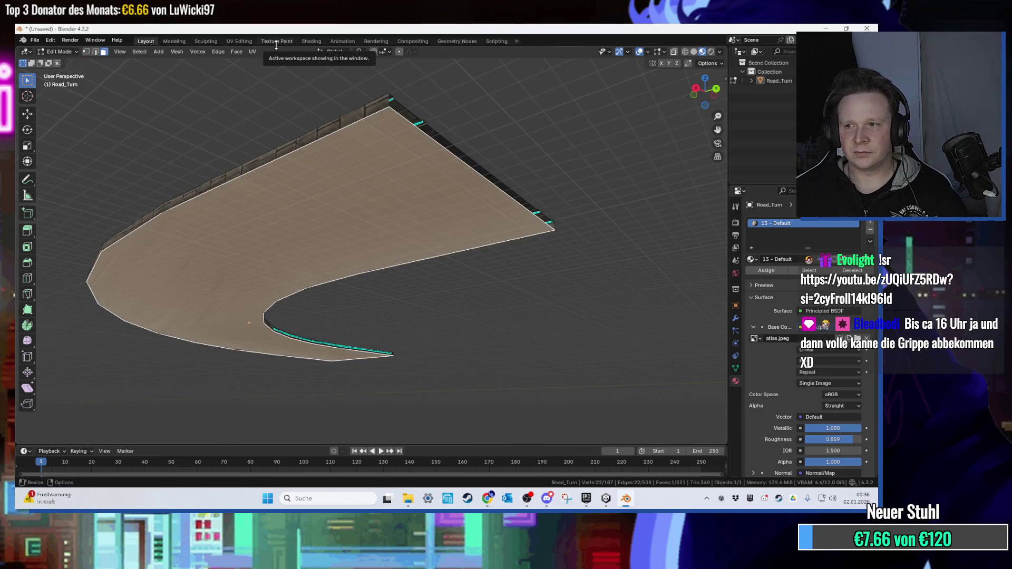
{"action": "mouse_move", "coordinate": [332, 174]}
{"action": "left_mouse_down"}
{"action": "mouse_move", "coordinate": [335, 254]}
{"action": "mouse_move", "coordinate": [337, 200]}
{"action": "mouse_move", "coordinate": [343, 226]}
{"action": "mouse_move", "coordinate": [382, 238]}
{"action": "left_mouse_up"}
{"action": "scroll", "coordinate": [238, 77], "scroll_direction": "down", "scroll_amount": 5}
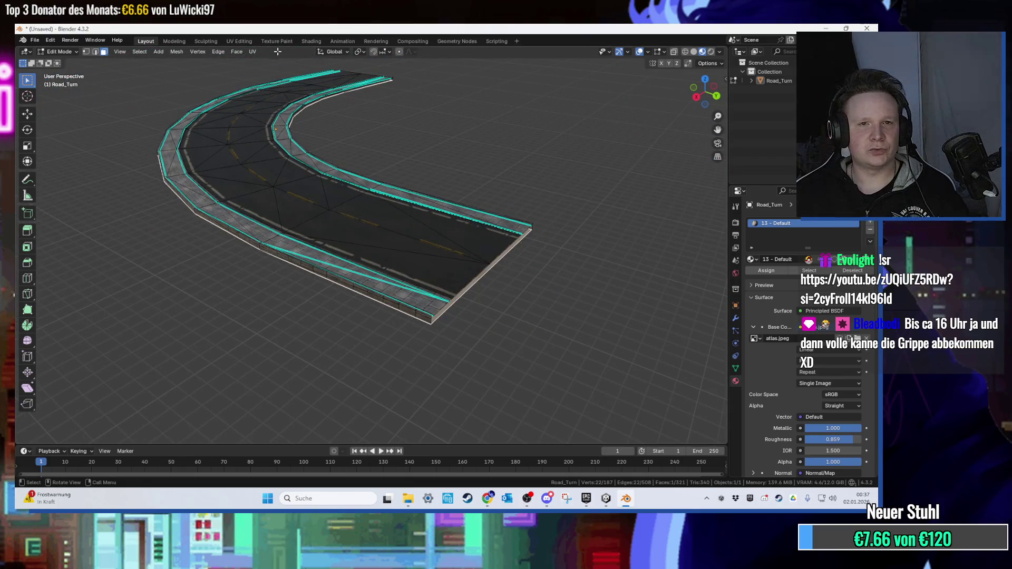
{"action": "left_click", "coordinate": [240, 41]}
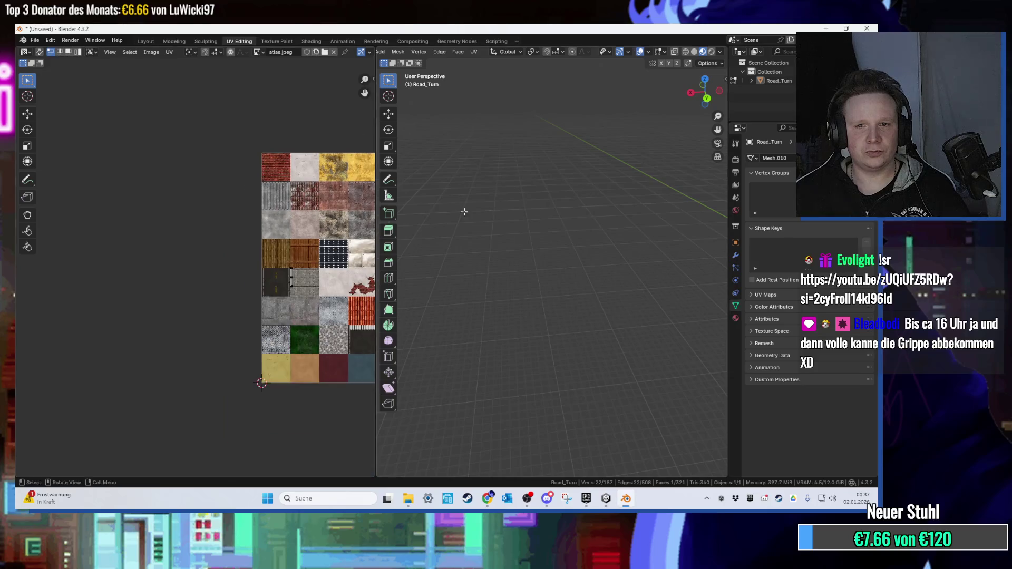
Unwrap the road's new bottom face with Smart UV Project.
{"action": "left_click_drag", "start_coordinate": [292, 213], "coordinate": [204, 210]}
{"action": "mouse_move", "coordinate": [527, 248]}
{"action": "left_mouse_down"}
{"action": "mouse_move", "coordinate": [559, 277]}
{"action": "mouse_move", "coordinate": [548, 294]}
{"action": "mouse_move", "coordinate": [510, 252]}
{"action": "mouse_move", "coordinate": [592, 273]}
{"action": "mouse_move", "coordinate": [523, 147]}
{"action": "mouse_move", "coordinate": [482, 190]}
{"action": "left_mouse_up"}
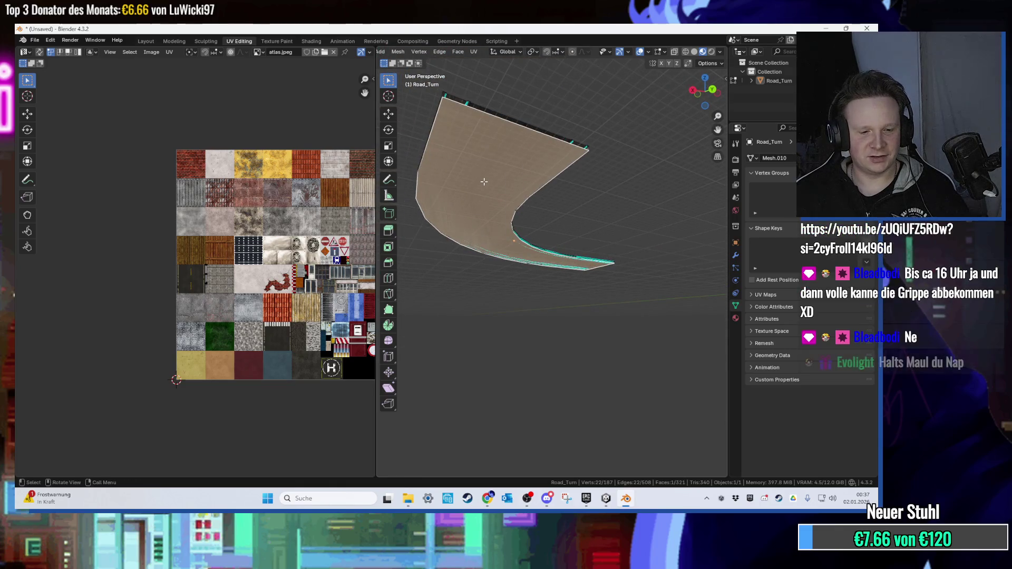
{"action": "key", "text": "u"}
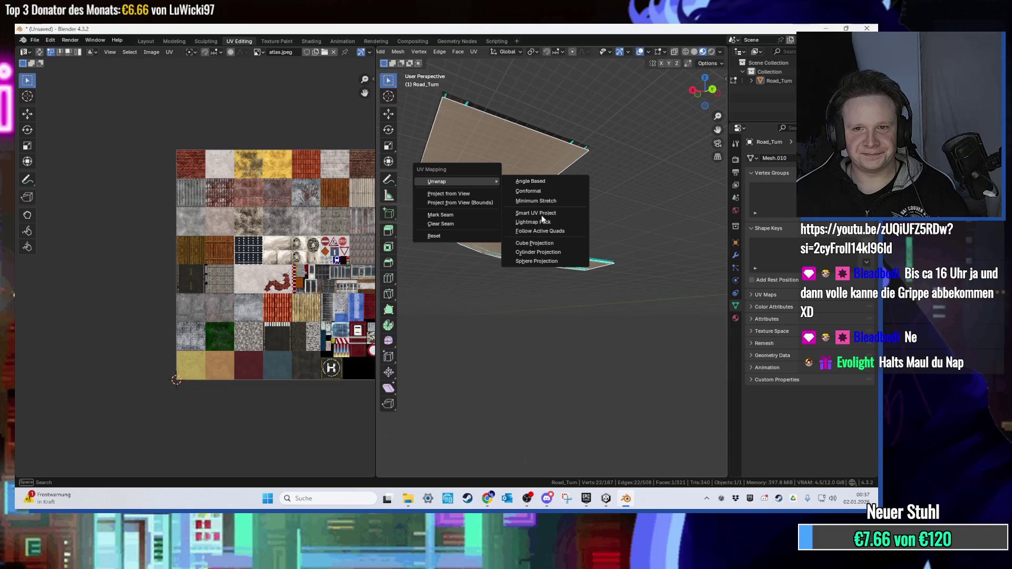
{"action": "left_click", "coordinate": [536, 213]}
{"action": "left_click", "coordinate": [509, 299]}
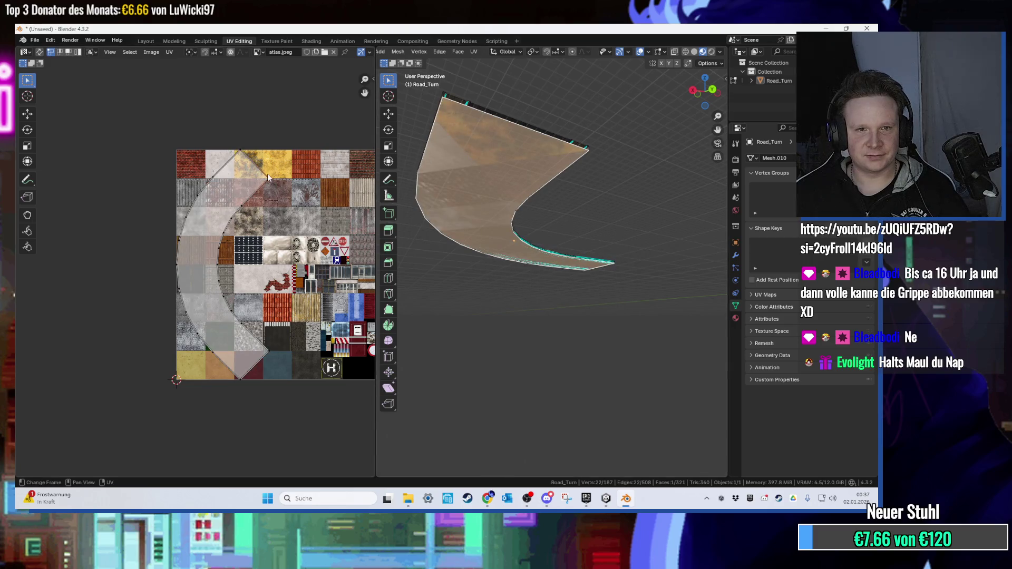
Shrink the UV island and move it vertically onto the grey concrete tile of the atlas.
{"action": "key", "text": "s"}
{"action": "left_click", "coordinate": [211, 200]}
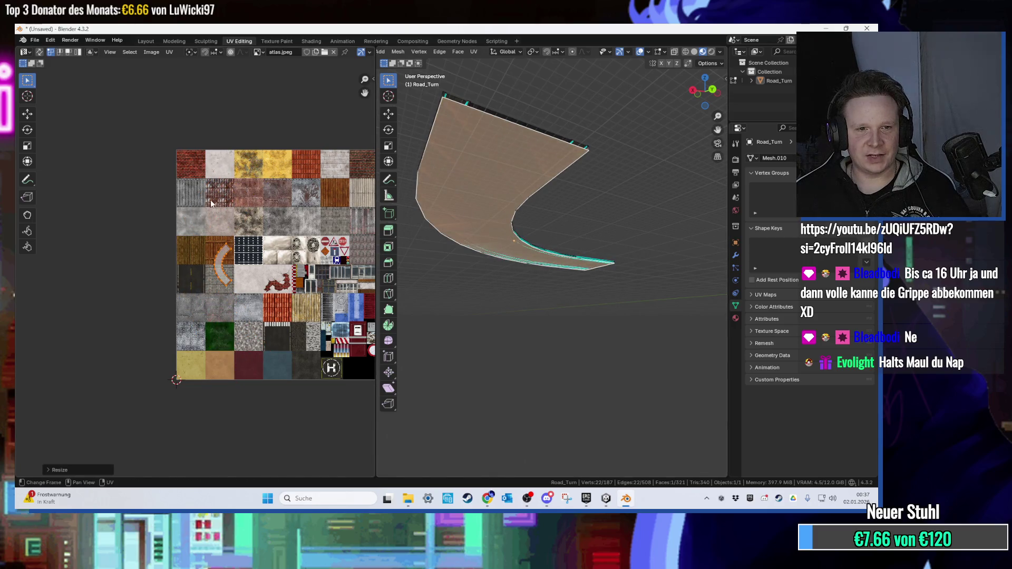
{"action": "scroll", "coordinate": [210, 201], "scroll_direction": "up", "scroll_amount": 4}
{"action": "key", "text": "g"}
{"action": "key", "text": "y"}
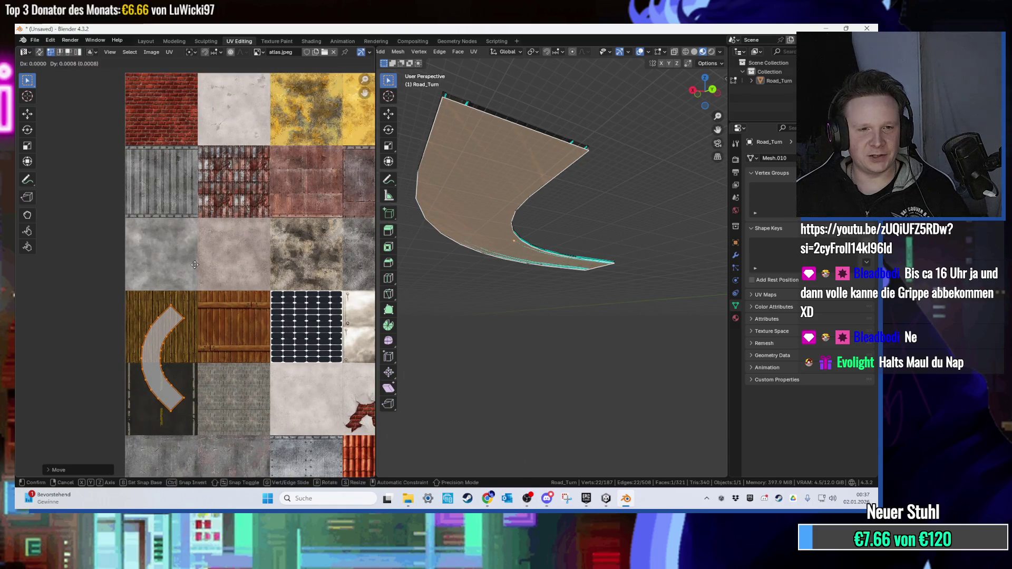
{"action": "left_click", "coordinate": [207, 164]}
{"action": "key", "text": "s"}
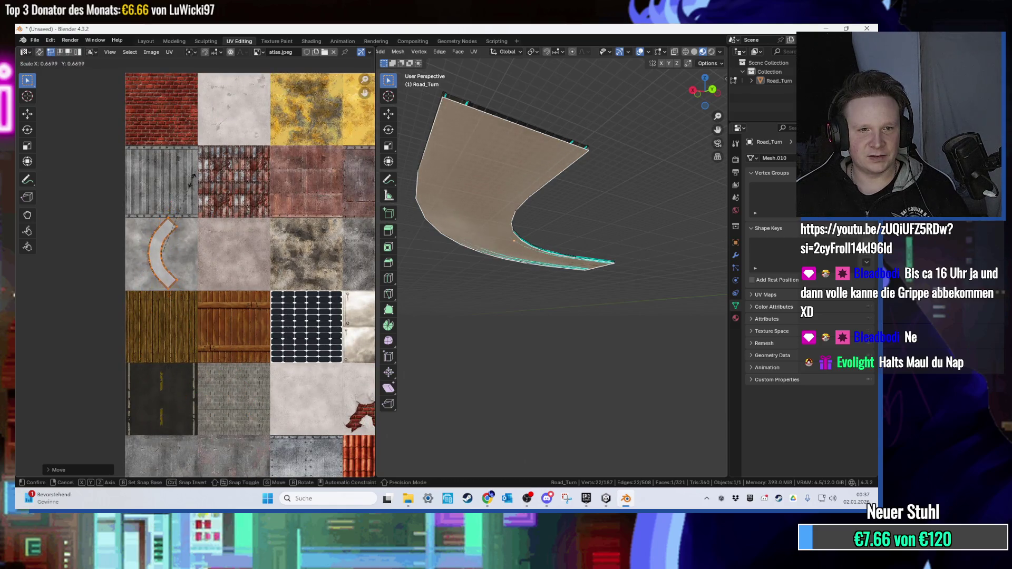
{"action": "left_click", "coordinate": [194, 182]}
{"action": "key", "text": "g"}
{"action": "key", "text": "y"}
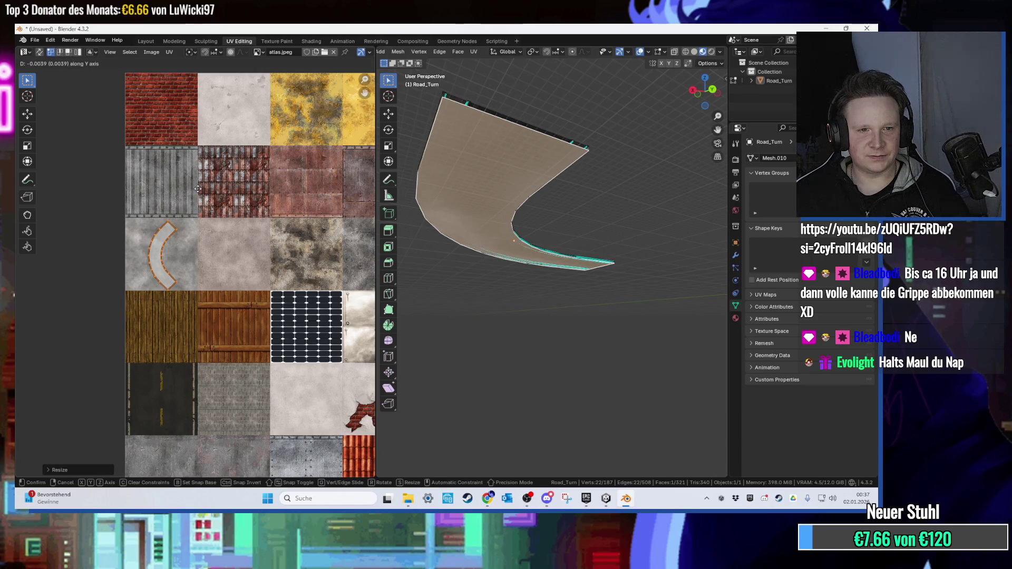
{"action": "left_click", "coordinate": [197, 188]}
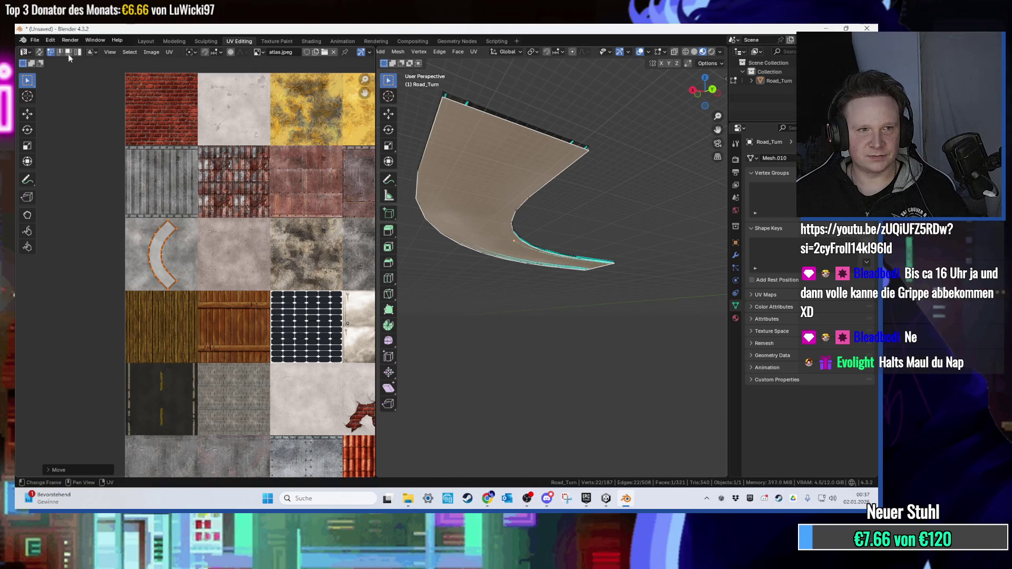
{"action": "left_click", "coordinate": [34, 40]}
Export the road from Blender as an FBX file named KurveEinzelnRoad.fbx.
{"action": "mouse_move", "coordinate": [69, 176]}
{"action": "left_click", "coordinate": [188, 259]}
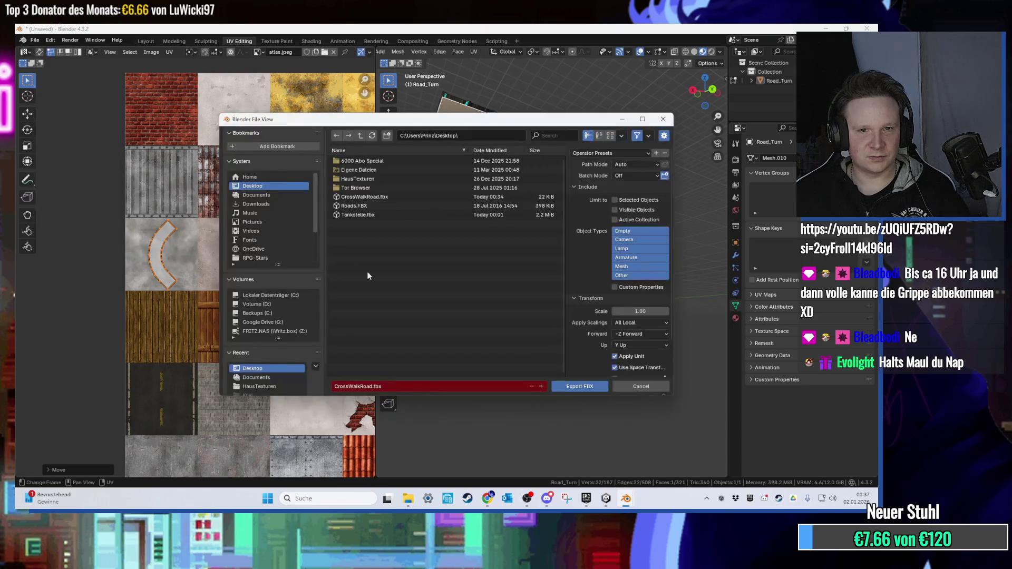
{"action": "left_click", "coordinate": [362, 386]}
{"action": "left_click_drag", "start_coordinate": [363, 386], "coordinate": [299, 377]}
{"action": "type", "text": "KurveEin"}
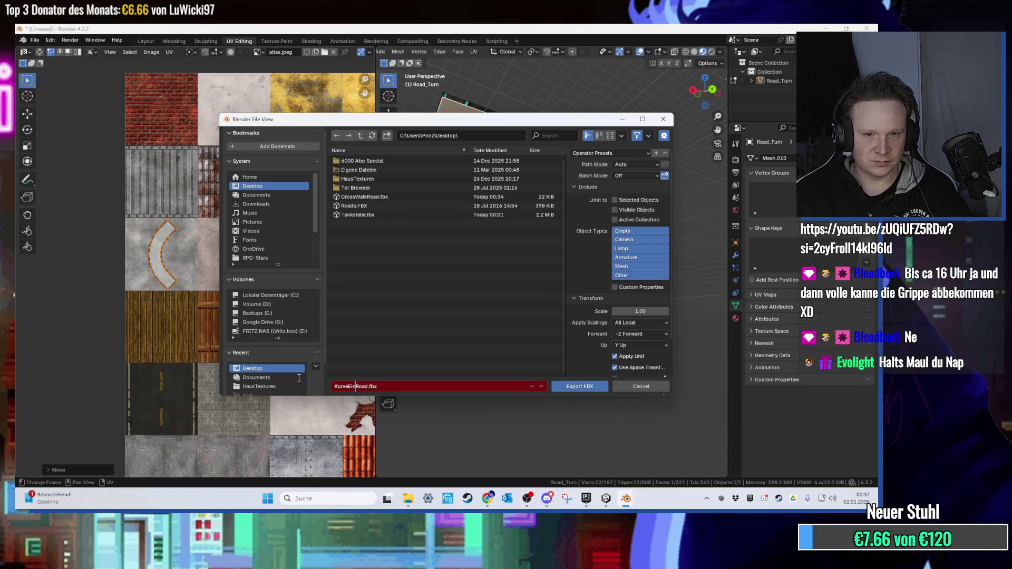
{"action": "left_click", "coordinate": [579, 386]}
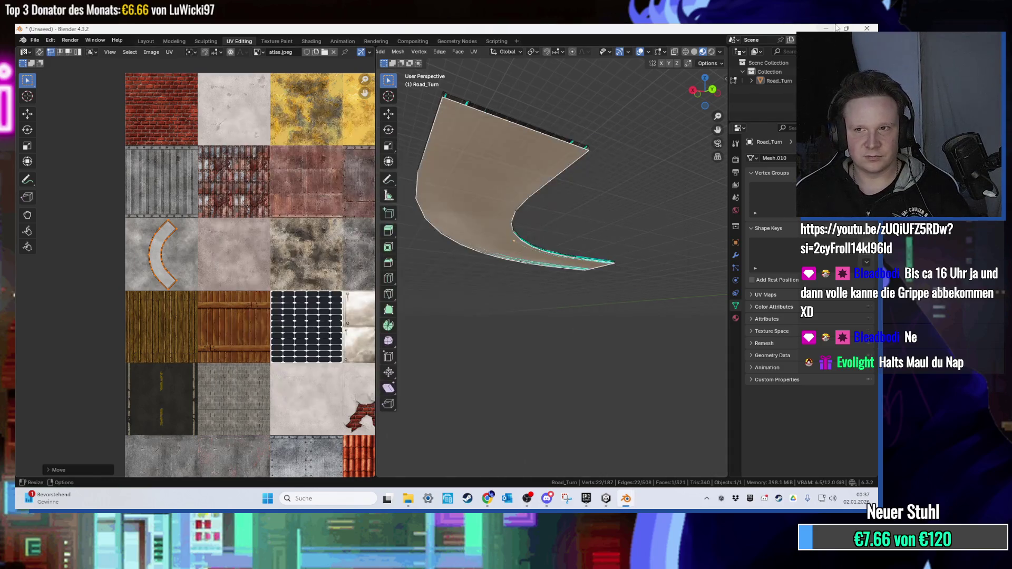
Show the Windows desktop and pick up the KurveEinzelnRoad.fbx file.
{"action": "key", "text": "alt+Tab"}
{"action": "key", "text": "super+d"}
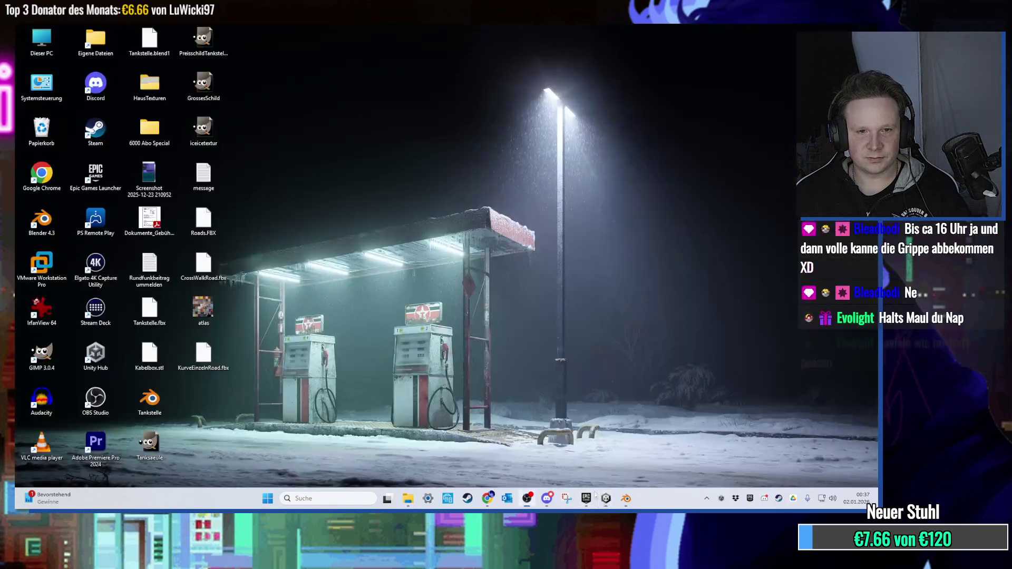
{"action": "left_click_drag", "start_coordinate": [203, 354], "coordinate": [248, 366]}
Bring KurveEinzelnRoad.fbx into Unity and place CrossWalkRoad rotated across the rooftop road.
{"action": "mouse_move", "coordinate": [471, 300]}
{"action": "left_mouse_down"}
{"action": "mouse_move", "coordinate": [599, 478]}
{"action": "mouse_move", "coordinate": [490, 443]}
{"action": "mouse_move", "coordinate": [255, 399]}
{"action": "left_mouse_up"}
{"action": "left_click_drag", "start_coordinate": [360, 244], "coordinate": [364, 247]}
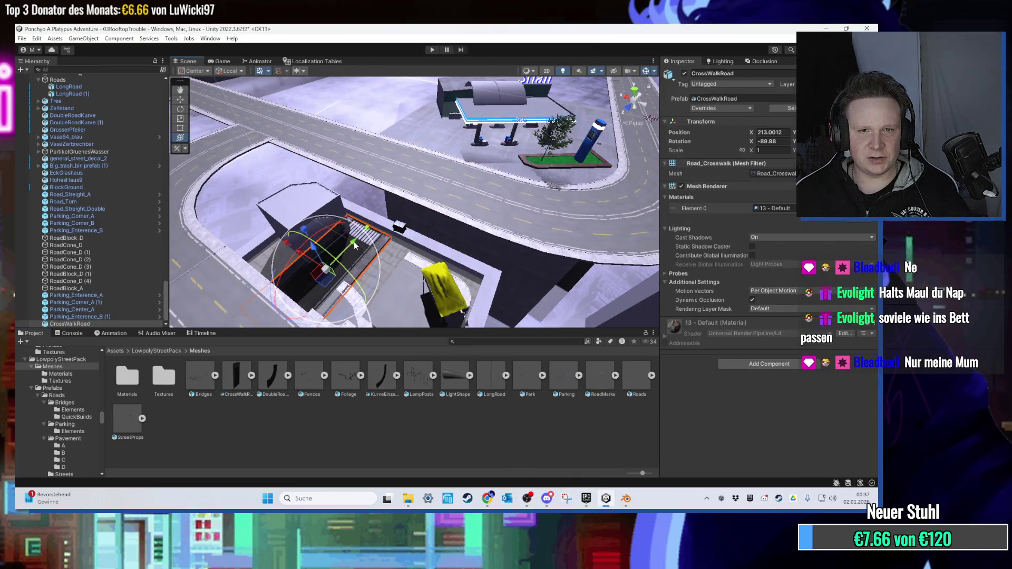
{"action": "key", "text": "f"}
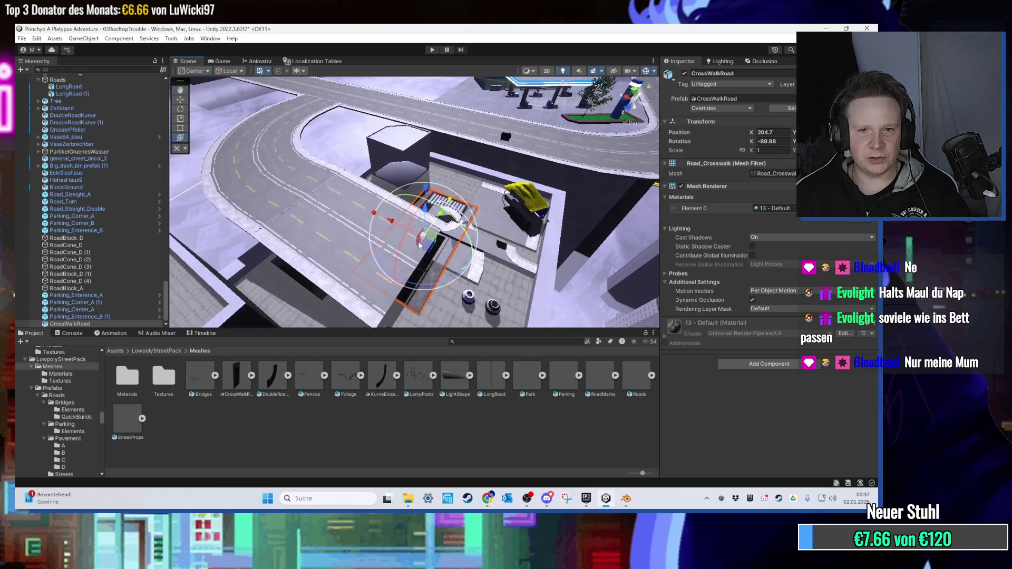
{"action": "left_click_drag", "start_coordinate": [431, 214], "coordinate": [425, 190]}
Place KurveEinzelnRoad in the scene and browse the LowpolyStreetPack Materials folder for its material.
{"action": "mouse_move", "coordinate": [377, 401]}
{"action": "left_mouse_down"}
{"action": "mouse_move", "coordinate": [326, 227]}
{"action": "mouse_move", "coordinate": [314, 213]}
{"action": "left_mouse_up"}
{"action": "key", "text": "f"}
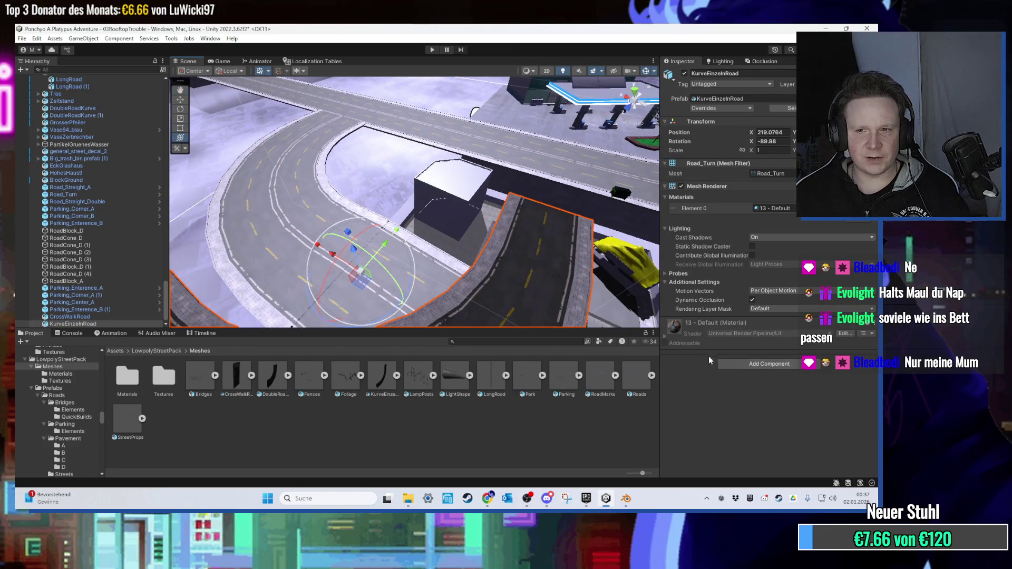
{"action": "left_click", "coordinate": [664, 335]}
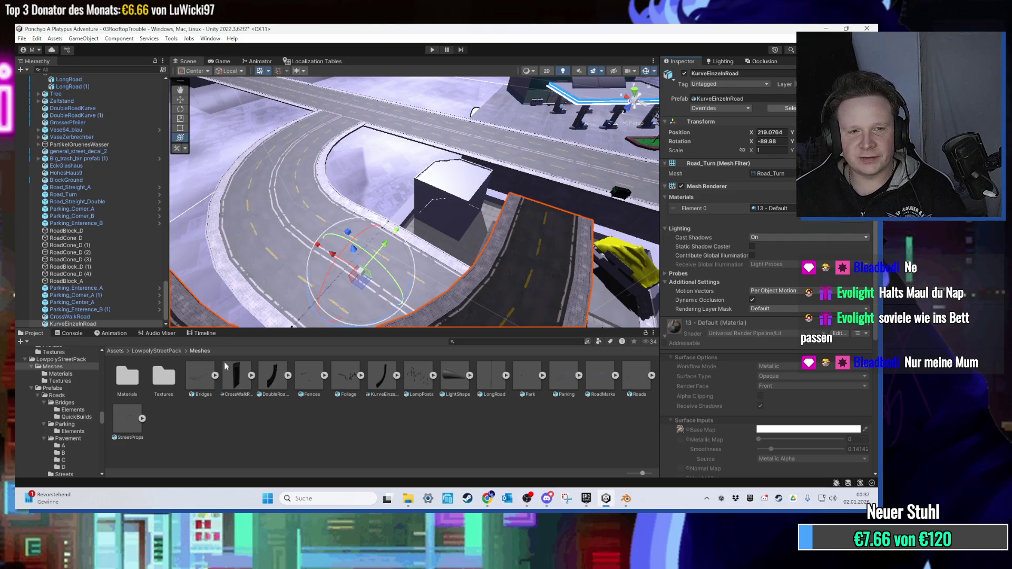
{"action": "left_click", "coordinate": [155, 350]}
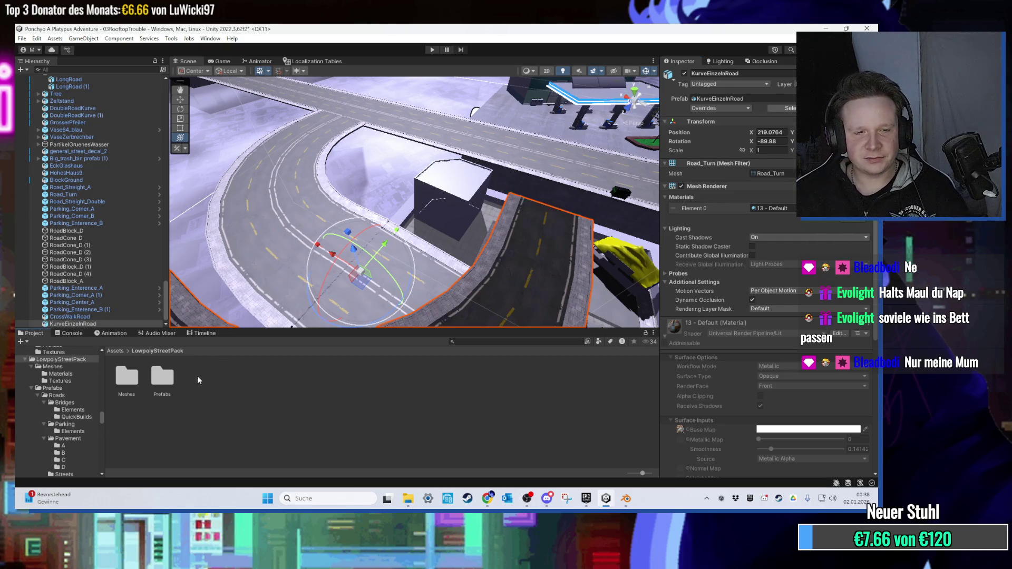
{"action": "double_click", "coordinate": [133, 376]}
{"action": "double_click", "coordinate": [127, 378]}
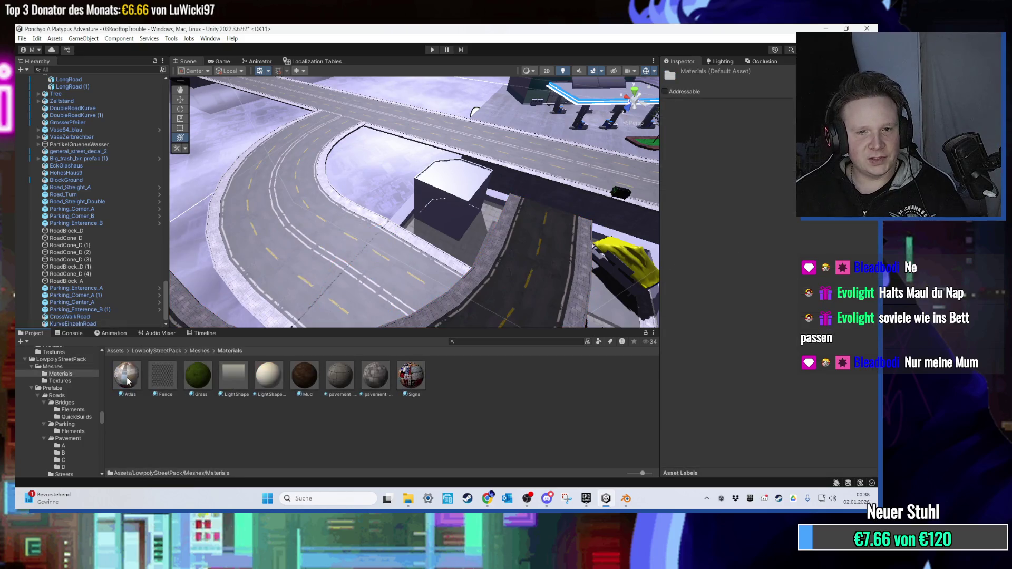
{"action": "scroll", "coordinate": [453, 257], "scroll_direction": "down", "scroll_amount": 3}
{"action": "scroll", "coordinate": [453, 257], "scroll_direction": "up", "scroll_amount": 5}
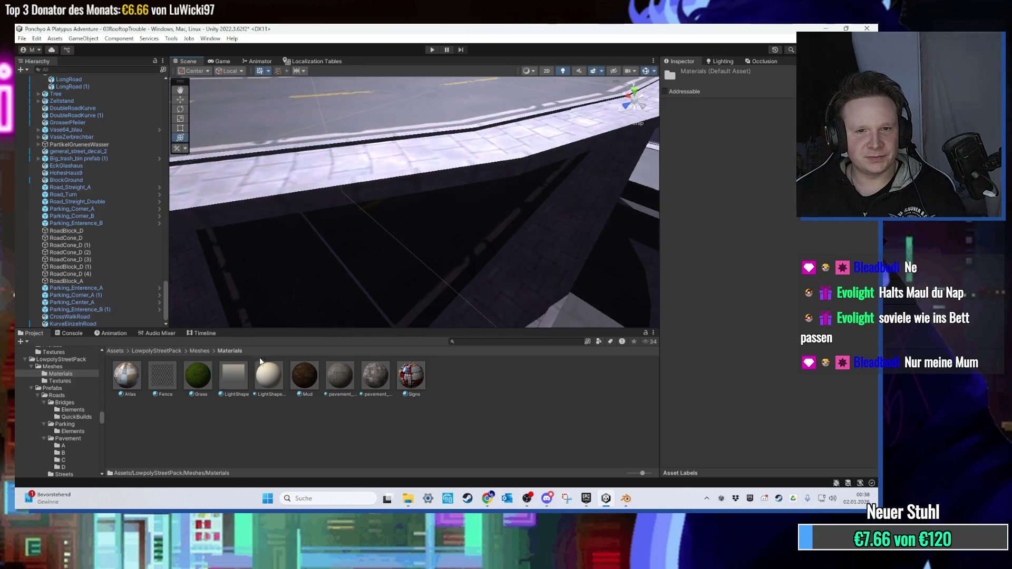
{"action": "scroll", "coordinate": [547, 221], "scroll_direction": "down", "scroll_amount": 5}
Shift CrossWalkRoad along X to 212.08.
{"action": "left_click", "coordinate": [441, 222]}
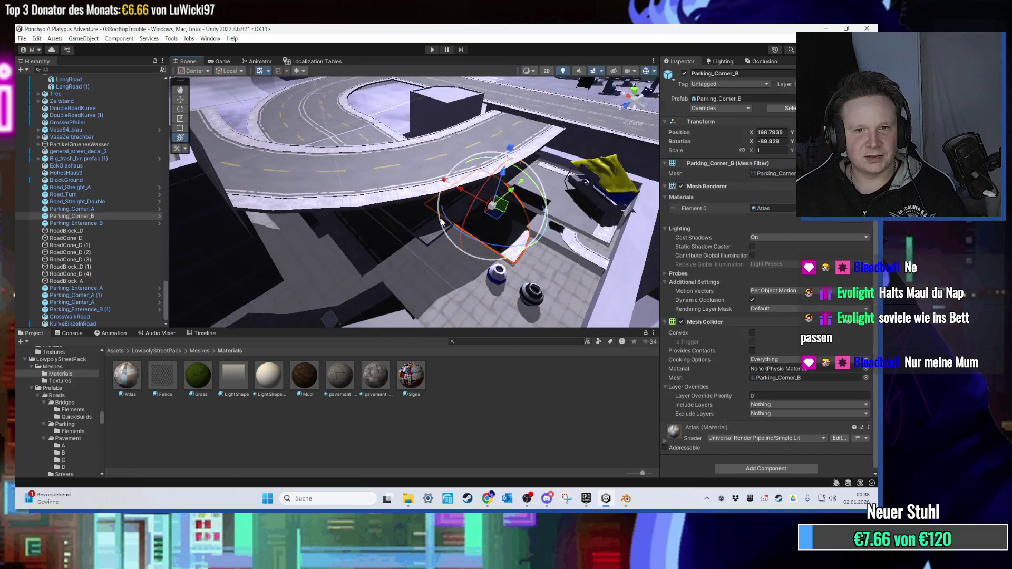
{"action": "left_click", "coordinate": [409, 226]}
{"action": "scroll", "coordinate": [422, 274], "scroll_direction": "up", "scroll_amount": 5}
{"action": "mouse_move", "coordinate": [407, 216]}
{"action": "left_mouse_down"}
{"action": "mouse_move", "coordinate": [463, 202]}
{"action": "mouse_move", "coordinate": [505, 174]}
{"action": "left_mouse_up"}
{"action": "key", "text": "f"}
{"action": "key", "text": "f"}
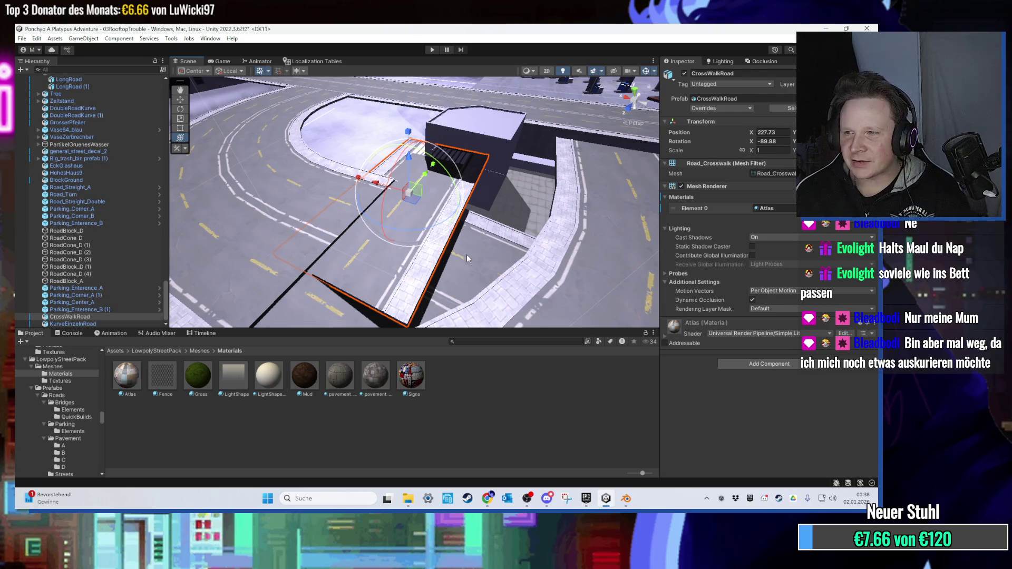
Select the KurveEinzelnRoad curve piece and drag it roughly to a new spot.
{"action": "mouse_move", "coordinate": [466, 254]}
{"action": "left_mouse_down"}
{"action": "mouse_move", "coordinate": [470, 246]}
{"action": "mouse_move", "coordinate": [435, 224]}
{"action": "left_mouse_up"}
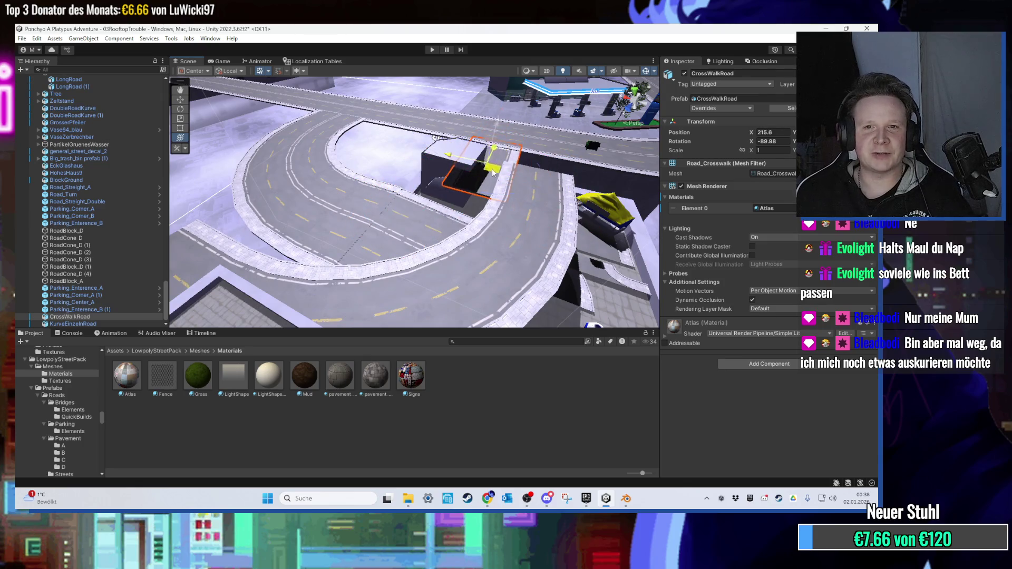
{"action": "left_click", "coordinate": [407, 254]}
{"action": "key", "text": "f"}
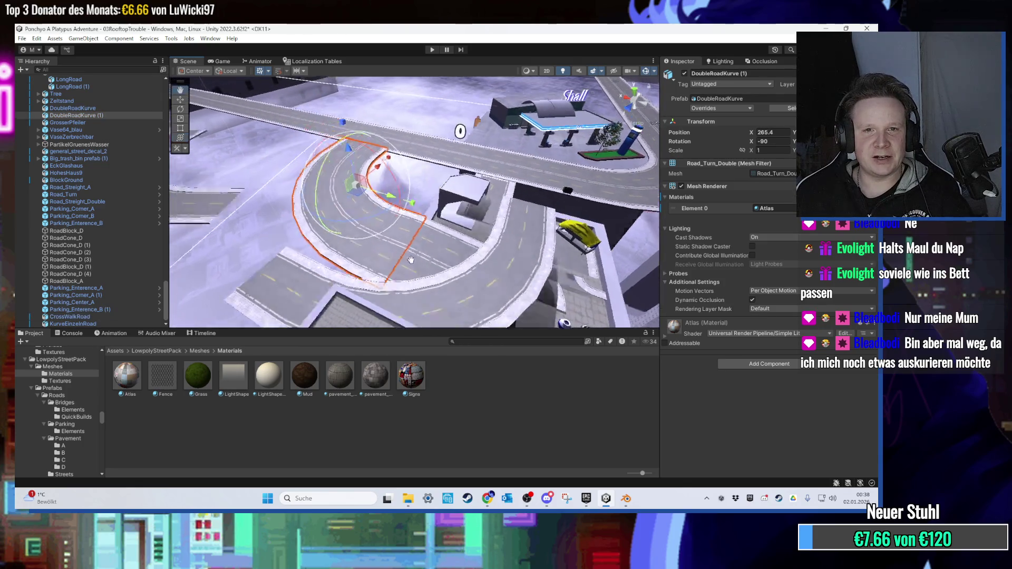
{"action": "left_click", "coordinate": [425, 301]}
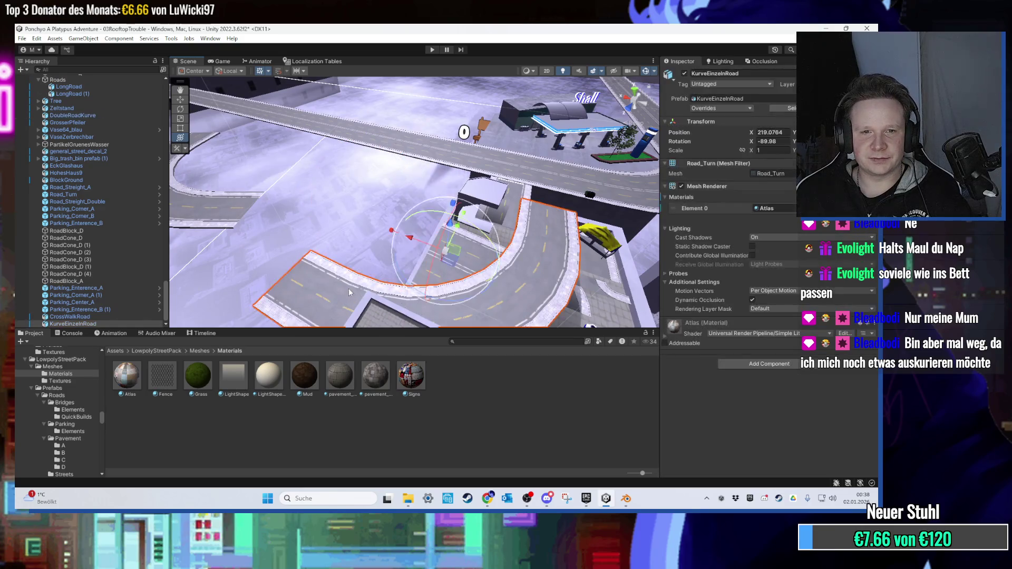
{"action": "key", "text": "f"}
{"action": "mouse_move", "coordinate": [459, 221]}
{"action": "left_mouse_down"}
{"action": "mouse_move", "coordinate": [463, 285]}
{"action": "mouse_move", "coordinate": [440, 248]}
{"action": "mouse_move", "coordinate": [406, 261]}
{"action": "left_mouse_up"}
{"action": "key", "text": "f"}
{"action": "key", "text": "f"}
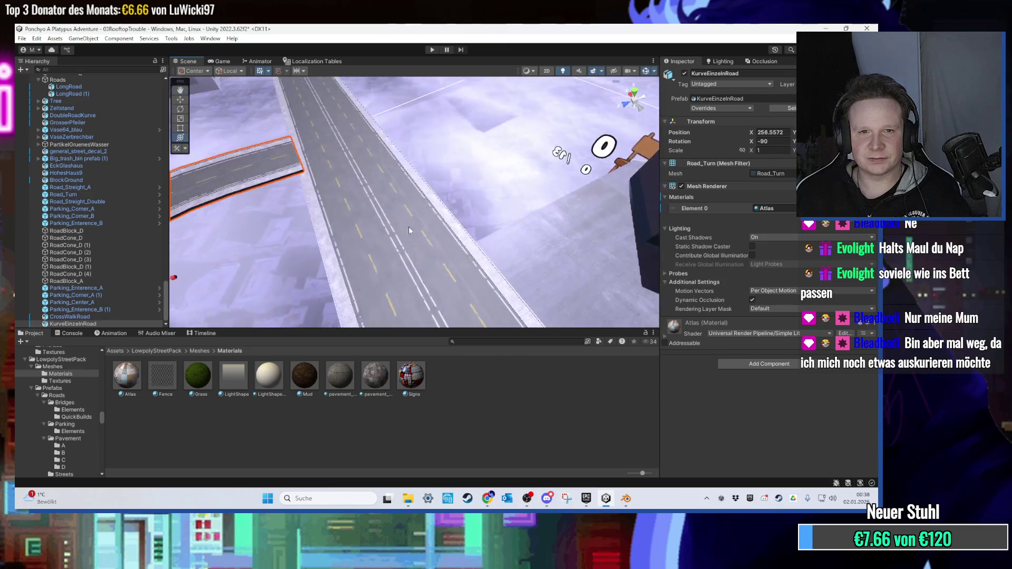
{"action": "scroll", "coordinate": [337, 222], "scroll_direction": "up", "scroll_amount": 2}
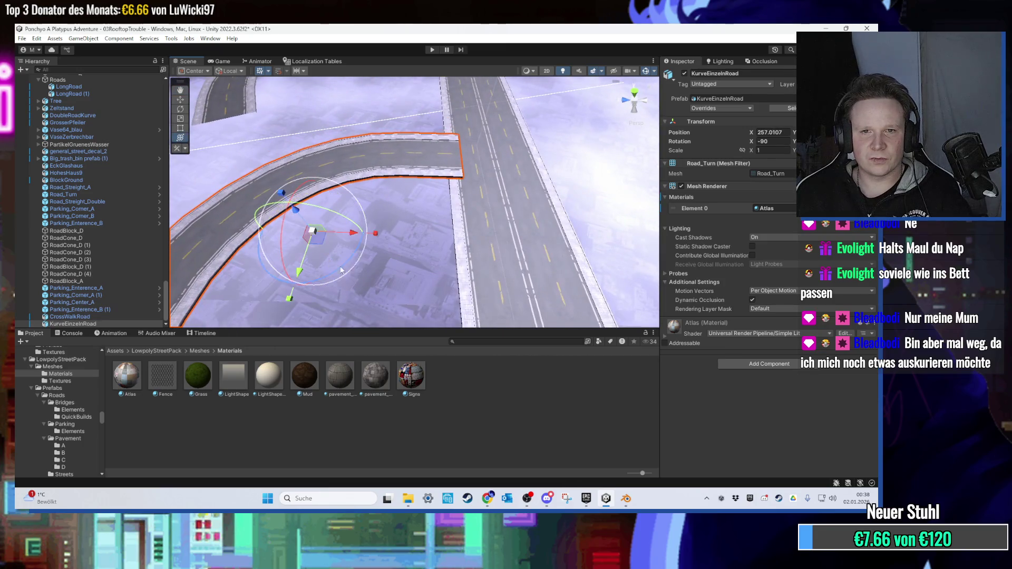
Fine-tune KurveEinzelnRoad along X to 267.29 so it meets the straight street.
{"action": "mouse_move", "coordinate": [379, 185]}
{"action": "left_mouse_down"}
{"action": "mouse_move", "coordinate": [395, 165]}
{"action": "mouse_move", "coordinate": [453, 144]}
{"action": "mouse_move", "coordinate": [352, 226]}
{"action": "mouse_move", "coordinate": [328, 232]}
{"action": "mouse_move", "coordinate": [363, 168]}
{"action": "mouse_move", "coordinate": [325, 274]}
{"action": "mouse_move", "coordinate": [382, 129]}
{"action": "mouse_move", "coordinate": [453, 181]}
{"action": "mouse_move", "coordinate": [413, 179]}
{"action": "mouse_move", "coordinate": [427, 230]}
{"action": "mouse_move", "coordinate": [390, 238]}
{"action": "mouse_move", "coordinate": [410, 238]}
{"action": "mouse_move", "coordinate": [390, 227]}
{"action": "left_mouse_up"}
{"action": "mouse_move", "coordinate": [385, 164]}
{"action": "left_mouse_down"}
{"action": "mouse_move", "coordinate": [367, 216]}
{"action": "mouse_move", "coordinate": [359, 171]}
{"action": "mouse_move", "coordinate": [348, 170]}
{"action": "mouse_move", "coordinate": [365, 204]}
{"action": "mouse_move", "coordinate": [393, 201]}
{"action": "left_mouse_up"}
{"action": "scroll", "coordinate": [392, 197], "scroll_direction": "down", "scroll_amount": 5}
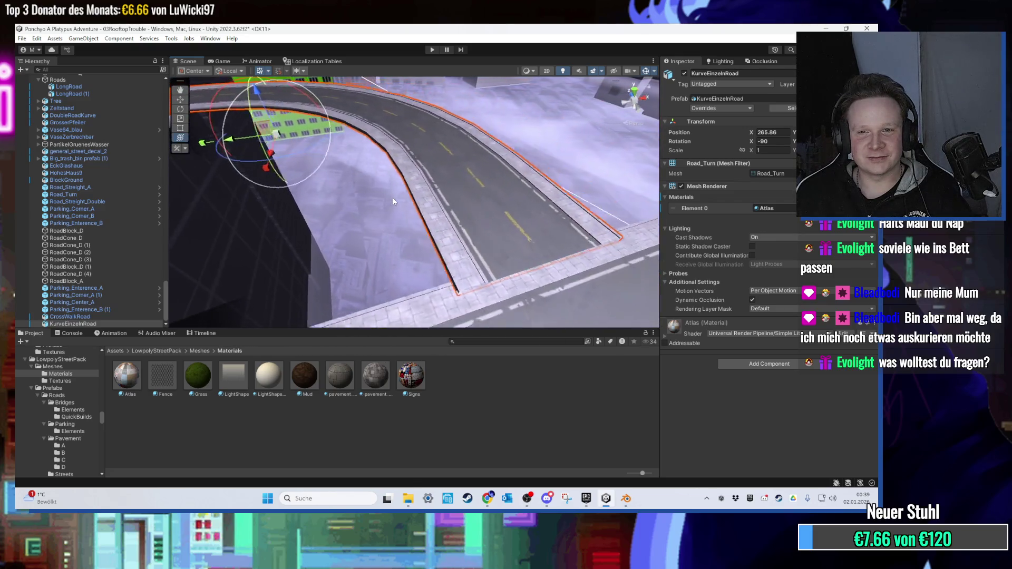
{"action": "left_click_drag", "start_coordinate": [268, 140], "coordinate": [277, 142]}
{"action": "scroll", "coordinate": [523, 266], "scroll_direction": "up", "scroll_amount": 5}
{"action": "mouse_move", "coordinate": [522, 266]}
{"action": "left_mouse_down"}
{"action": "mouse_move", "coordinate": [433, 189]}
{"action": "mouse_move", "coordinate": [413, 204]}
{"action": "mouse_move", "coordinate": [327, 160]}
{"action": "mouse_move", "coordinate": [225, 127]}
{"action": "left_mouse_up"}
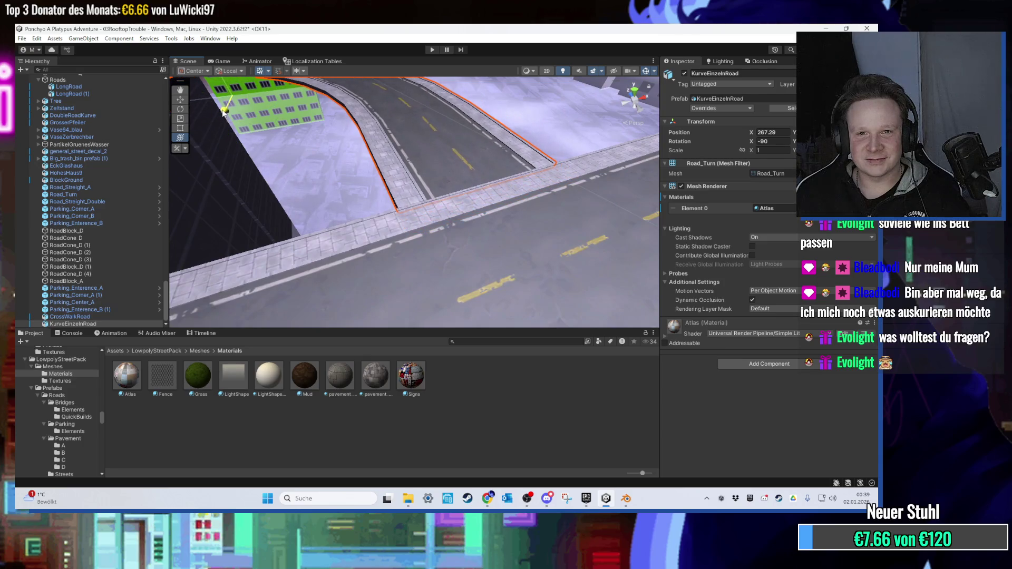
{"action": "scroll", "coordinate": [362, 197], "scroll_direction": "up", "scroll_amount": 10}
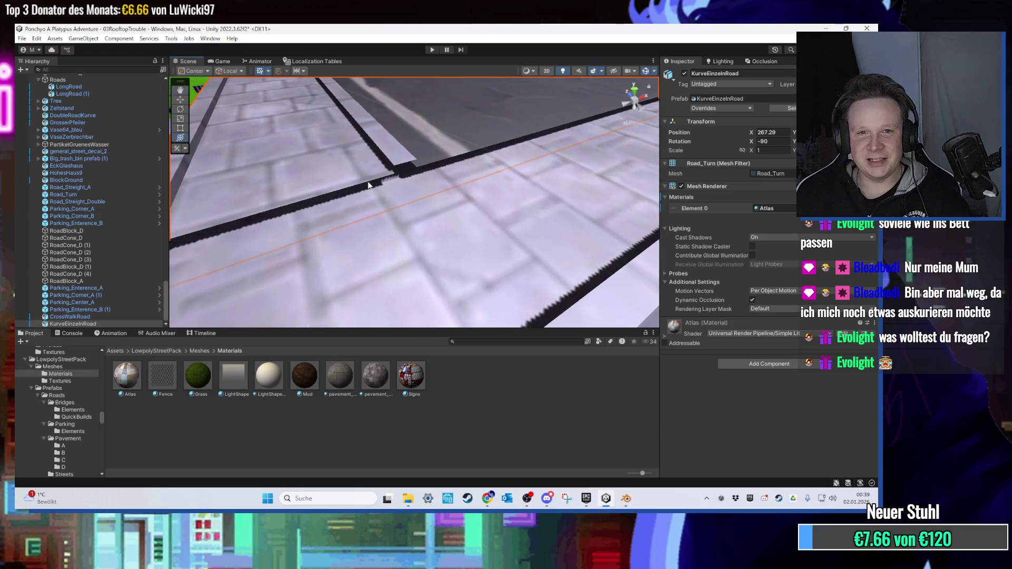
{"action": "mouse_move", "coordinate": [368, 184]}
{"action": "left_mouse_down"}
{"action": "mouse_move", "coordinate": [381, 172]}
{"action": "mouse_move", "coordinate": [441, 166]}
{"action": "mouse_move", "coordinate": [419, 232]}
{"action": "mouse_move", "coordinate": [463, 140]}
{"action": "mouse_move", "coordinate": [368, 157]}
{"action": "left_mouse_up"}
{"action": "scroll", "coordinate": [435, 176], "scroll_direction": "down", "scroll_amount": 3}
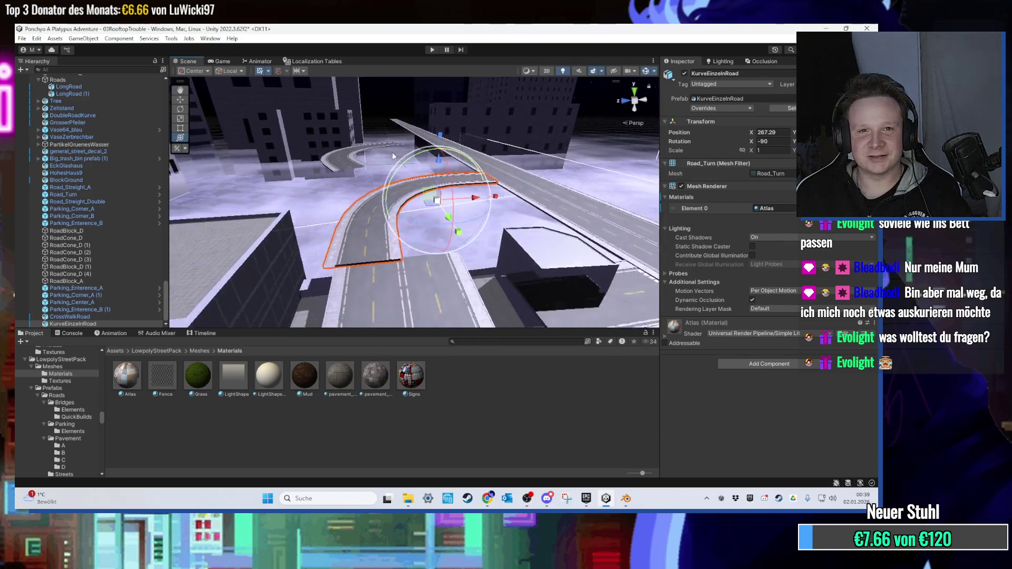
Delete the Road_Streight_Double and Road_Streight_A pieces from the scene.
{"action": "left_click", "coordinate": [344, 158]}
{"action": "left_click", "coordinate": [391, 266]}
{"action": "left_click_drag", "start_coordinate": [390, 266], "coordinate": [405, 292]}
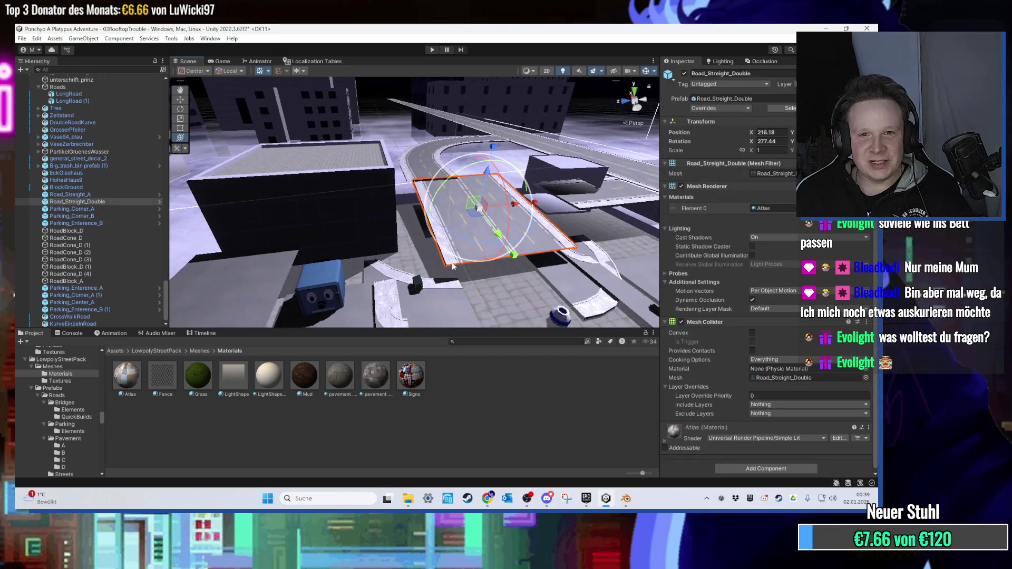
{"action": "scroll", "coordinate": [452, 266], "scroll_direction": "up", "scroll_amount": 2}
{"action": "key", "text": "Delete"}
{"action": "left_click", "coordinate": [456, 246]}
{"action": "mouse_move", "coordinate": [479, 92]}
{"action": "left_mouse_down"}
{"action": "mouse_move", "coordinate": [471, 214]}
{"action": "mouse_move", "coordinate": [502, 136]}
{"action": "mouse_move", "coordinate": [463, 220]}
{"action": "mouse_move", "coordinate": [486, 157]}
{"action": "mouse_move", "coordinate": [401, 221]}
{"action": "left_mouse_up"}
{"action": "key", "text": "Delete"}
Duplicate CrossWalkRoad with Ctrl+D and move the copy toward the curved road.
{"action": "left_click", "coordinate": [369, 221]}
{"action": "left_click", "coordinate": [774, 174]}
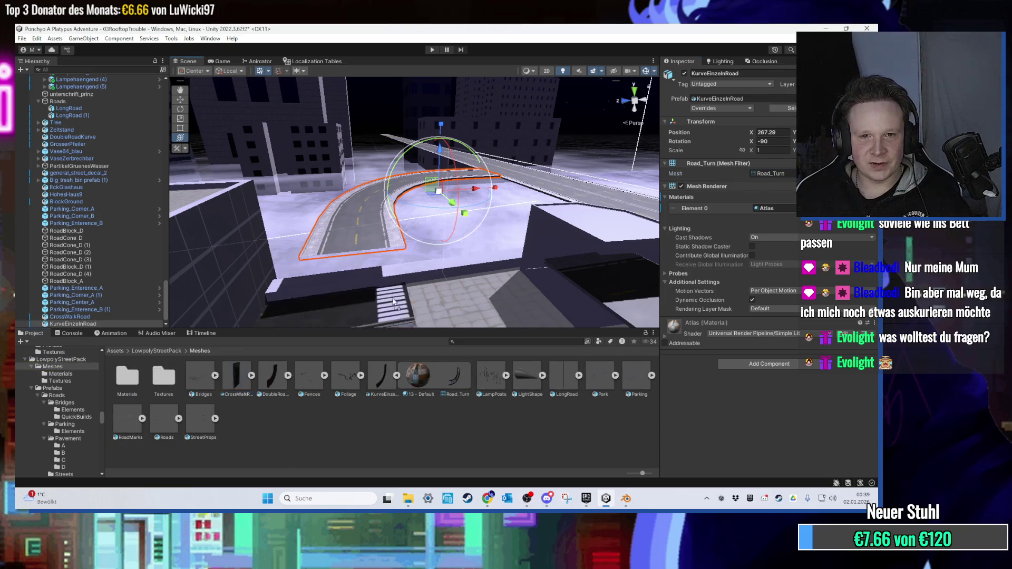
{"action": "left_click", "coordinate": [390, 303]}
{"action": "key", "text": "ctrl+d"}
{"action": "left_click_drag", "start_coordinate": [355, 274], "coordinate": [394, 289]}
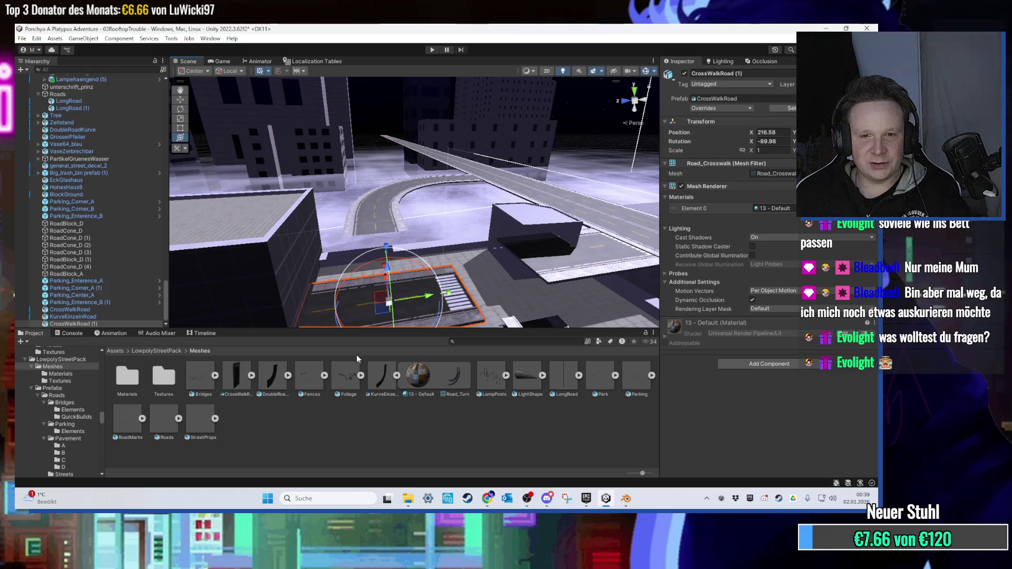
{"action": "double_click", "coordinate": [127, 379]}
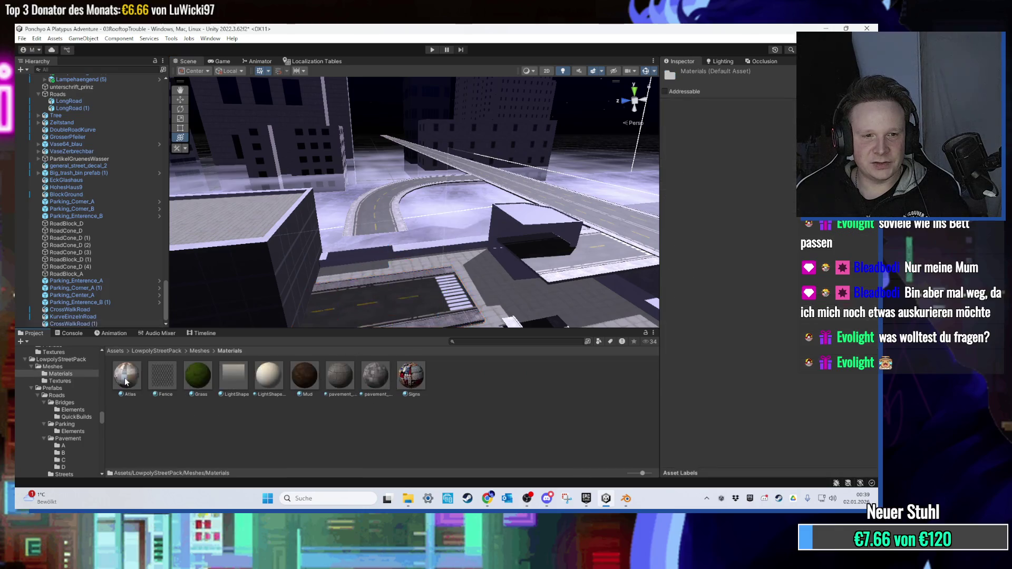
Snap CrossWalkRoad (1)'s corner against the curved road's edge at X 202.84.
{"action": "left_click", "coordinate": [389, 304]}
{"action": "mouse_move", "coordinate": [387, 264]}
{"action": "left_mouse_down"}
{"action": "mouse_move", "coordinate": [412, 184]}
{"action": "mouse_move", "coordinate": [255, 197]}
{"action": "mouse_move", "coordinate": [240, 206]}
{"action": "mouse_move", "coordinate": [272, 210]}
{"action": "mouse_move", "coordinate": [253, 223]}
{"action": "left_mouse_up"}
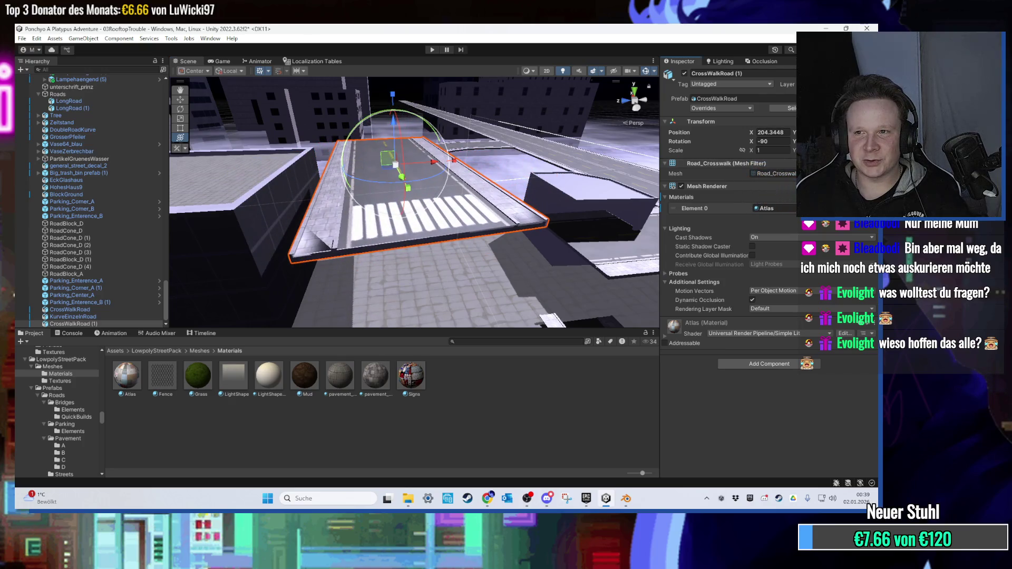
{"action": "left_click_drag", "start_coordinate": [421, 169], "coordinate": [460, 147]}
{"action": "scroll", "coordinate": [474, 195], "scroll_direction": "up", "scroll_amount": 5}
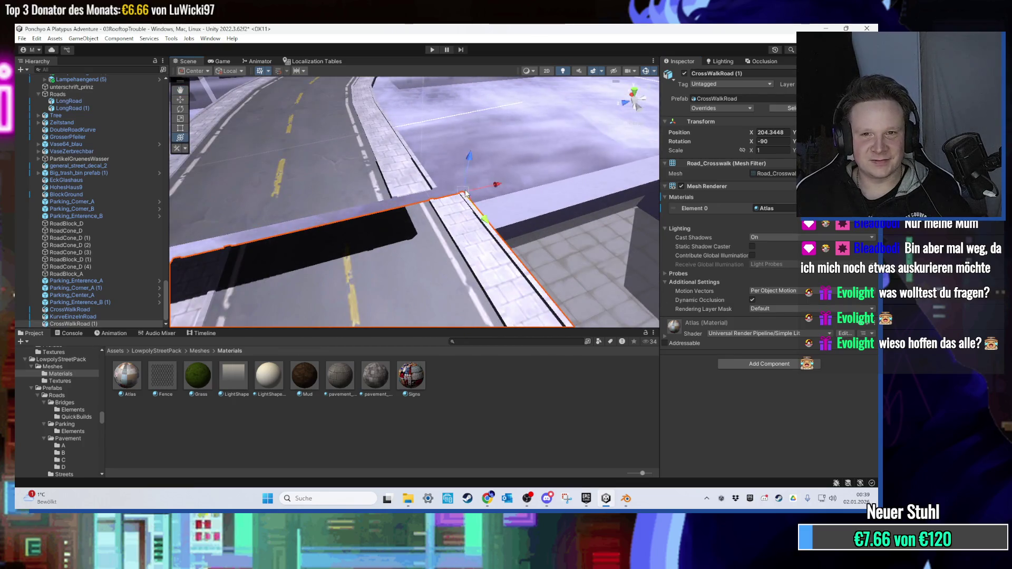
{"action": "left_click_drag", "start_coordinate": [463, 195], "coordinate": [429, 192]}
{"action": "scroll", "coordinate": [432, 193], "scroll_direction": "down", "scroll_amount": 10}
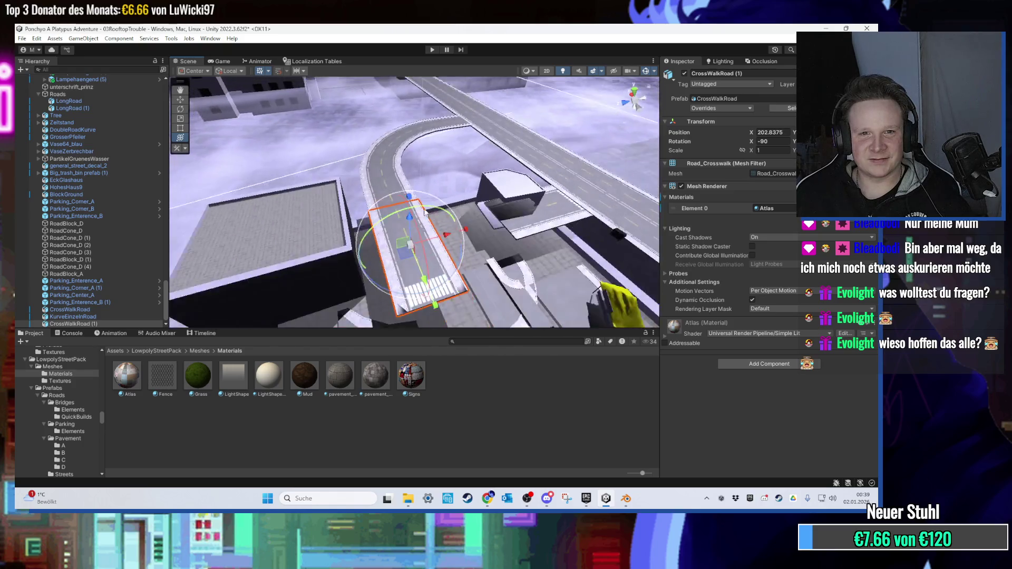
{"action": "left_click", "coordinate": [422, 104]}
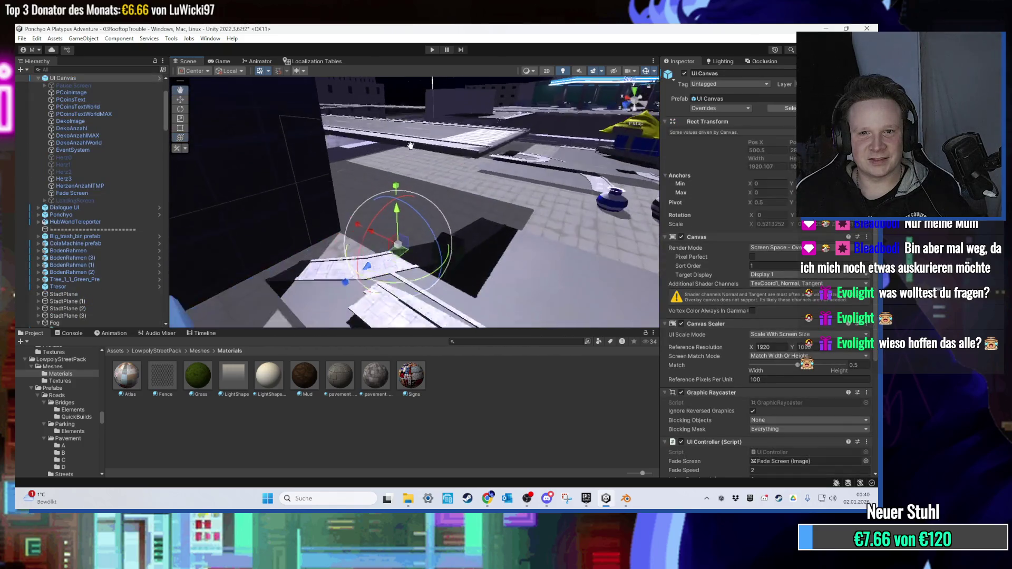
{"action": "mouse_move", "coordinate": [450, 224]}
{"action": "left_mouse_down"}
{"action": "mouse_move", "coordinate": [423, 212]}
{"action": "mouse_move", "coordinate": [265, 248]}
{"action": "left_mouse_up"}
{"action": "left_click", "coordinate": [415, 215]}
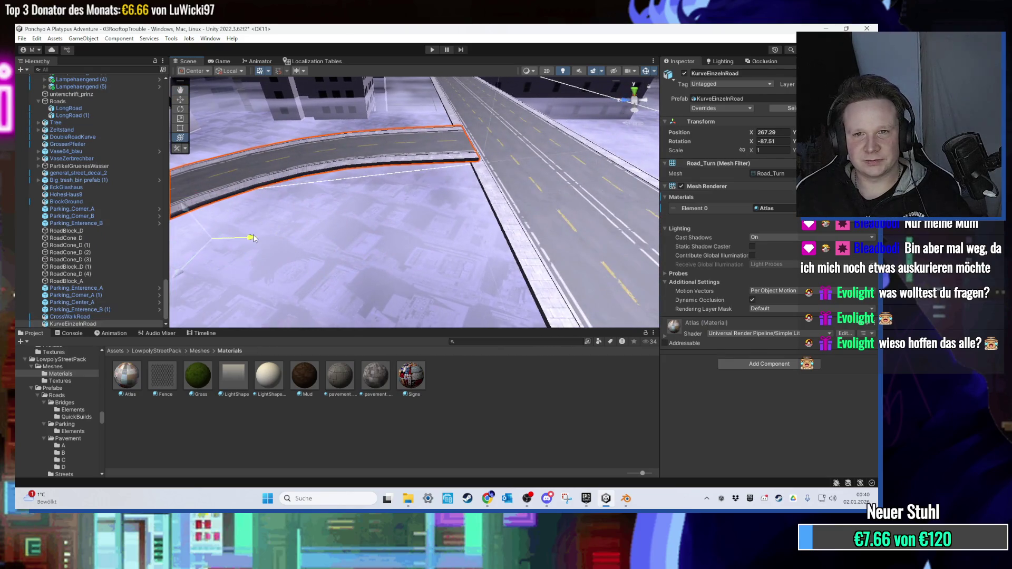
{"action": "mouse_move", "coordinate": [265, 170]}
{"action": "left_mouse_down"}
{"action": "mouse_move", "coordinate": [195, 223]}
{"action": "mouse_move", "coordinate": [422, 175]}
{"action": "mouse_move", "coordinate": [401, 196]}
{"action": "mouse_move", "coordinate": [267, 167]}
{"action": "mouse_move", "coordinate": [204, 176]}
{"action": "mouse_move", "coordinate": [479, 178]}
{"action": "mouse_move", "coordinate": [362, 194]}
{"action": "mouse_move", "coordinate": [415, 190]}
{"action": "mouse_move", "coordinate": [453, 251]}
{"action": "mouse_move", "coordinate": [390, 181]}
{"action": "mouse_move", "coordinate": [435, 233]}
{"action": "mouse_move", "coordinate": [331, 188]}
{"action": "mouse_move", "coordinate": [324, 134]}
{"action": "mouse_move", "coordinate": [327, 185]}
{"action": "mouse_move", "coordinate": [387, 216]}
{"action": "left_mouse_up"}
{"action": "scroll", "coordinate": [405, 205], "scroll_direction": "up", "scroll_amount": 8}
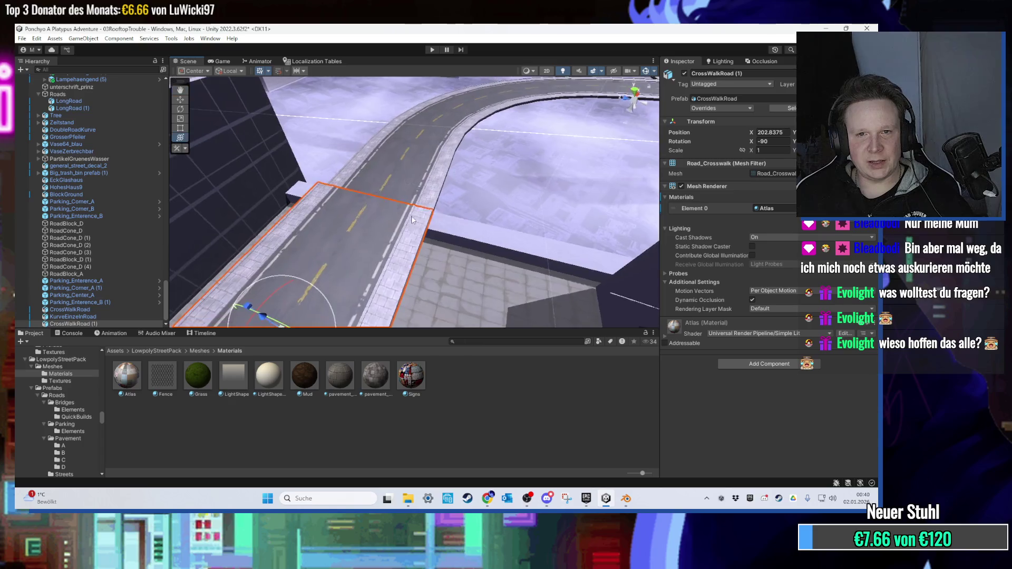
Tilt CrossWalkRoad (1), enter a rotation of 90, and snap its corner into alignment.
{"action": "scroll", "coordinate": [340, 192], "scroll_direction": "down", "scroll_amount": 5}
{"action": "scroll", "coordinate": [345, 156], "scroll_direction": "down", "scroll_amount": 8}
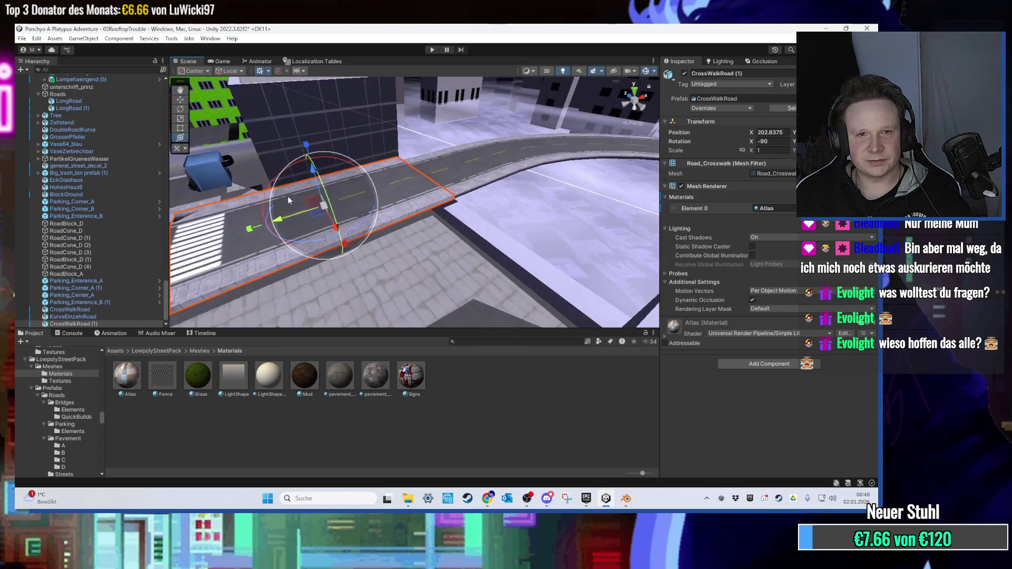
{"action": "mouse_move", "coordinate": [294, 169]}
{"action": "left_mouse_down"}
{"action": "mouse_move", "coordinate": [274, 180]}
{"action": "mouse_move", "coordinate": [322, 190]}
{"action": "left_mouse_up"}
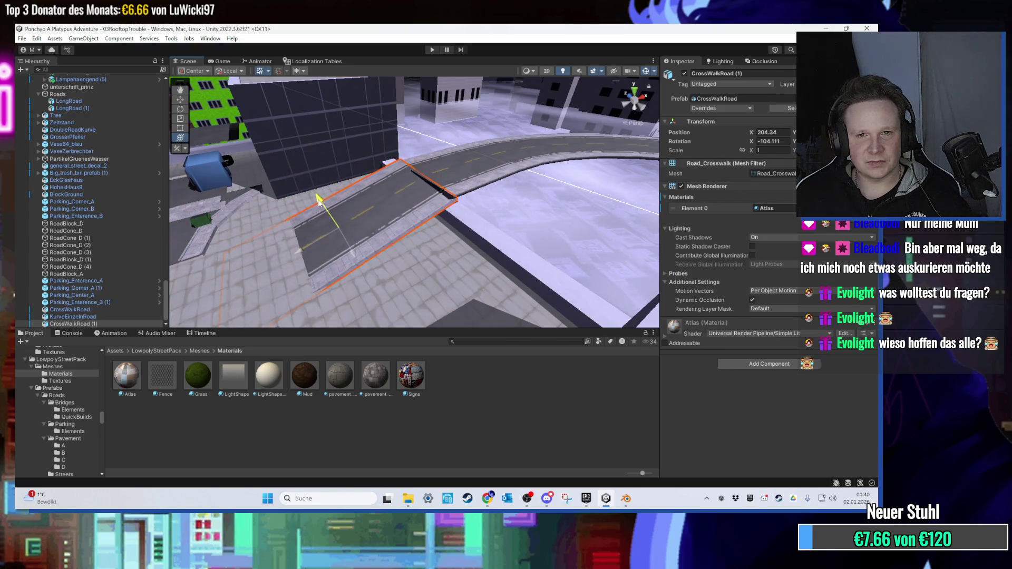
{"action": "scroll", "coordinate": [372, 193], "scroll_direction": "up", "scroll_amount": 6}
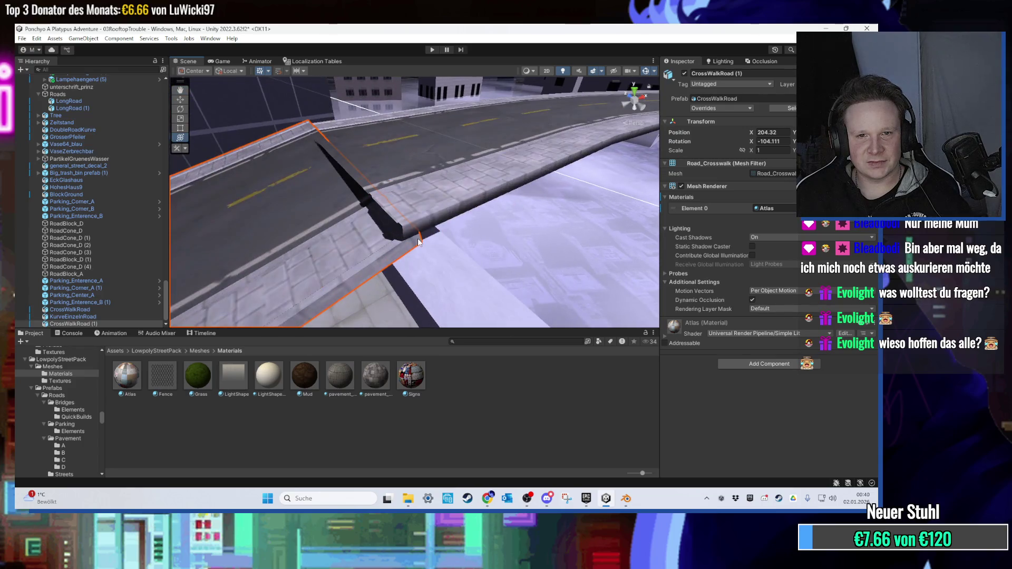
{"action": "mouse_move", "coordinate": [417, 241]}
{"action": "left_mouse_down"}
{"action": "mouse_move", "coordinate": [346, 214]}
{"action": "mouse_move", "coordinate": [422, 204]}
{"action": "left_mouse_up"}
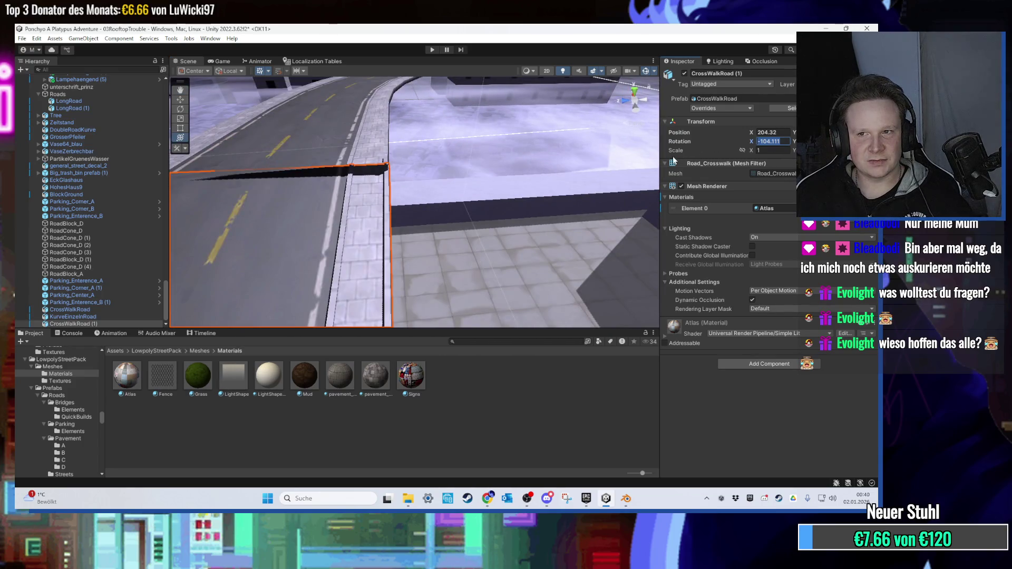
{"action": "type", "text": "-90"}
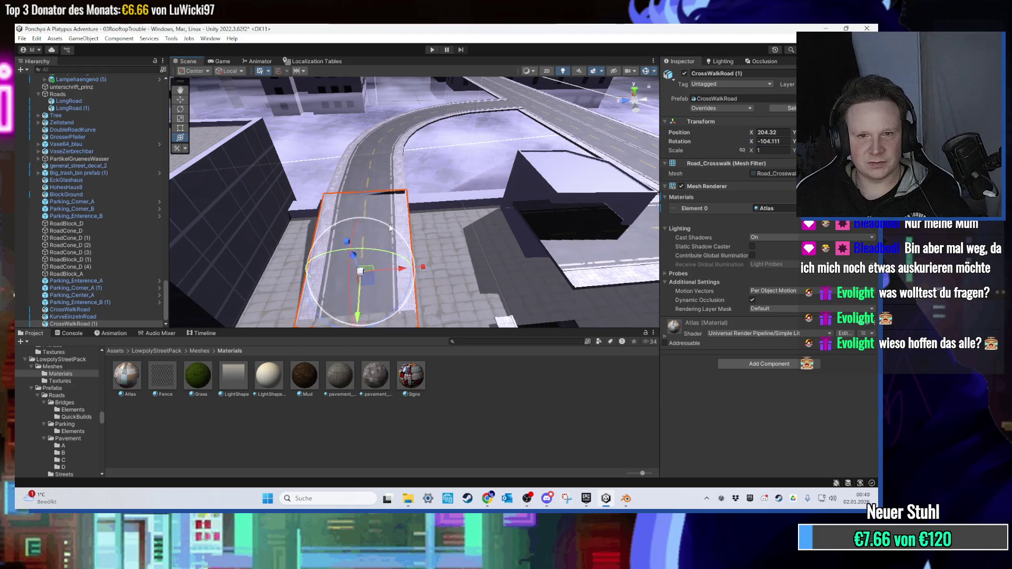
{"action": "scroll", "coordinate": [371, 191], "scroll_direction": "up", "scroll_amount": 5}
{"action": "mouse_move", "coordinate": [370, 191]}
{"action": "left_mouse_down"}
{"action": "mouse_move", "coordinate": [380, 199]}
{"action": "mouse_move", "coordinate": [375, 216]}
{"action": "mouse_move", "coordinate": [437, 230]}
{"action": "left_mouse_up"}
{"action": "key", "text": "f"}
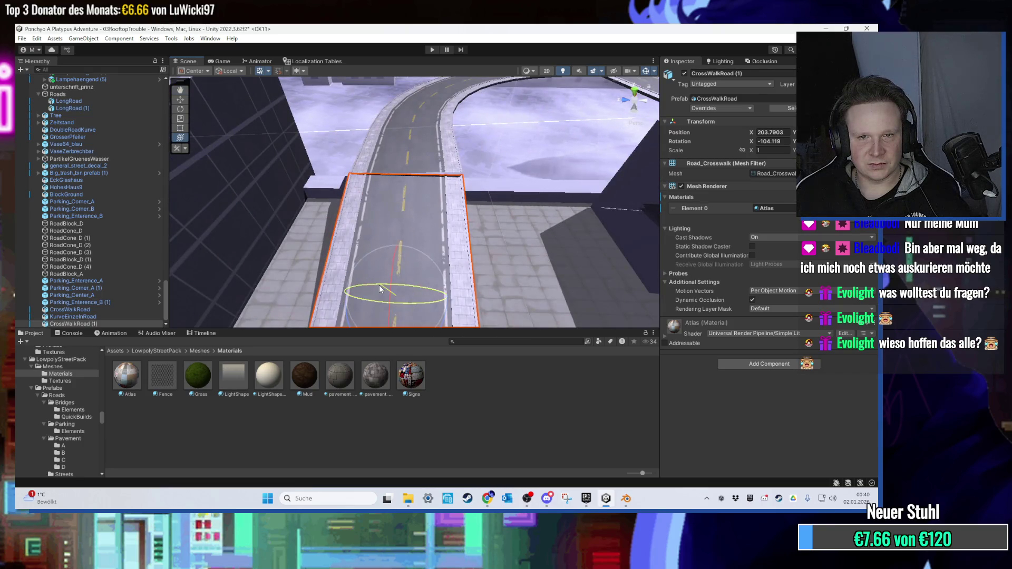
{"action": "key", "text": "f"}
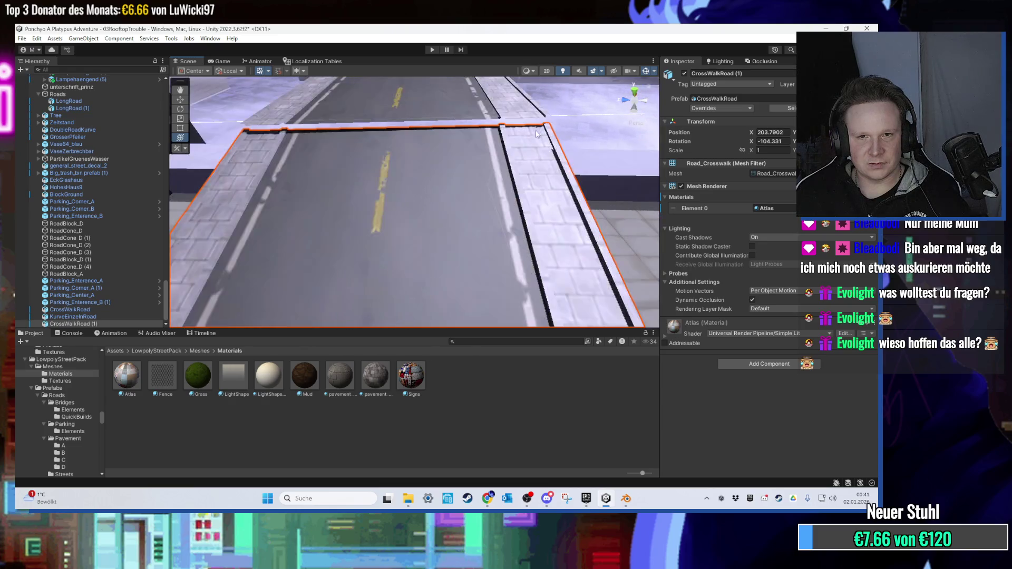
{"action": "left_click_drag", "start_coordinate": [506, 166], "coordinate": [501, 160]}
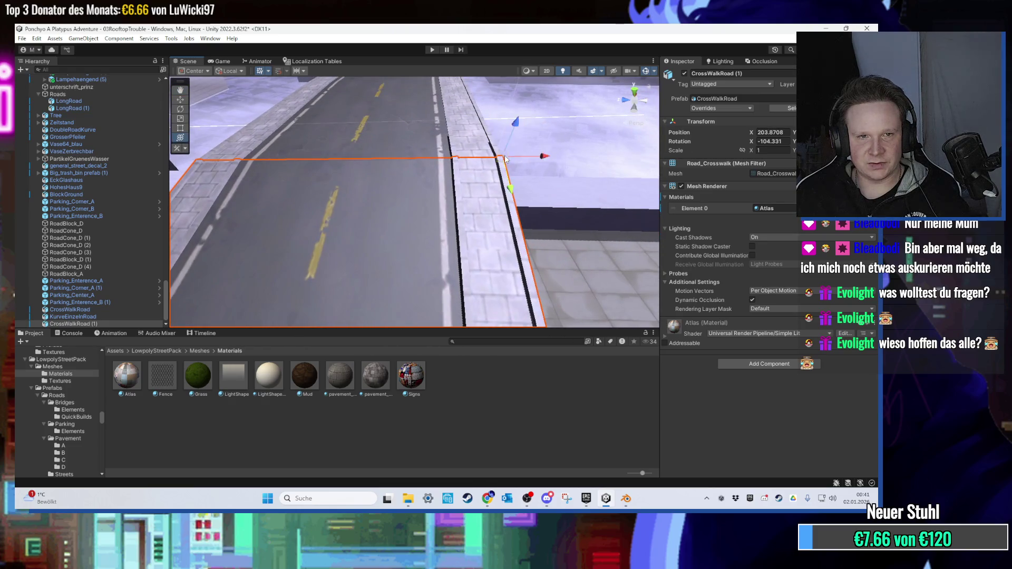
Lay CrossWalkRoad (1) flat by setting its Rotation X to -90.
{"action": "left_click", "coordinate": [500, 105]}
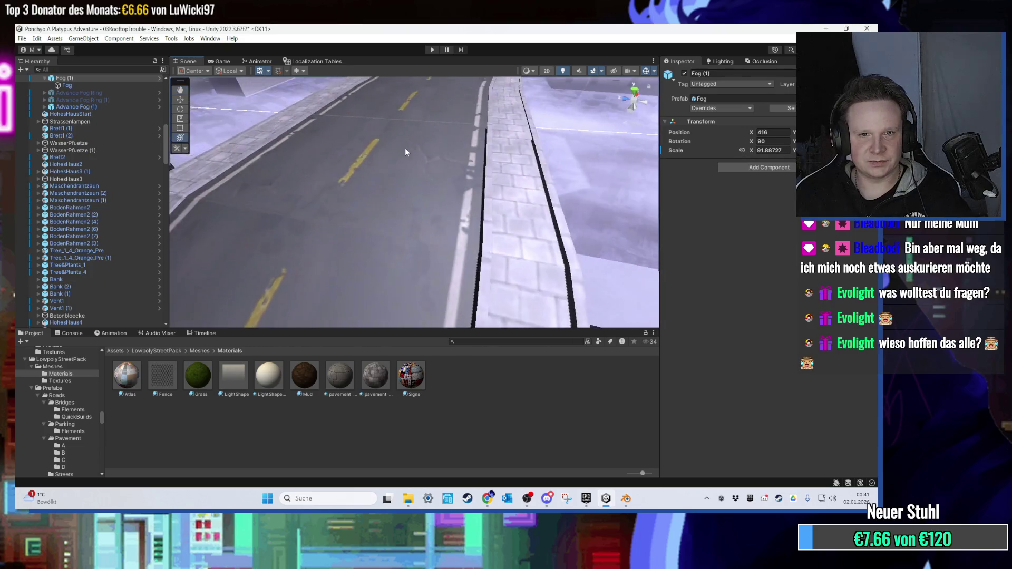
{"action": "mouse_move", "coordinate": [426, 162]}
{"action": "left_mouse_down"}
{"action": "mouse_move", "coordinate": [368, 149]}
{"action": "mouse_move", "coordinate": [349, 132]}
{"action": "mouse_move", "coordinate": [468, 155]}
{"action": "mouse_move", "coordinate": [420, 145]}
{"action": "mouse_move", "coordinate": [425, 210]}
{"action": "mouse_move", "coordinate": [367, 204]}
{"action": "mouse_move", "coordinate": [340, 185]}
{"action": "left_mouse_up"}
{"action": "left_click", "coordinate": [341, 183]}
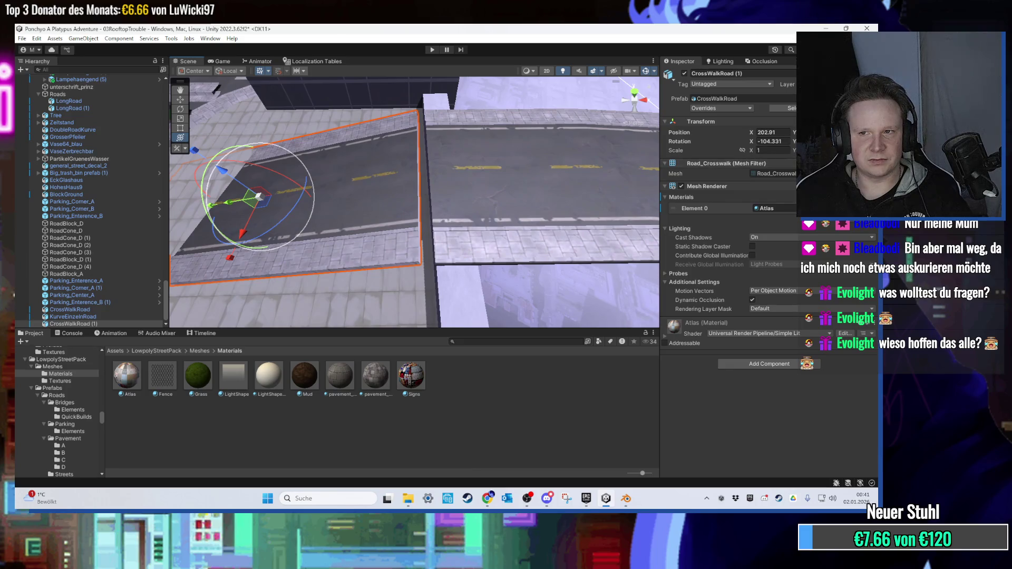
{"action": "left_click_drag", "start_coordinate": [794, 142], "coordinate": [822, 142]}
{"action": "scroll", "coordinate": [256, 236], "scroll_direction": "down", "scroll_amount": 1}
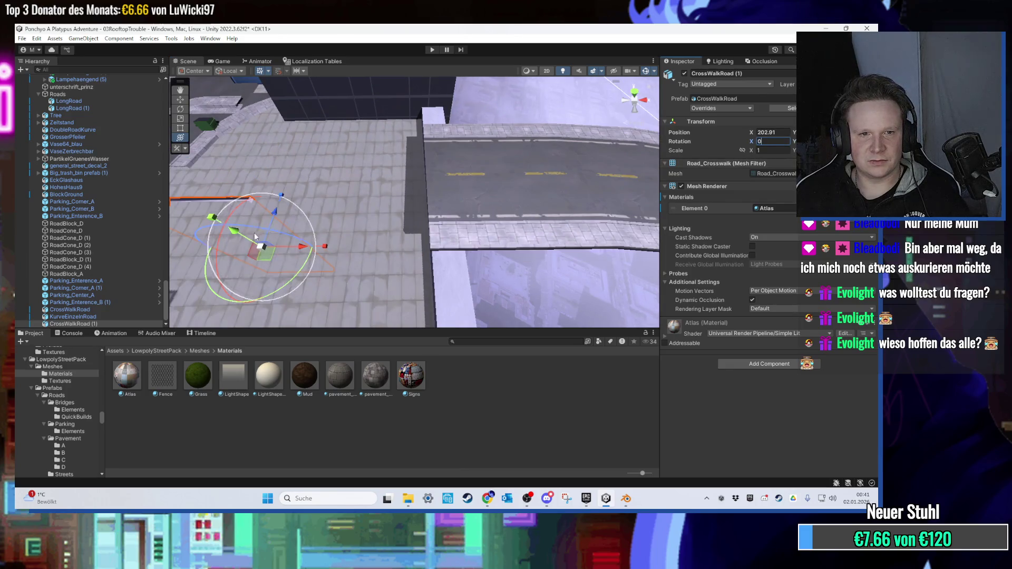
{"action": "scroll", "coordinate": [218, 205], "scroll_direction": "down", "scroll_amount": 2}
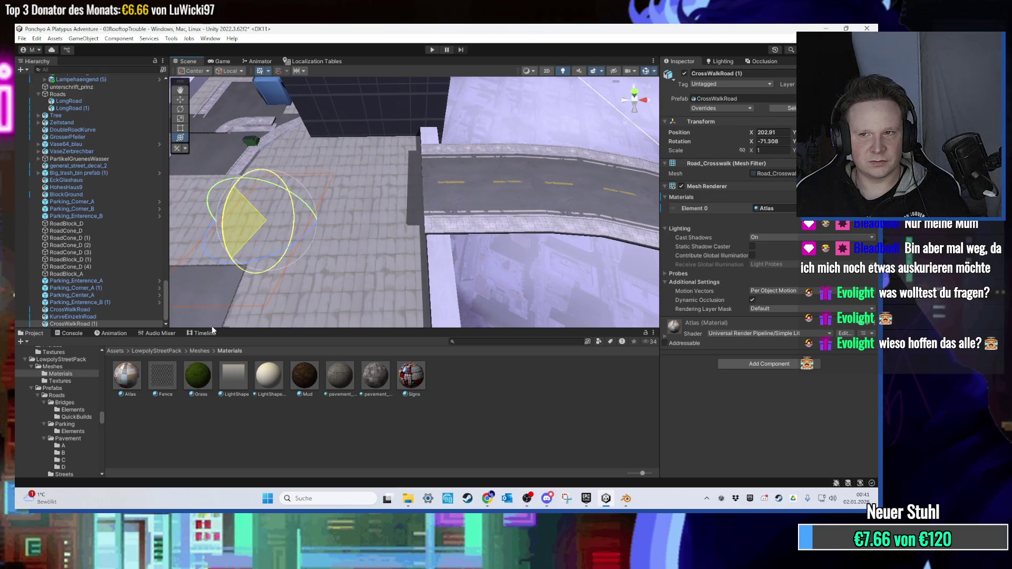
{"action": "left_click_drag", "start_coordinate": [212, 330], "coordinate": [217, 325]}
{"action": "type", "text": "-90"}
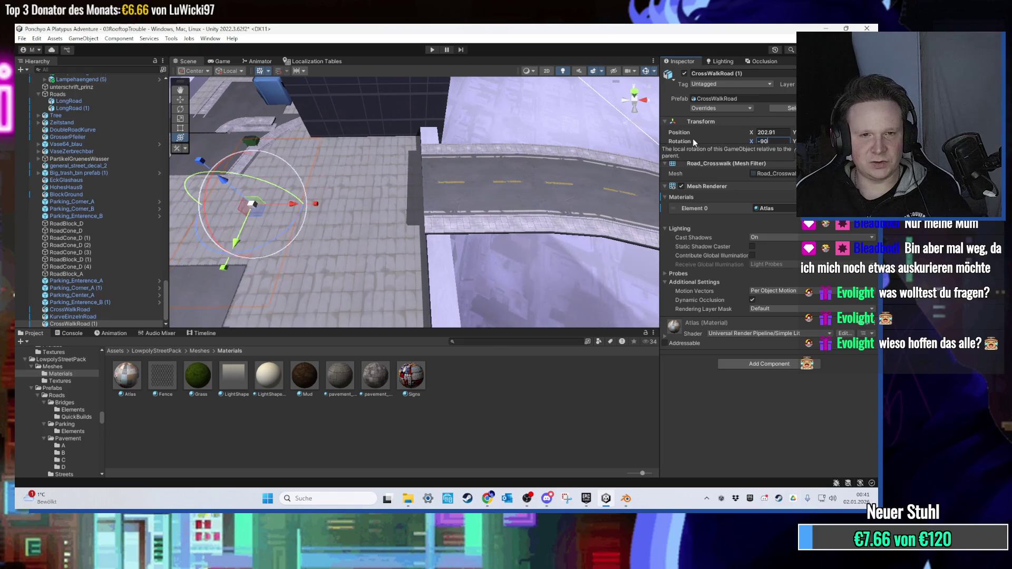
{"action": "key", "text": "Return"}
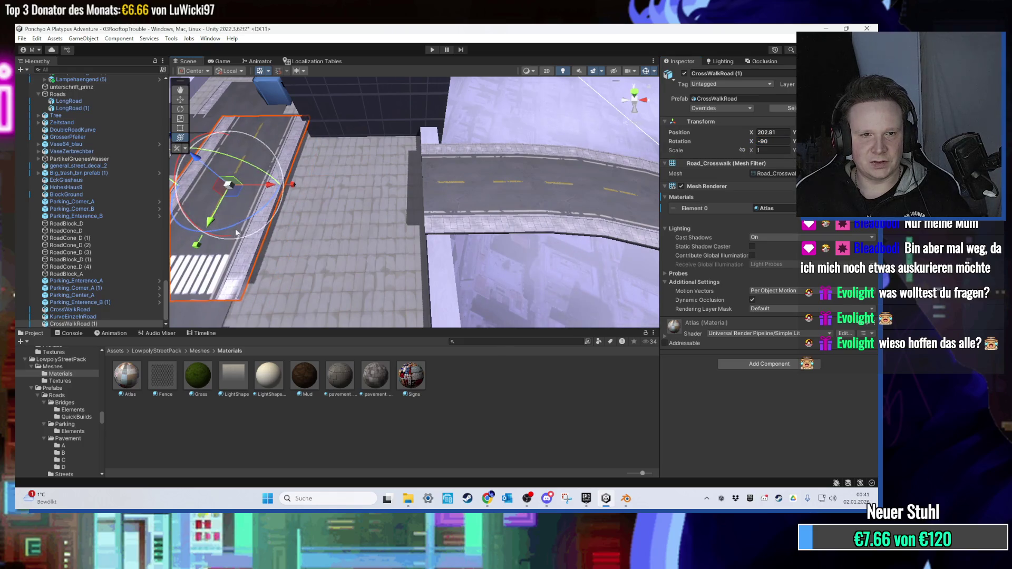
Move the crosswalk along the rooftop until it meets the road beside the sidewalk.
{"action": "left_click_drag", "start_coordinate": [257, 217], "coordinate": [182, 246]}
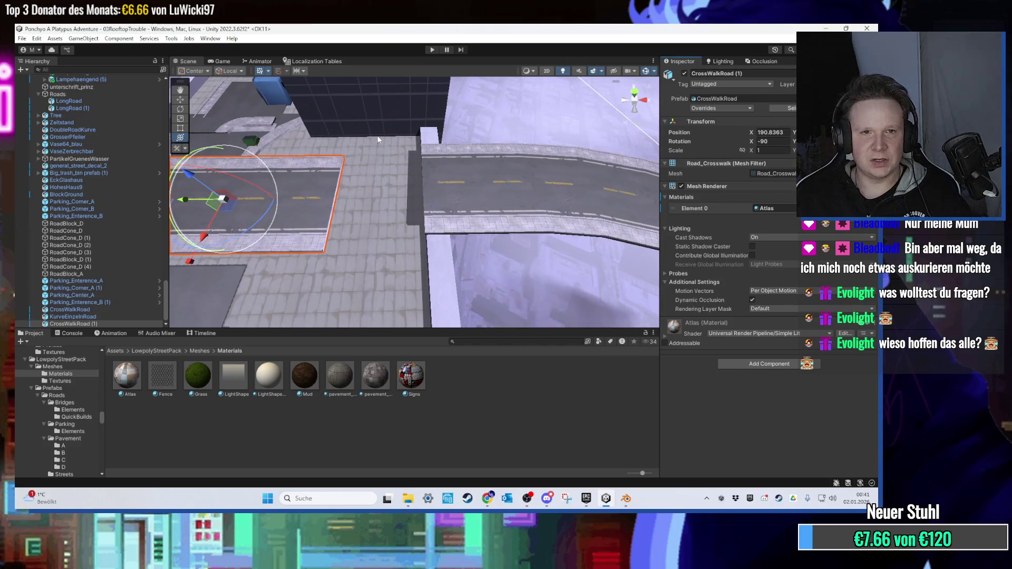
{"action": "left_click_drag", "start_coordinate": [380, 140], "coordinate": [308, 160]}
{"action": "mouse_move", "coordinate": [260, 209]}
{"action": "left_mouse_down"}
{"action": "mouse_move", "coordinate": [328, 199]}
{"action": "mouse_move", "coordinate": [339, 172]}
{"action": "mouse_move", "coordinate": [316, 178]}
{"action": "left_mouse_up"}
{"action": "scroll", "coordinate": [315, 174], "scroll_direction": "up", "scroll_amount": 5}
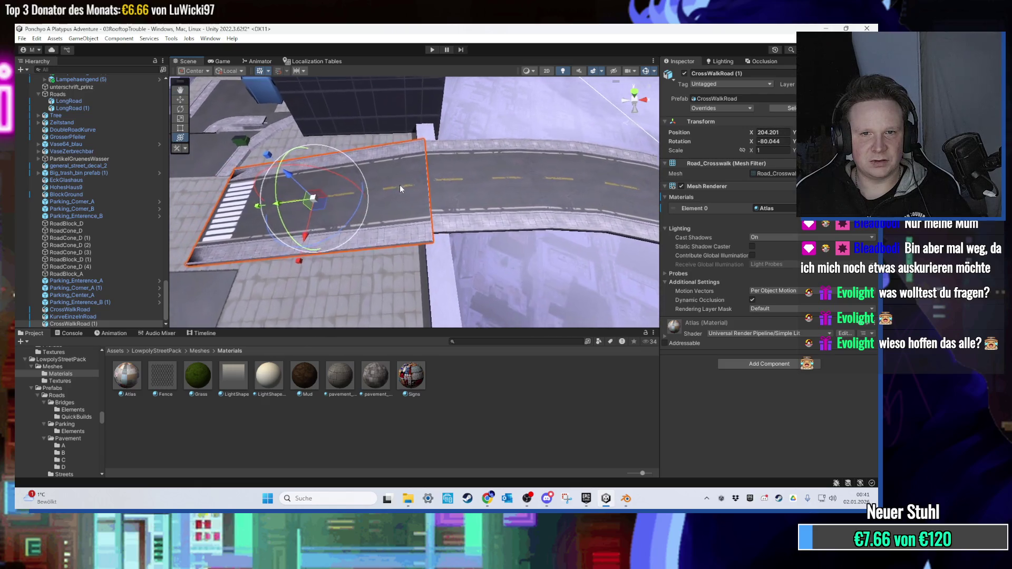
{"action": "mouse_move", "coordinate": [396, 194]}
{"action": "left_mouse_down"}
{"action": "mouse_move", "coordinate": [295, 178]}
{"action": "mouse_move", "coordinate": [400, 169]}
{"action": "mouse_move", "coordinate": [416, 197]}
{"action": "mouse_move", "coordinate": [401, 226]}
{"action": "mouse_move", "coordinate": [409, 210]}
{"action": "left_mouse_up"}
{"action": "key", "text": "y"}
{"action": "scroll", "coordinate": [410, 211], "scroll_direction": "down", "scroll_amount": 10}
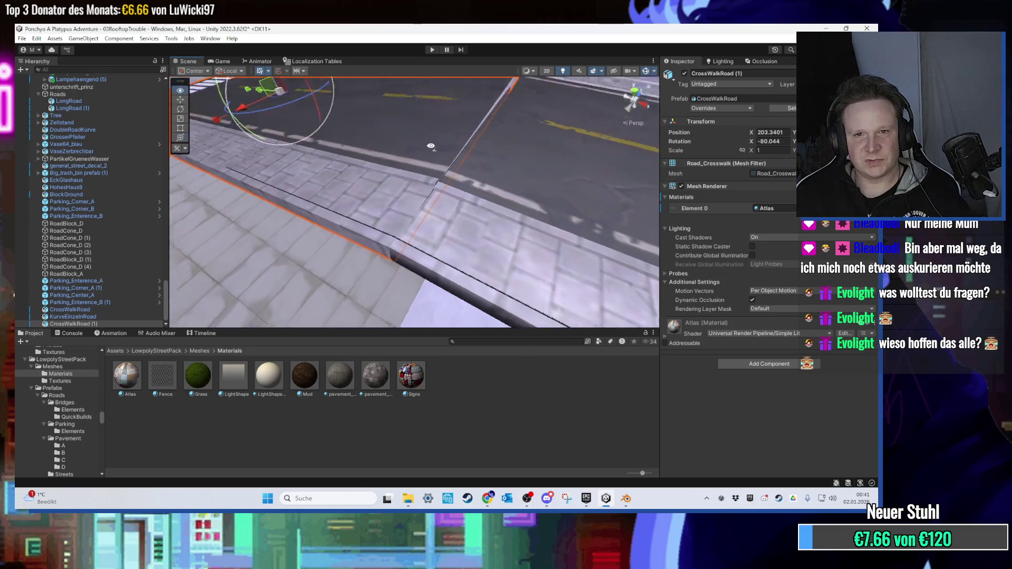
Undo the last crosswalk move and try -90 rotation, then cancel to keep -80.044.
{"action": "key", "text": "ctrl+z"}
{"action": "mouse_move", "coordinate": [432, 140]}
{"action": "left_mouse_down"}
{"action": "mouse_move", "coordinate": [381, 187]}
{"action": "mouse_move", "coordinate": [342, 163]}
{"action": "mouse_move", "coordinate": [323, 194]}
{"action": "mouse_move", "coordinate": [367, 210]}
{"action": "mouse_move", "coordinate": [341, 226]}
{"action": "mouse_move", "coordinate": [352, 152]}
{"action": "left_mouse_up"}
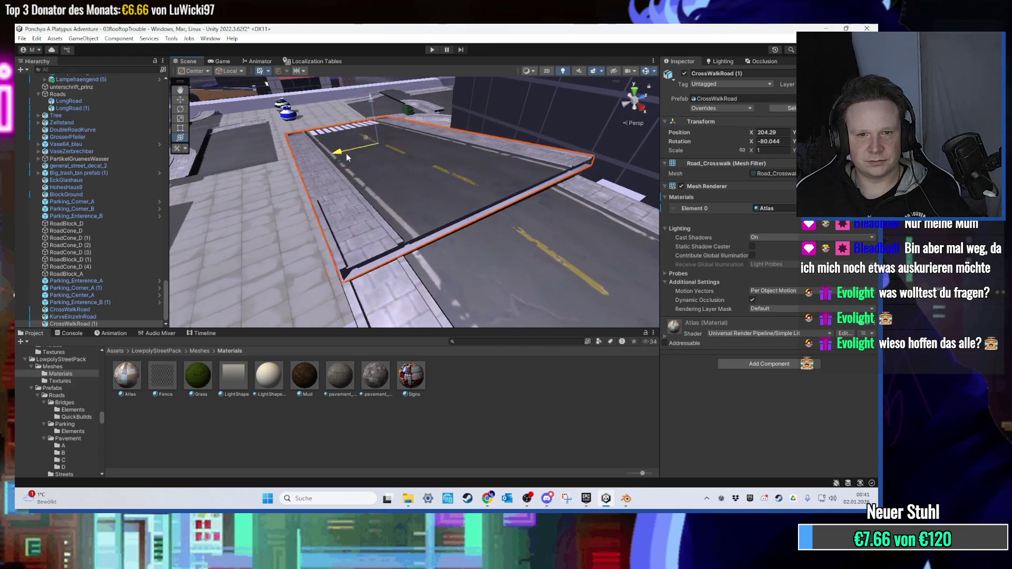
{"action": "mouse_move", "coordinate": [378, 106]}
{"action": "left_mouse_down"}
{"action": "mouse_move", "coordinate": [344, 176]}
{"action": "mouse_move", "coordinate": [326, 178]}
{"action": "mouse_move", "coordinate": [640, 180]}
{"action": "left_mouse_up"}
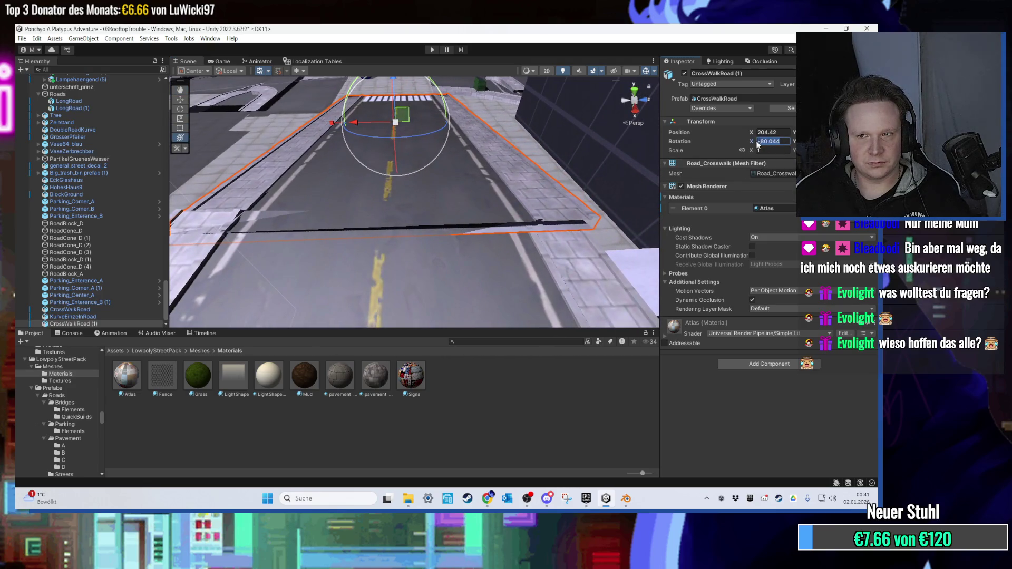
{"action": "type", "text": "-90"}
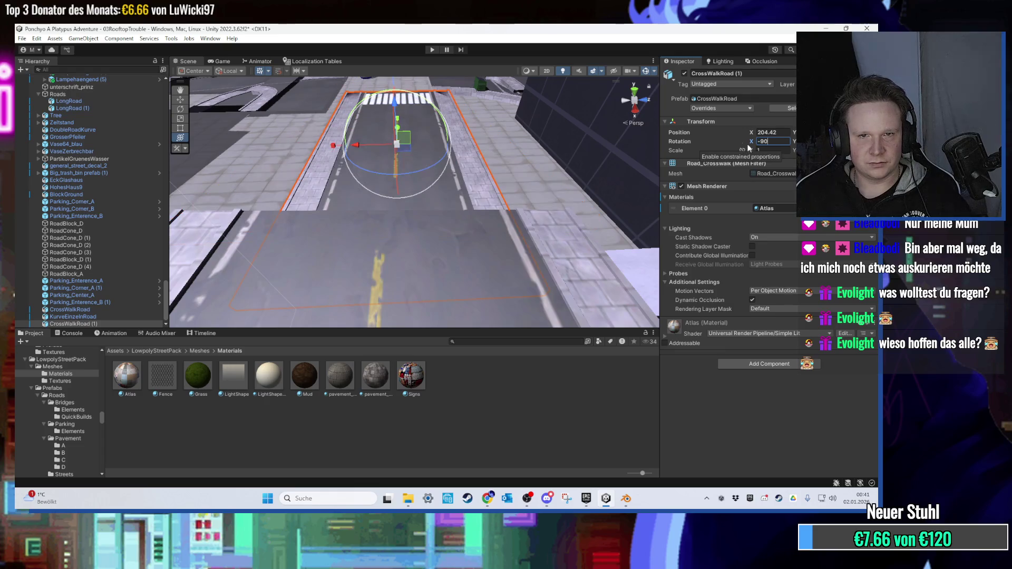
{"action": "key", "text": "Escape"}
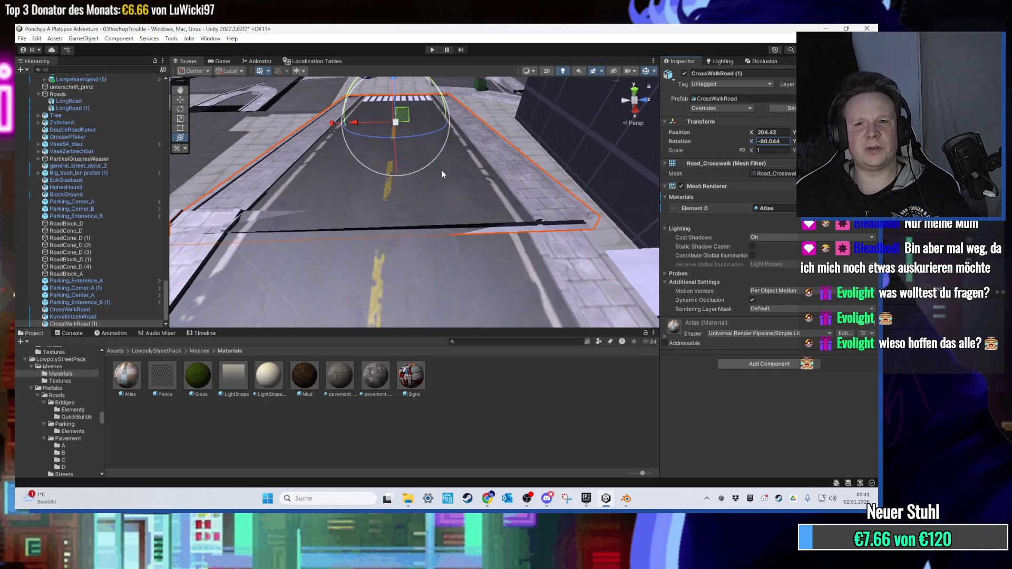
{"action": "left_click_drag", "start_coordinate": [440, 98], "coordinate": [393, 97]}
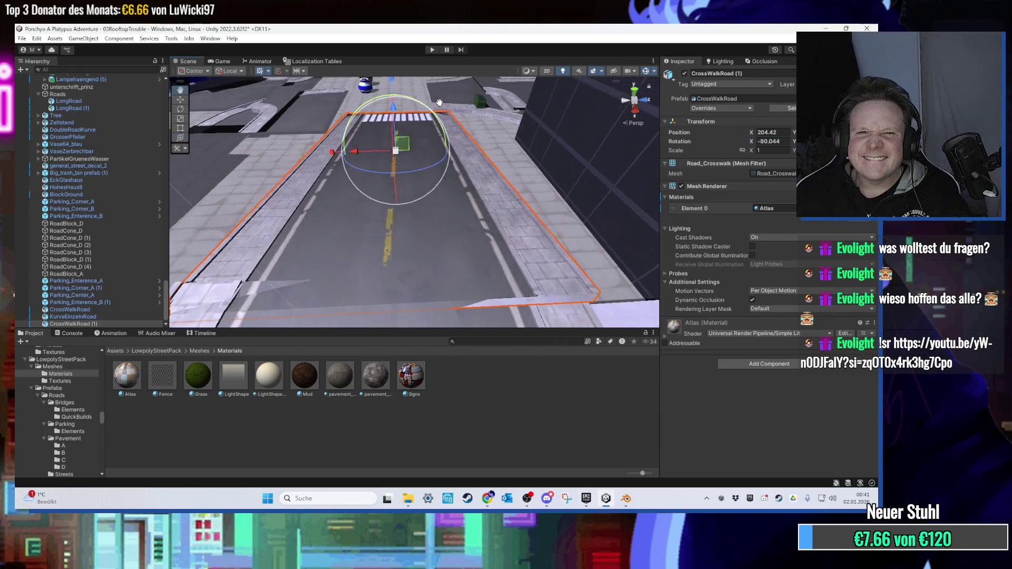
{"action": "key", "text": "ctrl+z"}
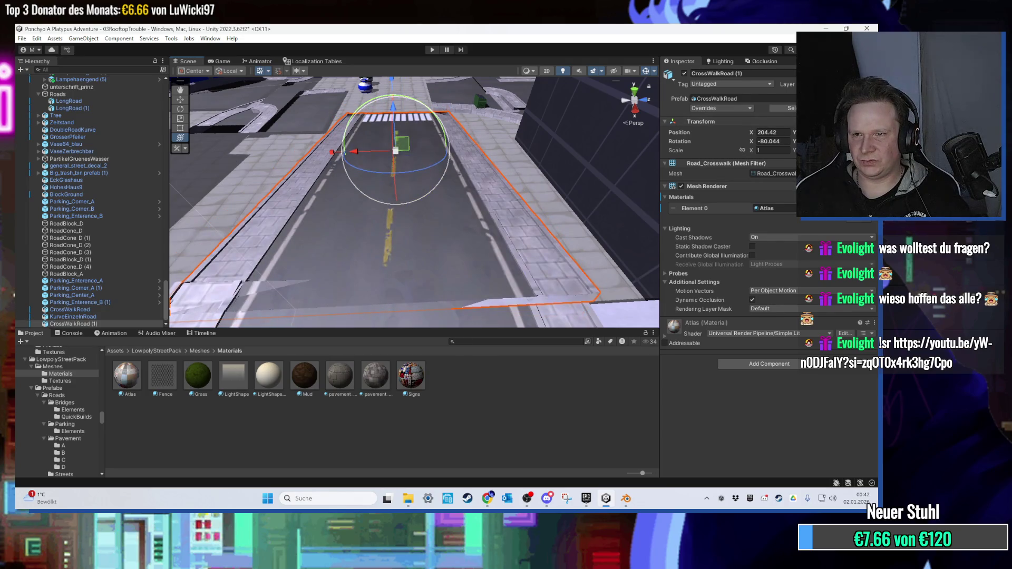
Tilt and nudge CrossWalkRoad (1) slightly so it lines up with road and sidewalk.
{"action": "mouse_move", "coordinate": [390, 209]}
{"action": "left_mouse_down"}
{"action": "mouse_move", "coordinate": [441, 180]}
{"action": "mouse_move", "coordinate": [434, 119]}
{"action": "left_mouse_up"}
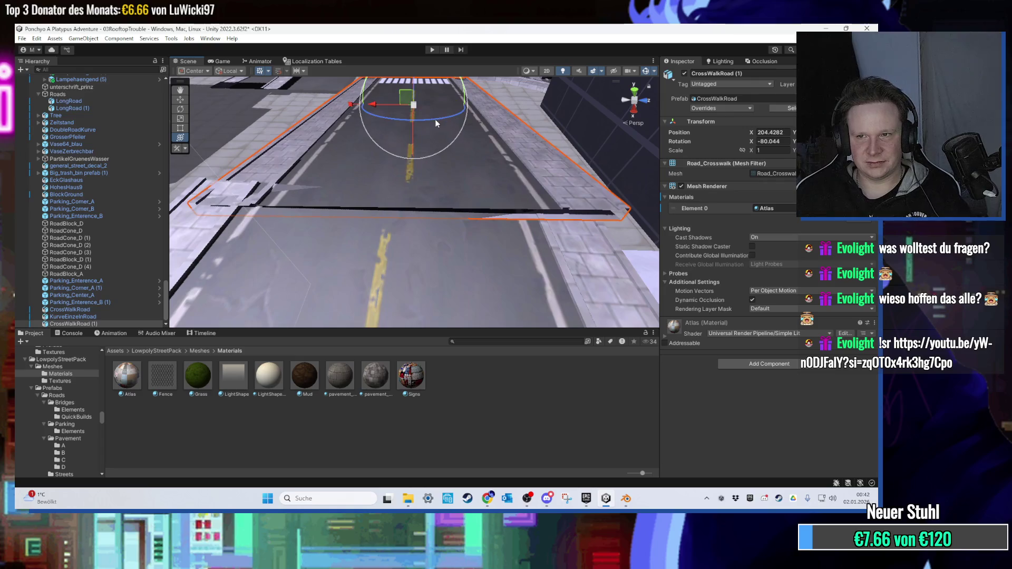
{"action": "left_click_drag", "start_coordinate": [395, 172], "coordinate": [405, 179]}
{"action": "mouse_move", "coordinate": [317, 249]}
{"action": "left_mouse_down"}
{"action": "mouse_move", "coordinate": [267, 248]}
{"action": "mouse_move", "coordinate": [281, 217]}
{"action": "left_mouse_up"}
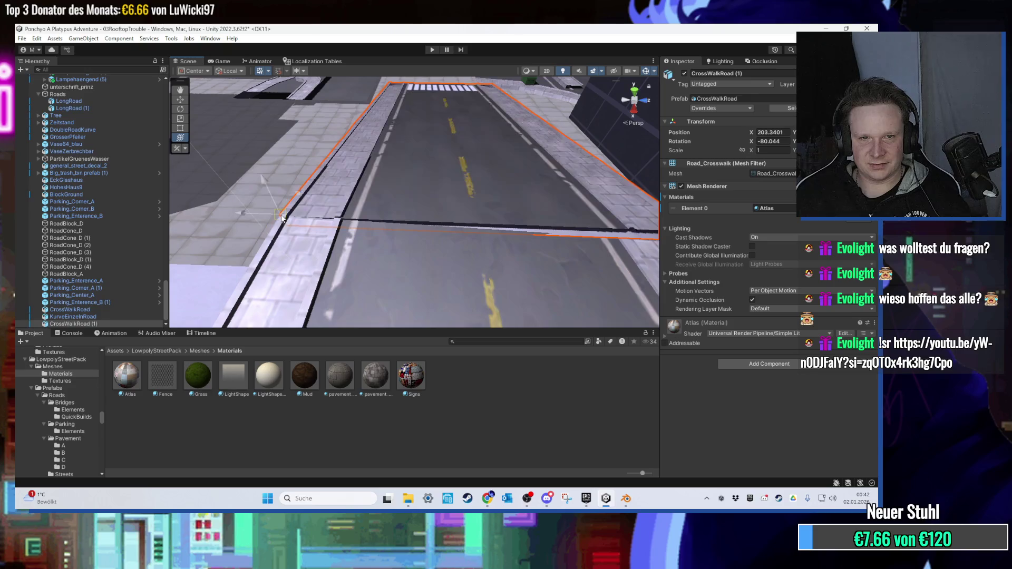
{"action": "mouse_move", "coordinate": [355, 225]}
{"action": "left_mouse_down"}
{"action": "mouse_move", "coordinate": [378, 245]}
{"action": "mouse_move", "coordinate": [437, 241]}
{"action": "mouse_move", "coordinate": [380, 260]}
{"action": "mouse_move", "coordinate": [583, 265]}
{"action": "mouse_move", "coordinate": [362, 148]}
{"action": "mouse_move", "coordinate": [381, 180]}
{"action": "mouse_move", "coordinate": [539, 210]}
{"action": "left_mouse_up"}
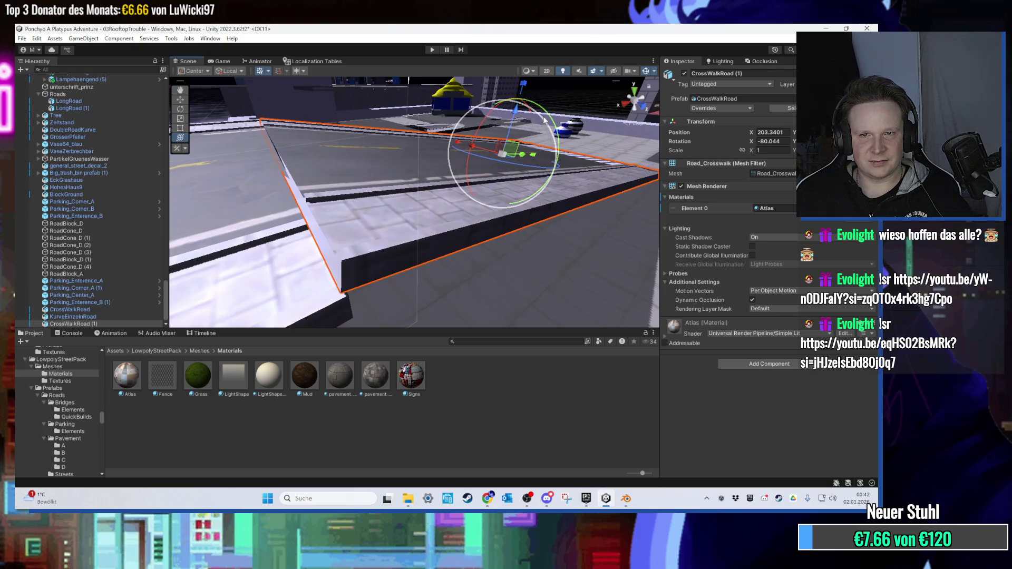
{"action": "left_click_drag", "start_coordinate": [548, 118], "coordinate": [550, 120]}
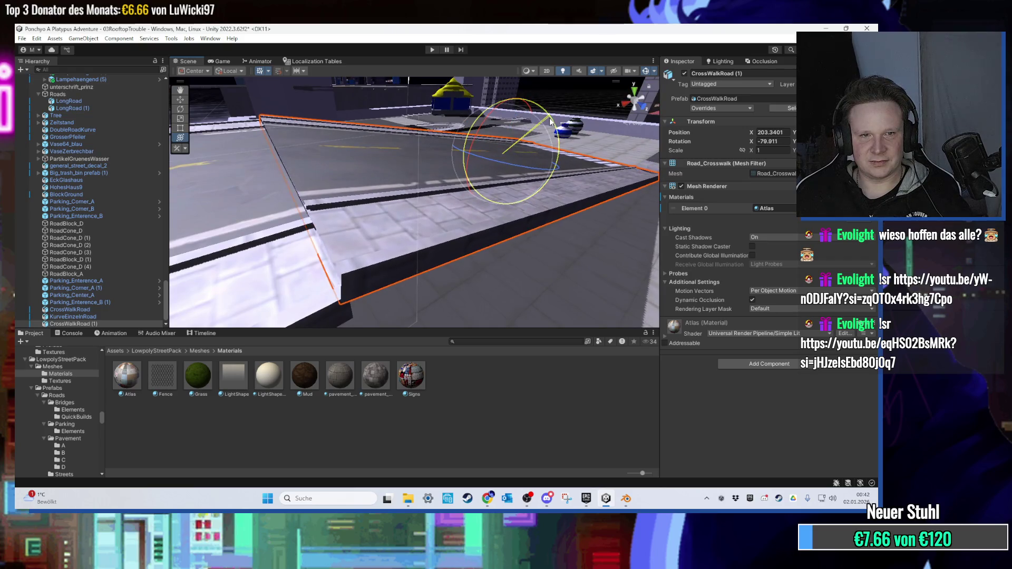
{"action": "left_click_drag", "start_coordinate": [340, 303], "coordinate": [354, 298]}
{"action": "mouse_move", "coordinate": [366, 251]}
{"action": "left_mouse_down"}
{"action": "mouse_move", "coordinate": [423, 254]}
{"action": "mouse_move", "coordinate": [388, 305]}
{"action": "mouse_move", "coordinate": [487, 242]}
{"action": "mouse_move", "coordinate": [426, 195]}
{"action": "mouse_move", "coordinate": [429, 182]}
{"action": "mouse_move", "coordinate": [431, 198]}
{"action": "mouse_move", "coordinate": [338, 267]}
{"action": "mouse_move", "coordinate": [458, 267]}
{"action": "mouse_move", "coordinate": [244, 271]}
{"action": "mouse_move", "coordinate": [397, 220]}
{"action": "mouse_move", "coordinate": [321, 217]}
{"action": "mouse_move", "coordinate": [337, 194]}
{"action": "mouse_move", "coordinate": [393, 183]}
{"action": "mouse_move", "coordinate": [385, 189]}
{"action": "left_mouse_up"}
{"action": "left_click", "coordinate": [433, 170]}
{"action": "left_click", "coordinate": [387, 189]}
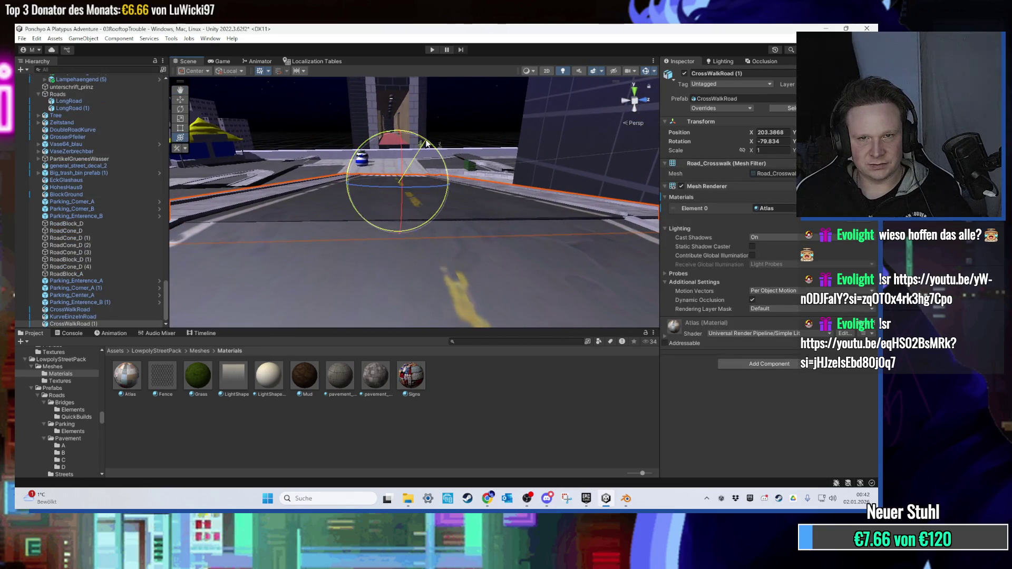
{"action": "mouse_move", "coordinate": [426, 143]}
{"action": "left_mouse_down"}
{"action": "mouse_move", "coordinate": [350, 221]}
{"action": "mouse_move", "coordinate": [340, 218]}
{"action": "mouse_move", "coordinate": [372, 220]}
{"action": "mouse_move", "coordinate": [396, 246]}
{"action": "mouse_move", "coordinate": [384, 239]}
{"action": "mouse_move", "coordinate": [384, 258]}
{"action": "mouse_move", "coordinate": [378, 214]}
{"action": "mouse_move", "coordinate": [409, 131]}
{"action": "mouse_move", "coordinate": [346, 192]}
{"action": "mouse_move", "coordinate": [568, 251]}
{"action": "mouse_move", "coordinate": [407, 233]}
{"action": "mouse_move", "coordinate": [498, 230]}
{"action": "mouse_move", "coordinate": [439, 227]}
{"action": "mouse_move", "coordinate": [396, 239]}
{"action": "mouse_move", "coordinate": [410, 252]}
{"action": "mouse_move", "coordinate": [493, 256]}
{"action": "left_mouse_up"}
Slide Parking_Corner_A across the rooftop to Position X 189.76.
{"action": "left_click", "coordinate": [485, 248]}
{"action": "key", "text": "e"}
{"action": "left_click_drag", "start_coordinate": [493, 256], "coordinate": [437, 185]}
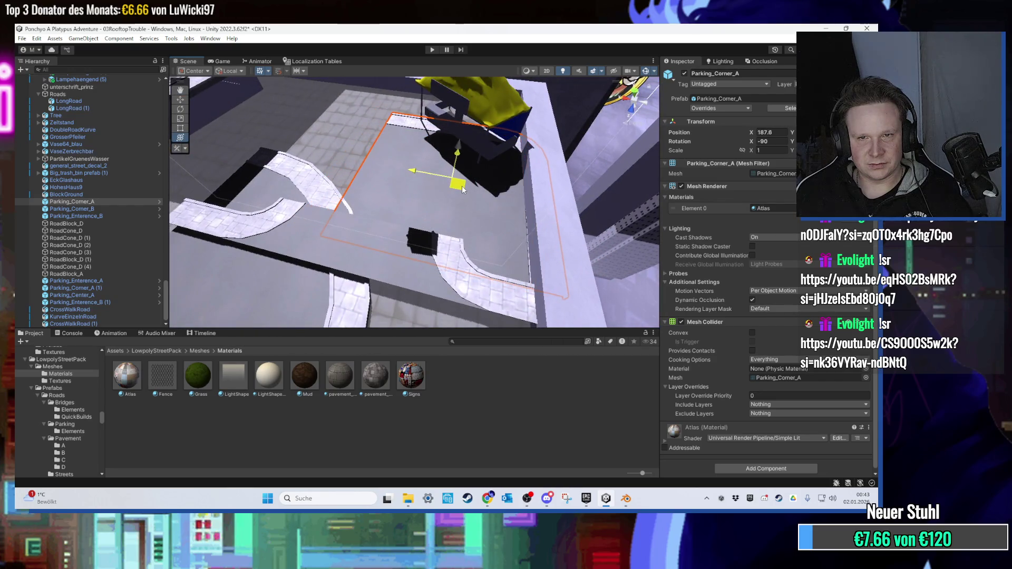
{"action": "left_click_drag", "start_coordinate": [461, 186], "coordinate": [462, 170]}
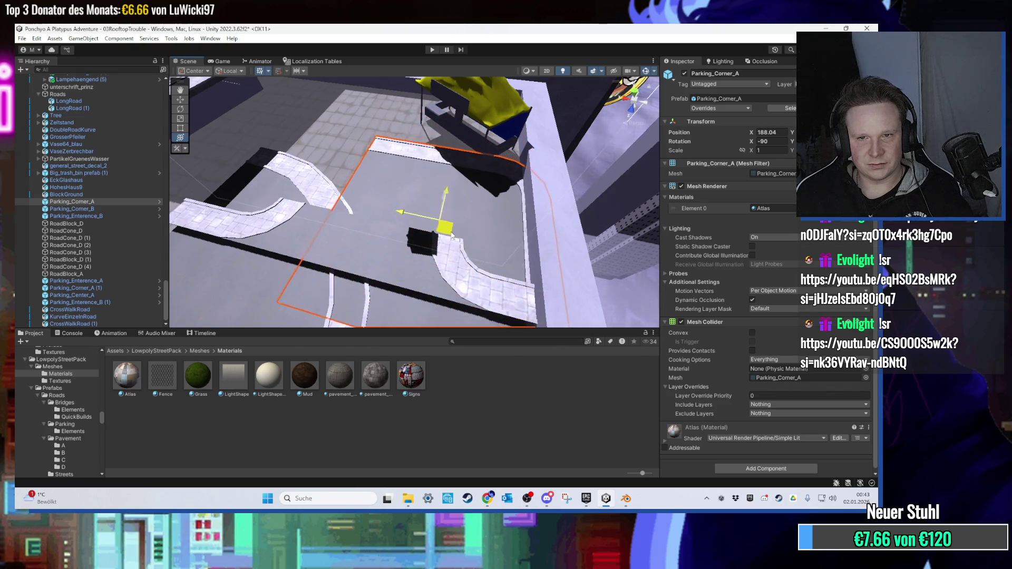
{"action": "scroll", "coordinate": [422, 238], "scroll_direction": "down", "scroll_amount": 5}
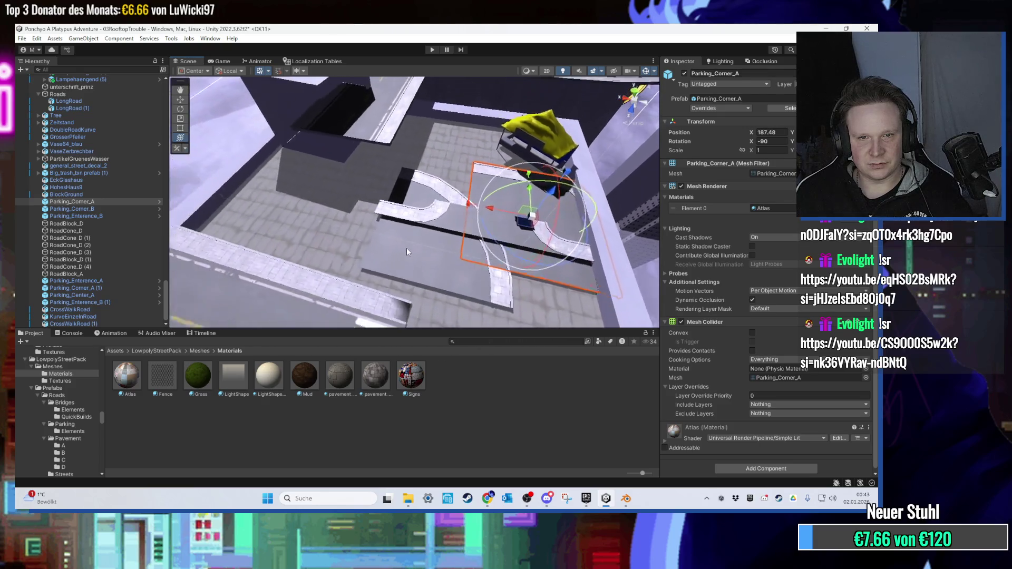
Move Parking_Corner_B into position alongside the curved road.
{"action": "left_click", "coordinate": [407, 249]}
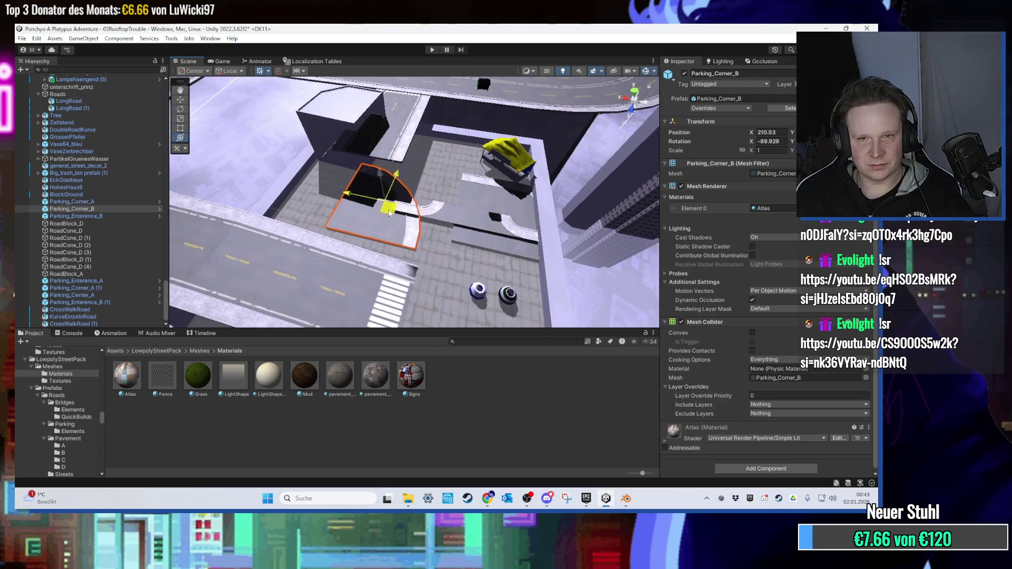
{"action": "left_click_drag", "start_coordinate": [390, 211], "coordinate": [405, 229]}
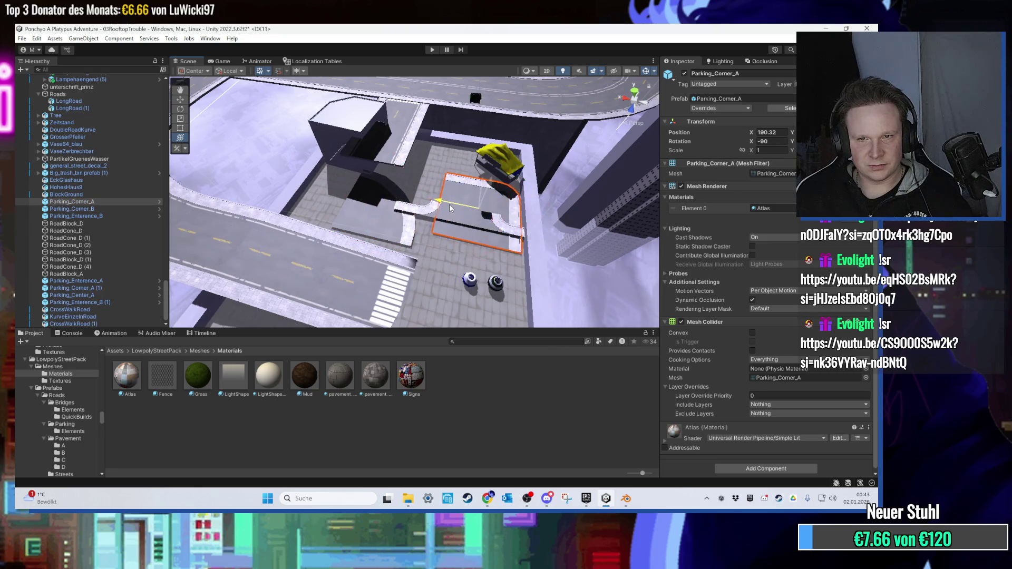
{"action": "mouse_move", "coordinate": [452, 211]}
{"action": "left_mouse_down"}
{"action": "mouse_move", "coordinate": [334, 213]}
{"action": "mouse_move", "coordinate": [391, 254]}
{"action": "mouse_move", "coordinate": [386, 217]}
{"action": "mouse_move", "coordinate": [424, 250]}
{"action": "mouse_move", "coordinate": [363, 201]}
{"action": "mouse_move", "coordinate": [433, 187]}
{"action": "mouse_move", "coordinate": [395, 186]}
{"action": "mouse_move", "coordinate": [385, 208]}
{"action": "mouse_move", "coordinate": [394, 171]}
{"action": "mouse_move", "coordinate": [404, 248]}
{"action": "mouse_move", "coordinate": [409, 191]}
{"action": "mouse_move", "coordinate": [518, 267]}
{"action": "mouse_move", "coordinate": [397, 254]}
{"action": "mouse_move", "coordinate": [451, 236]}
{"action": "mouse_move", "coordinate": [414, 230]}
{"action": "mouse_move", "coordinate": [381, 179]}
{"action": "mouse_move", "coordinate": [445, 268]}
{"action": "mouse_move", "coordinate": [420, 227]}
{"action": "left_mouse_up"}
{"action": "scroll", "coordinate": [378, 181], "scroll_direction": "up", "scroll_amount": 10}
{"action": "key", "text": "f"}
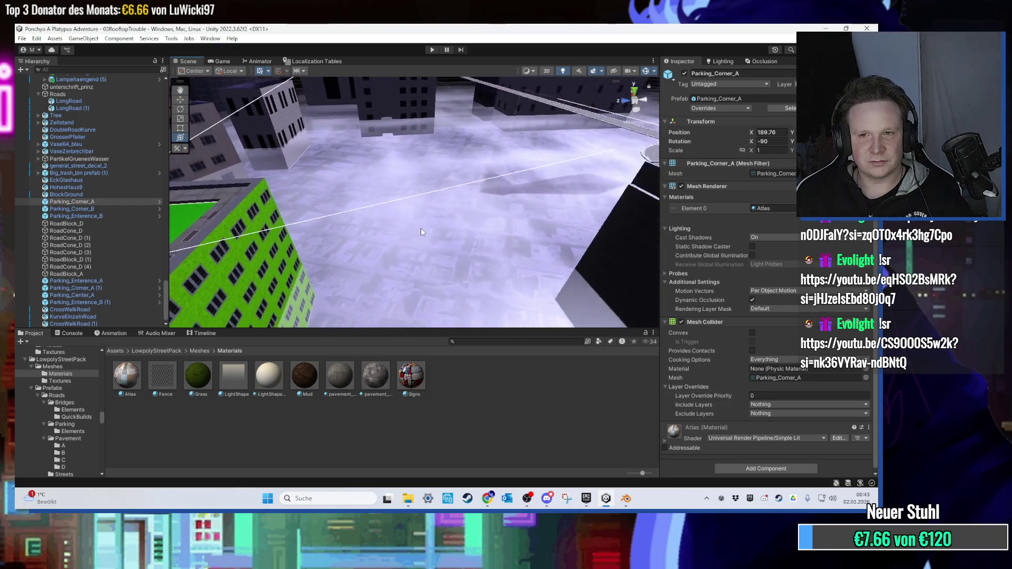
{"action": "mouse_move", "coordinate": [556, 210]}
{"action": "left_mouse_down"}
{"action": "mouse_move", "coordinate": [440, 220]}
{"action": "mouse_move", "coordinate": [485, 191]}
{"action": "mouse_move", "coordinate": [461, 215]}
{"action": "left_mouse_up"}
{"action": "scroll", "coordinate": [461, 215], "scroll_direction": "up", "scroll_amount": 10}
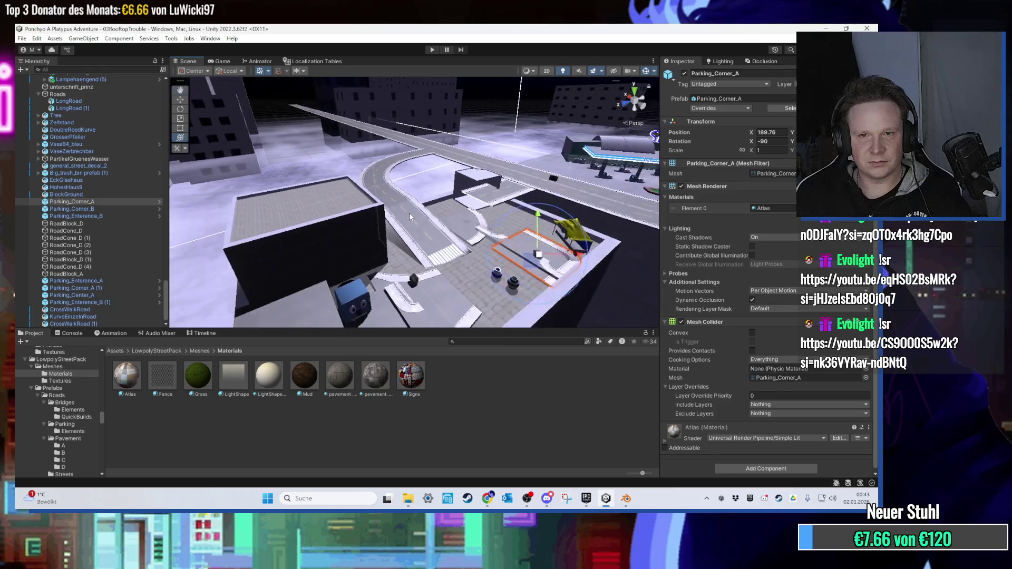
{"action": "scroll", "coordinate": [406, 203], "scroll_direction": "down", "scroll_amount": 3}
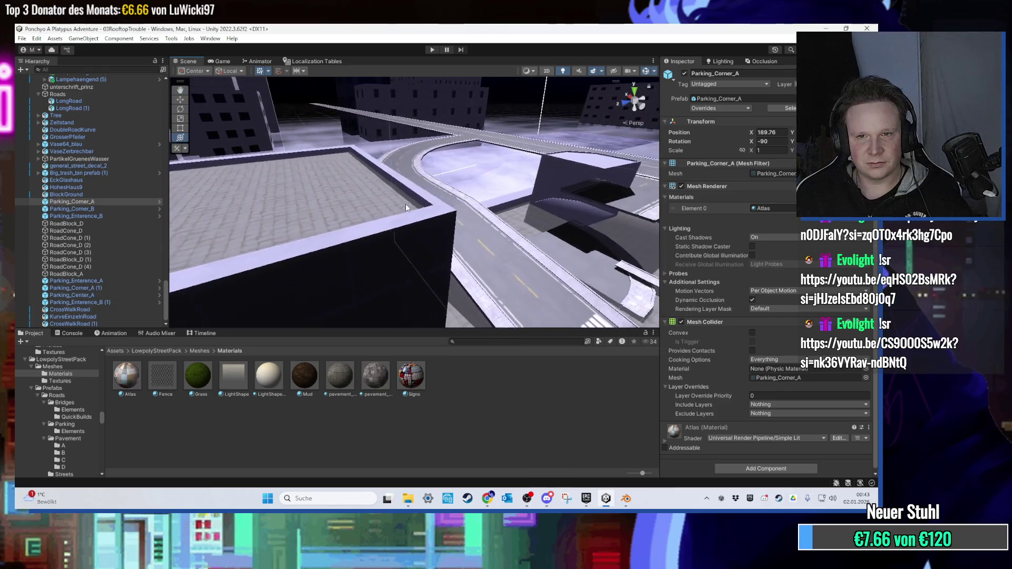
{"action": "scroll", "coordinate": [406, 207], "scroll_direction": "down", "scroll_amount": 3}
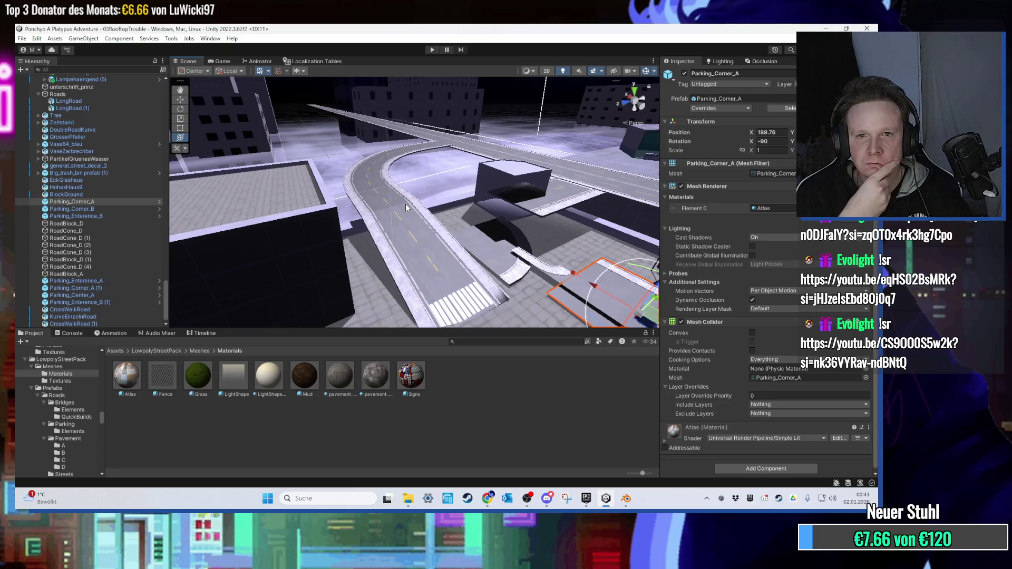
{"action": "scroll", "coordinate": [406, 203], "scroll_direction": "down", "scroll_amount": 2}
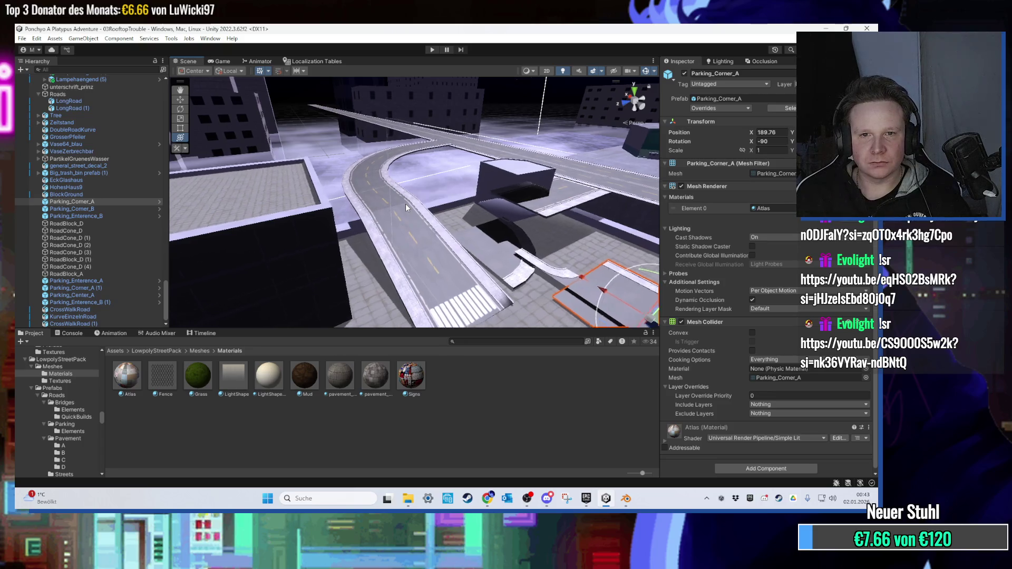
{"action": "mouse_move", "coordinate": [405, 203]}
{"action": "left_mouse_down"}
{"action": "mouse_move", "coordinate": [509, 197]}
{"action": "mouse_move", "coordinate": [498, 188]}
{"action": "mouse_move", "coordinate": [318, 201]}
{"action": "mouse_move", "coordinate": [355, 108]}
{"action": "mouse_move", "coordinate": [279, 166]}
{"action": "mouse_move", "coordinate": [316, 206]}
{"action": "mouse_move", "coordinate": [320, 175]}
{"action": "mouse_move", "coordinate": [383, 226]}
{"action": "mouse_move", "coordinate": [384, 247]}
{"action": "left_mouse_up"}
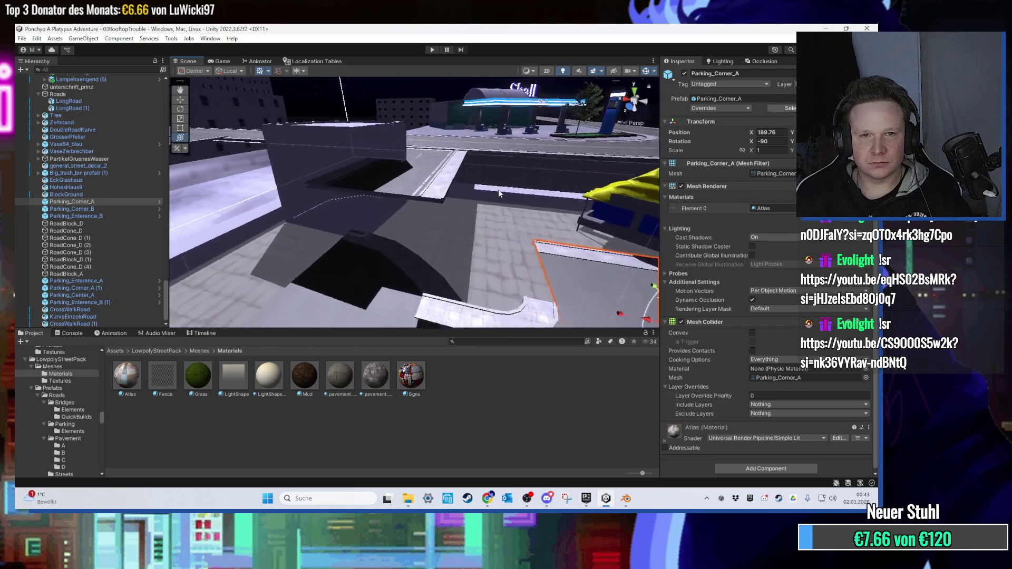
{"action": "left_click", "coordinate": [627, 498]}
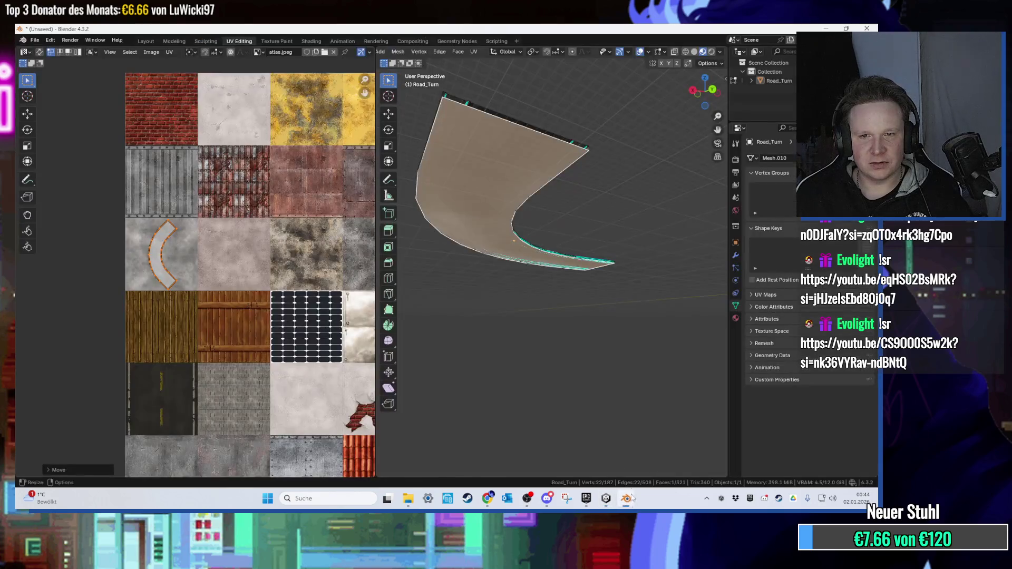
{"action": "left_click_drag", "start_coordinate": [526, 226], "coordinate": [539, 258]}
{"action": "left_click", "coordinate": [625, 498]}
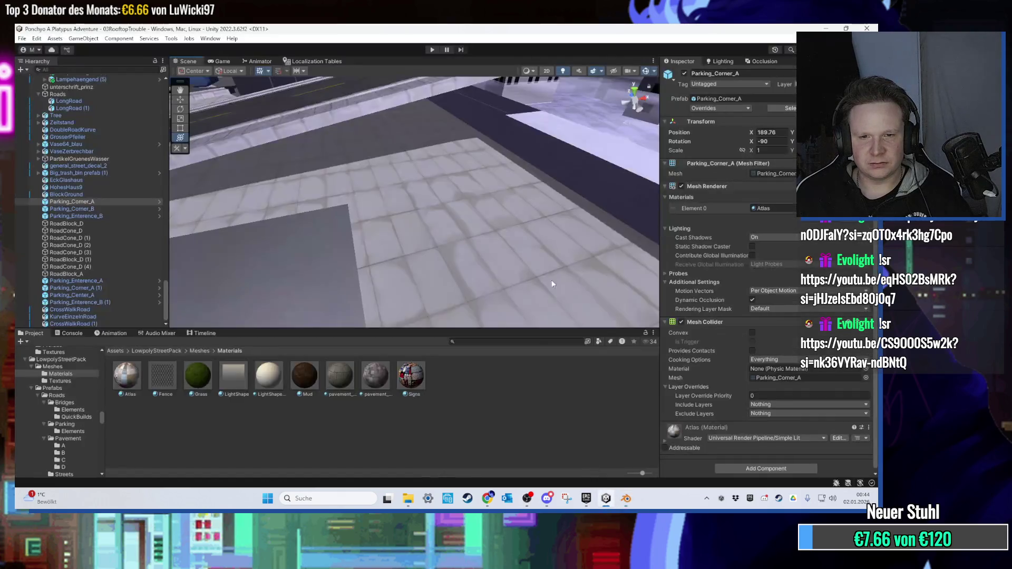
Drag CrossWalkRoad (1)'s Road_Crosswalk mesh into the scene as CrossWalkRoad (2), then minimise Unity.
{"action": "left_click", "coordinate": [377, 163]}
{"action": "key", "text": "f"}
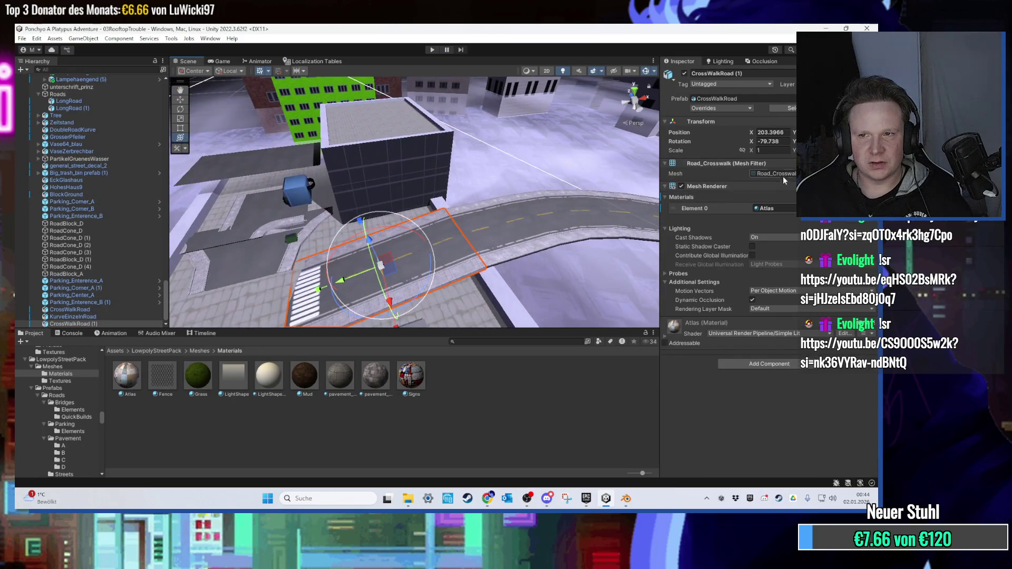
{"action": "left_click", "coordinate": [784, 176]}
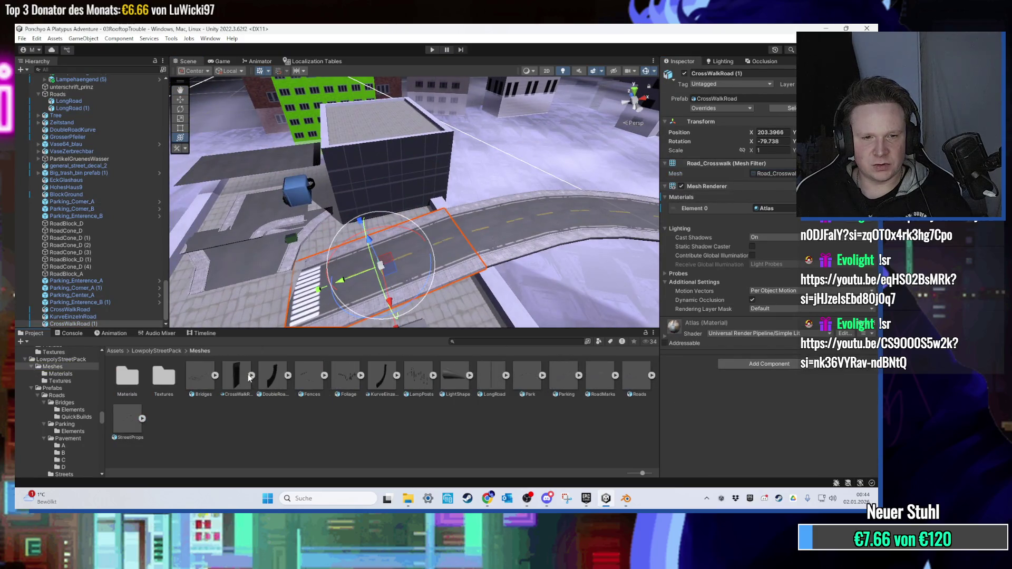
{"action": "left_click_drag", "start_coordinate": [244, 384], "coordinate": [333, 262]}
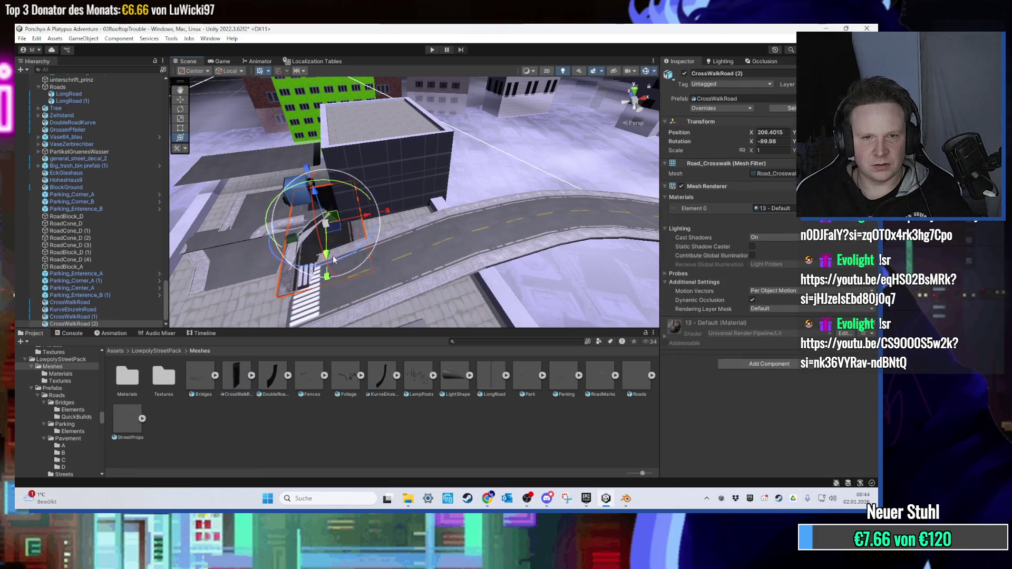
{"action": "left_click_drag", "start_coordinate": [321, 201], "coordinate": [432, 210]}
{"action": "left_click", "coordinate": [605, 498]}
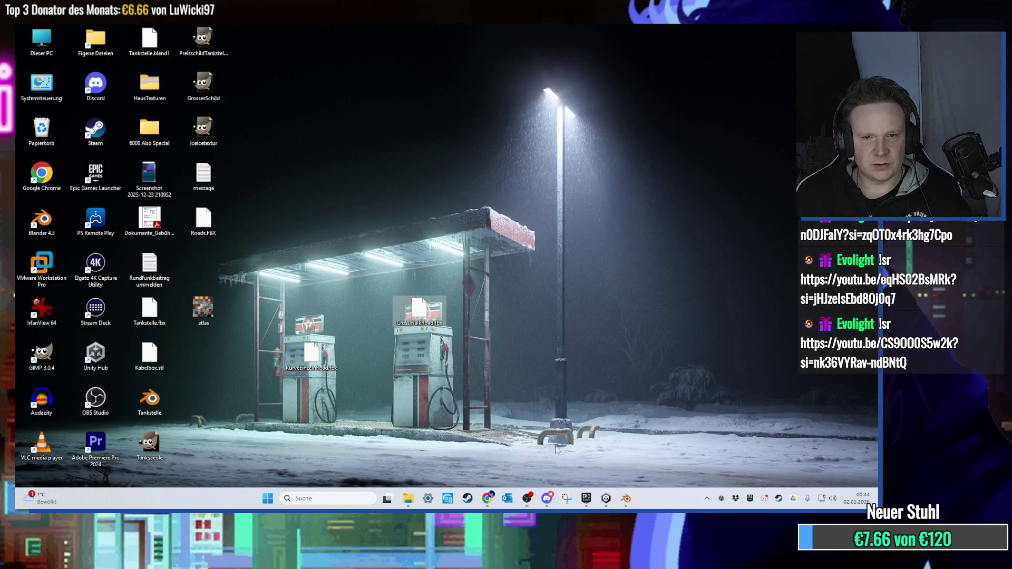
Restore Unity and step from the CrossWalkRoad mesh asset to DoubleRoadKurve.
{"action": "left_click", "coordinate": [601, 503]}
{"action": "mouse_move", "coordinate": [458, 160]}
{"action": "left_mouse_down"}
{"action": "mouse_move", "coordinate": [414, 177]}
{"action": "mouse_move", "coordinate": [427, 243]}
{"action": "left_mouse_up"}
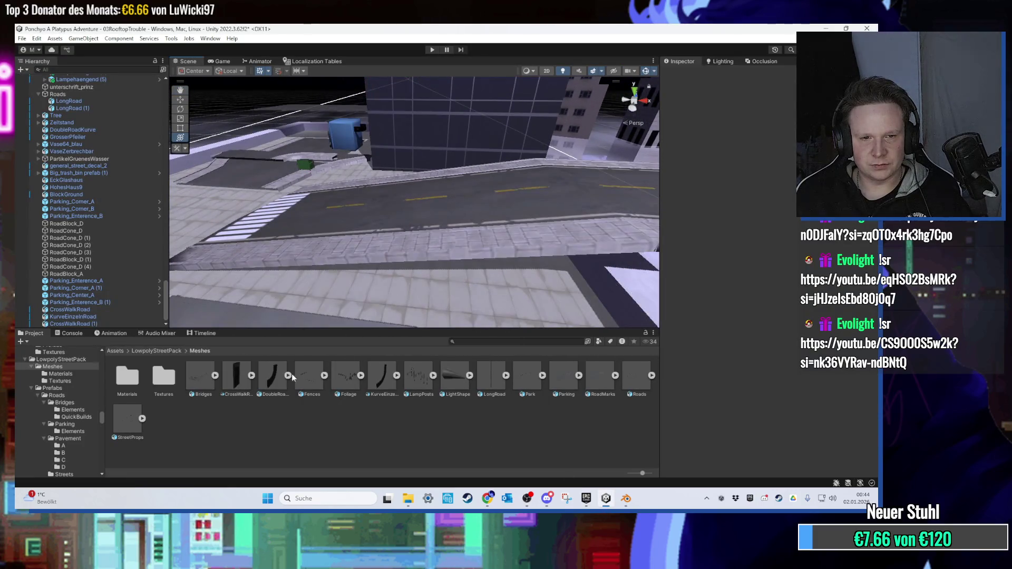
{"action": "left_click", "coordinate": [239, 384]}
{"action": "key", "text": "Right"}
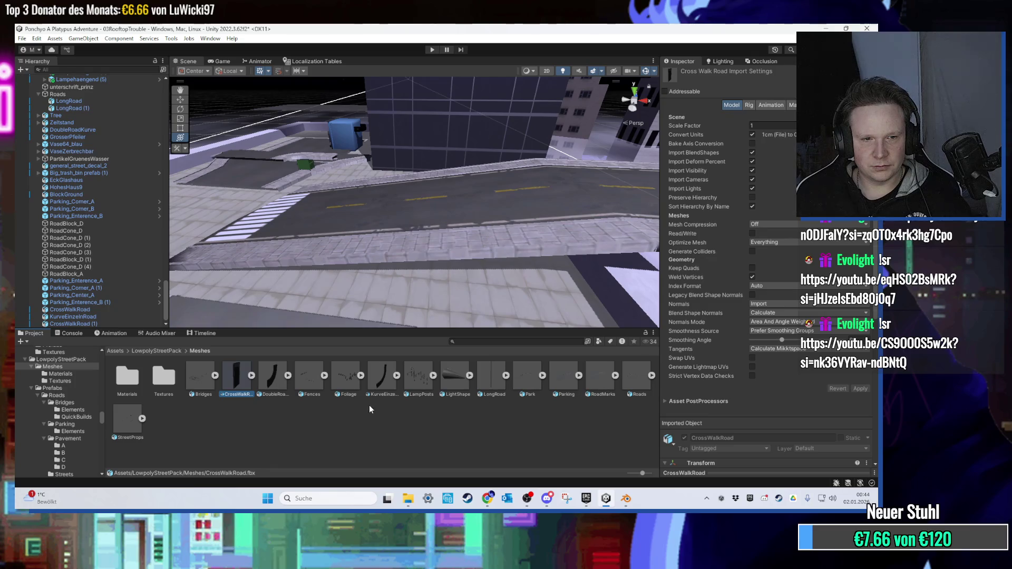
Set Unity aside and bring Blender forward with Road_Turn in UV Editing.
{"action": "left_click", "coordinate": [607, 500]}
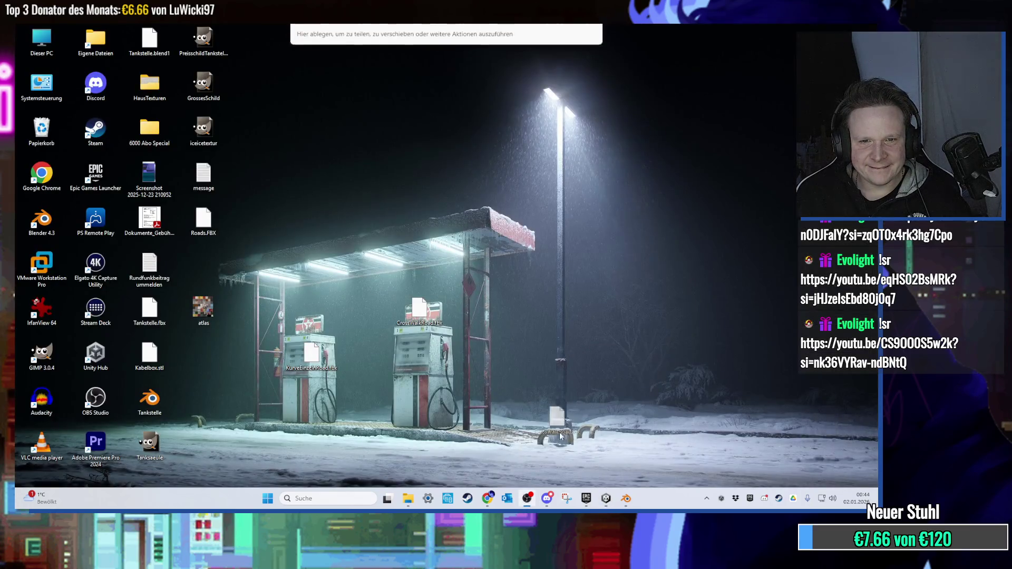
{"action": "left_click", "coordinate": [609, 499]}
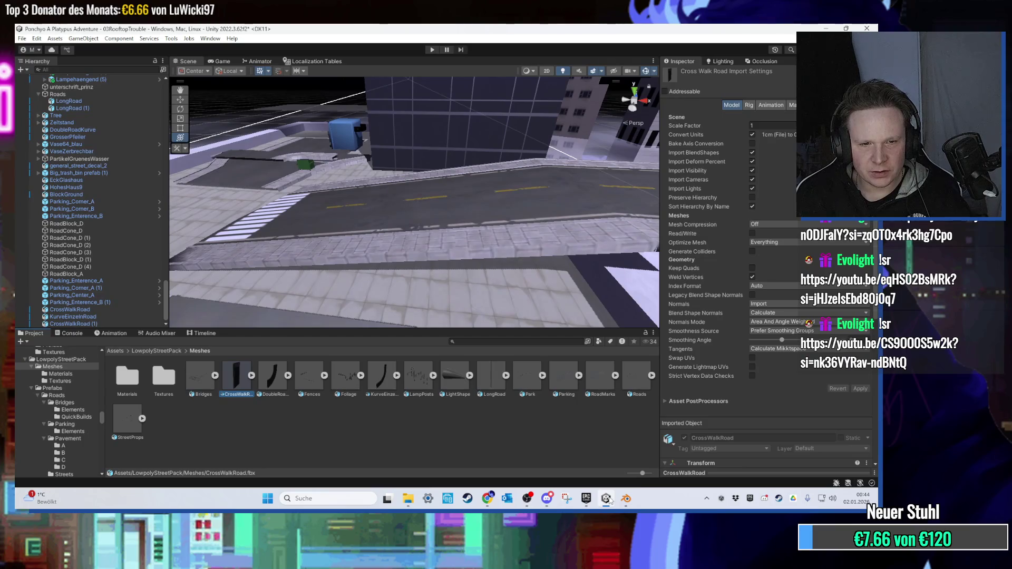
{"action": "left_click", "coordinate": [606, 498]}
{"action": "left_click", "coordinate": [625, 498]}
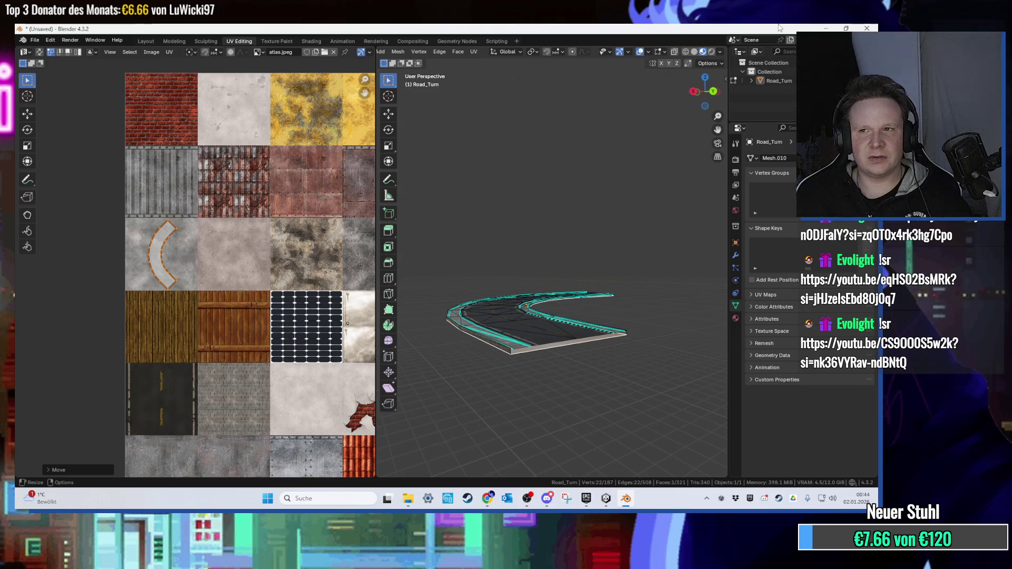
Quit Blender without saving and delete all default objects in the new scene.
{"action": "left_click", "coordinate": [863, 28]}
{"action": "left_click", "coordinate": [477, 274]}
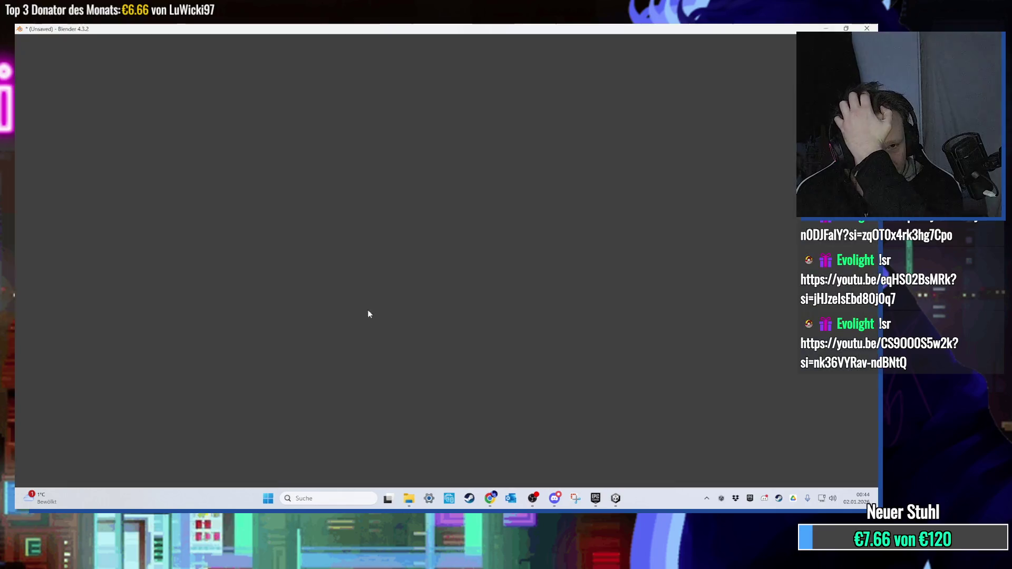
{"action": "key", "text": "a"}
{"action": "left_click", "coordinate": [34, 40]}
{"action": "key", "text": "Delete"}
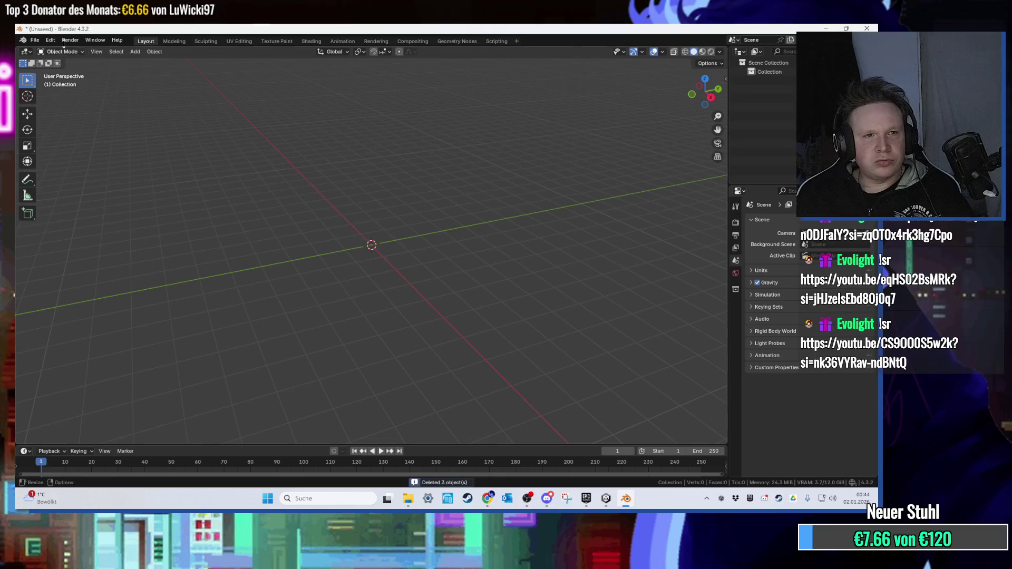
Import the crosswalk road FBX from the desktop.
{"action": "left_click", "coordinate": [34, 40]}
{"action": "mouse_move", "coordinate": [74, 168]}
{"action": "left_click", "coordinate": [155, 250]}
{"action": "left_click", "coordinate": [298, 206]}
{"action": "double_click", "coordinate": [377, 202]}
{"action": "mouse_move", "coordinate": [420, 236]}
{"action": "left_mouse_down"}
{"action": "mouse_move", "coordinate": [366, 234]}
{"action": "mouse_move", "coordinate": [452, 323]}
{"action": "mouse_move", "coordinate": [267, 316]}
{"action": "mouse_move", "coordinate": [381, 321]}
{"action": "mouse_move", "coordinate": [355, 327]}
{"action": "mouse_move", "coordinate": [306, 276]}
{"action": "mouse_move", "coordinate": [407, 287]}
{"action": "left_mouse_up"}
Flip the normals of the crosswalk mesh's face in Edit Mode.
{"action": "key", "text": "Tab"}
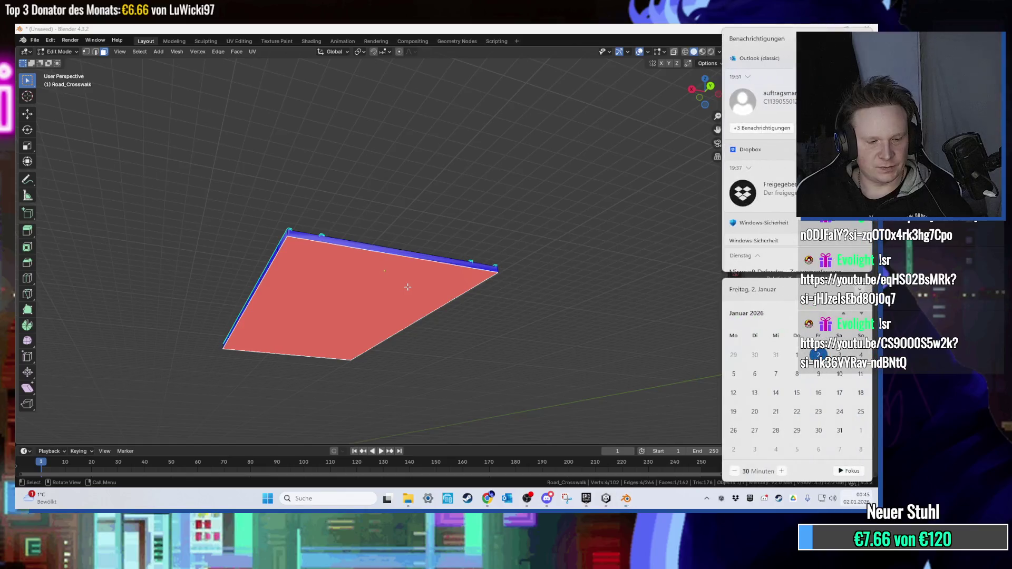
{"action": "key", "text": "super"}
{"action": "key", "text": "super"}
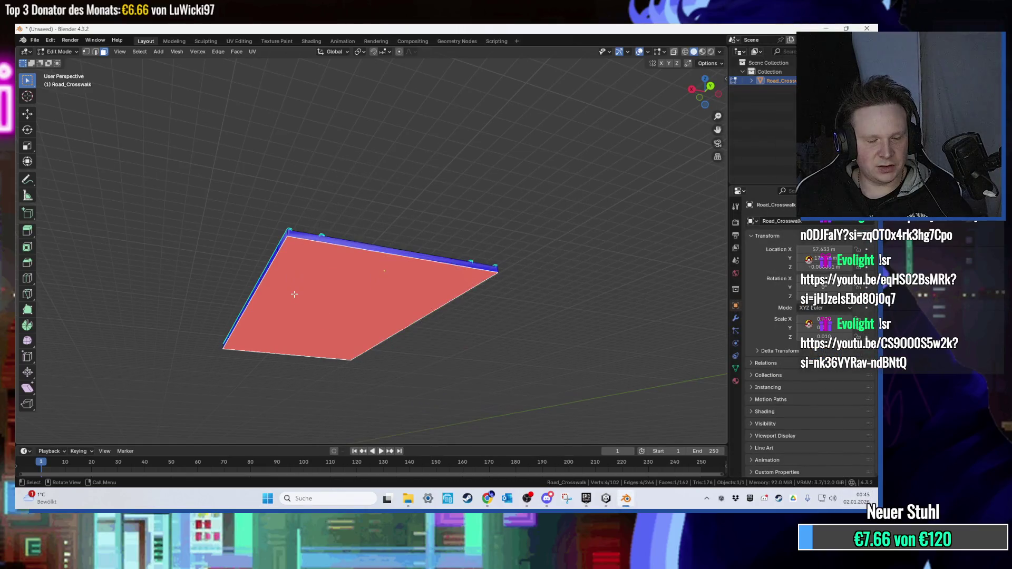
{"action": "key", "text": "alt+n"}
{"action": "left_click", "coordinate": [295, 290]}
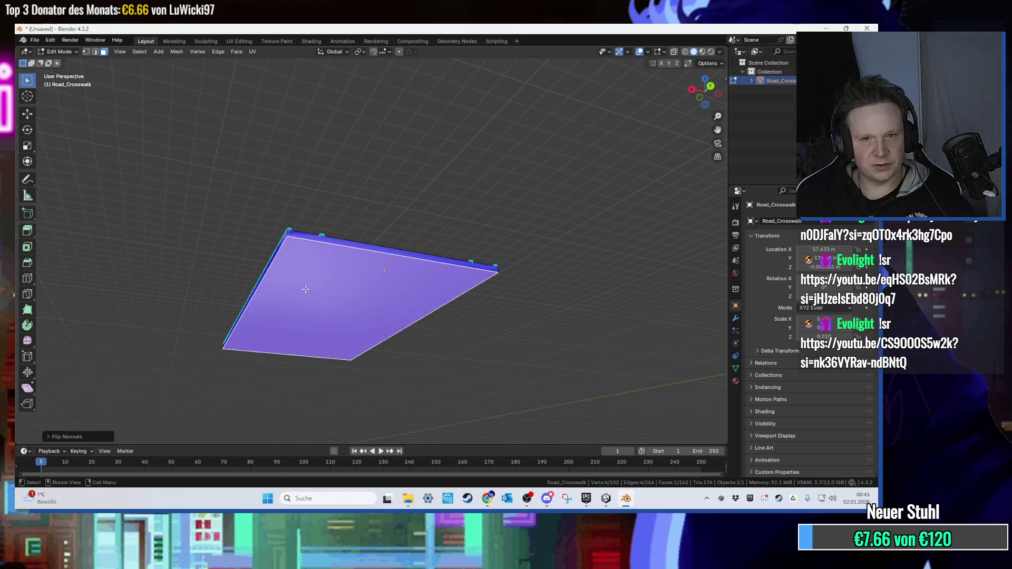
Export the mesh as FBX over CrossWalkRoad.fbx on the desktop and return to Unity.
{"action": "left_click", "coordinate": [34, 40]}
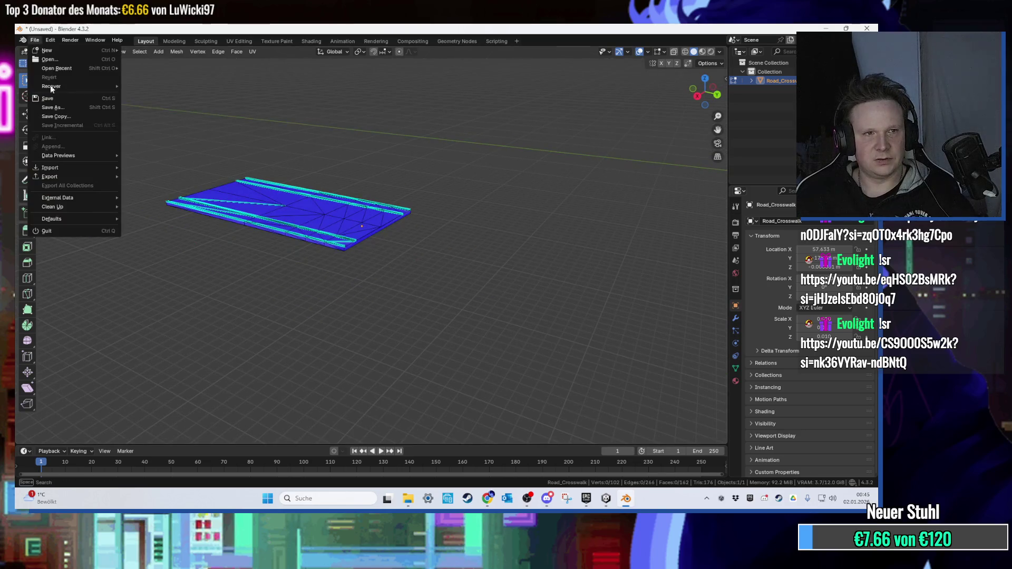
{"action": "mouse_move", "coordinate": [63, 183]}
{"action": "left_click", "coordinate": [184, 257]}
{"action": "left_click", "coordinate": [268, 187]}
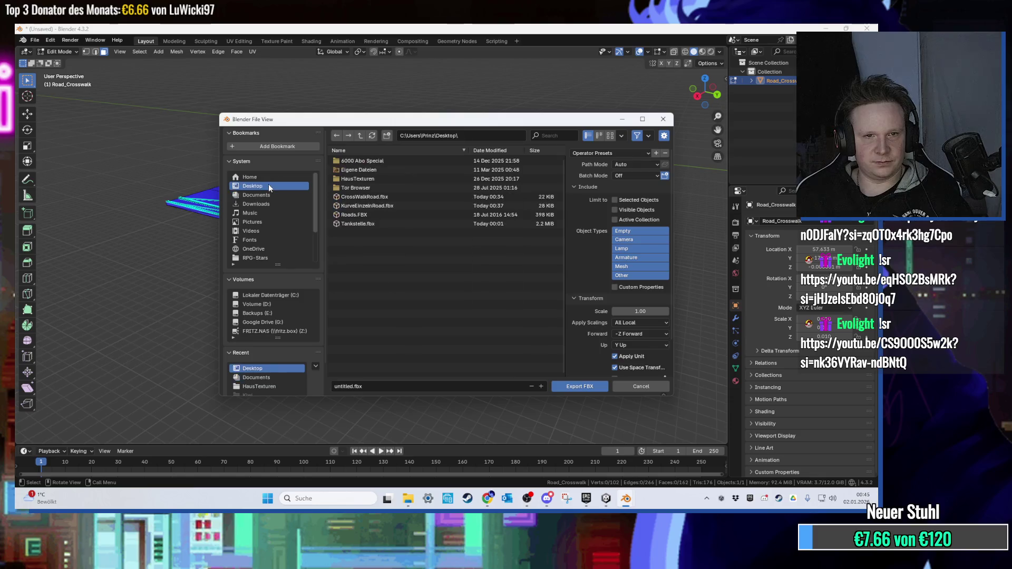
{"action": "double_click", "coordinate": [381, 198]}
{"action": "key", "text": "alt+Tab"}
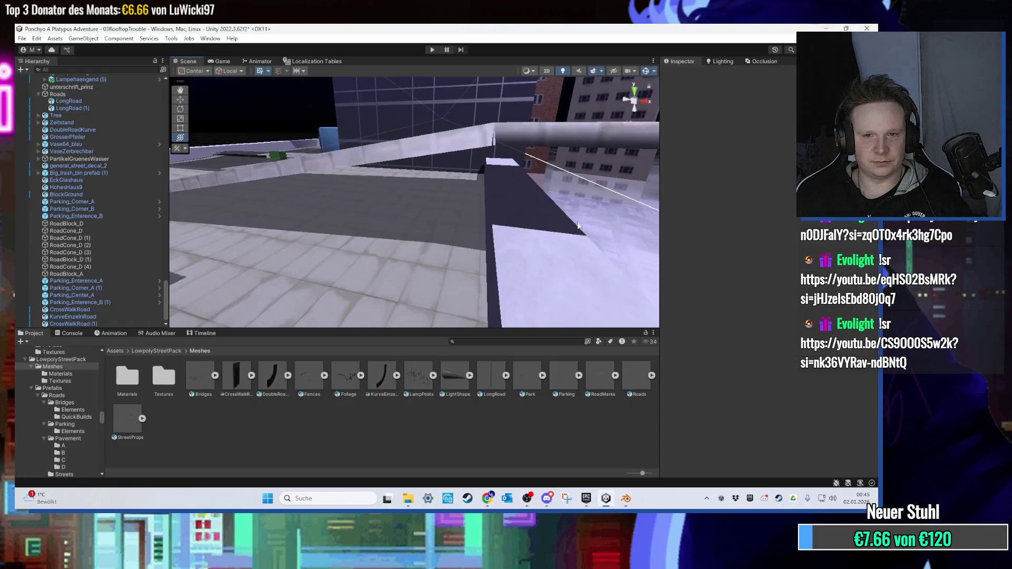
Shift the KurveEinzelnRoad.fbx desktop icon right, then select CrossWalkRoad (1) in Unity's scene.
{"action": "key", "text": "super+d"}
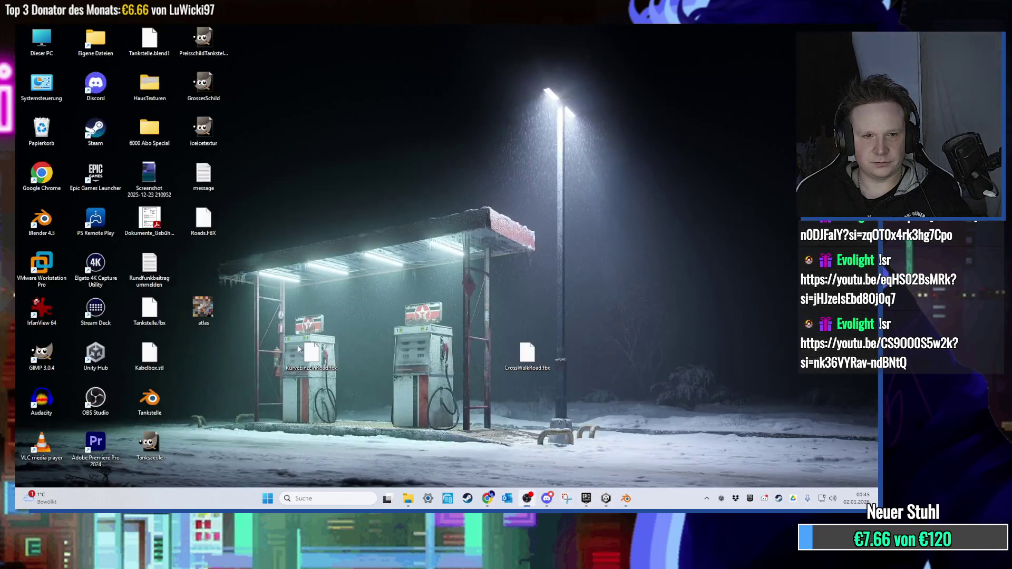
{"action": "left_click_drag", "start_coordinate": [323, 370], "coordinate": [377, 371]}
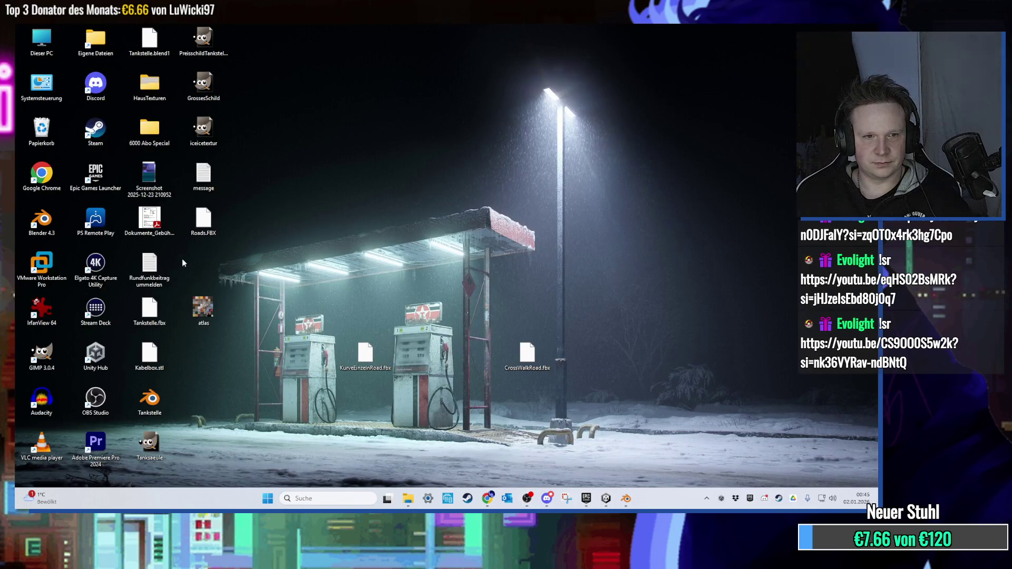
{"action": "left_click", "coordinate": [605, 498]}
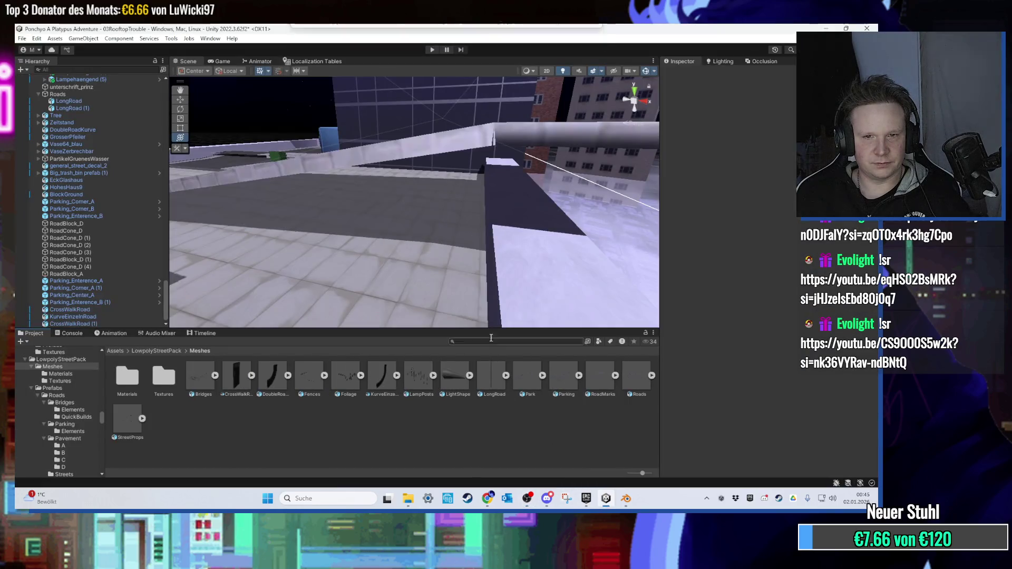
{"action": "mouse_move", "coordinate": [439, 230]}
{"action": "left_mouse_down"}
{"action": "mouse_move", "coordinate": [453, 147]}
{"action": "mouse_move", "coordinate": [459, 279]}
{"action": "mouse_move", "coordinate": [388, 233]}
{"action": "mouse_move", "coordinate": [342, 221]}
{"action": "mouse_move", "coordinate": [399, 248]}
{"action": "mouse_move", "coordinate": [376, 251]}
{"action": "mouse_move", "coordinate": [410, 306]}
{"action": "mouse_move", "coordinate": [414, 97]}
{"action": "mouse_move", "coordinate": [441, 109]}
{"action": "mouse_move", "coordinate": [426, 156]}
{"action": "mouse_move", "coordinate": [399, 117]}
{"action": "mouse_move", "coordinate": [417, 151]}
{"action": "mouse_move", "coordinate": [404, 167]}
{"action": "mouse_move", "coordinate": [411, 204]}
{"action": "mouse_move", "coordinate": [442, 182]}
{"action": "mouse_move", "coordinate": [453, 206]}
{"action": "mouse_move", "coordinate": [421, 223]}
{"action": "left_mouse_up"}
{"action": "left_click", "coordinate": [410, 303]}
Zoom and orbit around the crosswalk and curved road, then browse back to top-level Assets.
{"action": "scroll", "coordinate": [451, 200], "scroll_direction": "up", "scroll_amount": 5}
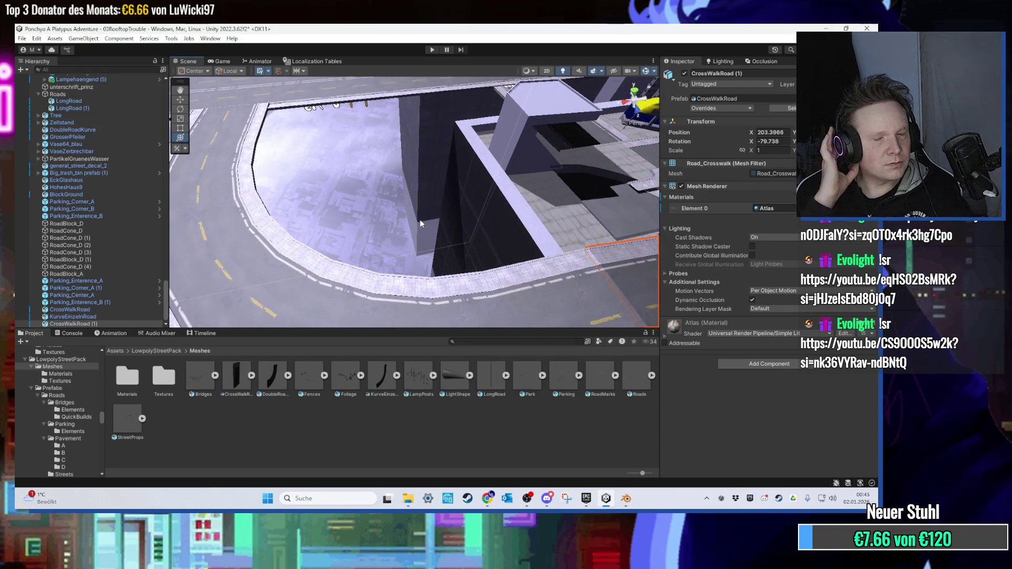
{"action": "scroll", "coordinate": [419, 219], "scroll_direction": "down", "scroll_amount": 6}
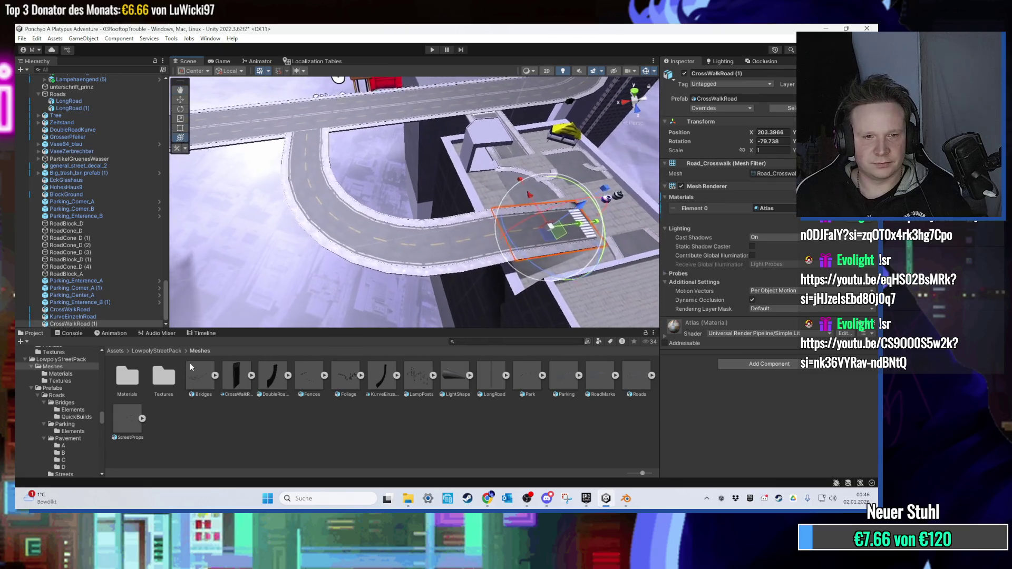
{"action": "left_click", "coordinate": [174, 351]}
{"action": "scroll", "coordinate": [444, 258], "scroll_direction": "up", "scroll_amount": 2}
{"action": "left_click_drag", "start_coordinate": [444, 258], "coordinate": [412, 268]}
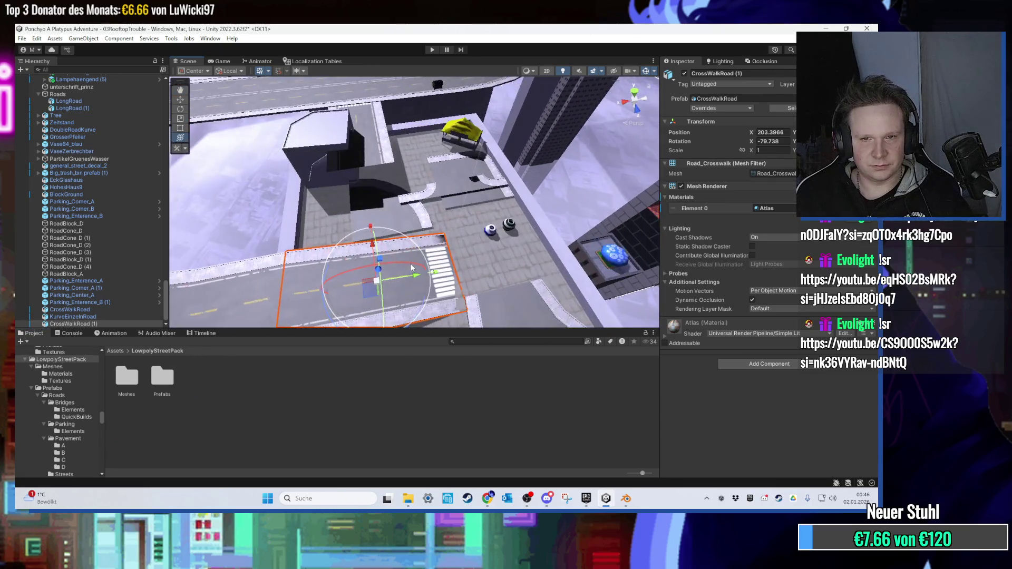
{"action": "scroll", "coordinate": [411, 264], "scroll_direction": "up", "scroll_amount": 6}
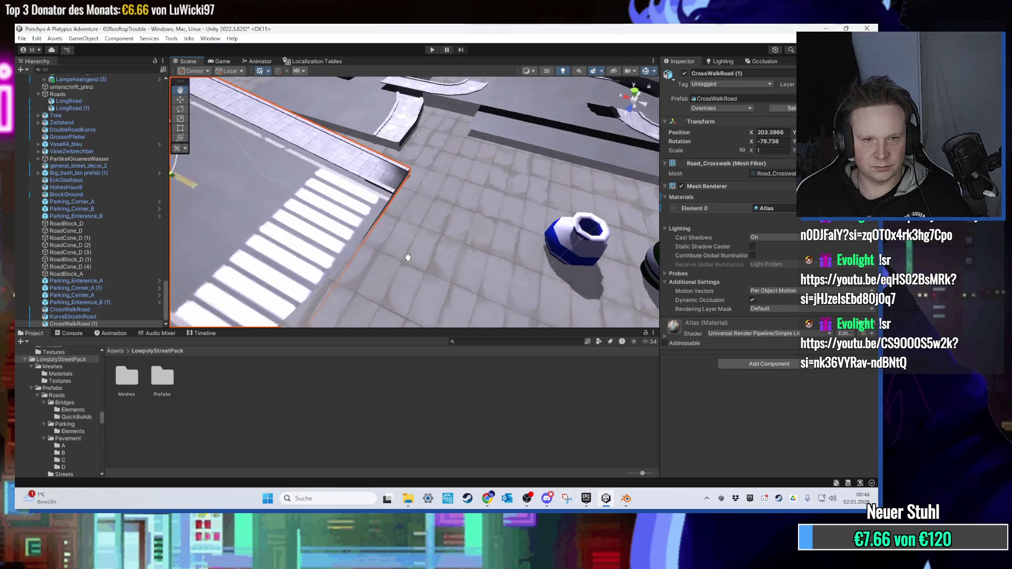
{"action": "scroll", "coordinate": [407, 257], "scroll_direction": "down", "scroll_amount": 4}
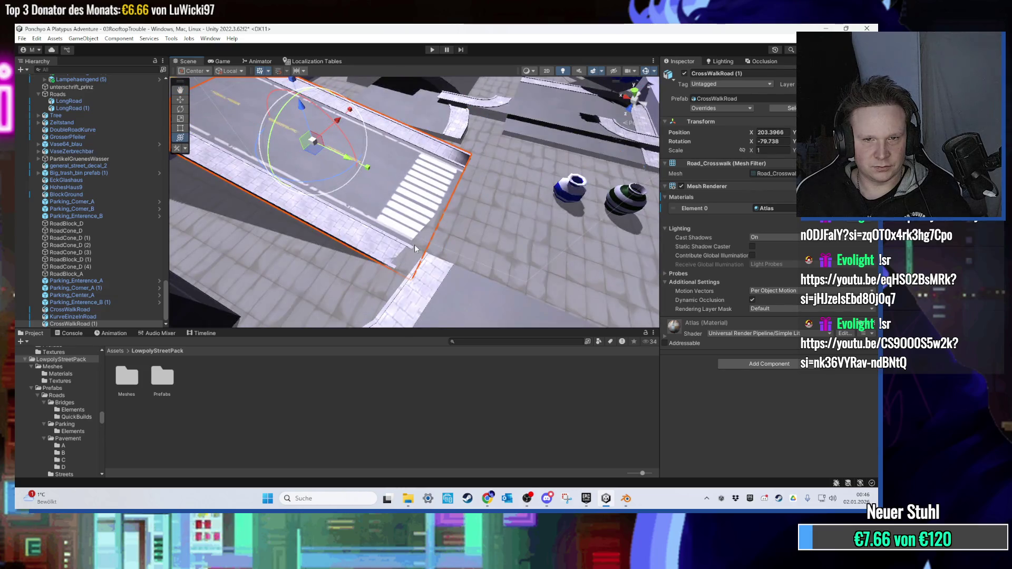
{"action": "left_click_drag", "start_coordinate": [414, 248], "coordinate": [463, 166]}
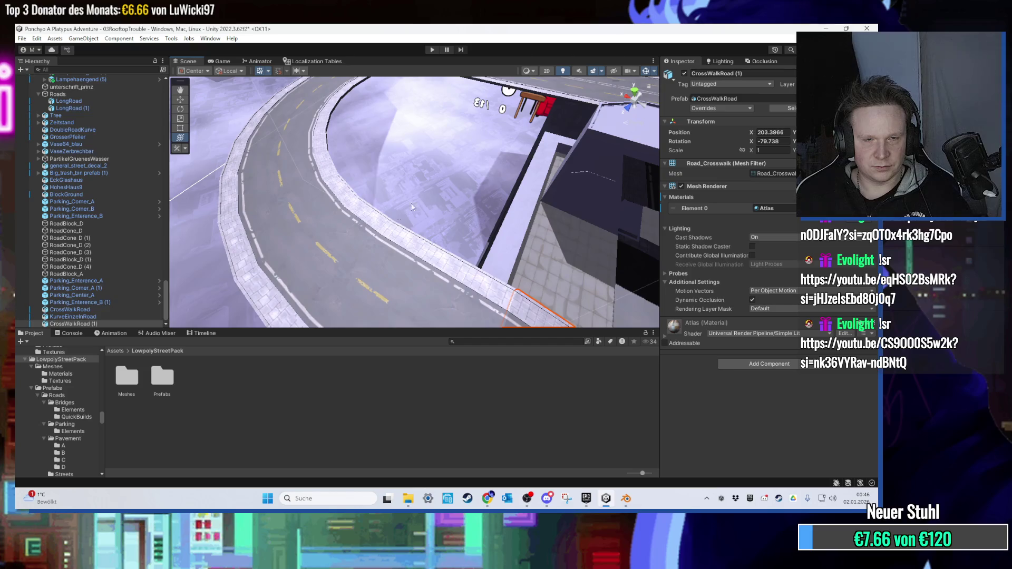
{"action": "left_click", "coordinate": [113, 352]}
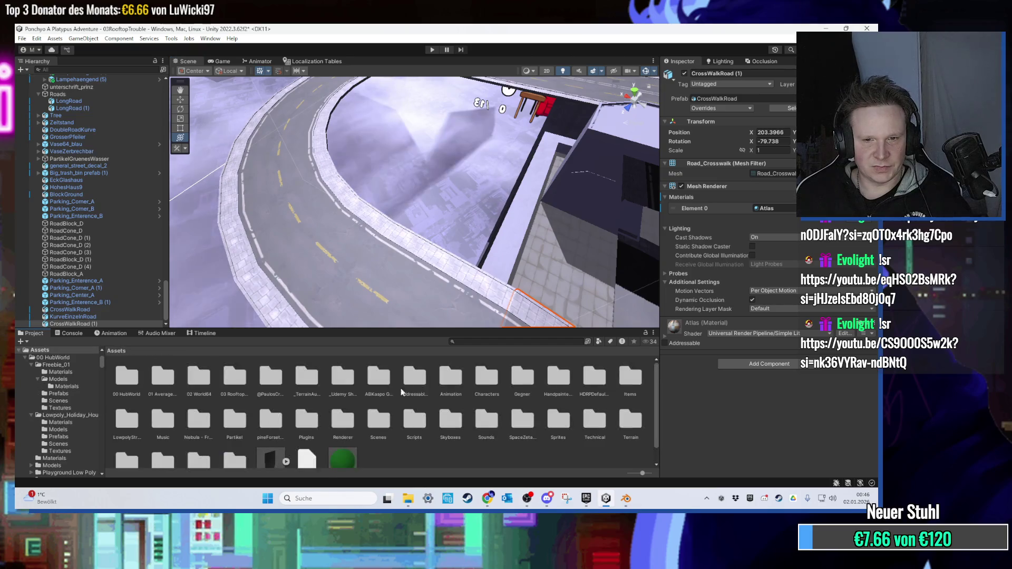
Browse to the 03 Rooftop Trouble > Models folder in the Project window.
{"action": "scroll", "coordinate": [364, 397], "scroll_direction": "down", "scroll_amount": 1}
{"action": "left_click", "coordinate": [347, 442]}
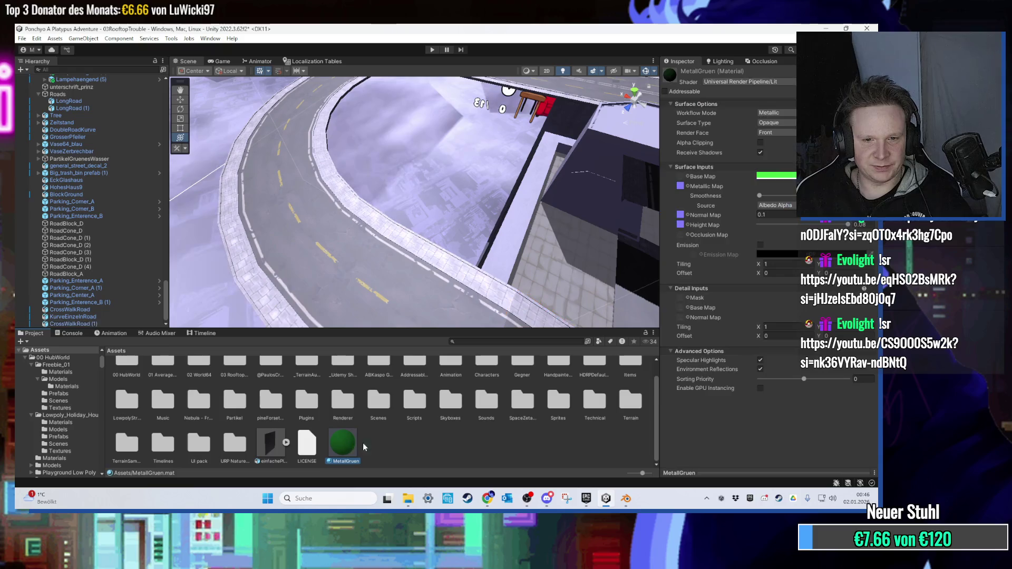
{"action": "double_click", "coordinate": [234, 366]}
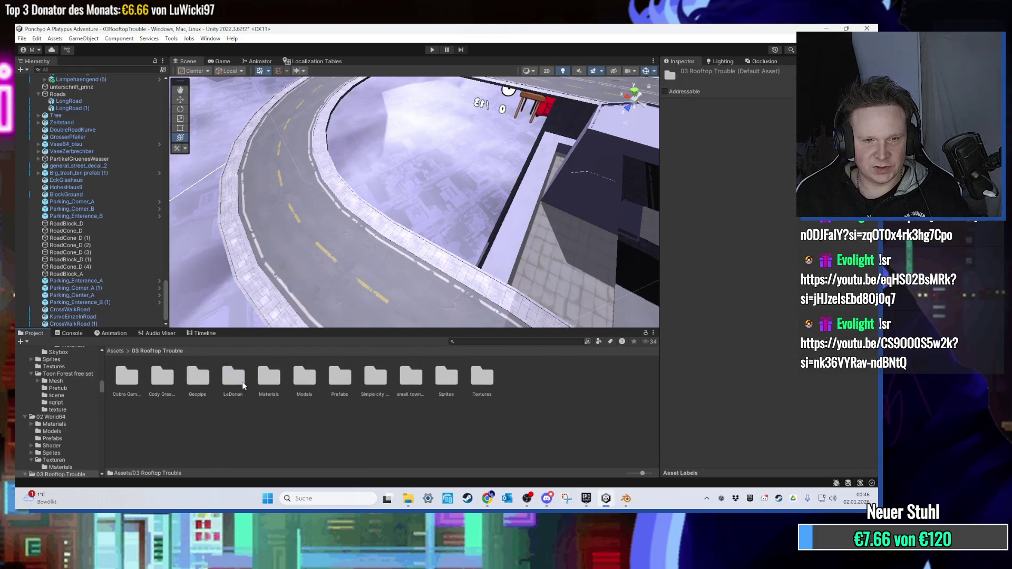
{"action": "double_click", "coordinate": [306, 385]}
{"action": "scroll", "coordinate": [369, 406], "scroll_direction": "down", "scroll_amount": 1}
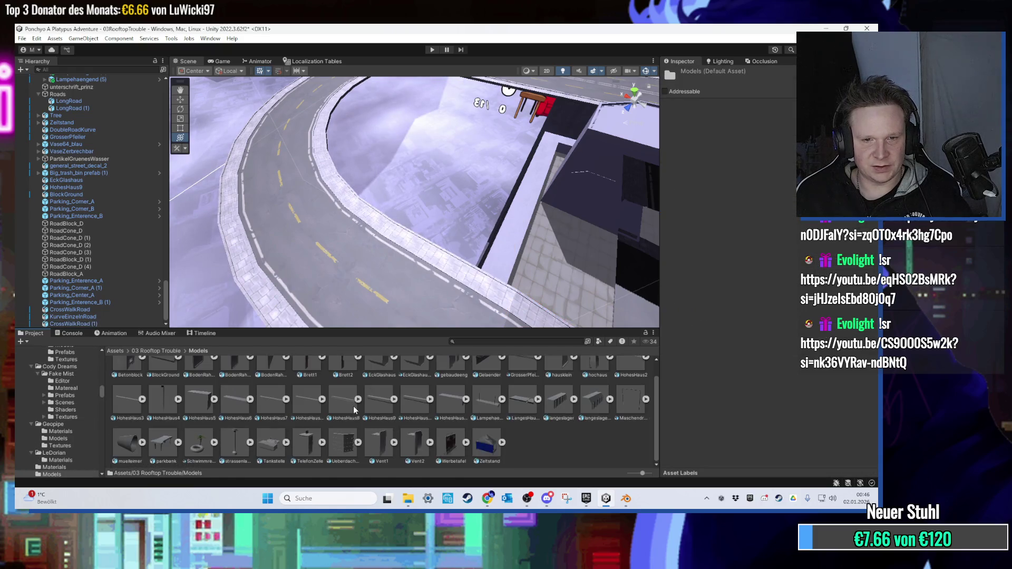
Drag HohesHaus9 1 into the scene and frame it.
{"action": "left_click", "coordinate": [409, 405]}
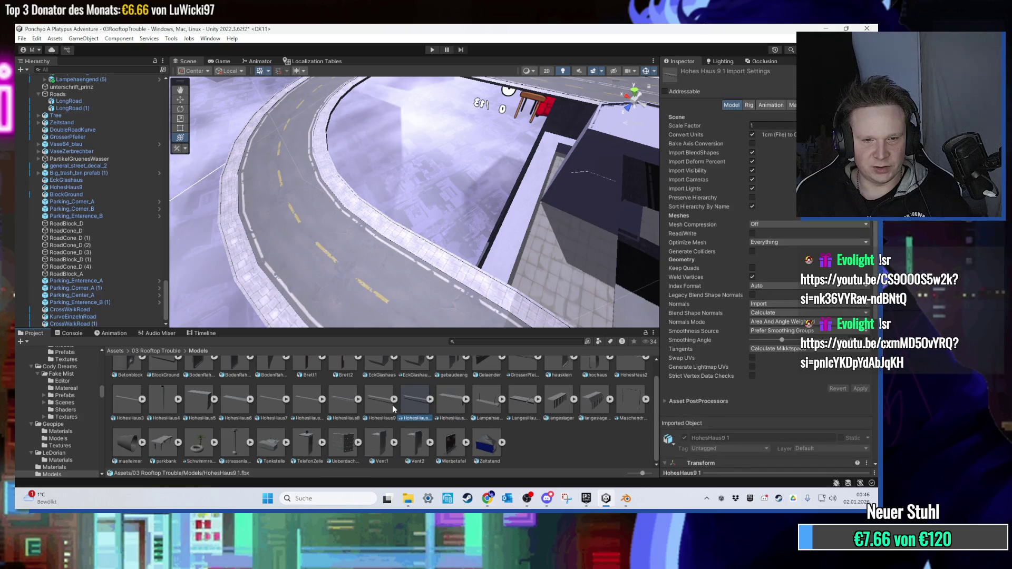
{"action": "left_click", "coordinate": [389, 405]}
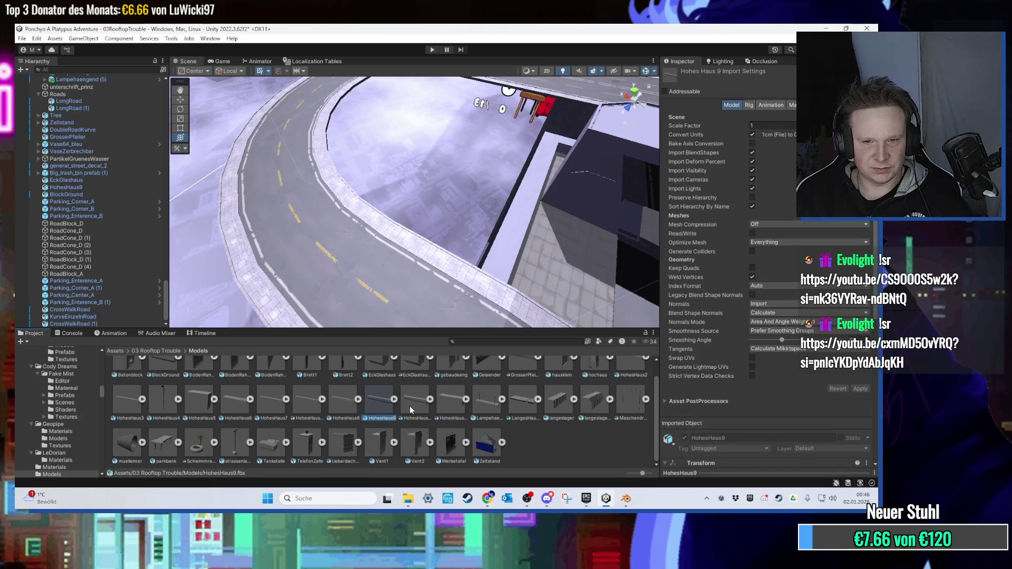
{"action": "left_click_drag", "start_coordinate": [409, 405], "coordinate": [455, 236]}
{"action": "key", "text": "f"}
{"action": "scroll", "coordinate": [446, 264], "scroll_direction": "down", "scroll_amount": 3}
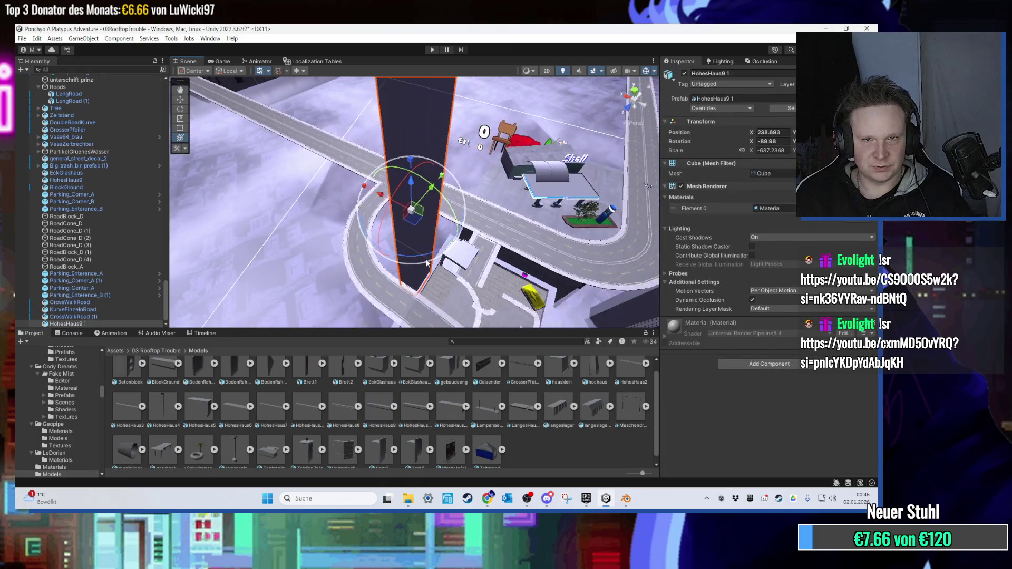
Delete the placed building and rename the HohesHaus9 1 asset to HohesHaus10.
{"action": "key", "text": "Delete"}
{"action": "left_click", "coordinate": [416, 408]}
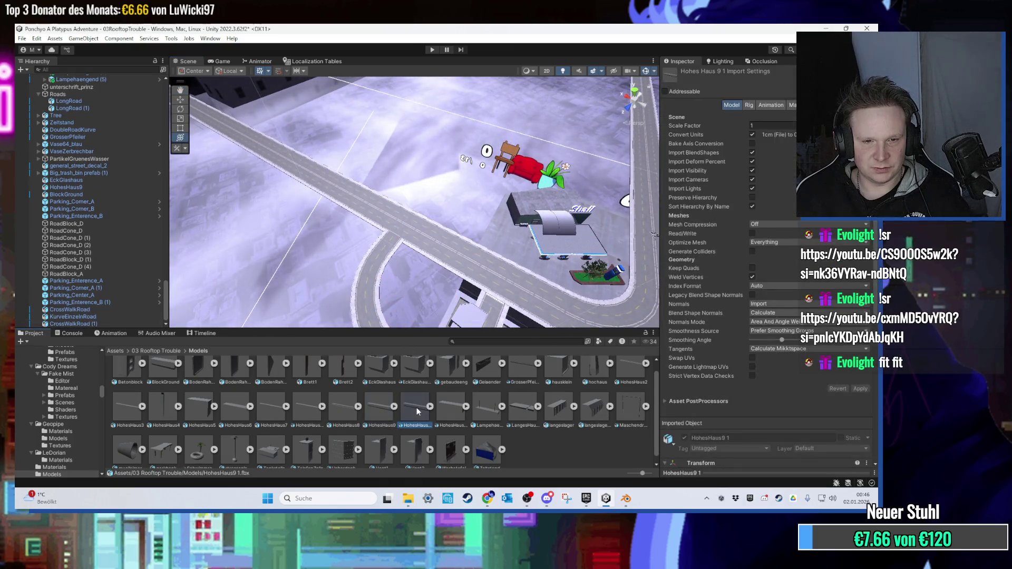
{"action": "right_click", "coordinate": [417, 407]}
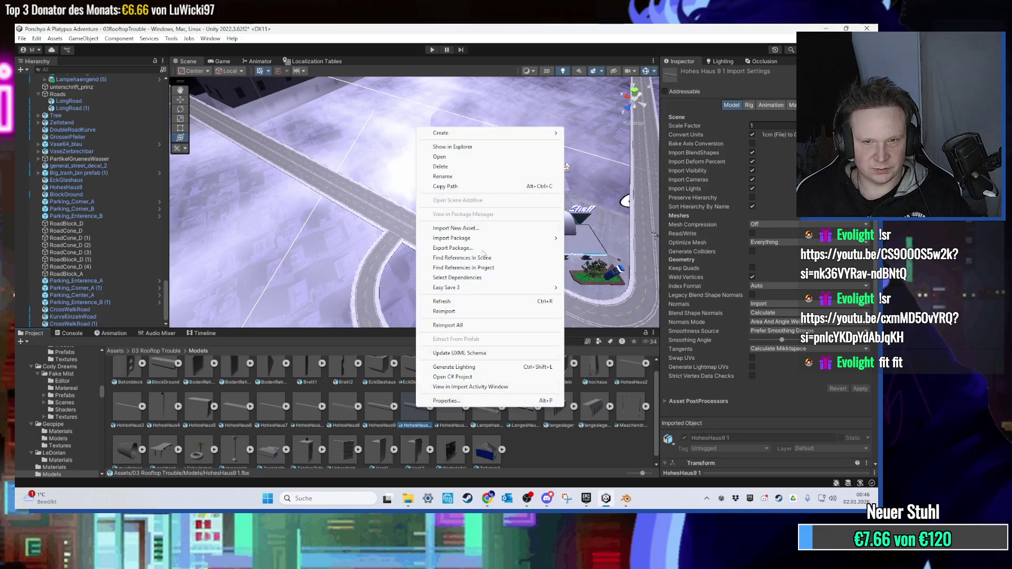
{"action": "left_click", "coordinate": [472, 176]}
{"action": "type", "text": "HohesHaus10"}
{"action": "key", "text": "Return"}
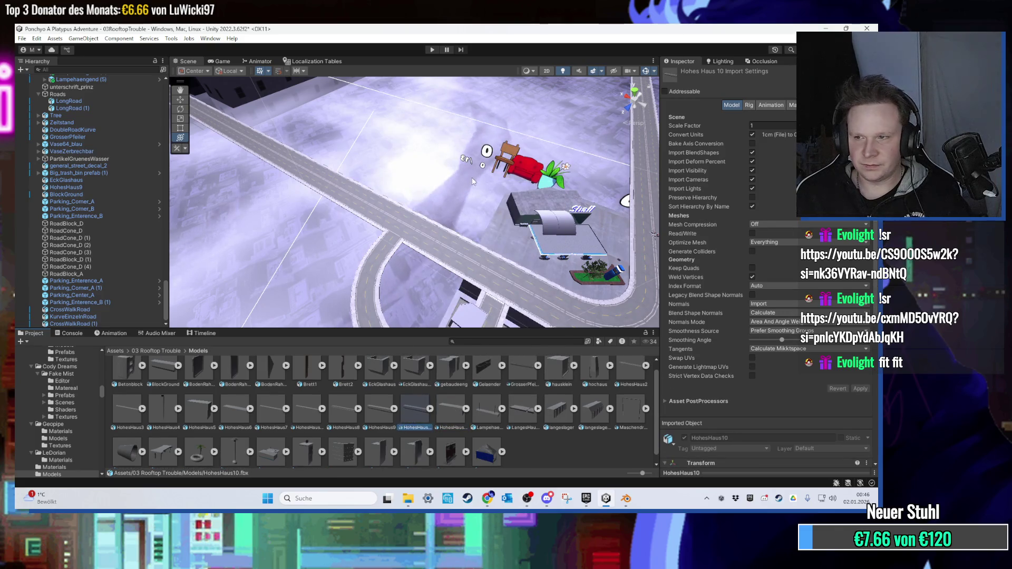
Place the HohesHaus10 building in the scene and orbit around it.
{"action": "mouse_move", "coordinate": [416, 409]}
{"action": "left_mouse_down"}
{"action": "mouse_move", "coordinate": [414, 291]}
{"action": "mouse_move", "coordinate": [504, 290]}
{"action": "mouse_move", "coordinate": [437, 279]}
{"action": "mouse_move", "coordinate": [422, 266]}
{"action": "mouse_move", "coordinate": [452, 238]}
{"action": "left_mouse_up"}
{"action": "scroll", "coordinate": [453, 239], "scroll_direction": "down", "scroll_amount": 5}
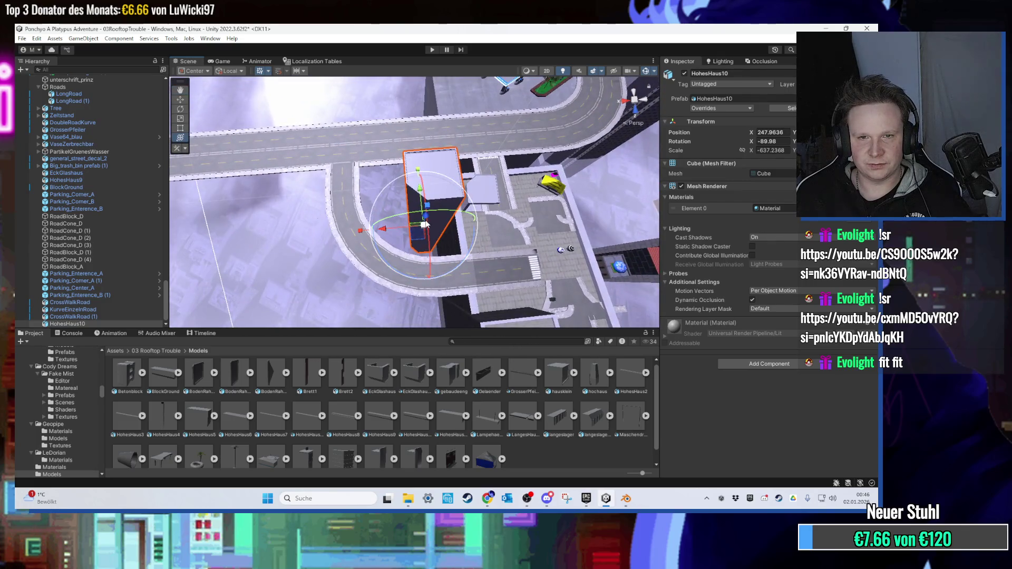
{"action": "key", "text": "f"}
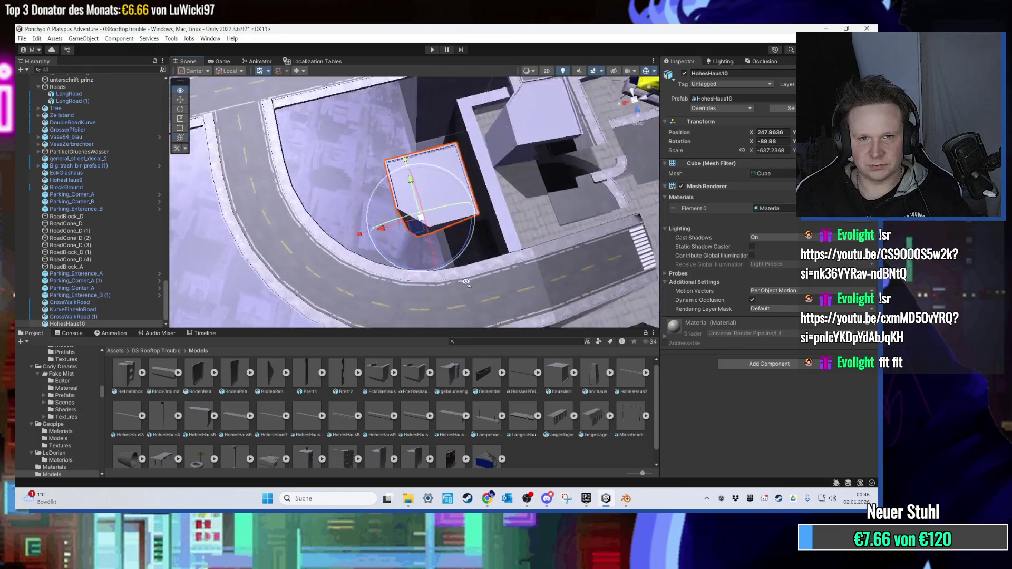
{"action": "left_click_drag", "start_coordinate": [465, 282], "coordinate": [405, 175]}
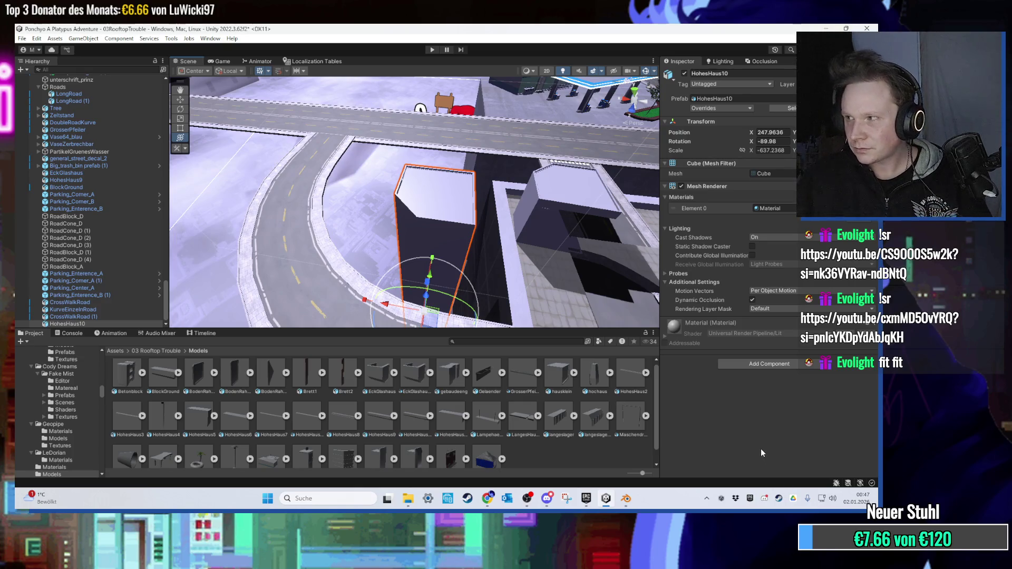
{"action": "scroll", "coordinate": [406, 199], "scroll_direction": "down", "scroll_amount": 5}
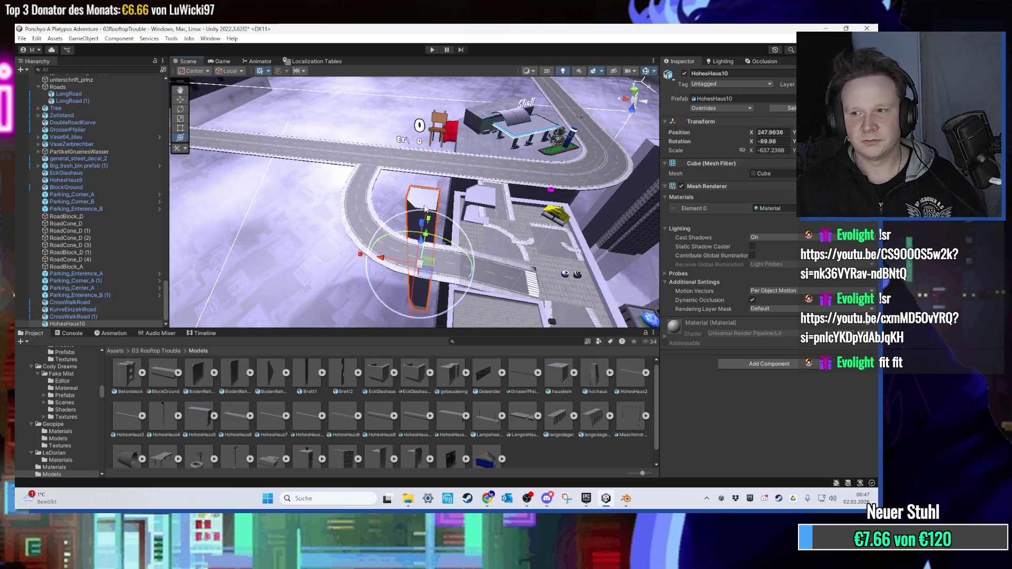
{"action": "scroll", "coordinate": [421, 200], "scroll_direction": "up", "scroll_amount": 10}
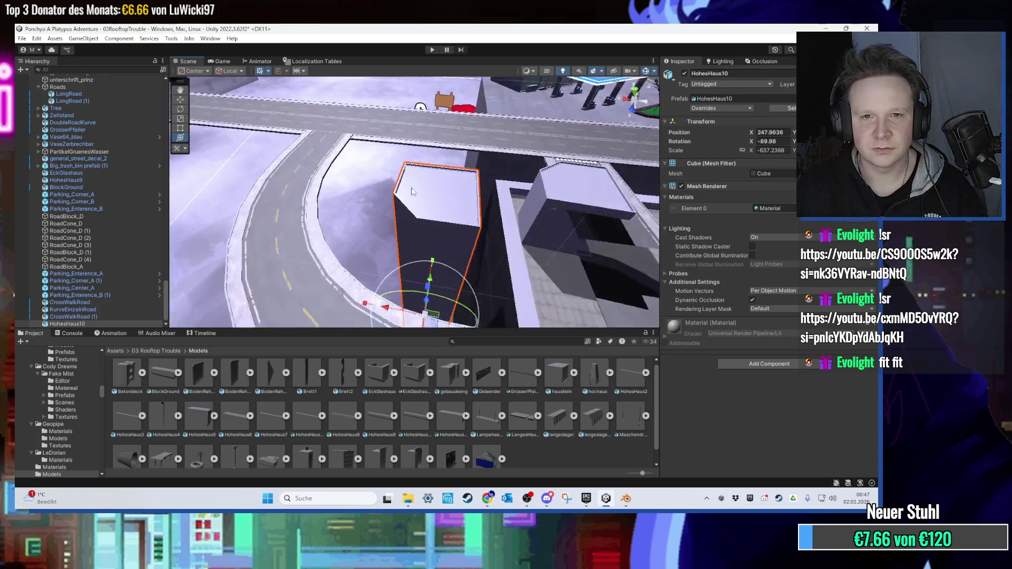
{"action": "mouse_move", "coordinate": [416, 186]}
{"action": "left_mouse_down"}
{"action": "mouse_move", "coordinate": [445, 180]}
{"action": "mouse_move", "coordinate": [435, 232]}
{"action": "mouse_move", "coordinate": [402, 260]}
{"action": "mouse_move", "coordinate": [418, 257]}
{"action": "mouse_move", "coordinate": [429, 224]}
{"action": "mouse_move", "coordinate": [421, 247]}
{"action": "left_mouse_up"}
{"action": "scroll", "coordinate": [423, 248], "scroll_direction": "up", "scroll_amount": 10}
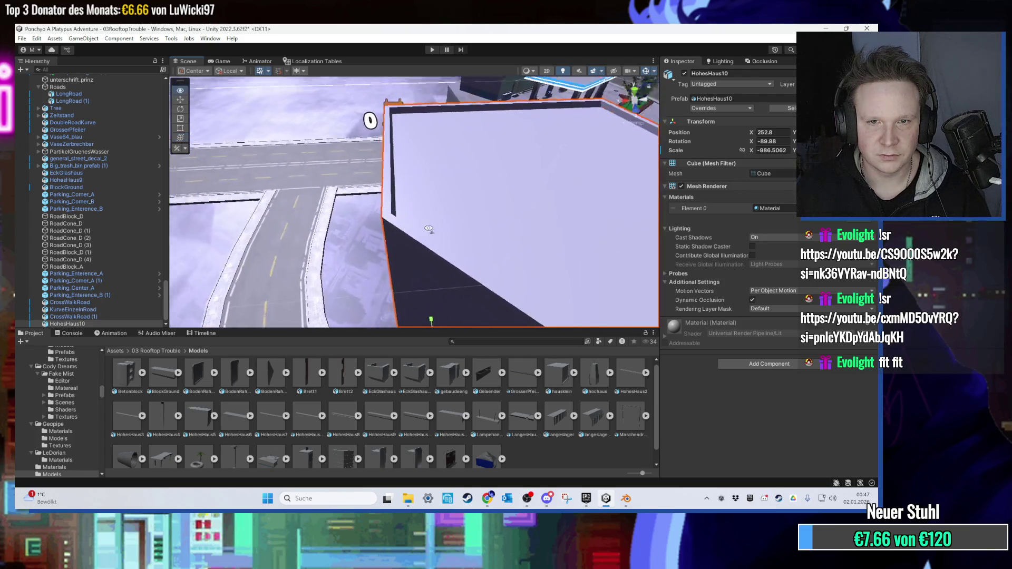
{"action": "mouse_move", "coordinate": [428, 182]}
{"action": "left_mouse_down"}
{"action": "mouse_move", "coordinate": [326, 162]}
{"action": "mouse_move", "coordinate": [390, 208]}
{"action": "left_mouse_up"}
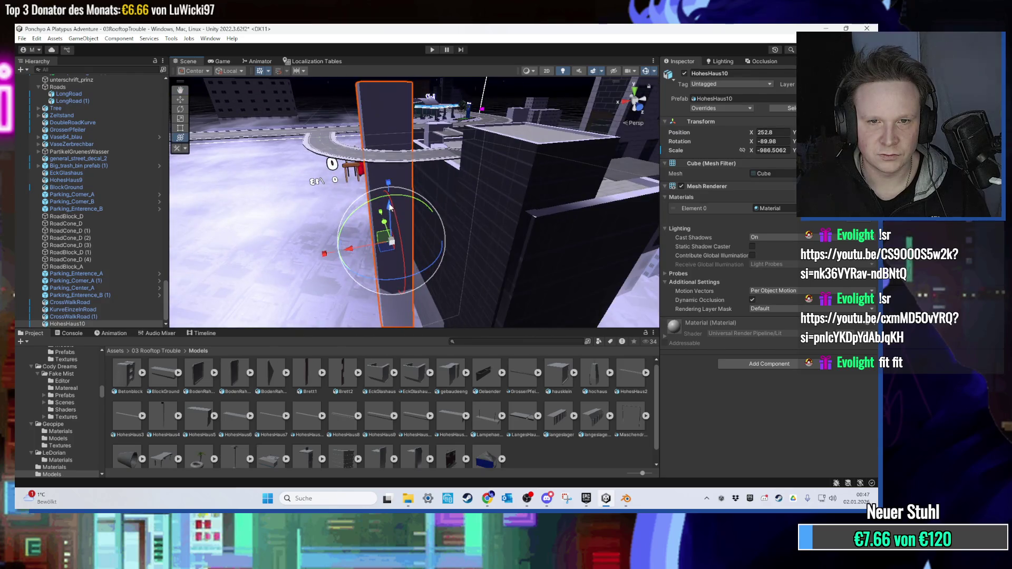
Stretch HohesHaus10 much taller with the scale gizmo.
{"action": "left_click_drag", "start_coordinate": [391, 251], "coordinate": [419, 207]}
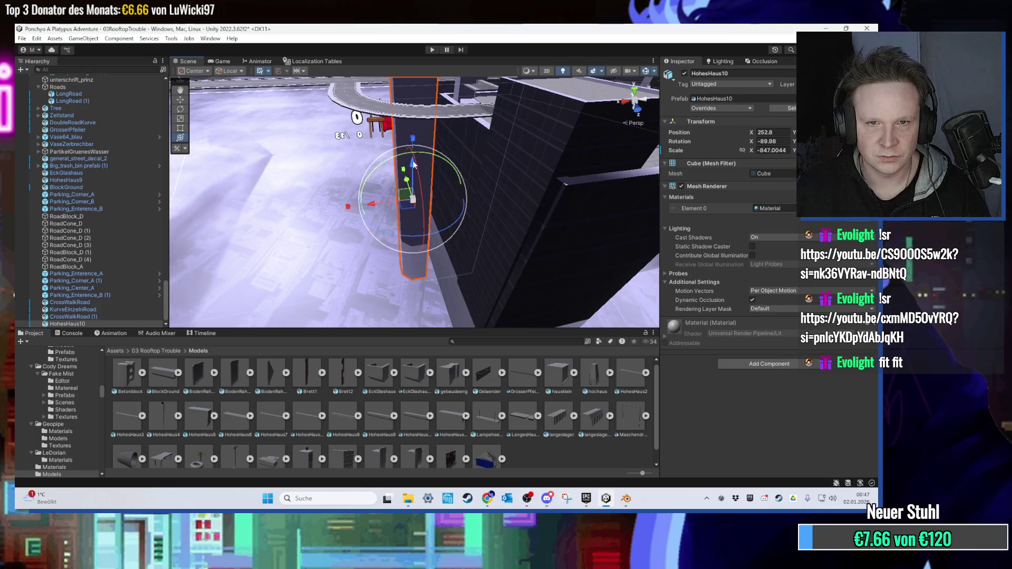
{"action": "mouse_move", "coordinate": [414, 185]}
{"action": "left_mouse_down"}
{"action": "mouse_move", "coordinate": [350, 106]}
{"action": "mouse_move", "coordinate": [345, 119]}
{"action": "mouse_move", "coordinate": [411, 203]}
{"action": "left_mouse_up"}
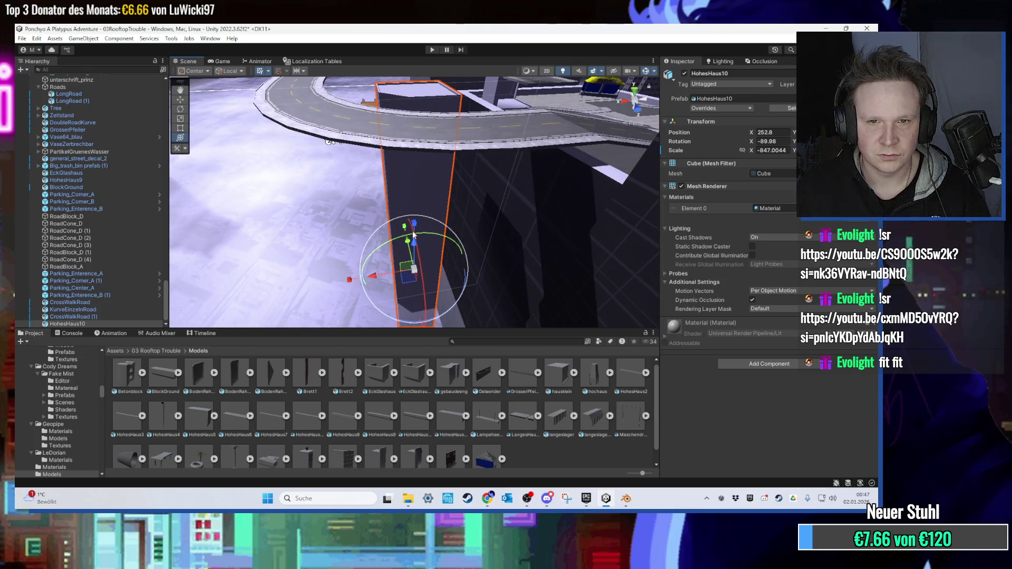
{"action": "scroll", "coordinate": [414, 225], "scroll_direction": "down", "scroll_amount": 3}
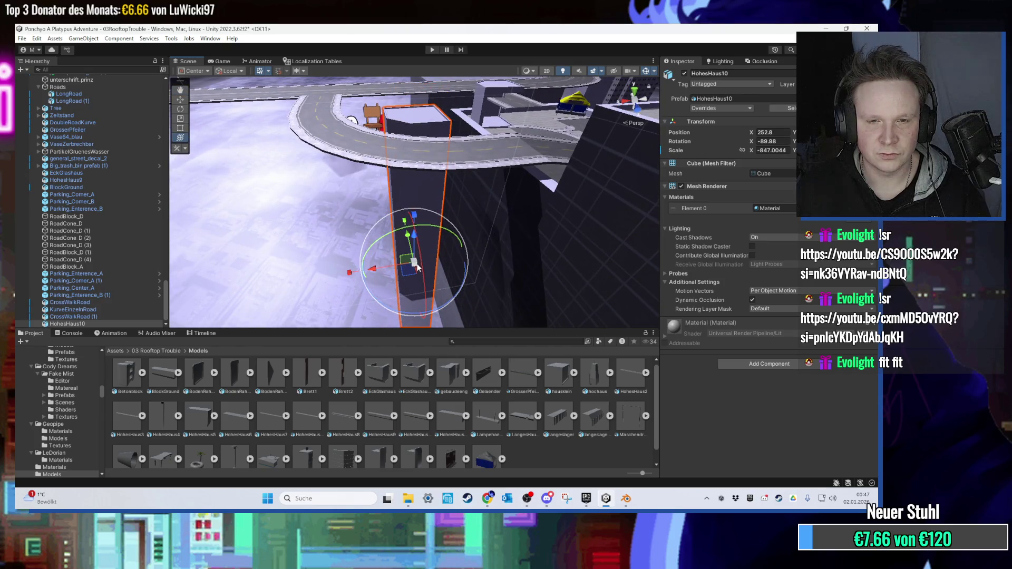
{"action": "left_click_drag", "start_coordinate": [420, 262], "coordinate": [426, 254]}
{"action": "mouse_move", "coordinate": [422, 211]}
{"action": "left_mouse_down"}
{"action": "mouse_move", "coordinate": [414, 128]}
{"action": "mouse_move", "coordinate": [409, 189]}
{"action": "mouse_move", "coordinate": [421, 218]}
{"action": "mouse_move", "coordinate": [402, 283]}
{"action": "mouse_move", "coordinate": [371, 257]}
{"action": "mouse_move", "coordinate": [333, 264]}
{"action": "left_mouse_up"}
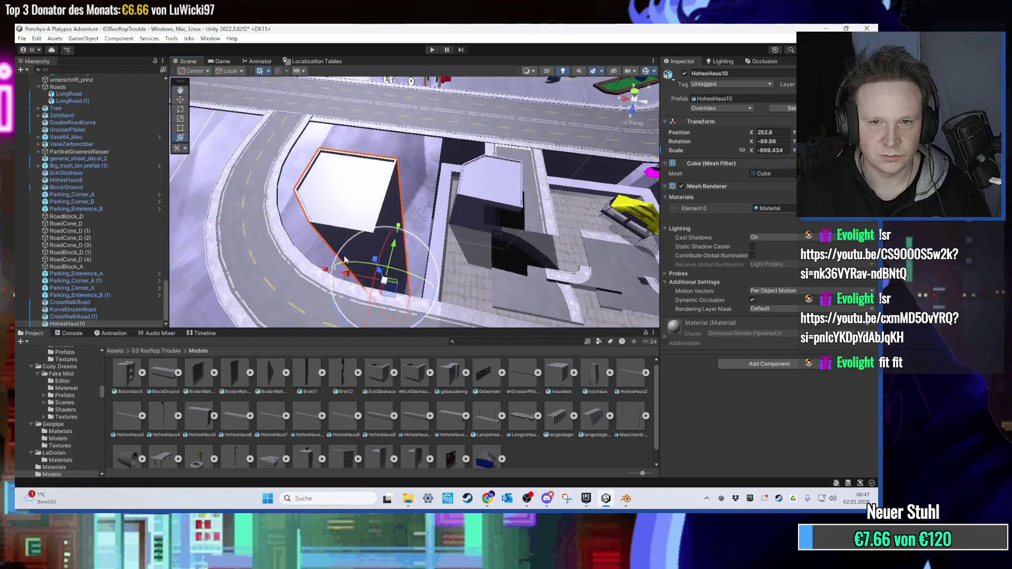
Delete the CrossWalkRoad object and switch to Blender.
{"action": "left_click", "coordinate": [508, 153]}
{"action": "mouse_move", "coordinate": [508, 153]}
{"action": "left_mouse_down"}
{"action": "mouse_move", "coordinate": [453, 205]}
{"action": "mouse_move", "coordinate": [446, 232]}
{"action": "mouse_move", "coordinate": [522, 225]}
{"action": "mouse_move", "coordinate": [431, 218]}
{"action": "left_mouse_up"}
{"action": "key", "text": "Delete"}
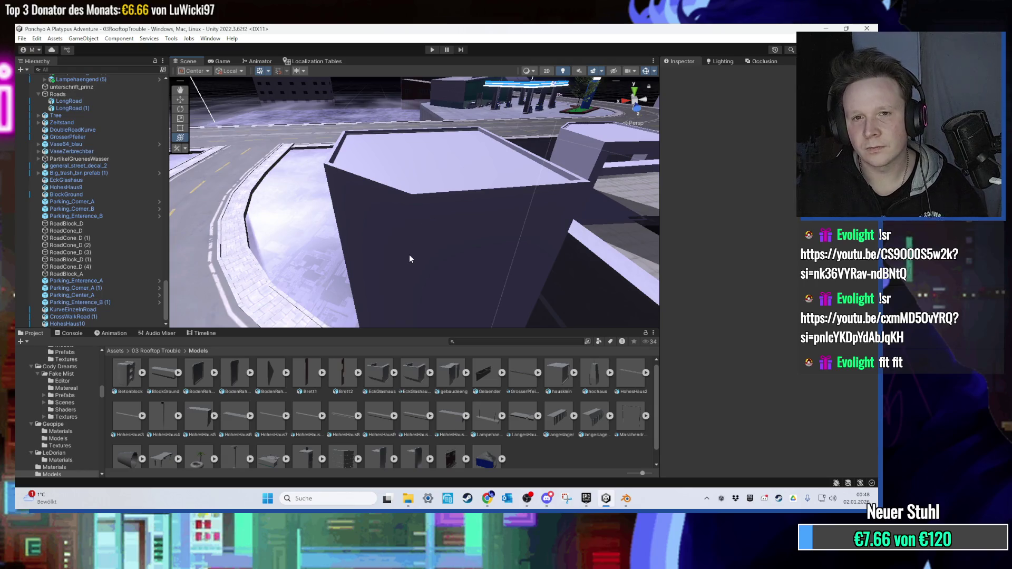
{"action": "scroll", "coordinate": [489, 239], "scroll_direction": "down", "scroll_amount": 5}
{"action": "mouse_move", "coordinate": [489, 239]}
{"action": "left_mouse_down"}
{"action": "mouse_move", "coordinate": [473, 222]}
{"action": "mouse_move", "coordinate": [506, 211]}
{"action": "mouse_move", "coordinate": [486, 258]}
{"action": "mouse_move", "coordinate": [489, 289]}
{"action": "left_mouse_up"}
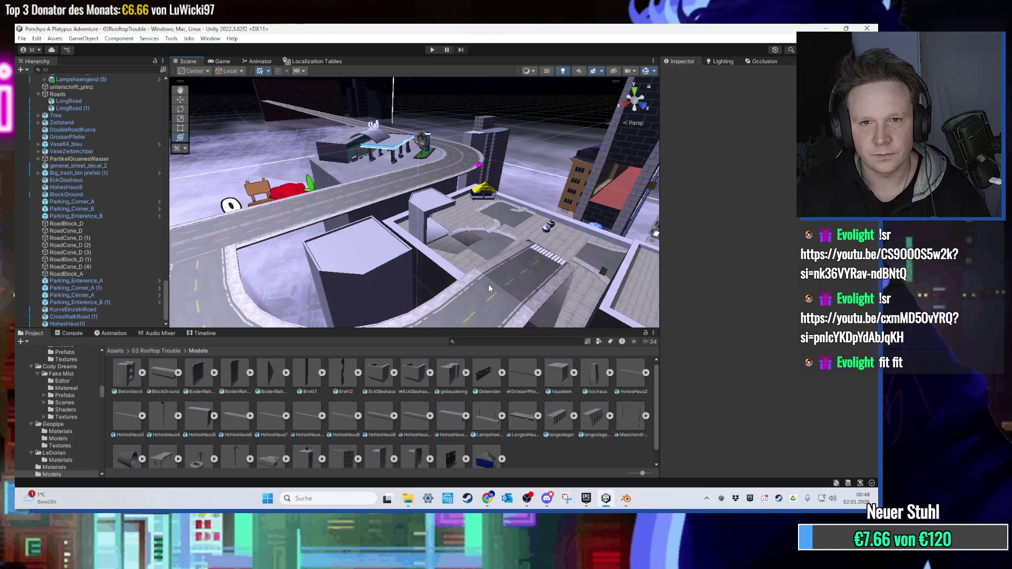
{"action": "left_click", "coordinate": [626, 499]}
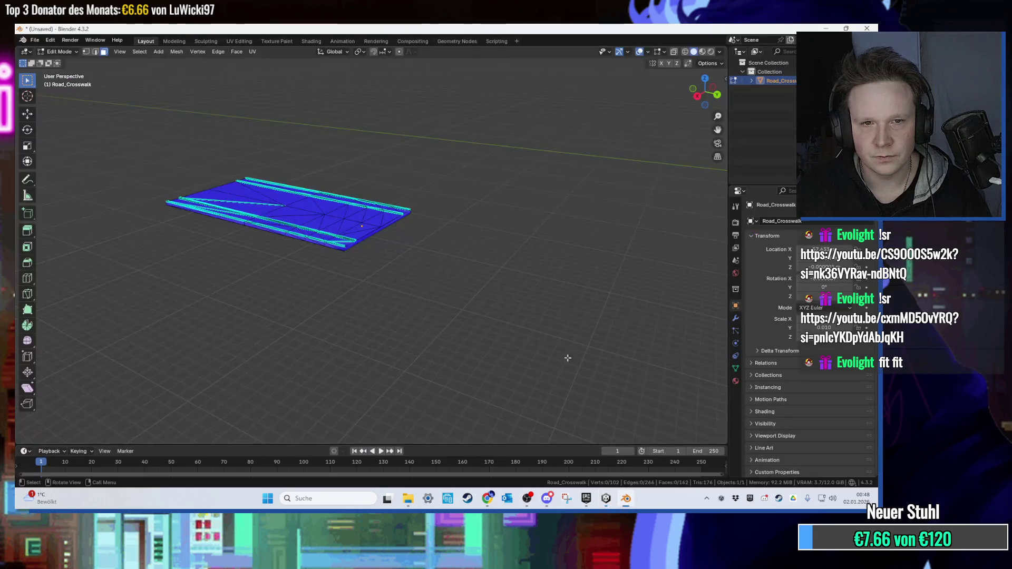
Start a new general file, discarding the unsaved crosswalk changes.
{"action": "left_click", "coordinate": [34, 40]}
{"action": "left_click", "coordinate": [34, 39]}
{"action": "left_click", "coordinate": [169, 59]}
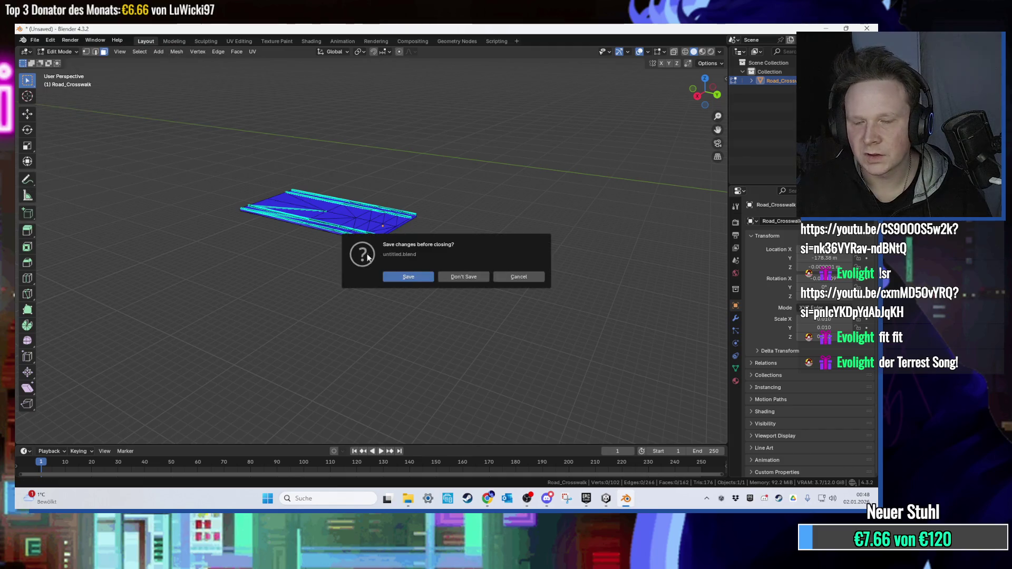
{"action": "left_click", "coordinate": [462, 279]}
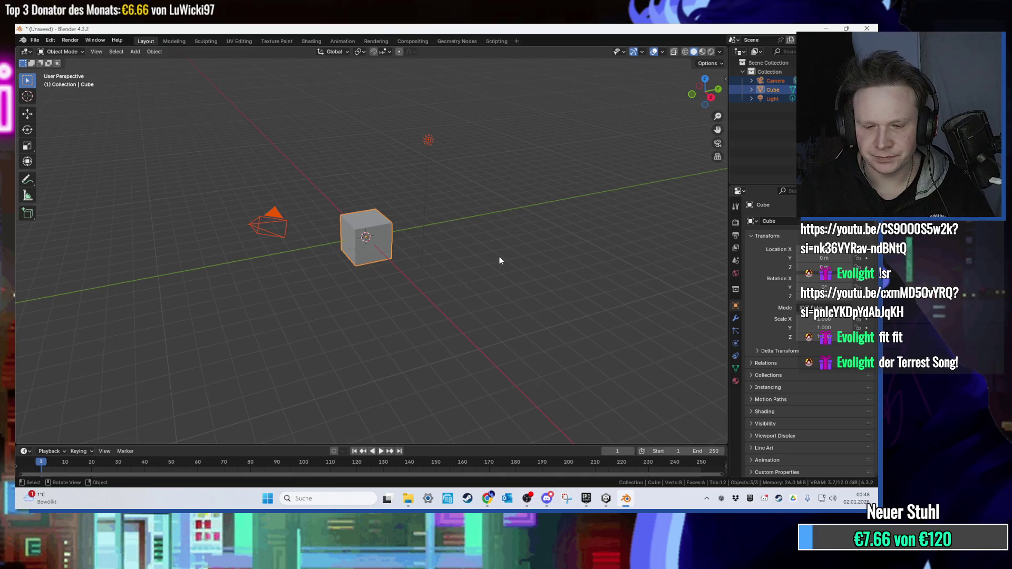
Delete the default camera, cube and light, then minimize Blender and Unity.
{"action": "key", "text": "a"}
{"action": "key", "text": "Delete"}
{"action": "mouse_move", "coordinate": [429, 233]}
{"action": "left_mouse_down"}
{"action": "mouse_move", "coordinate": [406, 267]}
{"action": "mouse_move", "coordinate": [407, 249]}
{"action": "mouse_move", "coordinate": [506, 282]}
{"action": "left_mouse_up"}
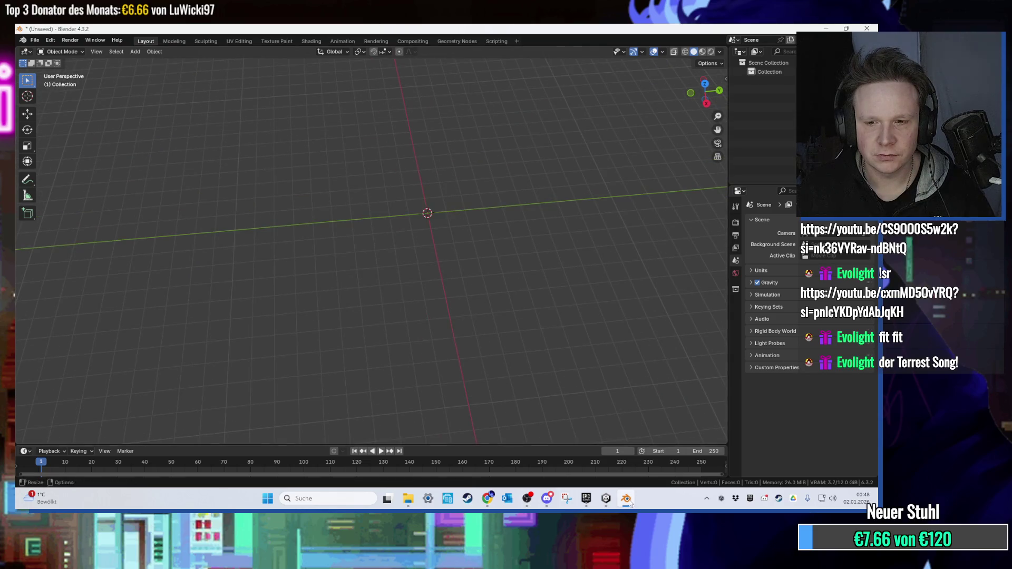
{"action": "left_click", "coordinate": [628, 499]}
{"action": "left_click", "coordinate": [816, 28]}
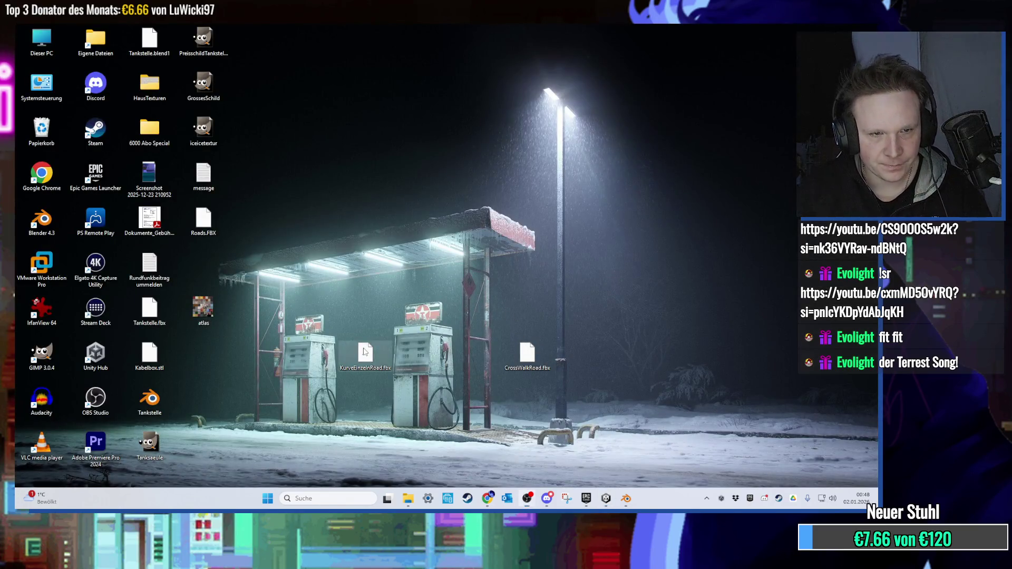
Delete KurveEinzelnRoad.fbx, CrossWalkRoad.fbx, Roads.FBX, Tankstelle.fbx and Tankstelle.blend1 from the desktop.
{"action": "left_click_drag", "start_coordinate": [327, 311], "coordinate": [515, 378]}
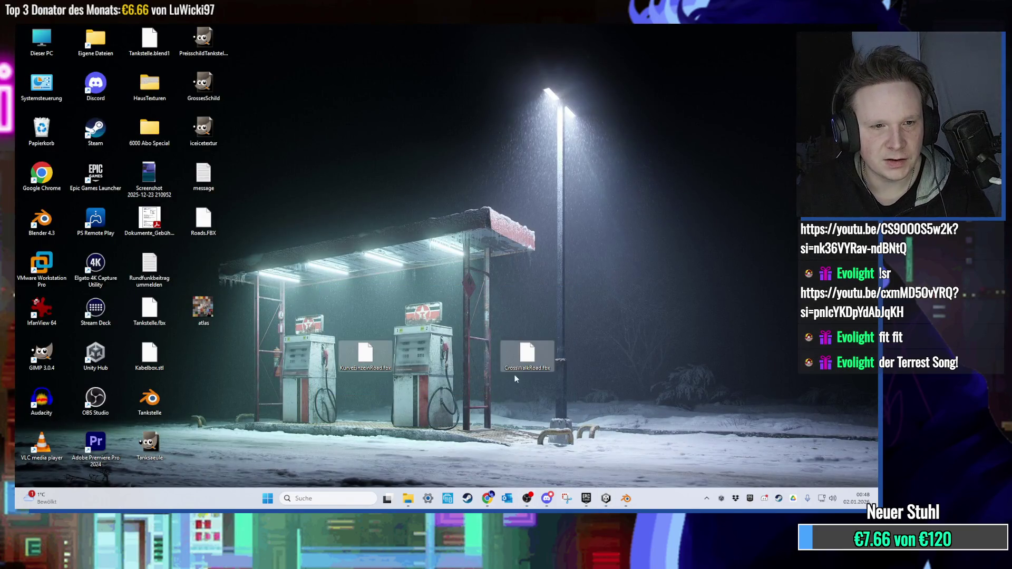
{"action": "key", "text": "Delete"}
{"action": "left_click", "coordinate": [203, 223]}
{"action": "key", "text": "Delete"}
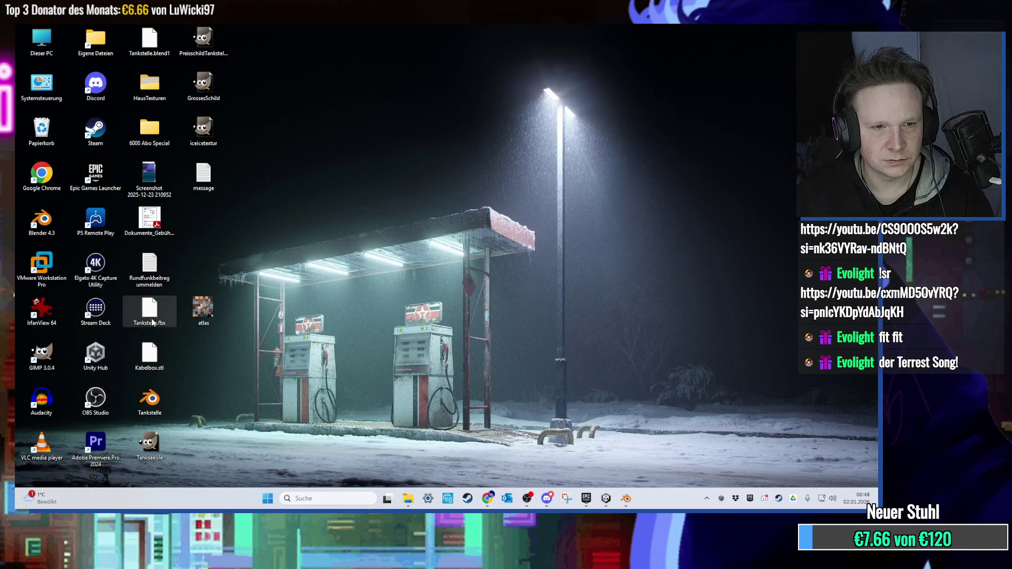
{"action": "key", "text": "Delete"}
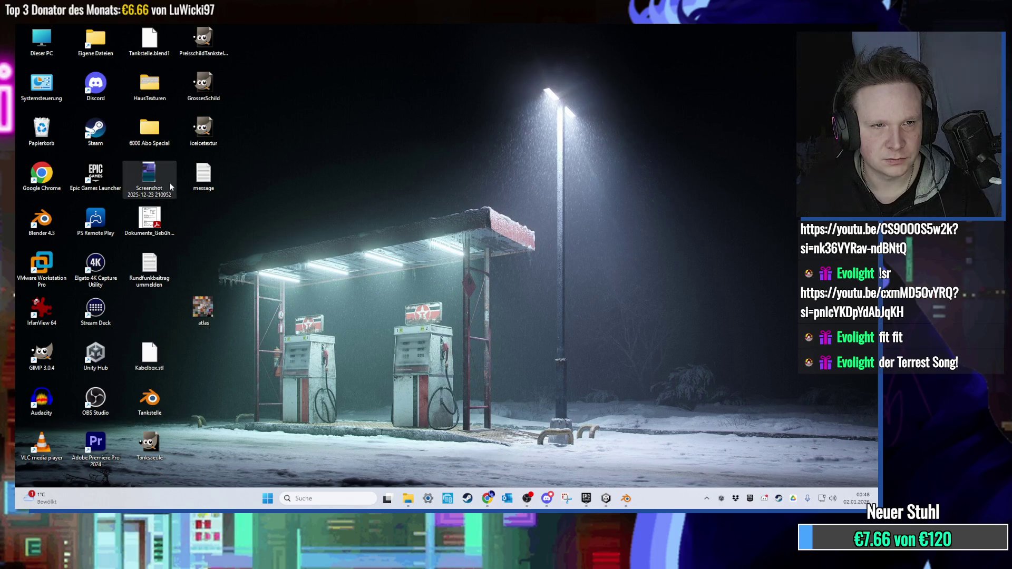
{"action": "left_click", "coordinate": [149, 43]}
{"action": "key", "text": "Delete"}
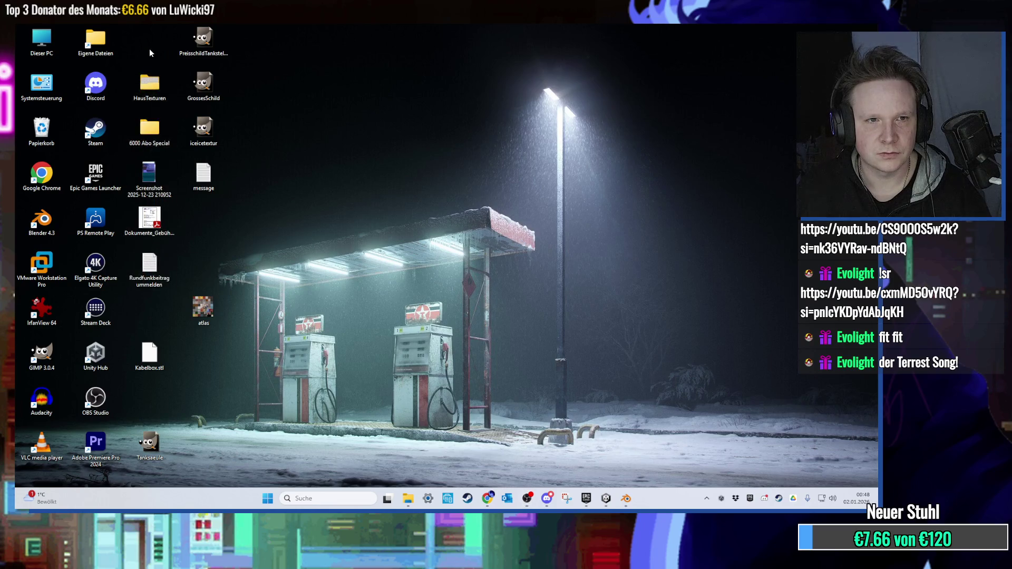
Move the atlas and Tanksaeule icons into free slots and return to Unity.
{"action": "left_click_drag", "start_coordinate": [203, 310], "coordinate": [172, 401]}
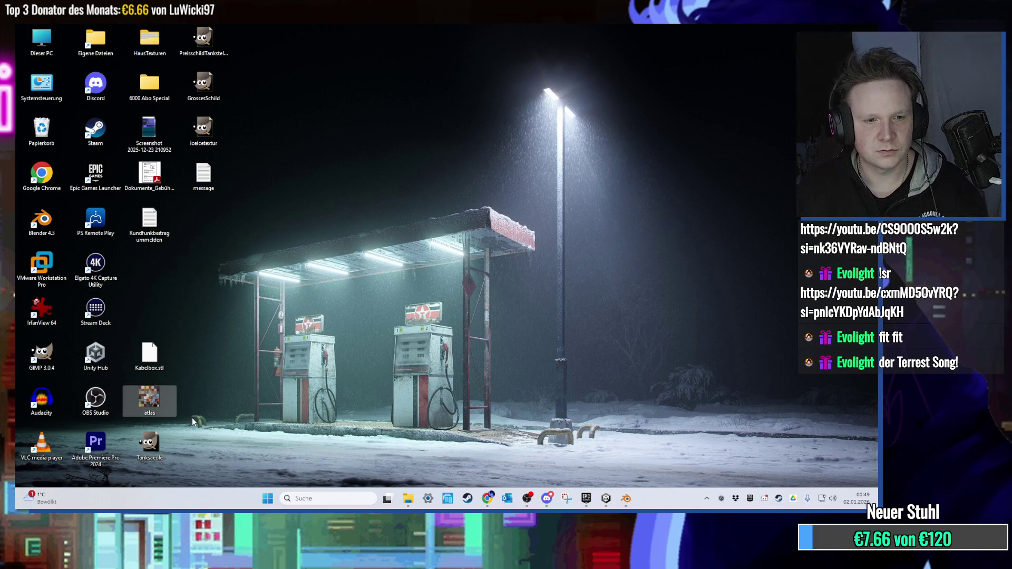
{"action": "mouse_move", "coordinate": [150, 445]}
{"action": "left_mouse_down"}
{"action": "mouse_move", "coordinate": [201, 458]}
{"action": "mouse_move", "coordinate": [248, 174]}
{"action": "mouse_move", "coordinate": [249, 203]}
{"action": "mouse_move", "coordinate": [204, 305]}
{"action": "mouse_move", "coordinate": [255, 219]}
{"action": "mouse_move", "coordinate": [204, 176]}
{"action": "left_mouse_up"}
{"action": "key", "text": "super+d"}
{"action": "mouse_move", "coordinate": [517, 285]}
{"action": "left_mouse_down"}
{"action": "mouse_move", "coordinate": [444, 241]}
{"action": "mouse_move", "coordinate": [358, 232]}
{"action": "mouse_move", "coordinate": [360, 223]}
{"action": "mouse_move", "coordinate": [407, 264]}
{"action": "mouse_move", "coordinate": [396, 262]}
{"action": "mouse_move", "coordinate": [431, 205]}
{"action": "mouse_move", "coordinate": [375, 165]}
{"action": "mouse_move", "coordinate": [371, 236]}
{"action": "mouse_move", "coordinate": [345, 242]}
{"action": "mouse_move", "coordinate": [369, 227]}
{"action": "mouse_move", "coordinate": [564, 226]}
{"action": "mouse_move", "coordinate": [386, 219]}
{"action": "mouse_move", "coordinate": [382, 249]}
{"action": "mouse_move", "coordinate": [494, 270]}
{"action": "mouse_move", "coordinate": [386, 279]}
{"action": "left_mouse_up"}
Open the 03 Rooftop Trouble Materials folder, inspect PreisschildTankstelle3, and frame the pump.
{"action": "left_click", "coordinate": [170, 352]}
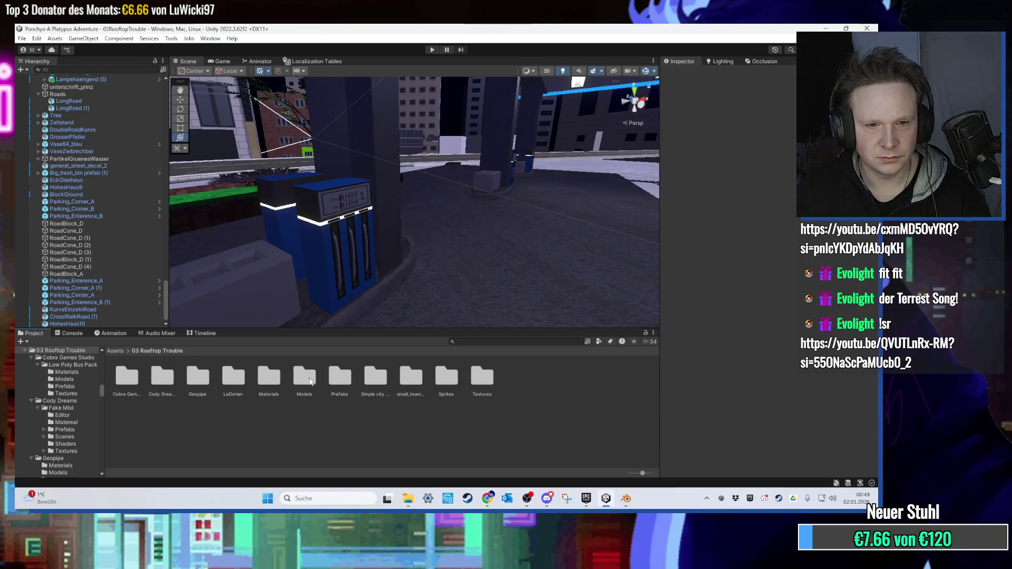
{"action": "double_click", "coordinate": [269, 380]}
{"action": "right_click", "coordinate": [494, 407]}
{"action": "left_click_drag", "start_coordinate": [472, 293], "coordinate": [320, 255]}
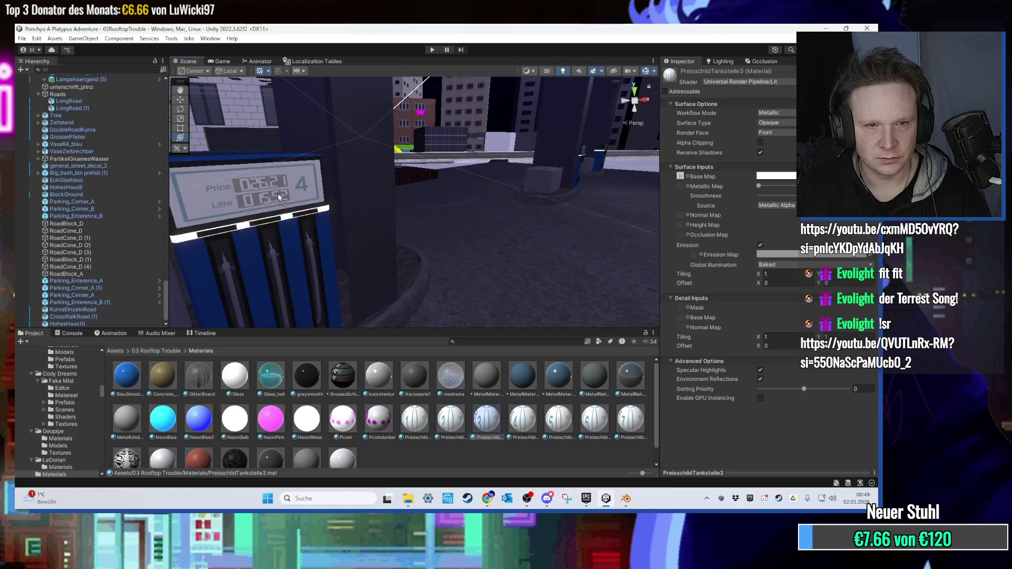
{"action": "mouse_move", "coordinate": [436, 203]}
{"action": "left_mouse_down"}
{"action": "mouse_move", "coordinate": [494, 205]}
{"action": "mouse_move", "coordinate": [441, 209]}
{"action": "mouse_move", "coordinate": [419, 238]}
{"action": "mouse_move", "coordinate": [343, 255]}
{"action": "mouse_move", "coordinate": [448, 252]}
{"action": "mouse_move", "coordinate": [324, 249]}
{"action": "mouse_move", "coordinate": [382, 285]}
{"action": "mouse_move", "coordinate": [437, 290]}
{"action": "mouse_move", "coordinate": [456, 154]}
{"action": "mouse_move", "coordinate": [603, 413]}
{"action": "left_mouse_up"}
{"action": "mouse_move", "coordinate": [432, 211]}
{"action": "left_mouse_down"}
{"action": "mouse_move", "coordinate": [454, 199]}
{"action": "mouse_move", "coordinate": [371, 186]}
{"action": "mouse_move", "coordinate": [435, 204]}
{"action": "mouse_move", "coordinate": [354, 240]}
{"action": "mouse_move", "coordinate": [470, 291]}
{"action": "mouse_move", "coordinate": [362, 227]}
{"action": "mouse_move", "coordinate": [347, 236]}
{"action": "mouse_move", "coordinate": [352, 294]}
{"action": "left_mouse_up"}
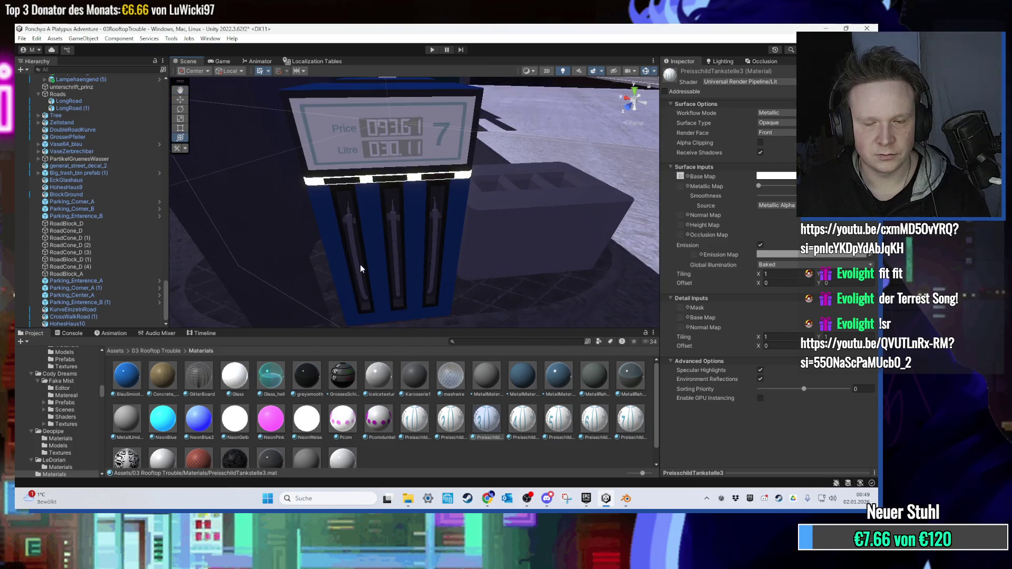
{"action": "left_click", "coordinate": [390, 154]}
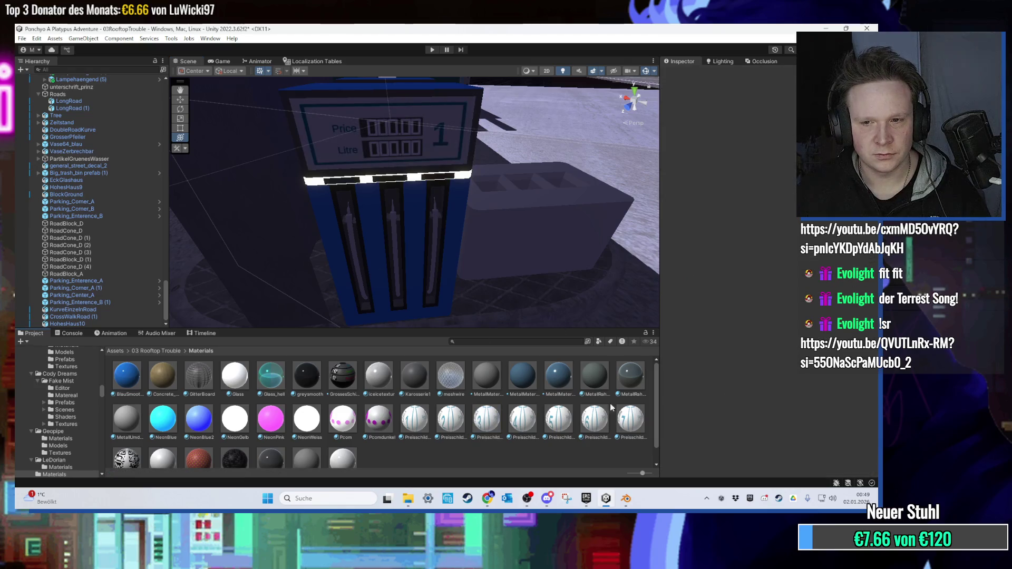
Zoom and orbit around the blue fuel pump, then minimize Unity.
{"action": "mouse_move", "coordinate": [369, 174]}
{"action": "left_mouse_down"}
{"action": "mouse_move", "coordinate": [379, 162]}
{"action": "mouse_move", "coordinate": [425, 207]}
{"action": "mouse_move", "coordinate": [425, 176]}
{"action": "mouse_move", "coordinate": [451, 157]}
{"action": "mouse_move", "coordinate": [427, 227]}
{"action": "mouse_move", "coordinate": [434, 178]}
{"action": "left_mouse_up"}
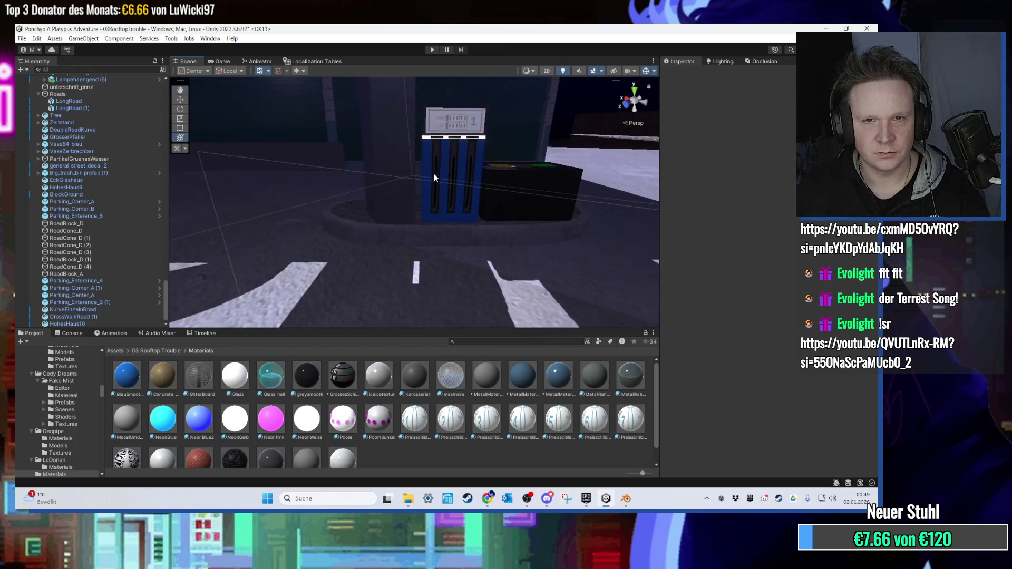
{"action": "scroll", "coordinate": [433, 177], "scroll_direction": "up", "scroll_amount": 5}
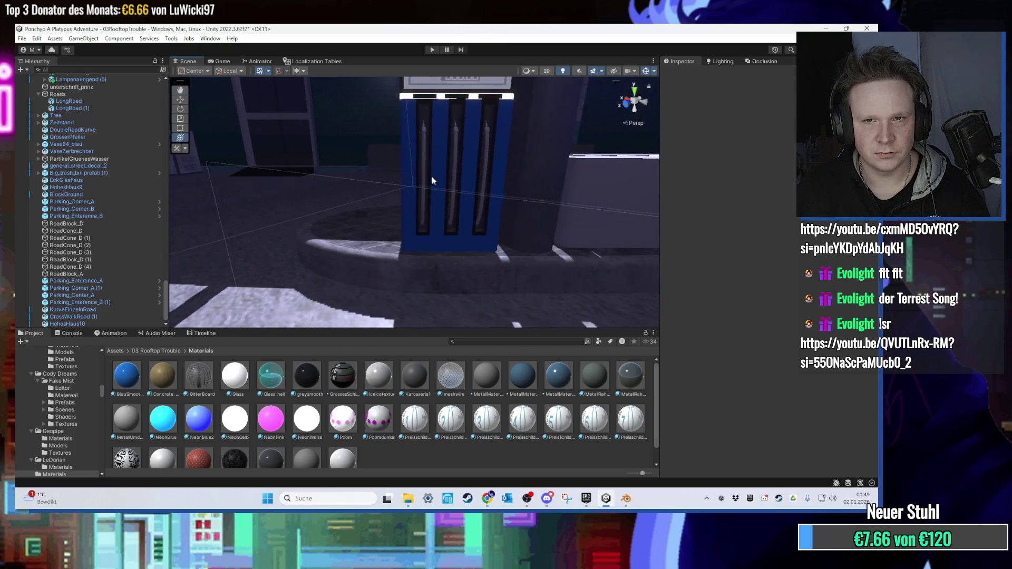
{"action": "scroll", "coordinate": [432, 180], "scroll_direction": "up", "scroll_amount": 8}
{"action": "mouse_move", "coordinate": [431, 181]}
{"action": "left_mouse_down"}
{"action": "mouse_move", "coordinate": [424, 167]}
{"action": "mouse_move", "coordinate": [379, 158]}
{"action": "mouse_move", "coordinate": [433, 191]}
{"action": "mouse_move", "coordinate": [416, 162]}
{"action": "mouse_move", "coordinate": [435, 170]}
{"action": "left_mouse_up"}
{"action": "scroll", "coordinate": [416, 162], "scroll_direction": "up", "scroll_amount": 5}
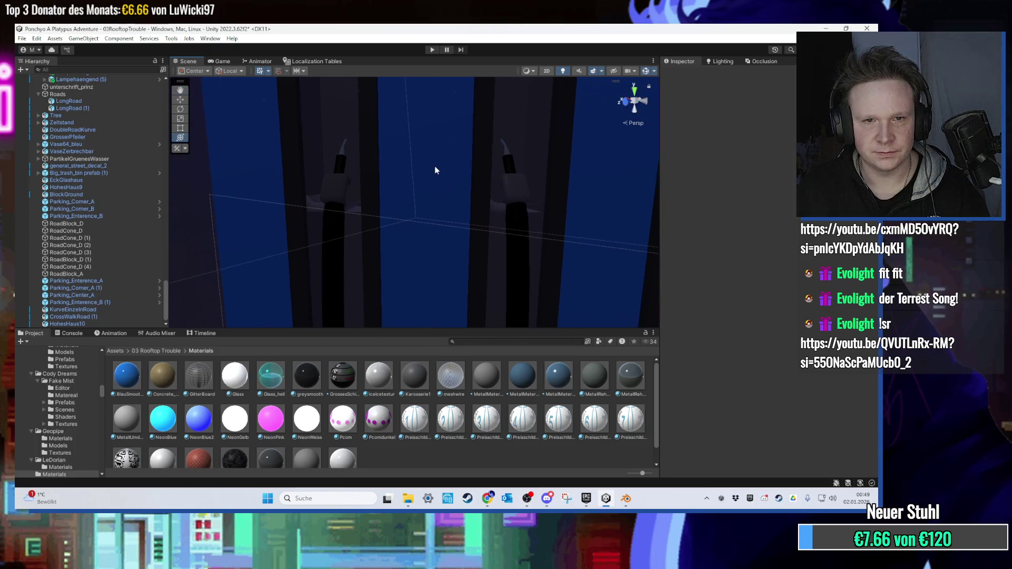
{"action": "scroll", "coordinate": [440, 166], "scroll_direction": "down", "scroll_amount": 8}
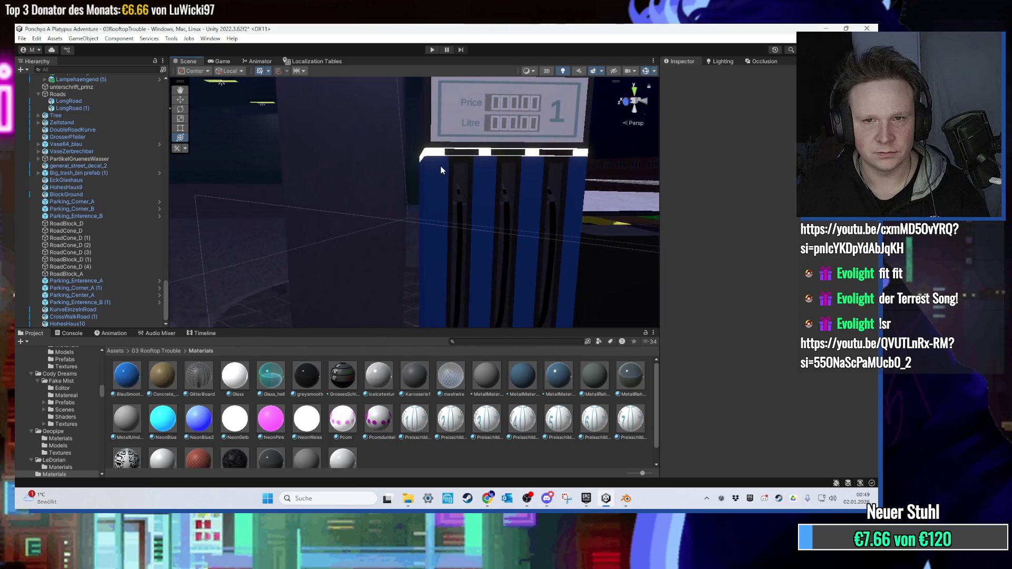
{"action": "scroll", "coordinate": [437, 195], "scroll_direction": "down", "scroll_amount": 5}
{"action": "scroll", "coordinate": [429, 203], "scroll_direction": "up", "scroll_amount": 8}
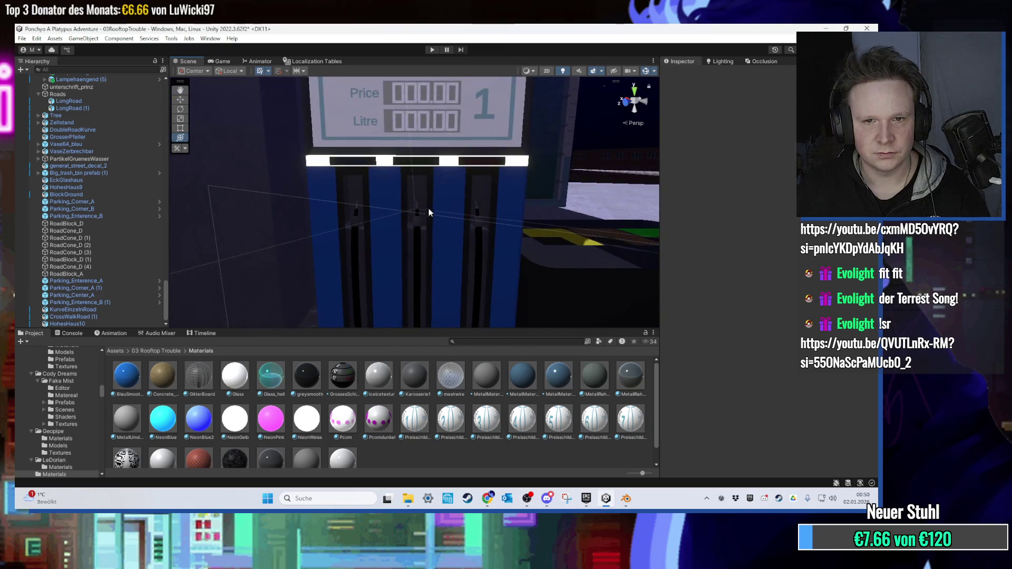
{"action": "scroll", "coordinate": [427, 216], "scroll_direction": "up", "scroll_amount": 3}
{"action": "scroll", "coordinate": [424, 232], "scroll_direction": "down", "scroll_amount": 3}
{"action": "scroll", "coordinate": [423, 203], "scroll_direction": "up", "scroll_amount": 5}
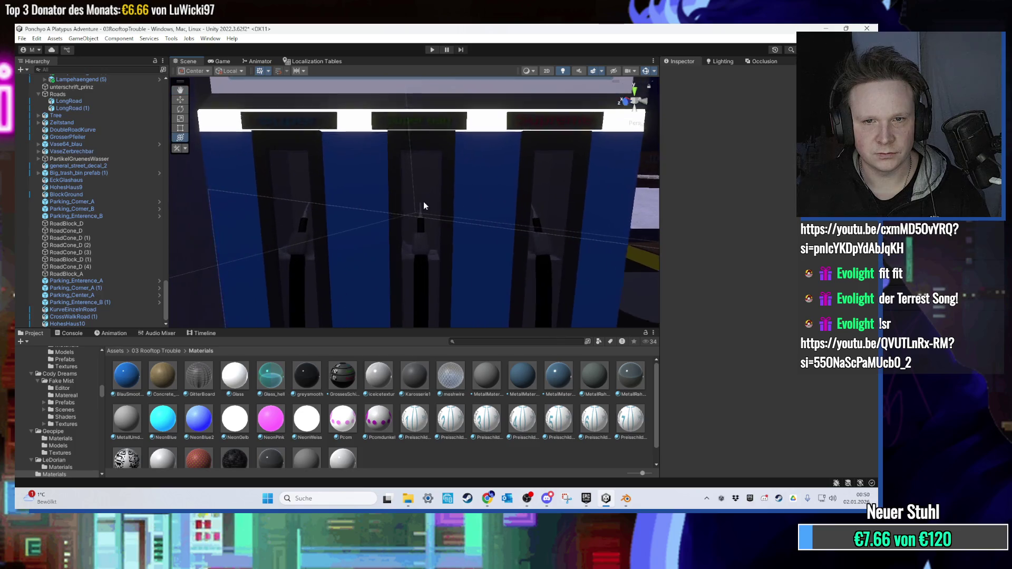
{"action": "scroll", "coordinate": [423, 206], "scroll_direction": "down", "scroll_amount": 10}
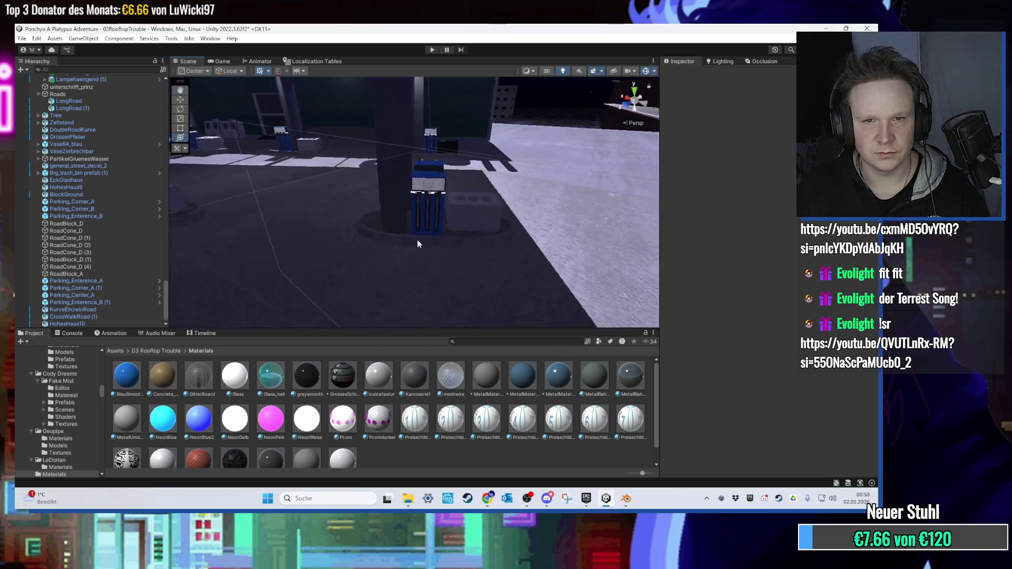
{"action": "scroll", "coordinate": [424, 232], "scroll_direction": "up", "scroll_amount": 6}
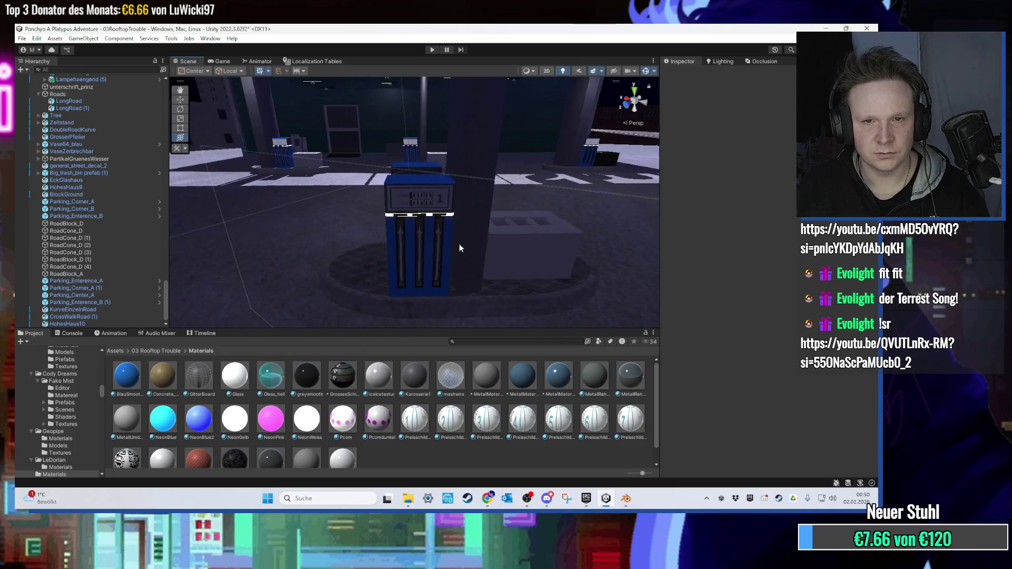
{"action": "scroll", "coordinate": [470, 396], "scroll_direction": "down", "scroll_amount": 2}
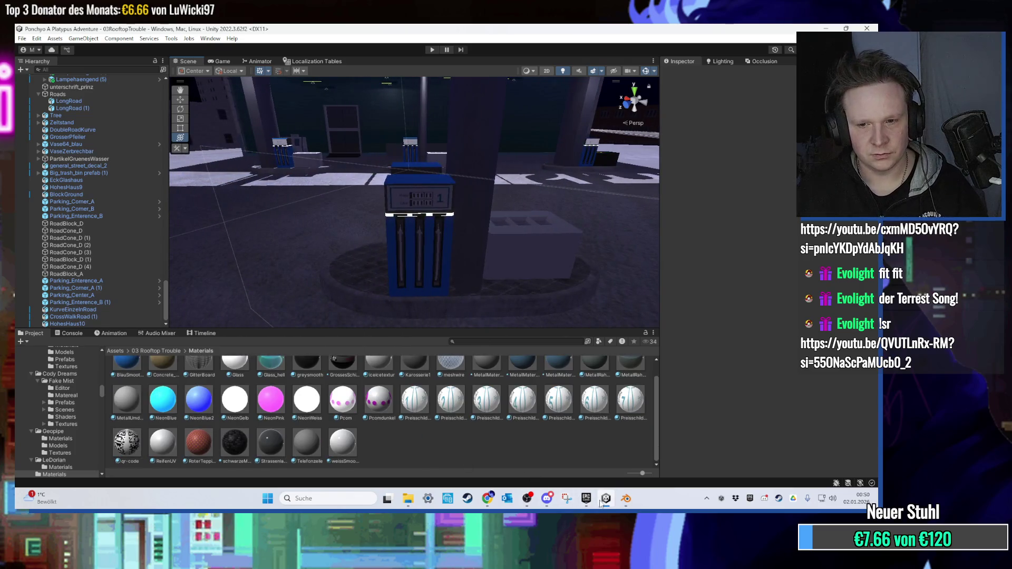
{"action": "left_click", "coordinate": [600, 502]}
Open the PreisschildTankstelle price-sign image in GIMP and close Blender without saving.
{"action": "left_click_drag", "start_coordinate": [204, 308], "coordinate": [150, 310]}
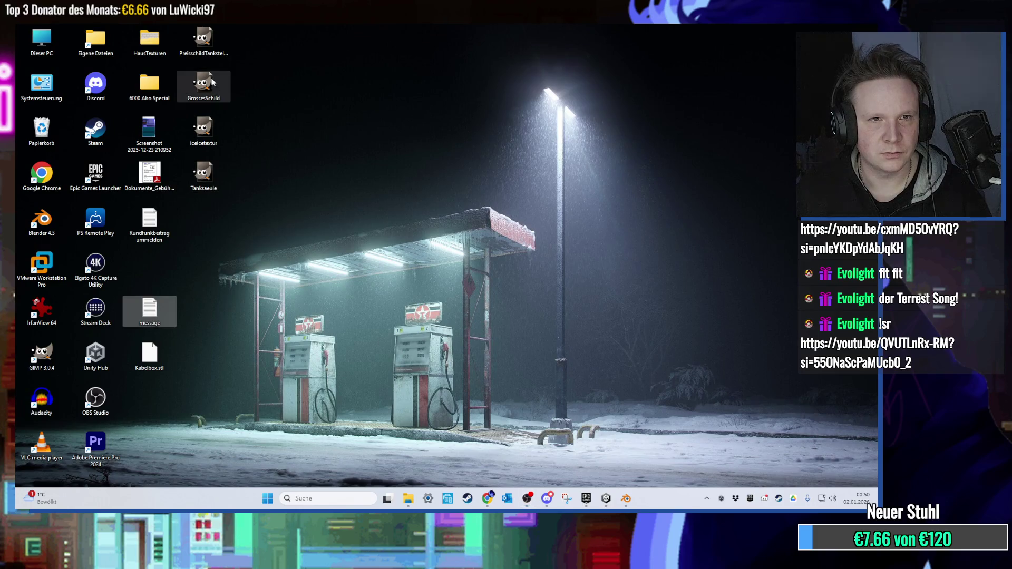
{"action": "double_click", "coordinate": [204, 41]}
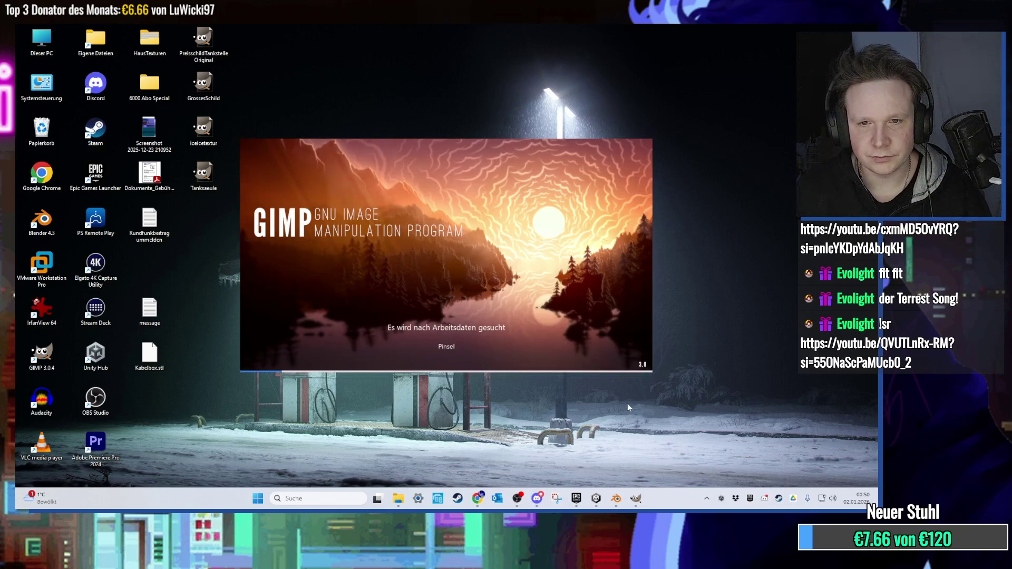
{"action": "left_click", "coordinate": [621, 498]}
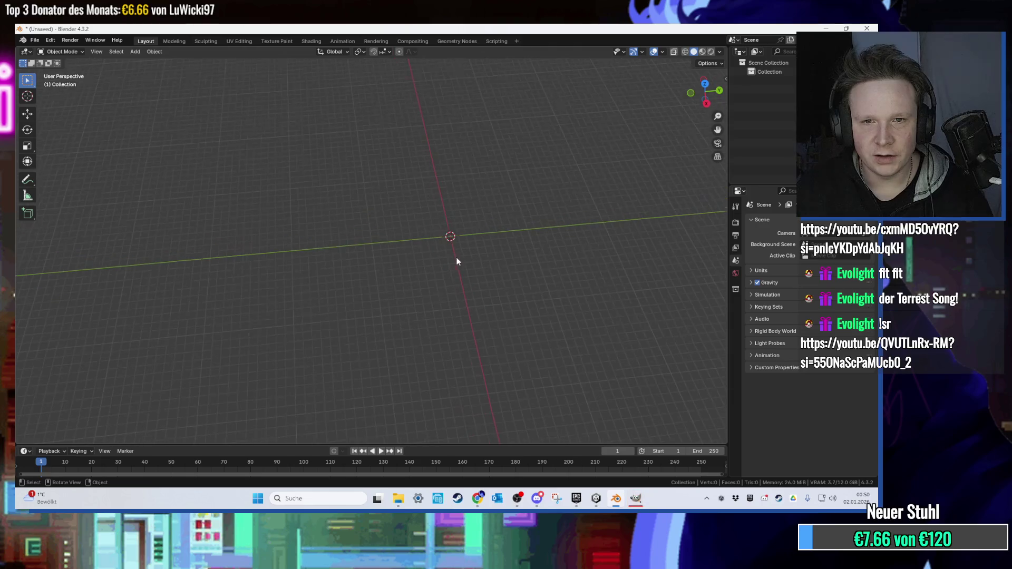
{"action": "left_click", "coordinate": [867, 28]}
{"action": "left_click", "coordinate": [463, 274]}
Fly Unity's view up over the gas station, then minimize GIMP and Unity.
{"action": "left_click", "coordinate": [606, 498]}
{"action": "left_click_drag", "start_coordinate": [517, 230], "coordinate": [415, 221]}
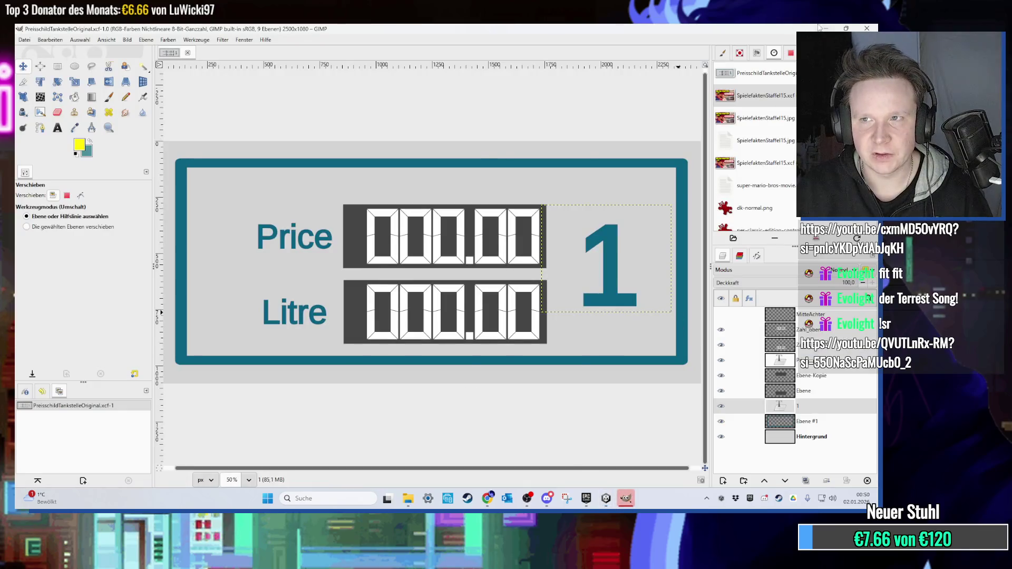
{"action": "left_click", "coordinate": [820, 28]}
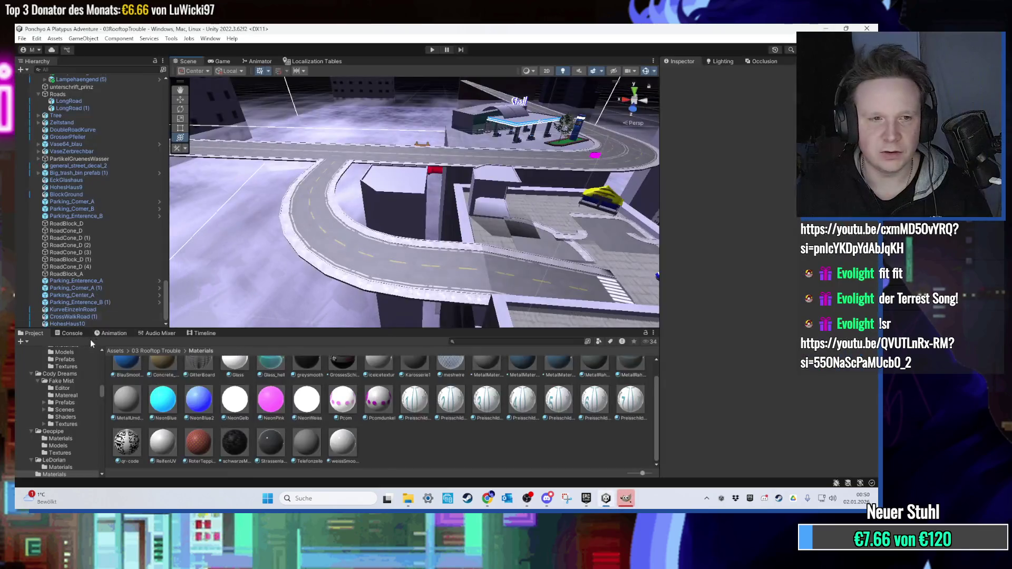
{"action": "left_click", "coordinate": [789, 29]}
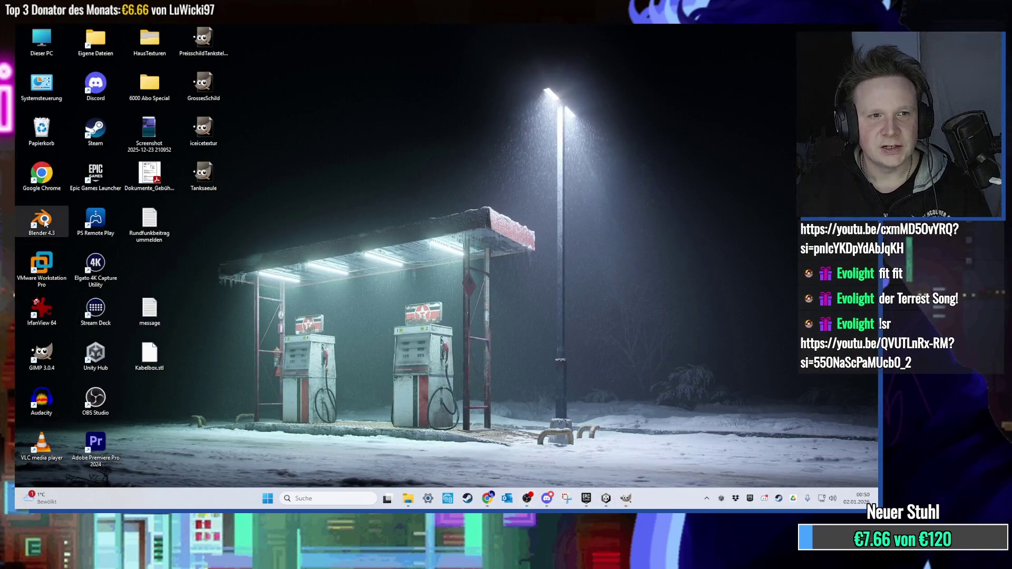
Launch a fresh Blender 4.3 scene and select all the default objects.
{"action": "double_click", "coordinate": [44, 223]}
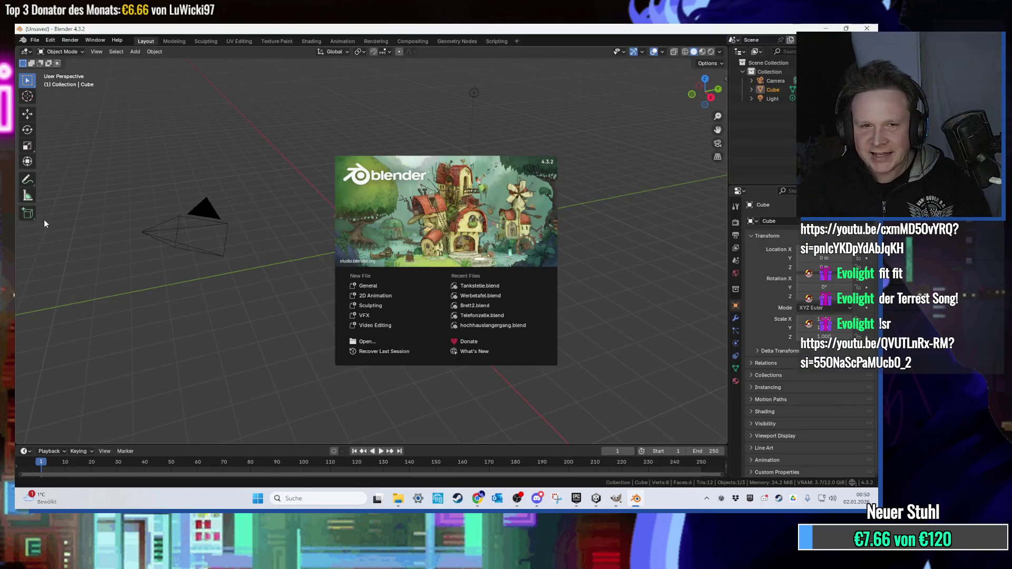
{"action": "left_click", "coordinate": [185, 169]}
{"action": "key", "text": "a"}
{"action": "scroll", "coordinate": [459, 312], "scroll_direction": "down", "scroll_amount": 4}
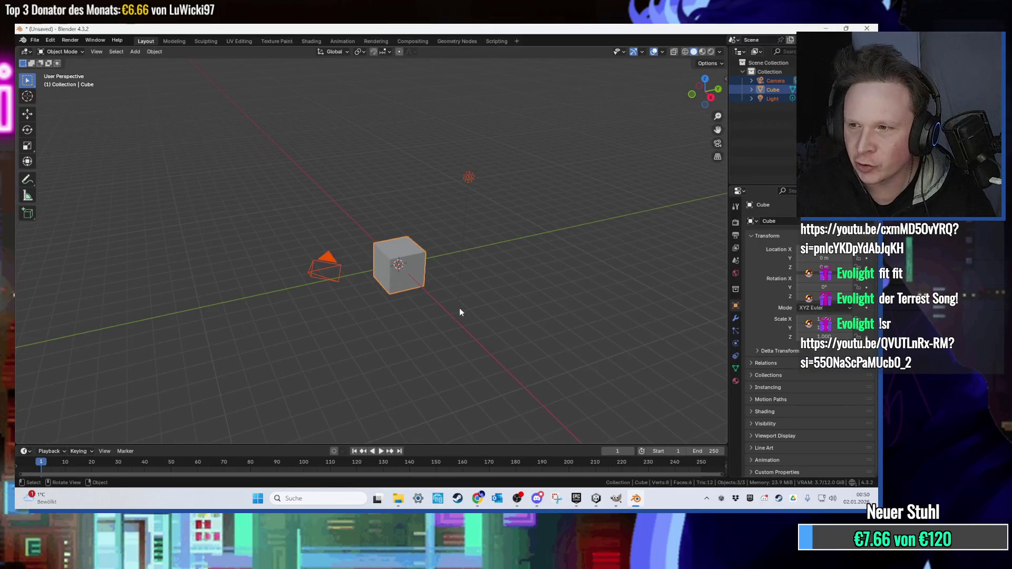
Replace the default cube, camera and light with an auto-smooth-shaded cylinder.
{"action": "key", "text": "Delete"}
{"action": "left_click", "coordinate": [135, 52]}
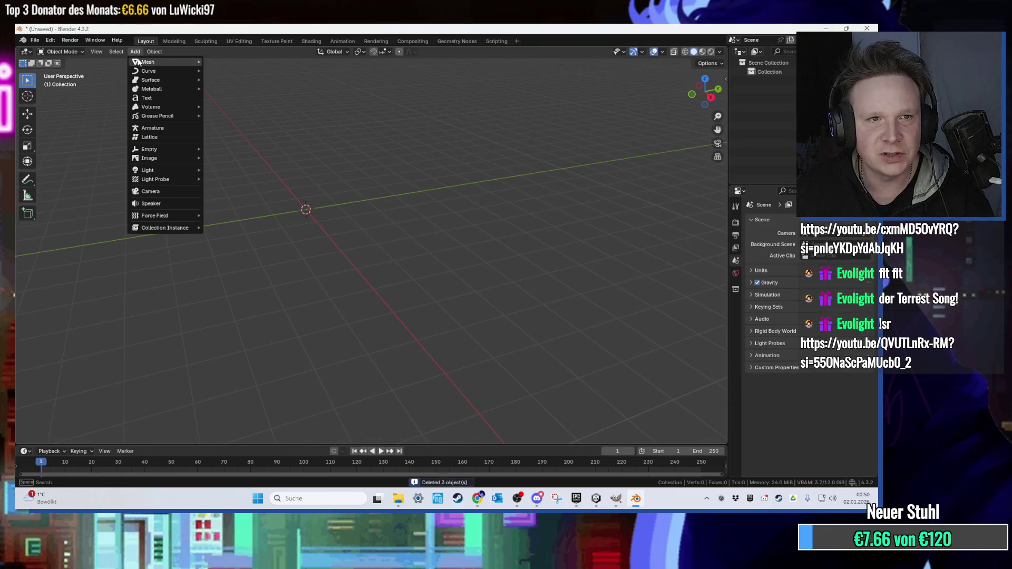
{"action": "mouse_move", "coordinate": [139, 61]}
{"action": "left_click", "coordinate": [228, 106]}
{"action": "scroll", "coordinate": [337, 158], "scroll_direction": "down", "scroll_amount": 3}
{"action": "scroll", "coordinate": [327, 224], "scroll_direction": "up", "scroll_amount": 5}
{"action": "right_click", "coordinate": [298, 240]}
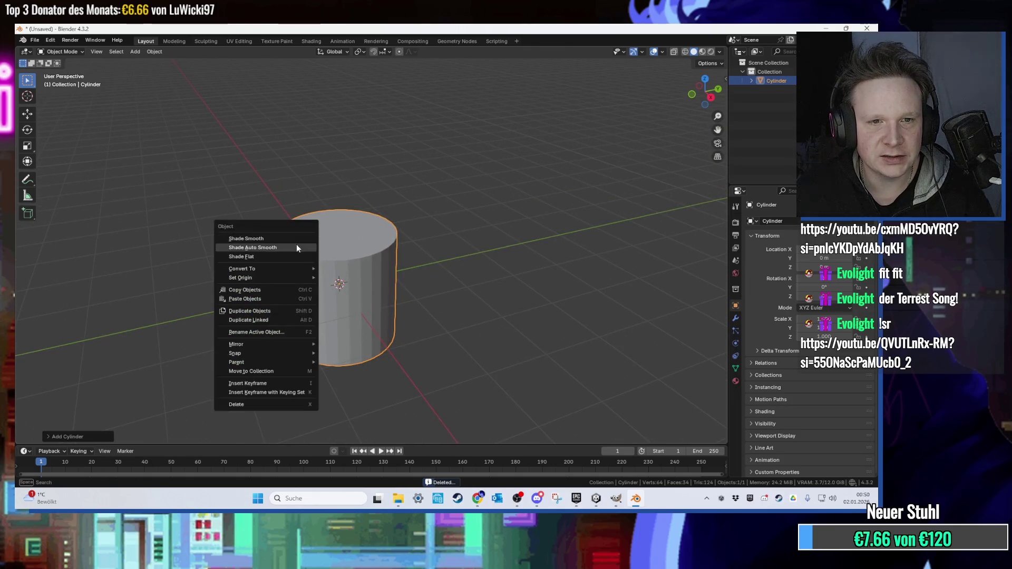
{"action": "left_click", "coordinate": [296, 244]}
In Edit Mode, raise the cylinder's top face along Z to make it tall.
{"action": "mouse_move", "coordinate": [359, 230]}
{"action": "left_mouse_down"}
{"action": "mouse_move", "coordinate": [359, 277]}
{"action": "mouse_move", "coordinate": [342, 205]}
{"action": "mouse_move", "coordinate": [350, 200]}
{"action": "mouse_move", "coordinate": [393, 293]}
{"action": "mouse_move", "coordinate": [379, 295]}
{"action": "mouse_move", "coordinate": [384, 303]}
{"action": "left_mouse_up"}
{"action": "key", "text": "Tab"}
{"action": "left_click", "coordinate": [385, 304]}
{"action": "key", "text": "3"}
{"action": "left_click", "coordinate": [390, 307]}
{"action": "scroll", "coordinate": [389, 307], "scroll_direction": "down", "scroll_amount": 3}
{"action": "key", "text": "g"}
{"action": "key", "text": "z"}
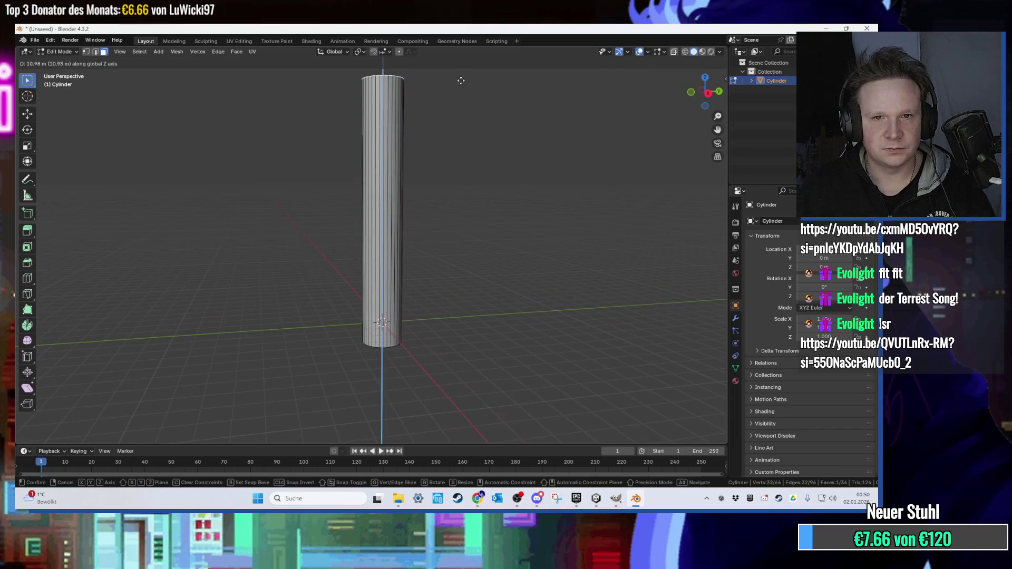
{"action": "left_click", "coordinate": [463, 71]}
{"action": "mouse_move", "coordinate": [454, 102]}
{"action": "left_mouse_down"}
{"action": "mouse_move", "coordinate": [459, 242]}
{"action": "mouse_move", "coordinate": [450, 214]}
{"action": "left_mouse_up"}
{"action": "key", "text": "g"}
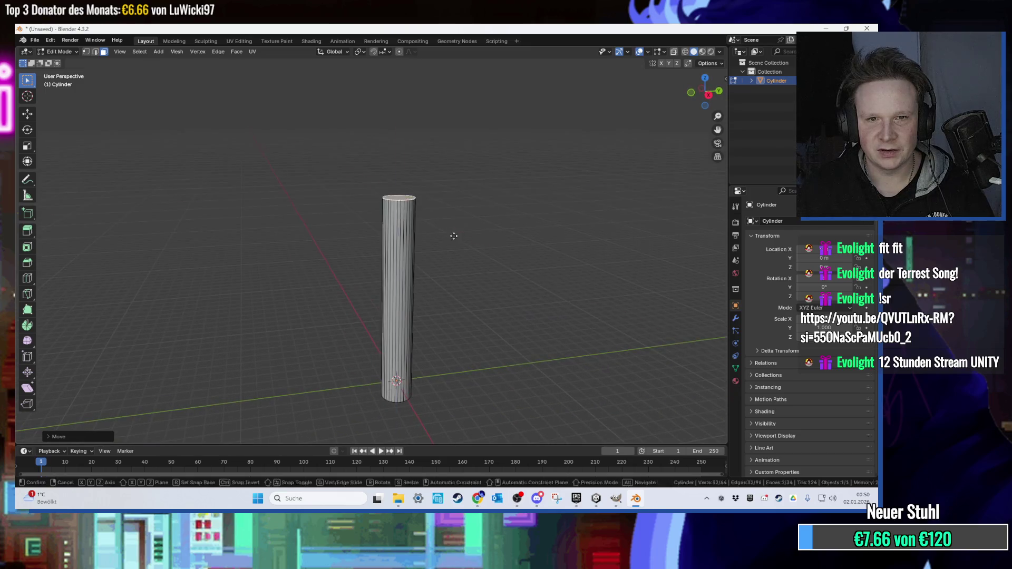
{"action": "key", "text": "z"}
{"action": "left_click", "coordinate": [459, 207]}
Export the cylinder as HohesHaus11.fbx and minimize Blender.
{"action": "left_click", "coordinate": [35, 40]}
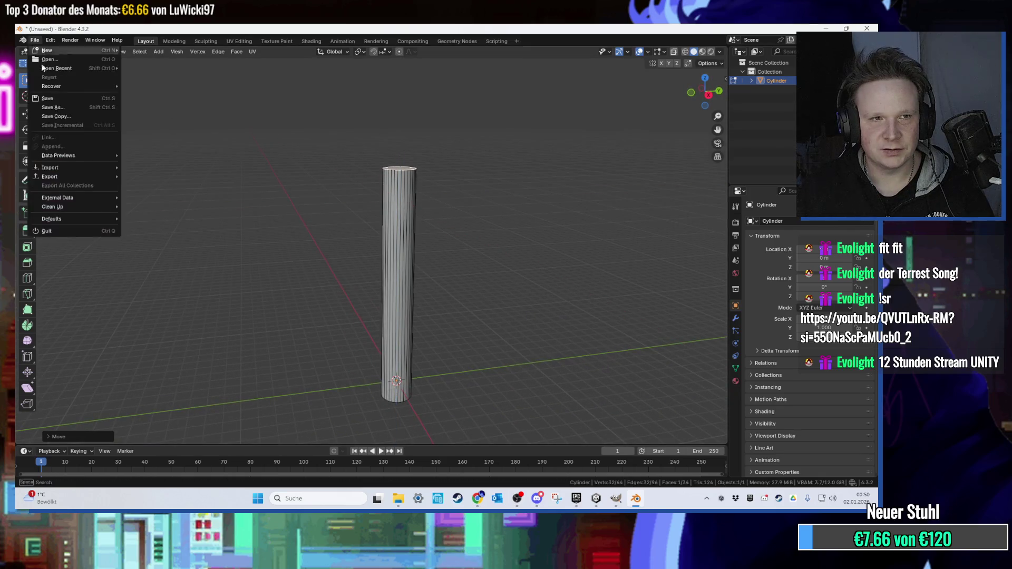
{"action": "mouse_move", "coordinate": [97, 180]}
{"action": "left_click", "coordinate": [165, 256]}
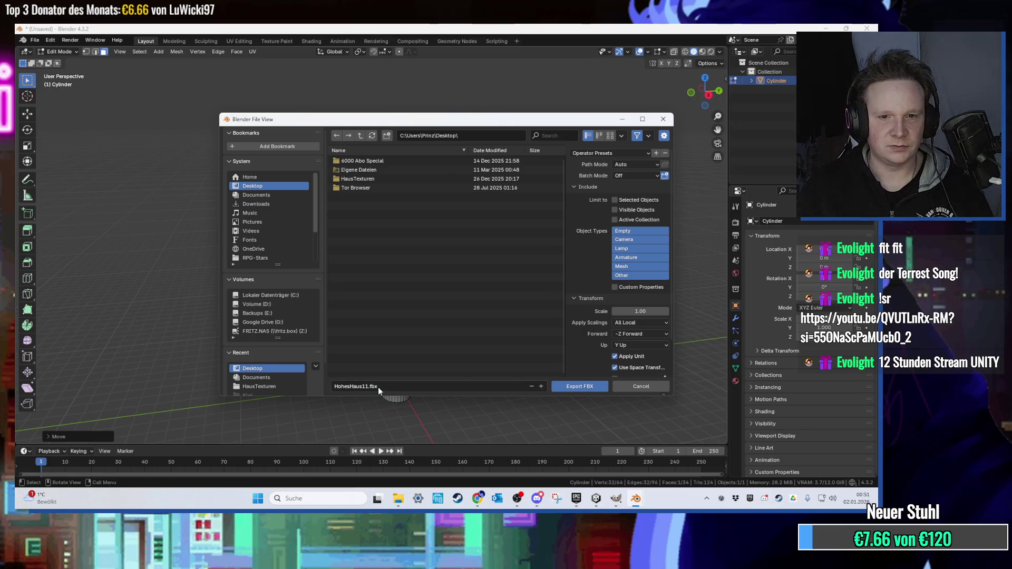
{"action": "left_click", "coordinate": [579, 386]}
{"action": "left_click", "coordinate": [830, 28]}
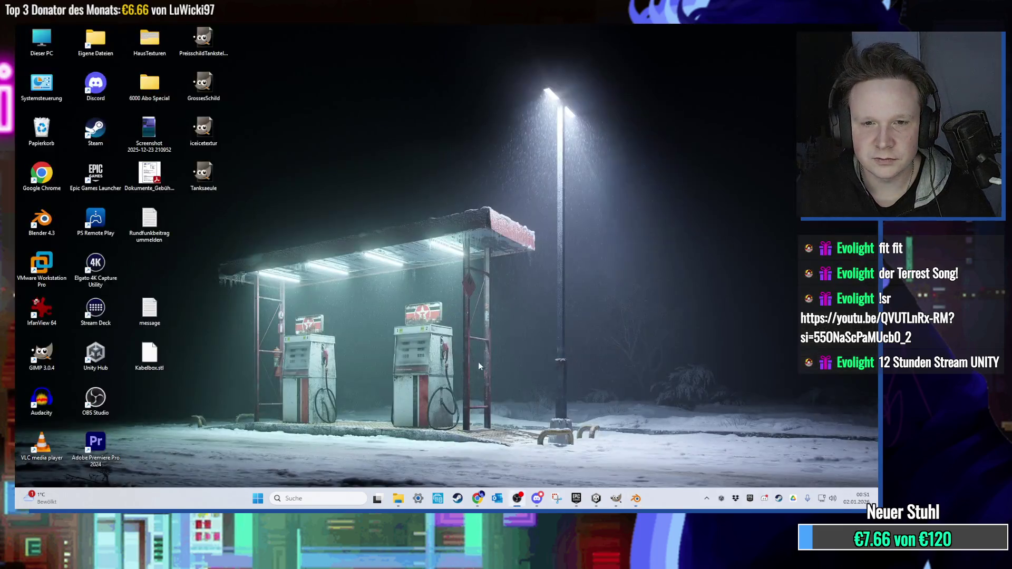
Open Assets/03 Rooftop Trouble/Models in Unity and drag HohesHaus11.fbx from the desktop into the Scene view.
{"action": "left_click", "coordinate": [600, 503]}
{"action": "right_click", "coordinate": [192, 354]}
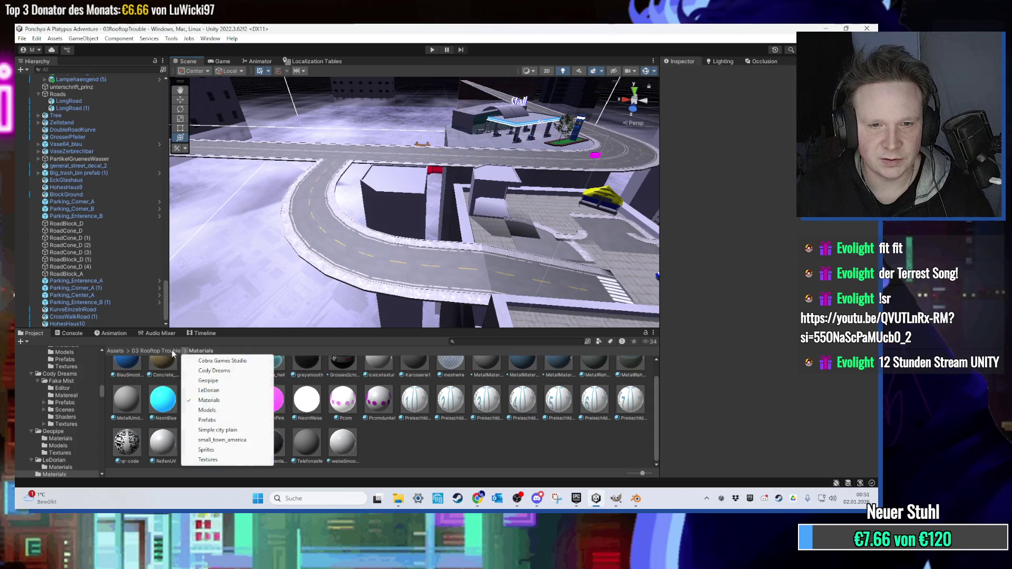
{"action": "double_click", "coordinate": [304, 378]}
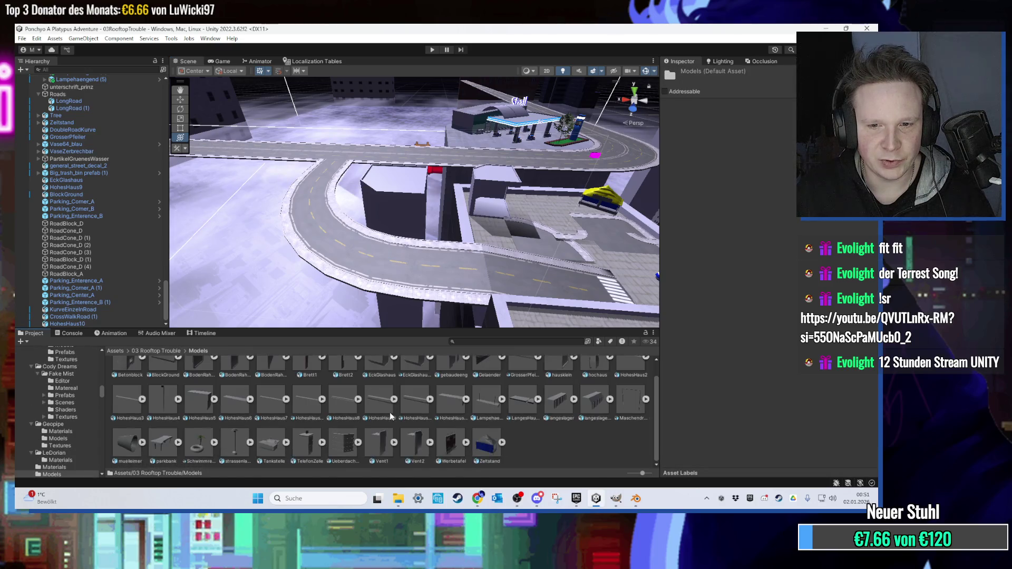
{"action": "scroll", "coordinate": [437, 436], "scroll_direction": "up", "scroll_amount": 1}
{"action": "key", "text": "super+d"}
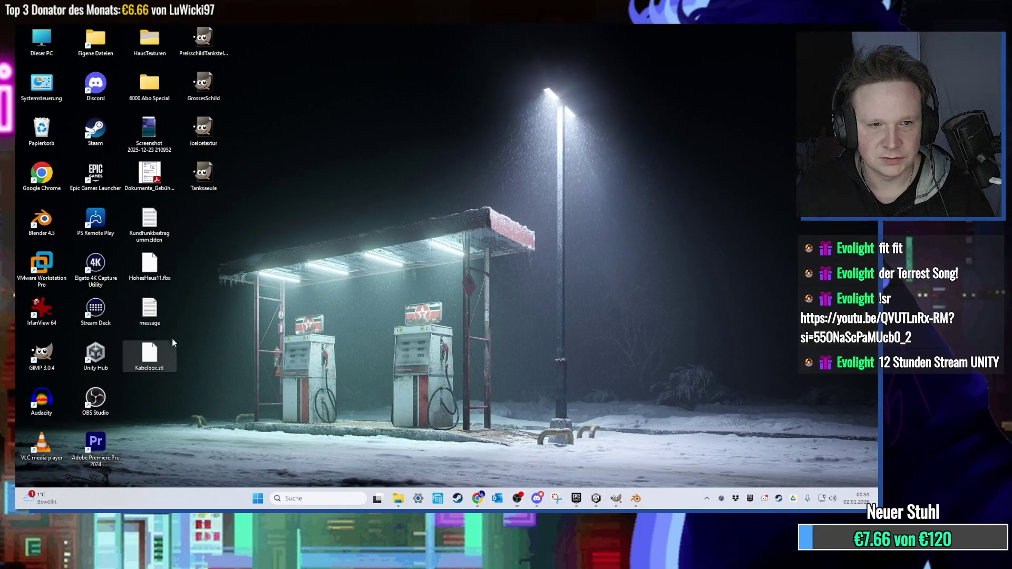
{"action": "mouse_move", "coordinate": [150, 266]}
{"action": "left_mouse_down"}
{"action": "mouse_move", "coordinate": [615, 469]}
{"action": "mouse_move", "coordinate": [533, 451]}
{"action": "mouse_move", "coordinate": [523, 420]}
{"action": "mouse_move", "coordinate": [396, 267]}
{"action": "left_mouse_up"}
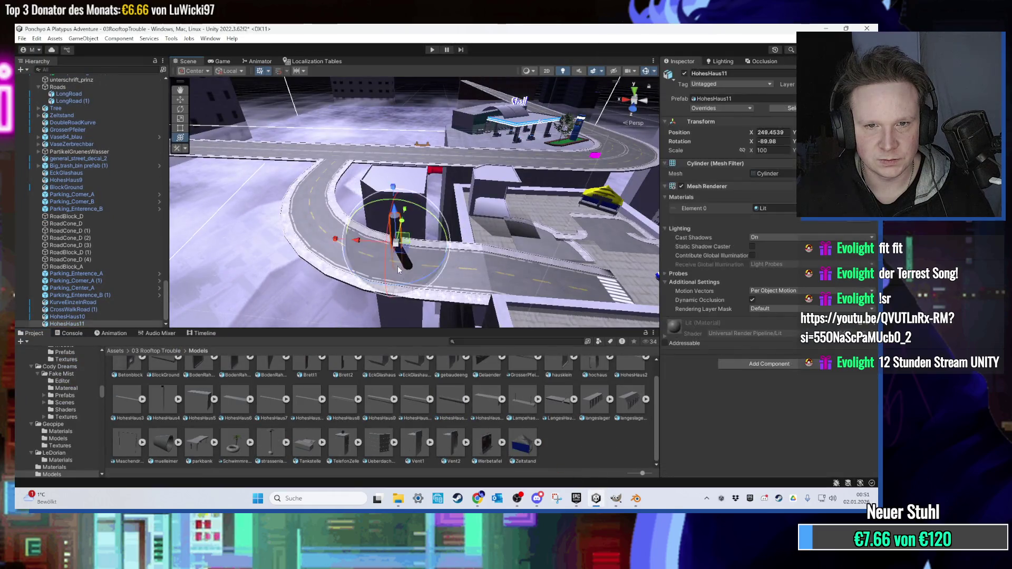
Scale HohesHaus11 much taller and frame it with the combined transform handles.
{"action": "scroll", "coordinate": [403, 274], "scroll_direction": "up", "scroll_amount": 3}
{"action": "scroll", "coordinate": [403, 258], "scroll_direction": "down", "scroll_amount": 5}
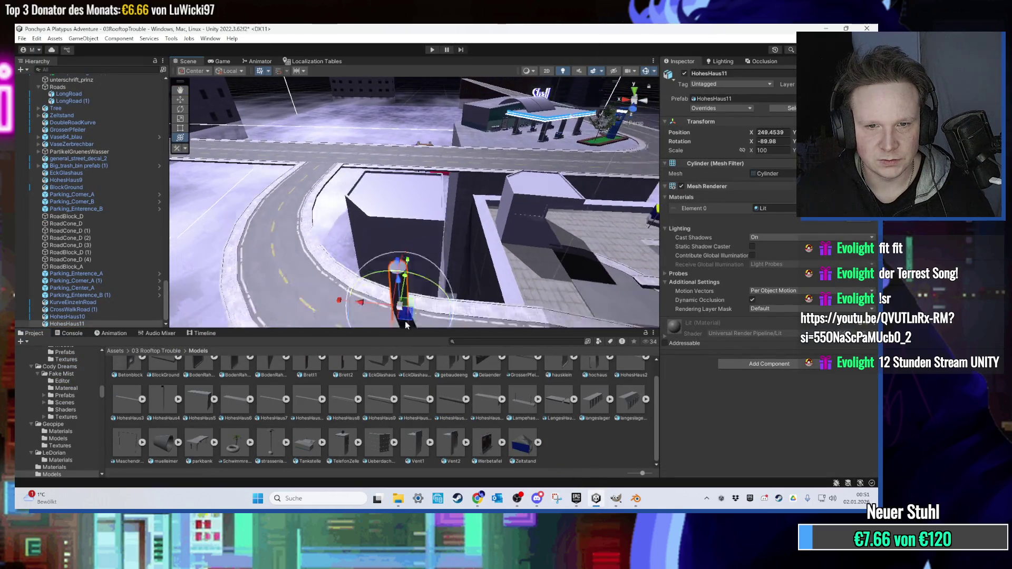
{"action": "left_click_drag", "start_coordinate": [397, 232], "coordinate": [397, 225]}
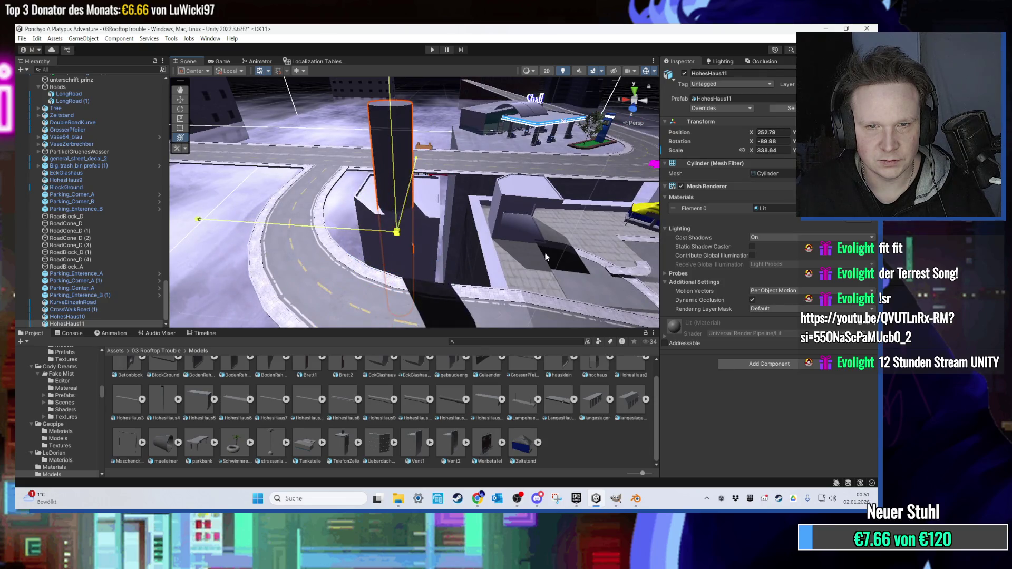
{"action": "key", "text": "f"}
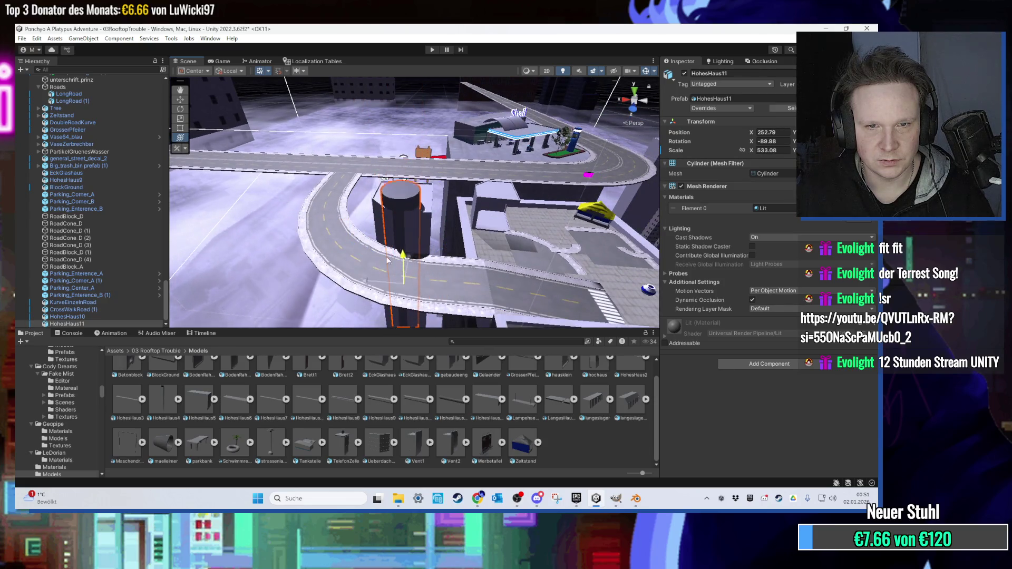
{"action": "key", "text": "y"}
{"action": "mouse_move", "coordinate": [394, 226]}
{"action": "left_mouse_down"}
{"action": "mouse_move", "coordinate": [422, 273]}
{"action": "mouse_move", "coordinate": [450, 252]}
{"action": "mouse_move", "coordinate": [448, 241]}
{"action": "mouse_move", "coordinate": [477, 245]}
{"action": "mouse_move", "coordinate": [437, 232]}
{"action": "mouse_move", "coordinate": [392, 293]}
{"action": "mouse_move", "coordinate": [421, 289]}
{"action": "left_mouse_up"}
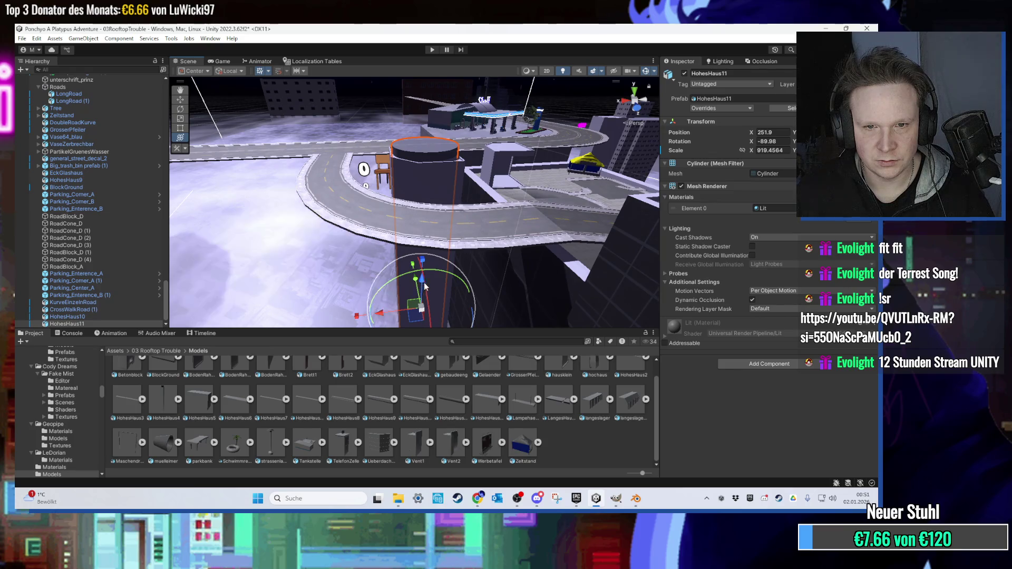
Stretch the cylinder further, nudge its position, and move HohesHaus10 to X -14.9.
{"action": "mouse_move", "coordinate": [422, 304]}
{"action": "left_mouse_down"}
{"action": "mouse_move", "coordinate": [430, 304]}
{"action": "mouse_move", "coordinate": [432, 161]}
{"action": "left_mouse_up"}
{"action": "mouse_move", "coordinate": [435, 112]}
{"action": "left_mouse_down"}
{"action": "mouse_move", "coordinate": [412, 247]}
{"action": "mouse_move", "coordinate": [441, 253]}
{"action": "mouse_move", "coordinate": [439, 309]}
{"action": "left_mouse_up"}
{"action": "scroll", "coordinate": [435, 209], "scroll_direction": "down", "scroll_amount": 3}
{"action": "left_click", "coordinate": [444, 213]}
{"action": "scroll", "coordinate": [444, 213], "scroll_direction": "down", "scroll_amount": 3}
{"action": "mouse_move", "coordinate": [369, 264]}
{"action": "left_mouse_down"}
{"action": "mouse_move", "coordinate": [542, 214]}
{"action": "mouse_move", "coordinate": [533, 225]}
{"action": "mouse_move", "coordinate": [472, 221]}
{"action": "mouse_move", "coordinate": [271, 163]}
{"action": "mouse_move", "coordinate": [402, 285]}
{"action": "mouse_move", "coordinate": [386, 160]}
{"action": "mouse_move", "coordinate": [384, 249]}
{"action": "mouse_move", "coordinate": [418, 268]}
{"action": "mouse_move", "coordinate": [423, 293]}
{"action": "mouse_move", "coordinate": [457, 241]}
{"action": "mouse_move", "coordinate": [360, 290]}
{"action": "mouse_move", "coordinate": [510, 311]}
{"action": "mouse_move", "coordinate": [456, 307]}
{"action": "left_mouse_up"}
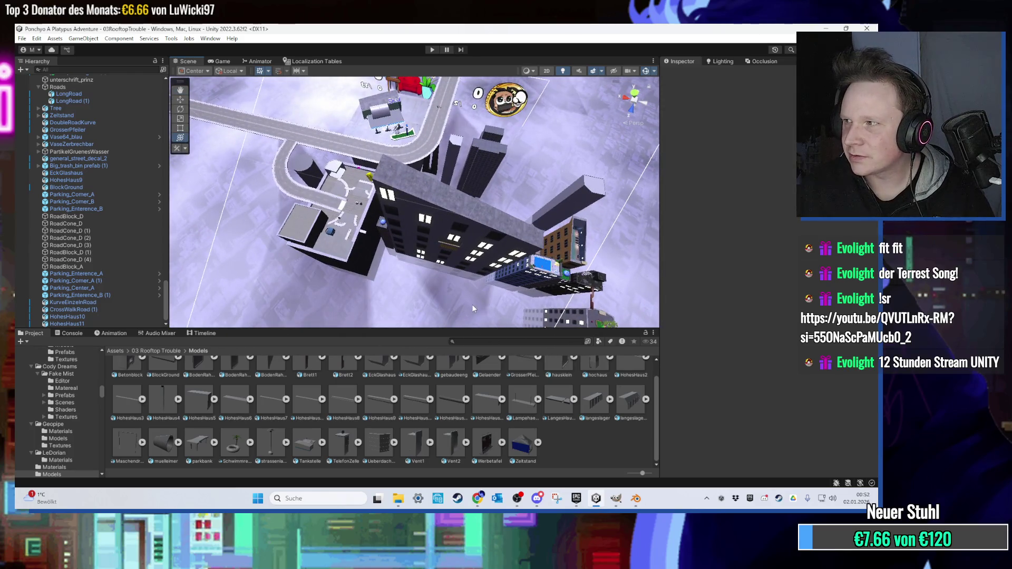
Delete the magenta dumpster from the rooftop.
{"action": "scroll", "coordinate": [474, 300], "scroll_direction": "up", "scroll_amount": 10}
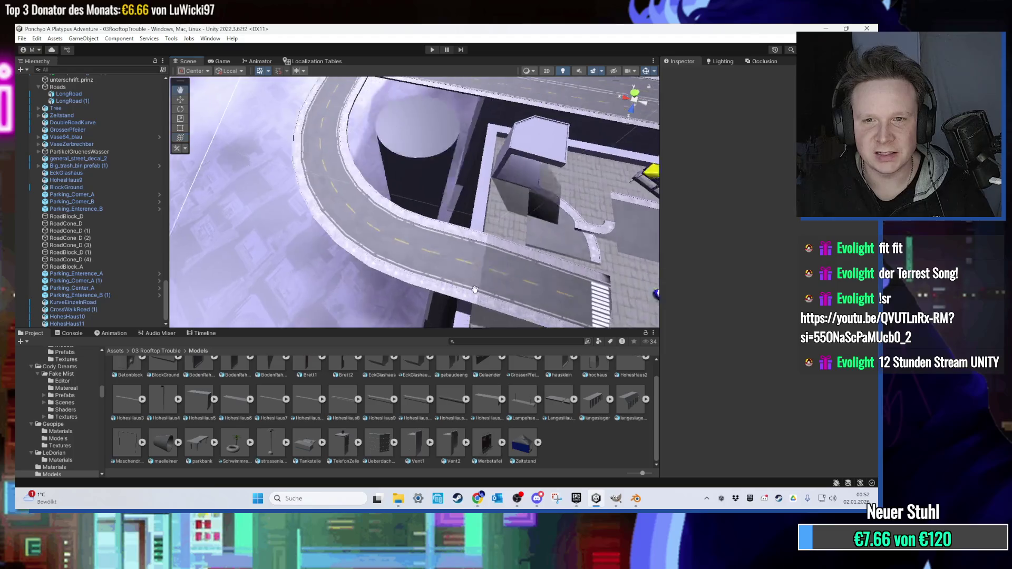
{"action": "scroll", "coordinate": [475, 290], "scroll_direction": "up", "scroll_amount": 10}
{"action": "scroll", "coordinate": [454, 247], "scroll_direction": "up", "scroll_amount": 10}
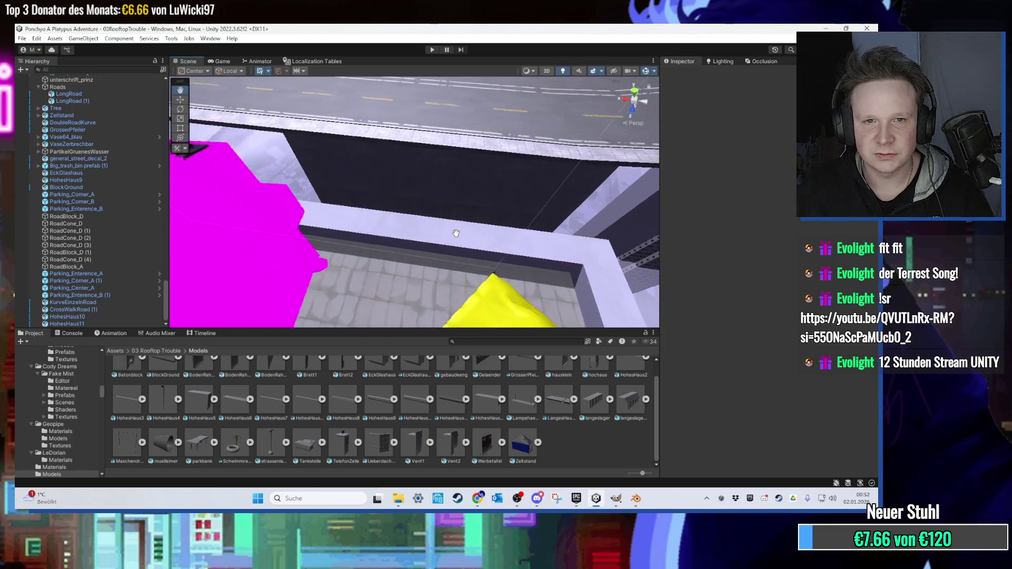
{"action": "scroll", "coordinate": [456, 233], "scroll_direction": "down", "scroll_amount": 5}
{"action": "left_click", "coordinate": [383, 243]}
{"action": "key", "text": "Delete"}
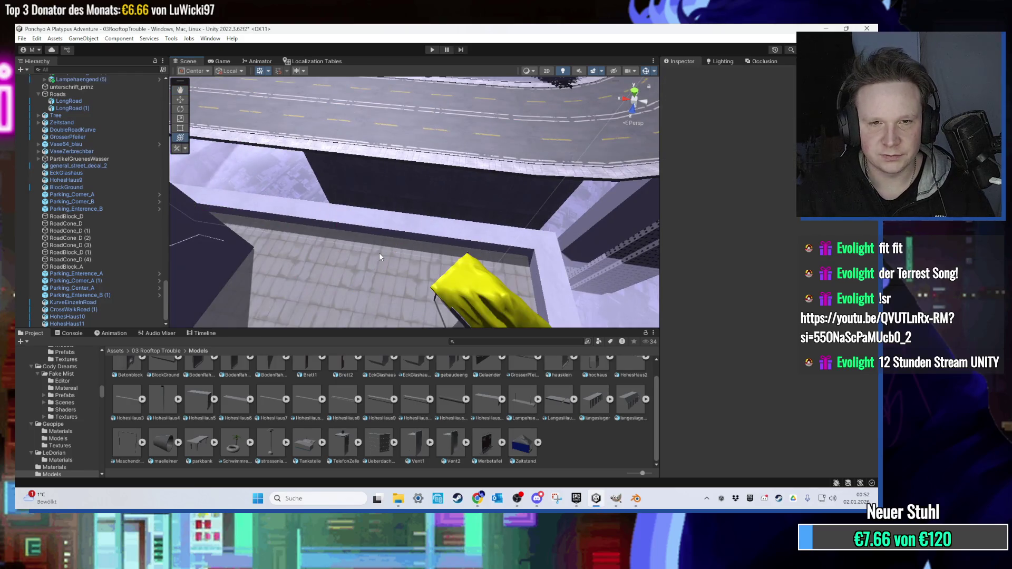
Look around the rooftop and gas station, then focus the Project search field.
{"action": "left_click_drag", "start_coordinate": [467, 244], "coordinate": [457, 220]}
{"action": "scroll", "coordinate": [456, 216], "scroll_direction": "up", "scroll_amount": 5}
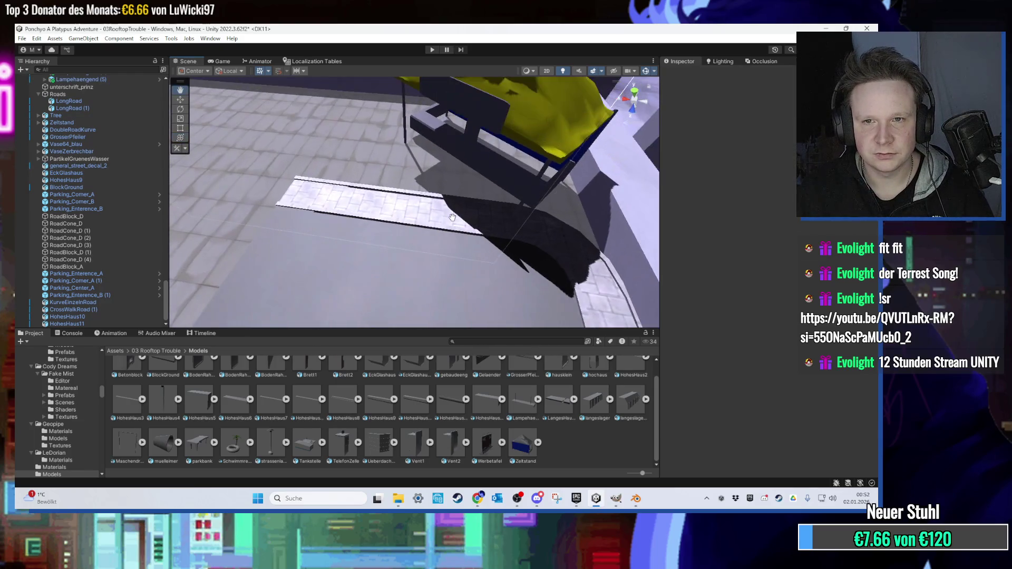
{"action": "scroll", "coordinate": [456, 234], "scroll_direction": "down", "scroll_amount": 10}
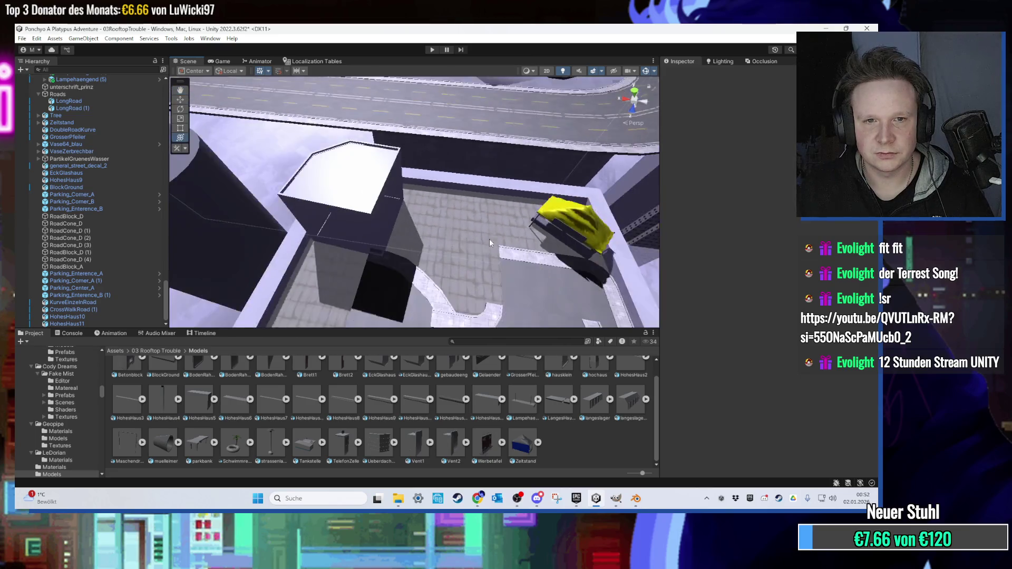
{"action": "scroll", "coordinate": [438, 217], "scroll_direction": "up", "scroll_amount": 10}
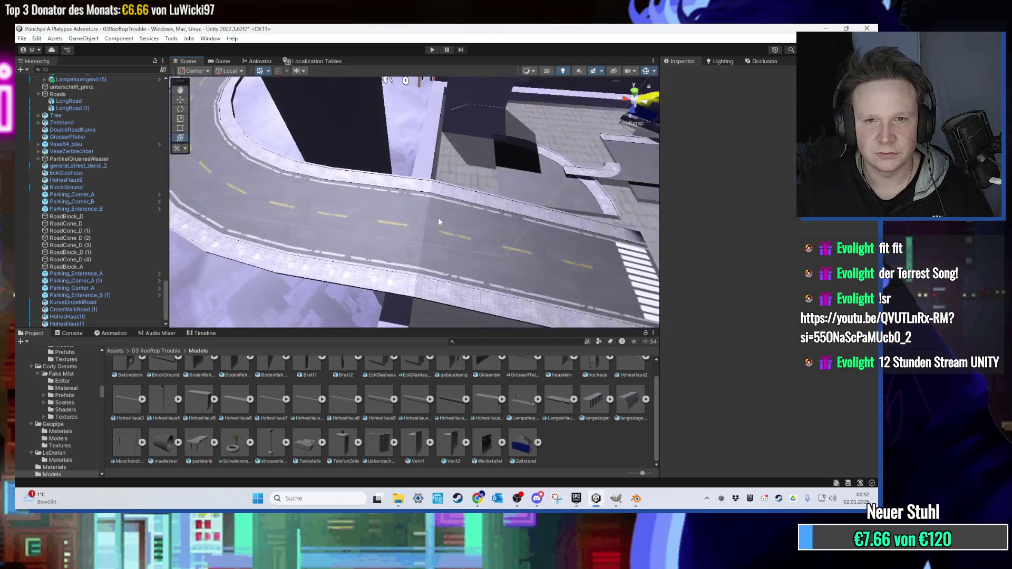
{"action": "scroll", "coordinate": [460, 241], "scroll_direction": "down", "scroll_amount": 10}
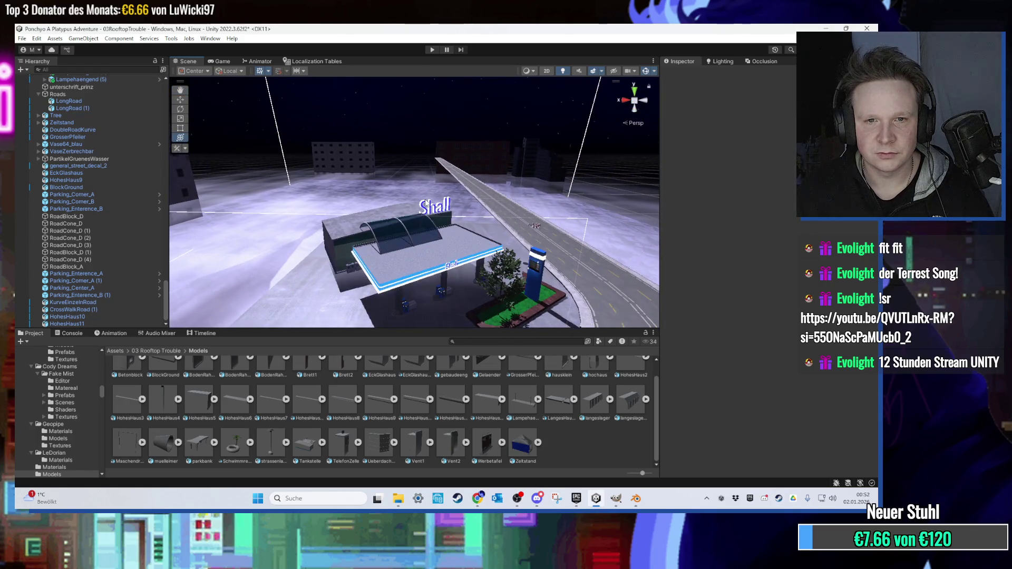
{"action": "scroll", "coordinate": [406, 222], "scroll_direction": "down", "scroll_amount": 2}
{"action": "left_click", "coordinate": [494, 340]}
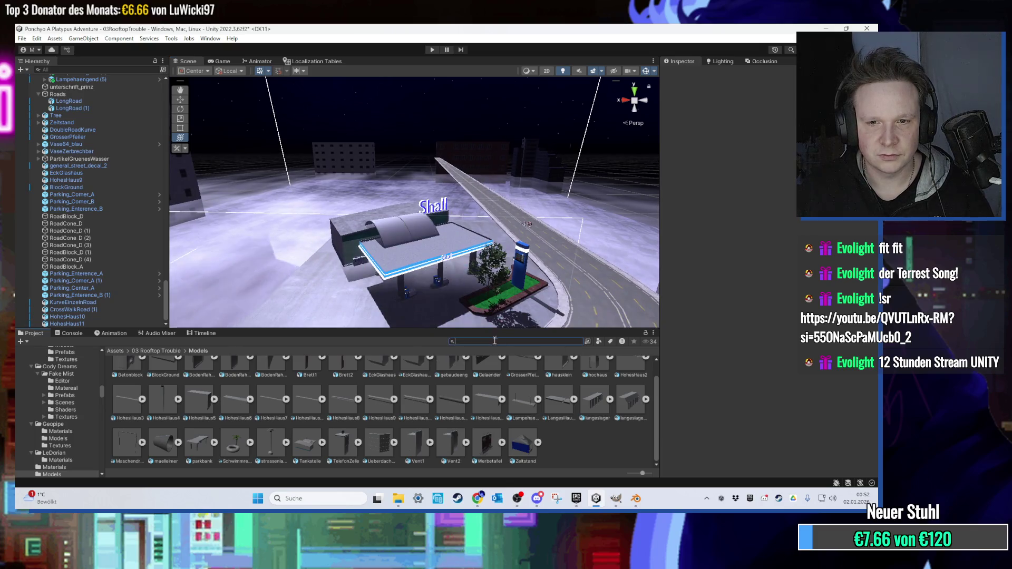
Search 'glass_hell' and apply the Glass_hell material to the Glassdach roof.
{"action": "type", "text": "glass"}
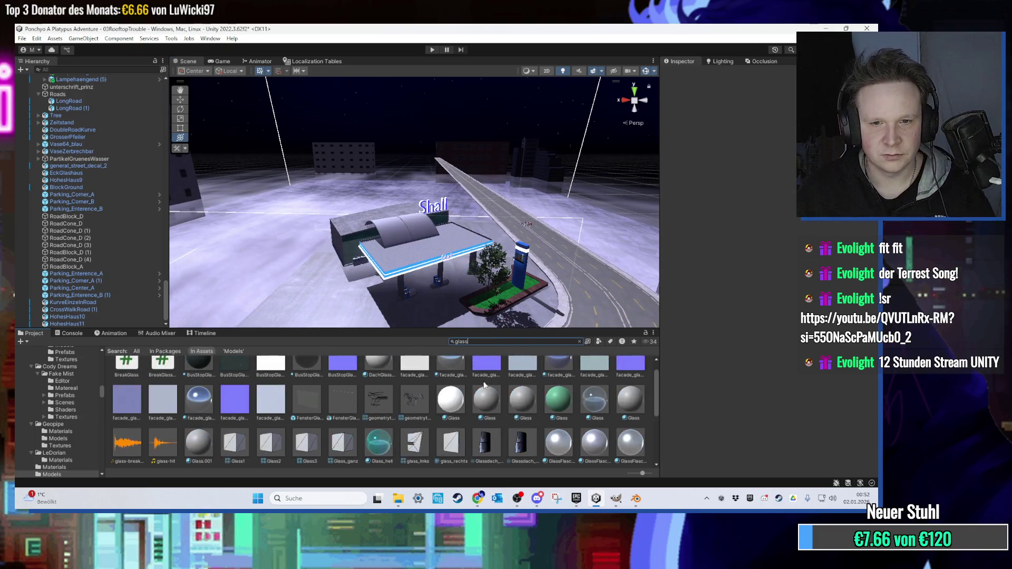
{"action": "scroll", "coordinate": [404, 270], "scroll_direction": "up", "scroll_amount": 3}
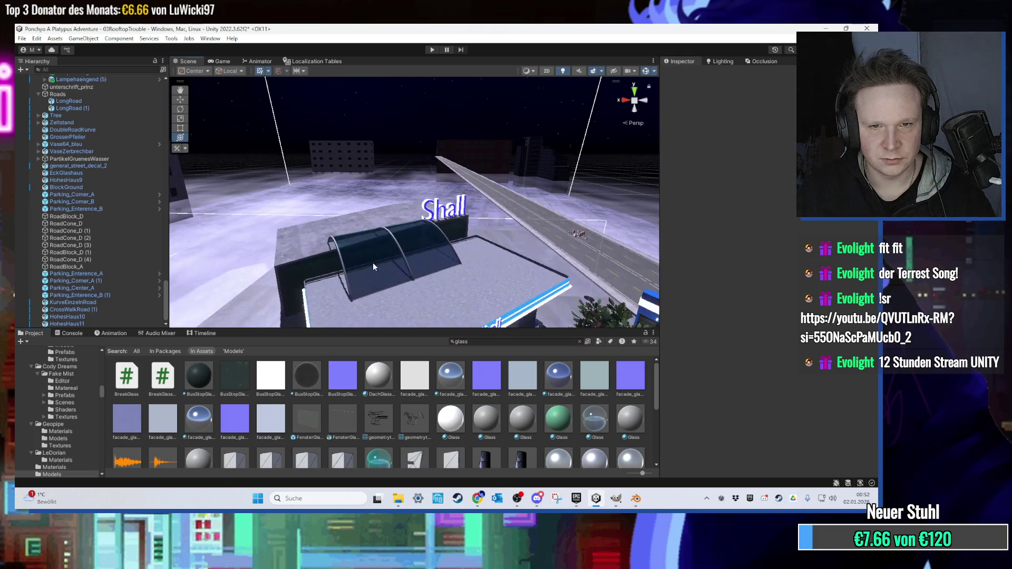
{"action": "left_click", "coordinate": [372, 262]}
{"action": "scroll", "coordinate": [352, 280], "scroll_direction": "down", "scroll_amount": 3}
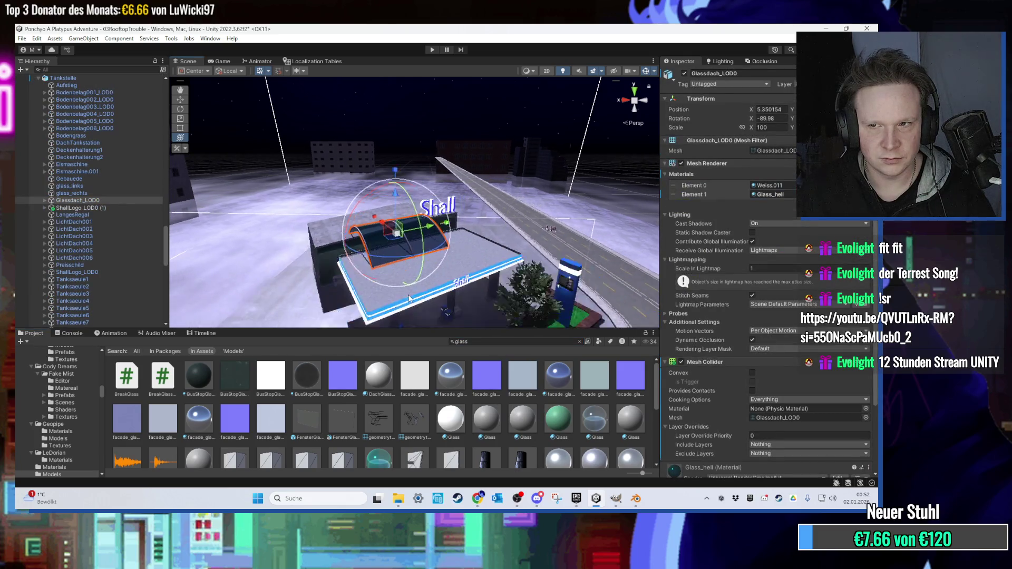
{"action": "left_click", "coordinate": [522, 342]}
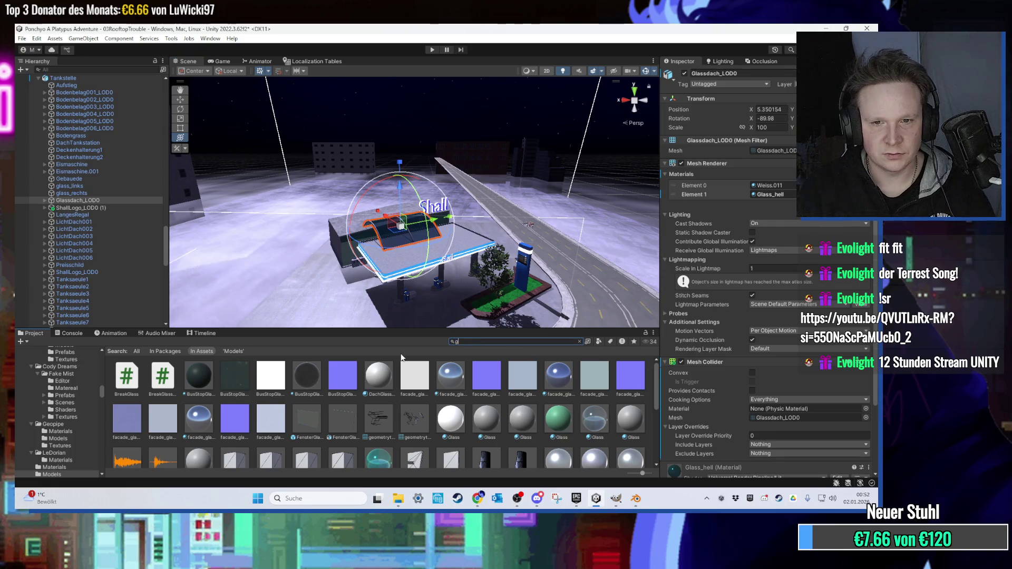
{"action": "type", "text": "lass_"}
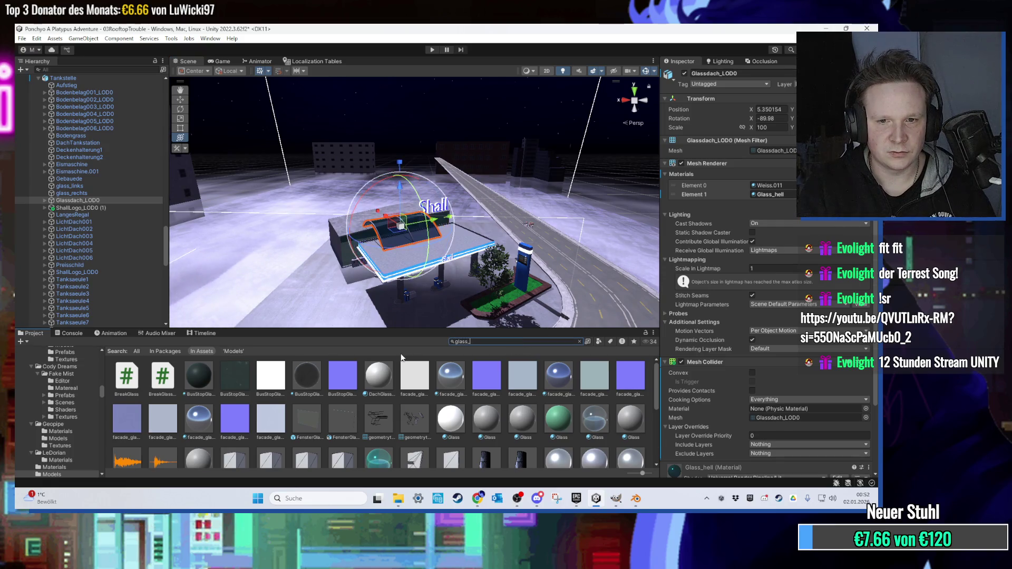
{"action": "type", "text": "hell"}
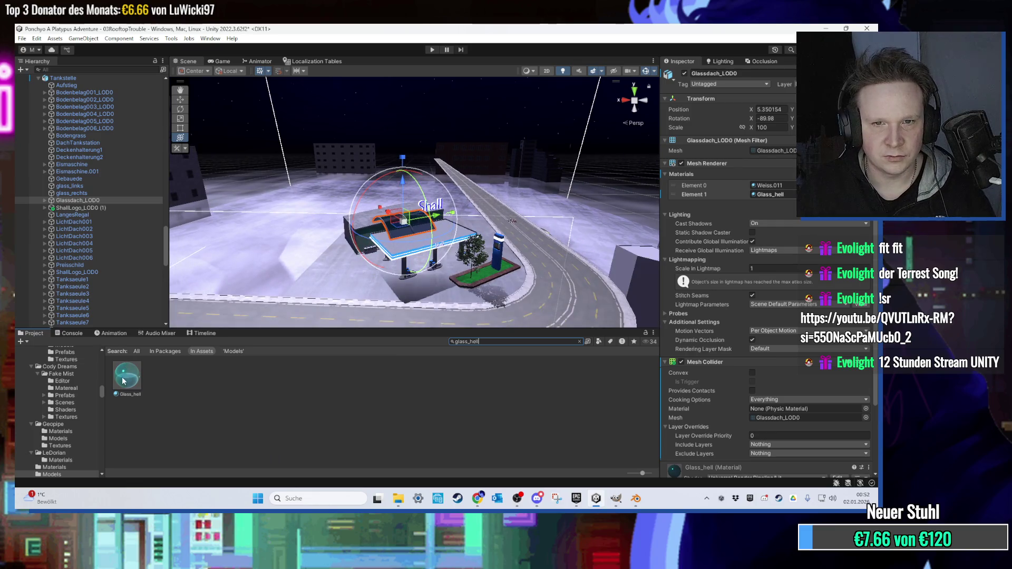
{"action": "left_click", "coordinate": [390, 141]}
{"action": "mouse_move", "coordinate": [126, 375]}
{"action": "left_mouse_down"}
{"action": "mouse_move", "coordinate": [403, 234]}
{"action": "mouse_move", "coordinate": [363, 261]}
{"action": "left_mouse_up"}
Inspect the glazed roof, then bring Blender with the cylinder to the front.
{"action": "scroll", "coordinate": [364, 261], "scroll_direction": "up", "scroll_amount": 3}
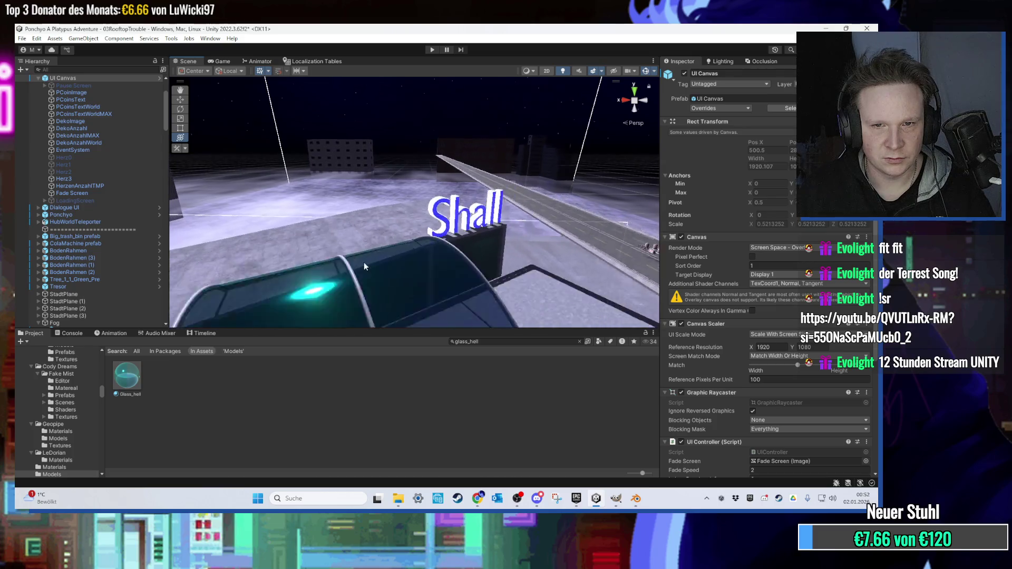
{"action": "scroll", "coordinate": [363, 261], "scroll_direction": "down", "scroll_amount": 3}
{"action": "scroll", "coordinate": [365, 261], "scroll_direction": "up", "scroll_amount": 5}
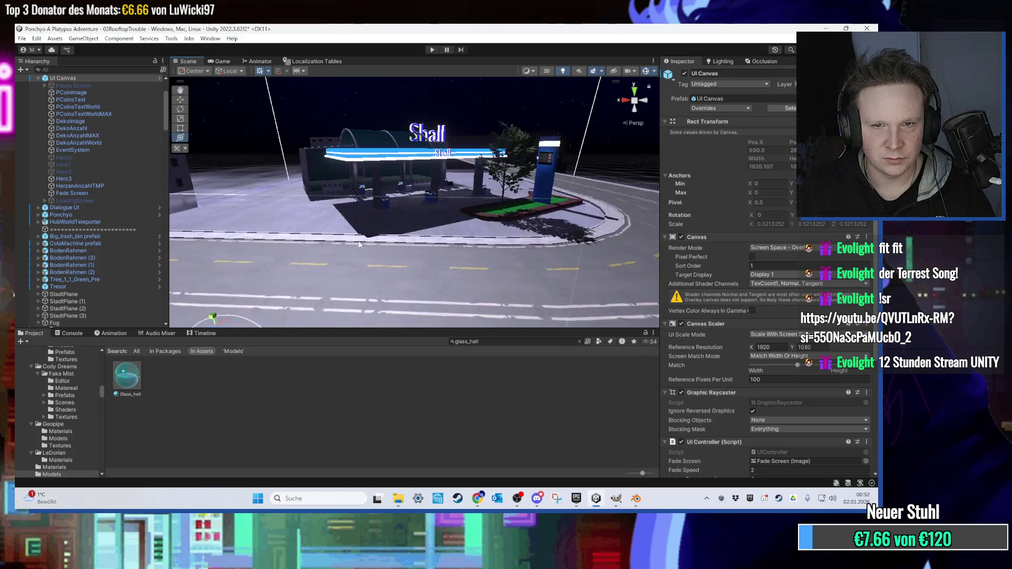
{"action": "scroll", "coordinate": [361, 248], "scroll_direction": "up", "scroll_amount": 2}
{"action": "left_click", "coordinate": [635, 498]}
{"action": "left_click", "coordinate": [635, 498]}
{"action": "scroll", "coordinate": [526, 282], "scroll_direction": "down", "scroll_amount": 4}
{"action": "scroll", "coordinate": [537, 306], "scroll_direction": "down", "scroll_amount": 3}
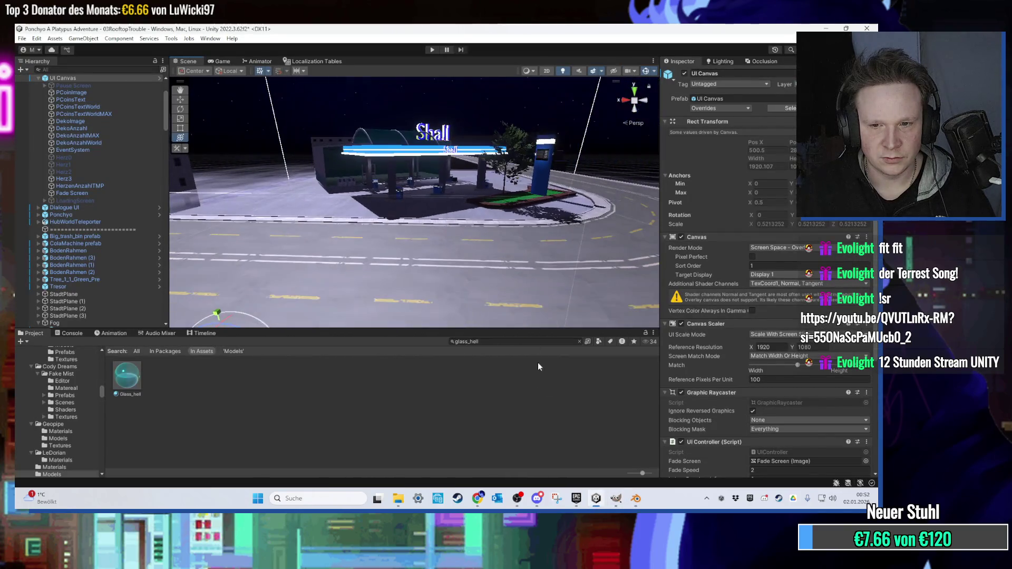
{"action": "left_click", "coordinate": [635, 498]}
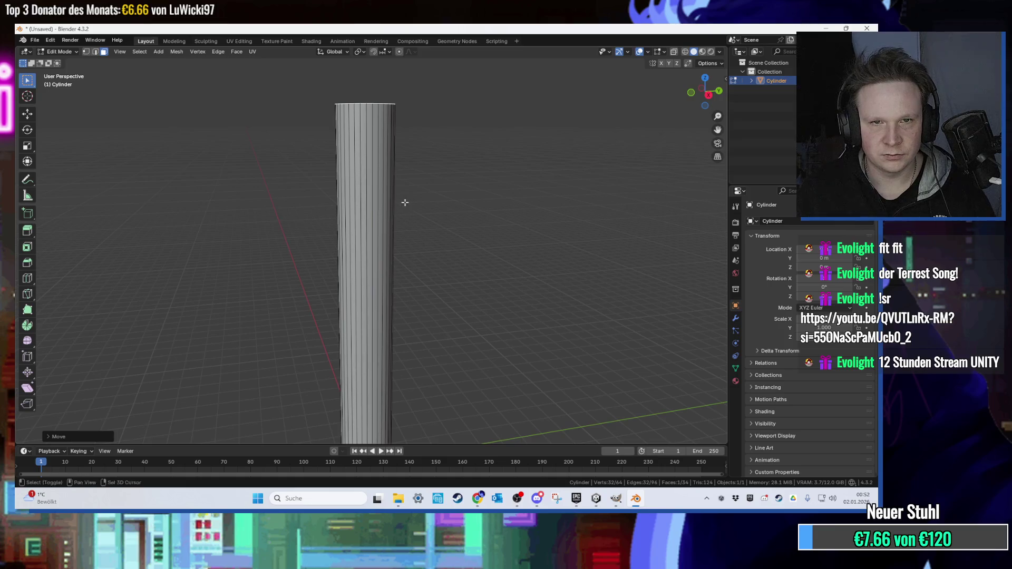
Scale up the cylinder mesh and try out the Loop Cut tool.
{"action": "scroll", "coordinate": [405, 203], "scroll_direction": "up", "scroll_amount": 3}
{"action": "key", "text": "ctrl+z"}
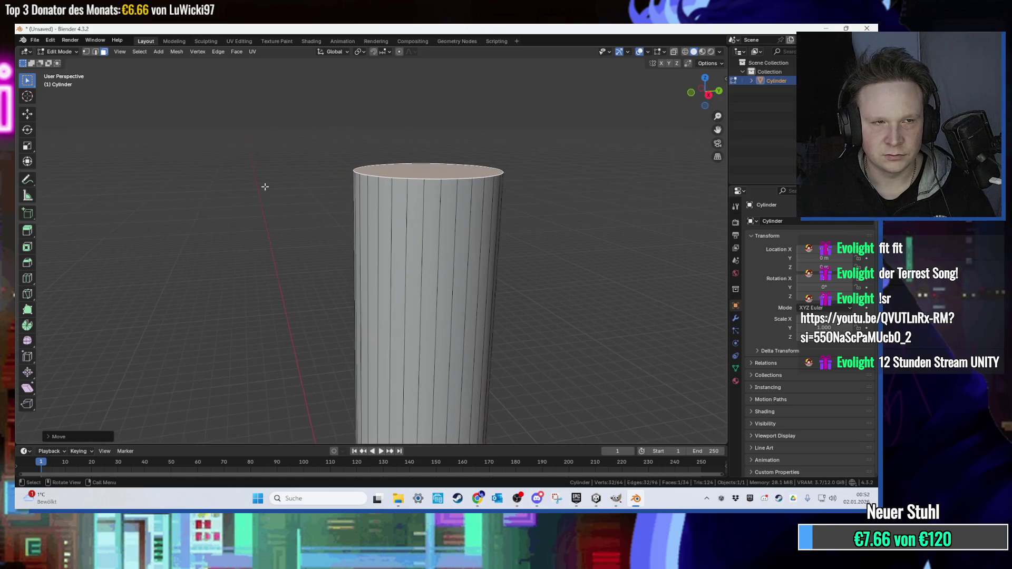
{"action": "left_click", "coordinate": [28, 278]}
{"action": "scroll", "coordinate": [408, 239], "scroll_direction": "down", "scroll_amount": 4}
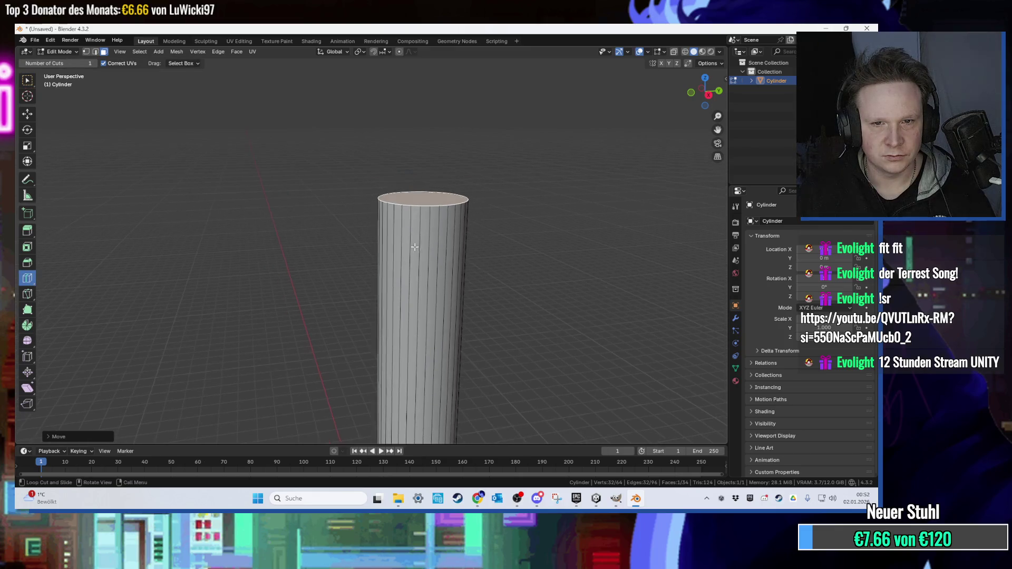
{"action": "scroll", "coordinate": [434, 376], "scroll_direction": "down", "scroll_amount": 3}
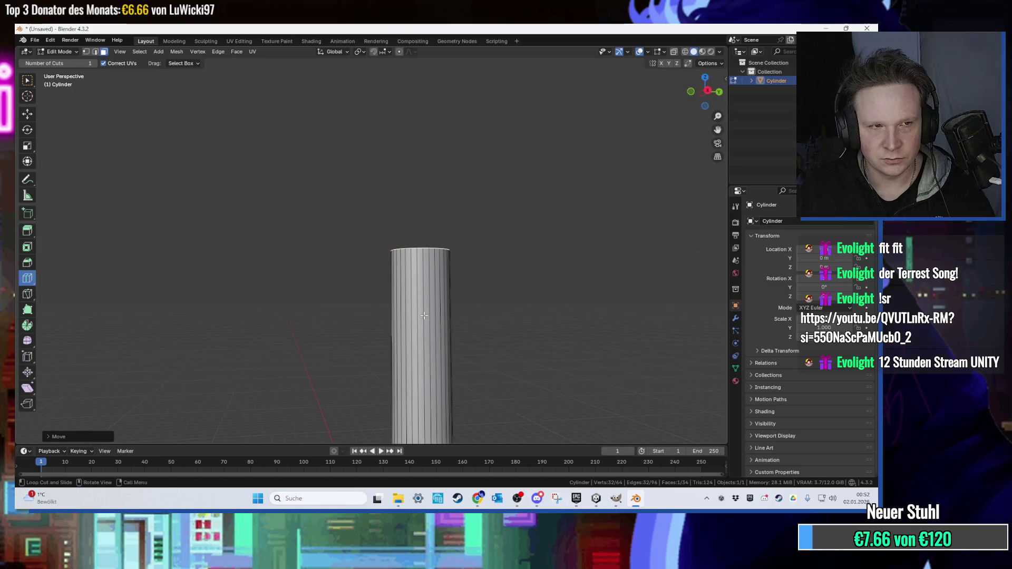
{"action": "key", "text": "w"}
{"action": "scroll", "coordinate": [419, 257], "scroll_direction": "up", "scroll_amount": 5}
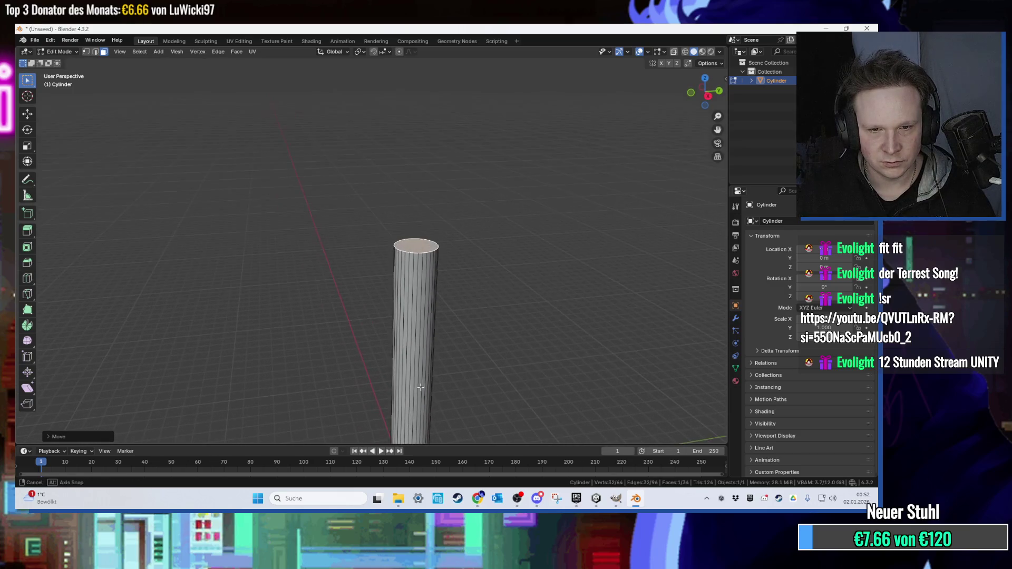
{"action": "scroll", "coordinate": [401, 245], "scroll_direction": "down", "scroll_amount": 2}
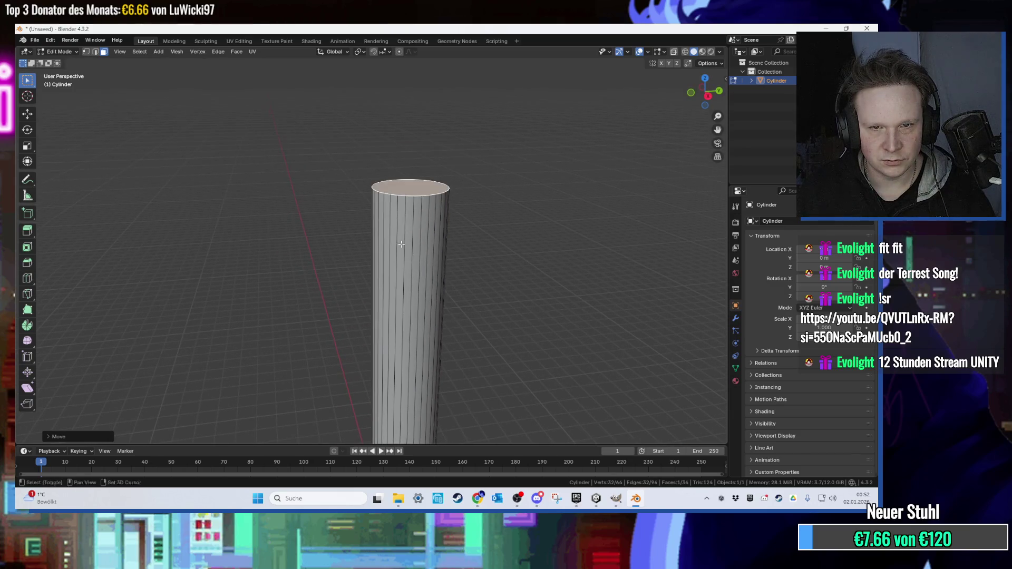
Cut three horizontal edge loops around the cylinder's upper part and select one.
{"action": "left_click", "coordinate": [27, 278]}
{"action": "scroll", "coordinate": [333, 340], "scroll_direction": "down", "scroll_amount": 2}
{"action": "left_click_drag", "start_coordinate": [361, 380], "coordinate": [359, 240]}
{"action": "scroll", "coordinate": [358, 239], "scroll_direction": "up", "scroll_amount": 1}
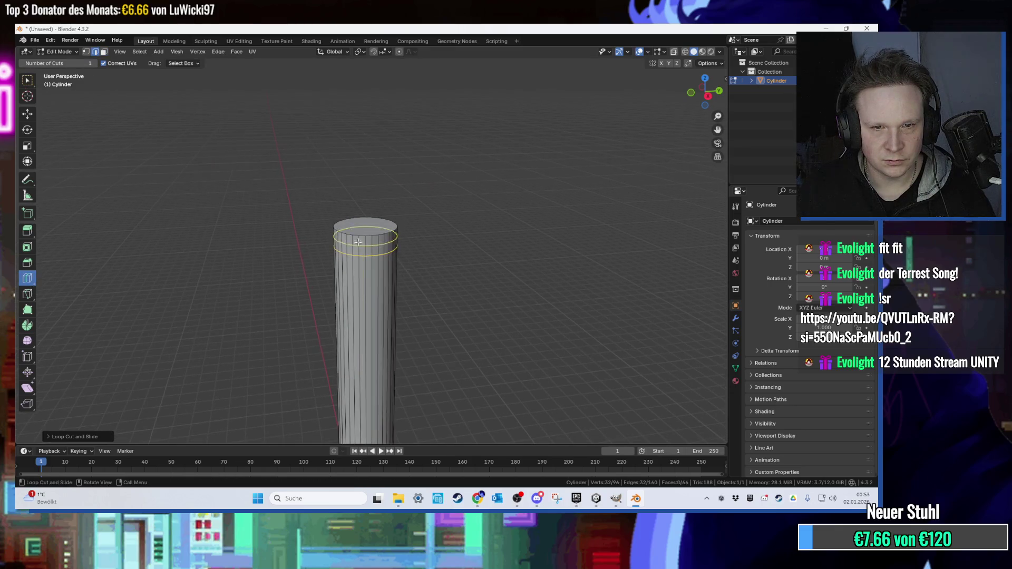
{"action": "left_click_drag", "start_coordinate": [364, 302], "coordinate": [381, 139]}
{"action": "left_click_drag", "start_coordinate": [365, 263], "coordinate": [376, 191]}
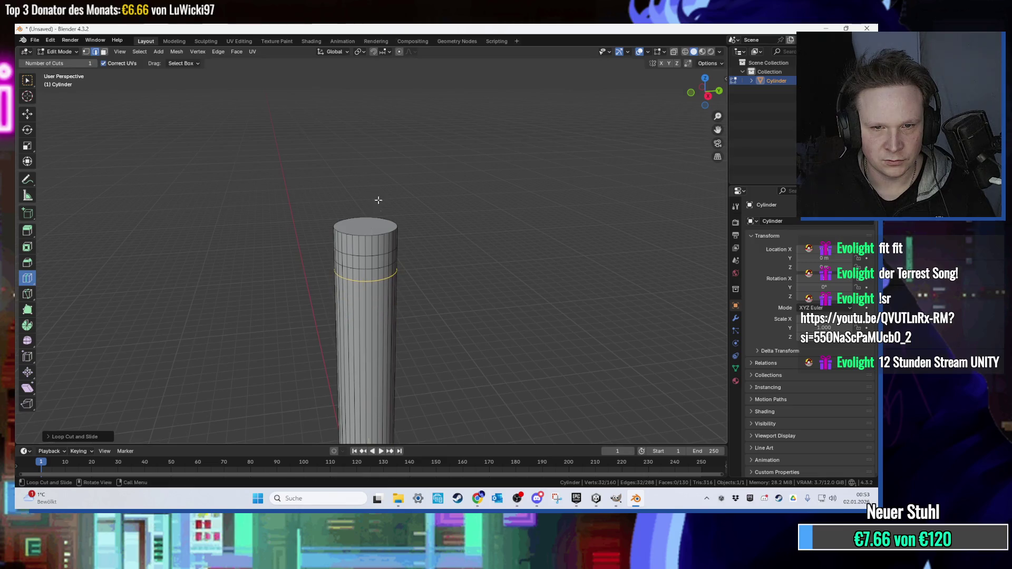
{"action": "scroll", "coordinate": [348, 311], "scroll_direction": "up", "scroll_amount": 3}
{"action": "key", "text": "w"}
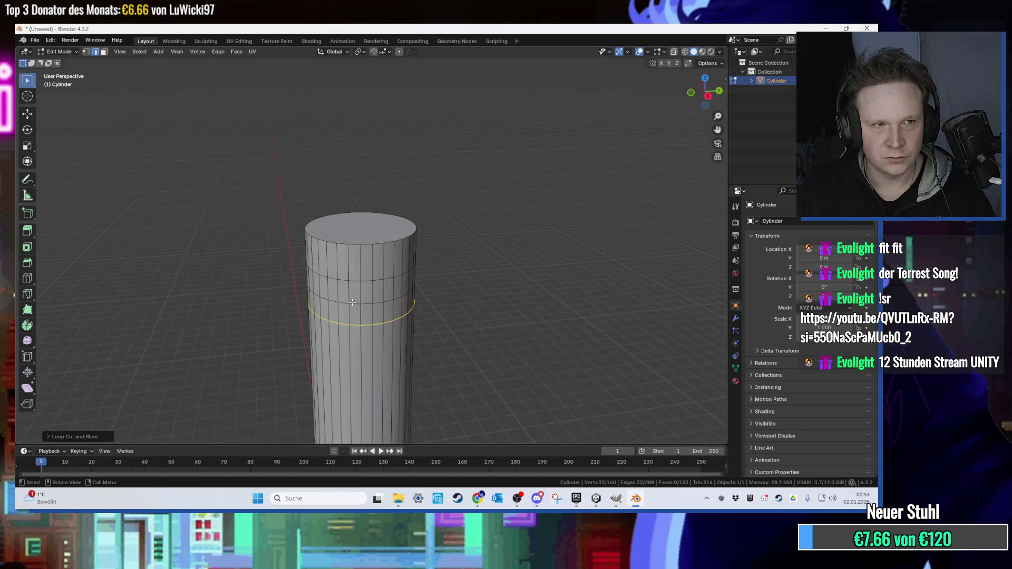
{"action": "left_click", "coordinate": [354, 311], "text": "alt"}
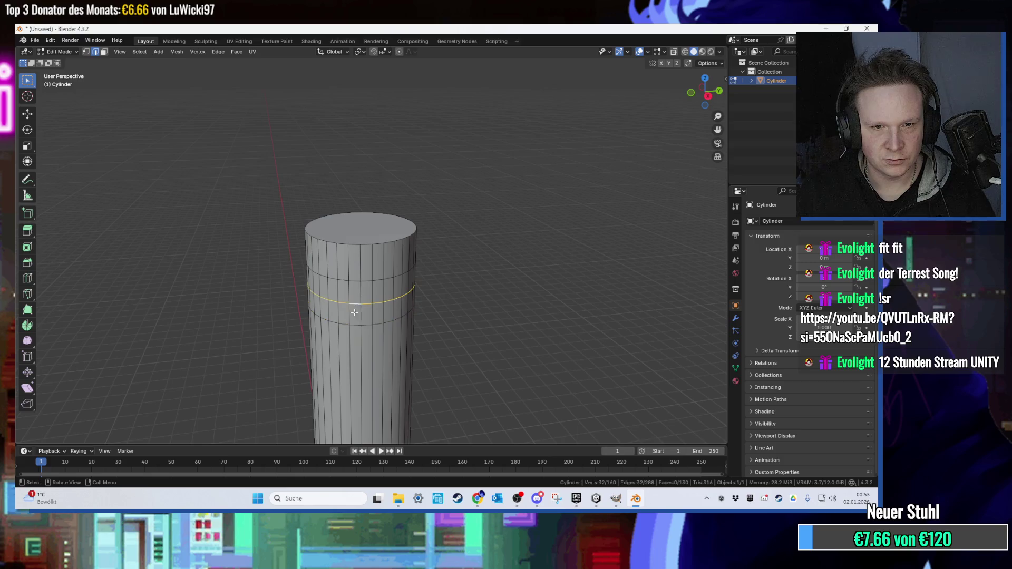
Bevel the three loops into bands and push them outward with Shrink/Fatten.
{"action": "left_click", "coordinate": [360, 280], "text": "alt+shift"}
{"action": "scroll", "coordinate": [372, 284], "scroll_direction": "up", "scroll_amount": 1}
{"action": "key", "text": "ctrl+b"}
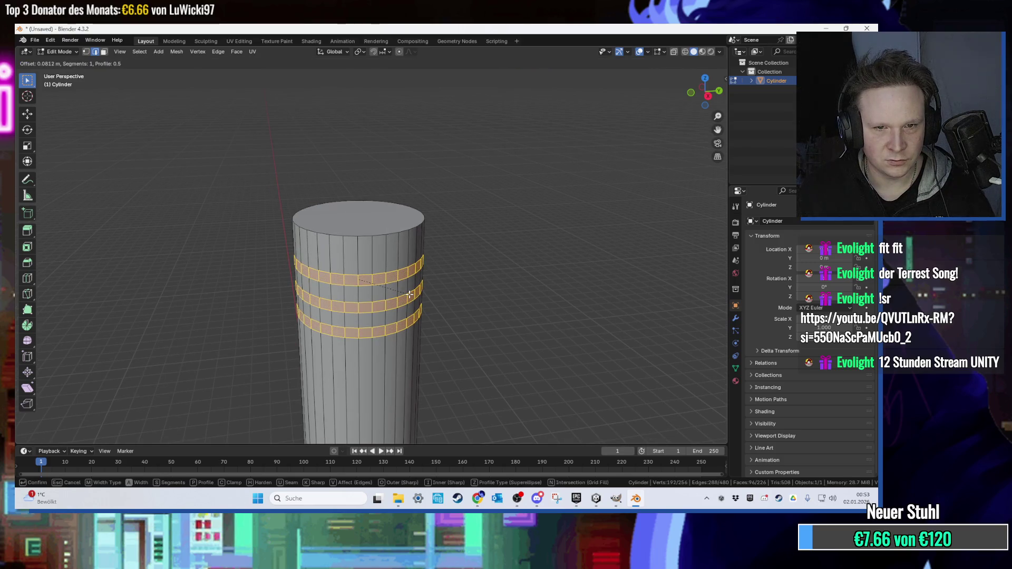
{"action": "left_click", "coordinate": [409, 294]}
{"action": "left_click_drag", "start_coordinate": [30, 232], "coordinate": [69, 270]}
{"action": "scroll", "coordinate": [364, 295], "scroll_direction": "up", "scroll_amount": 1}
{"action": "mouse_move", "coordinate": [357, 289]}
{"action": "left_mouse_down"}
{"action": "mouse_move", "coordinate": [386, 290]}
{"action": "mouse_move", "coordinate": [355, 306]}
{"action": "mouse_move", "coordinate": [374, 307]}
{"action": "mouse_move", "coordinate": [320, 304]}
{"action": "left_mouse_up"}
{"action": "key", "text": "ctrl+z"}
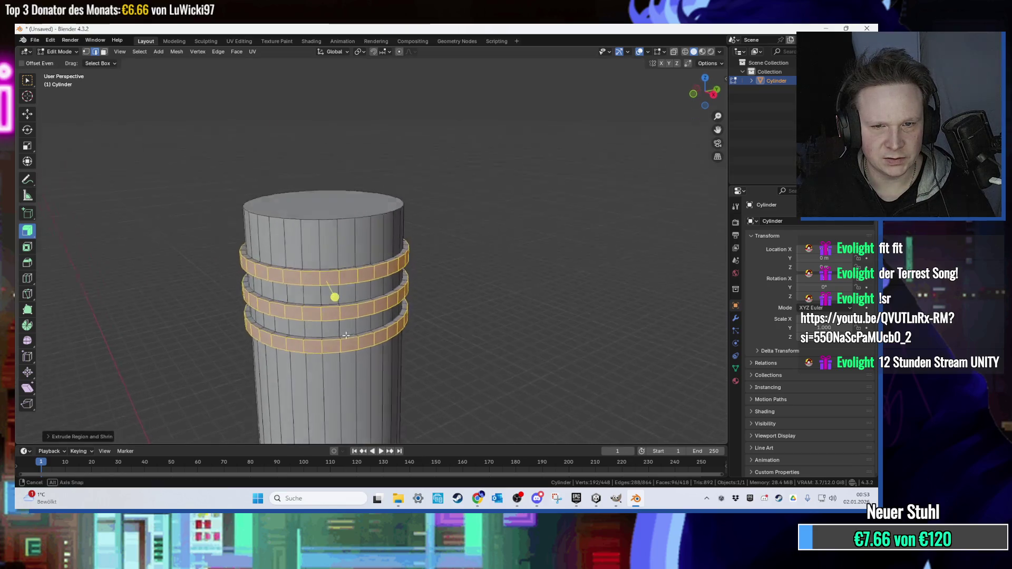
Select the ring edges and bevel them into narrow strips.
{"action": "scroll", "coordinate": [348, 269], "scroll_direction": "up", "scroll_amount": 5}
{"action": "left_click", "coordinate": [347, 270]}
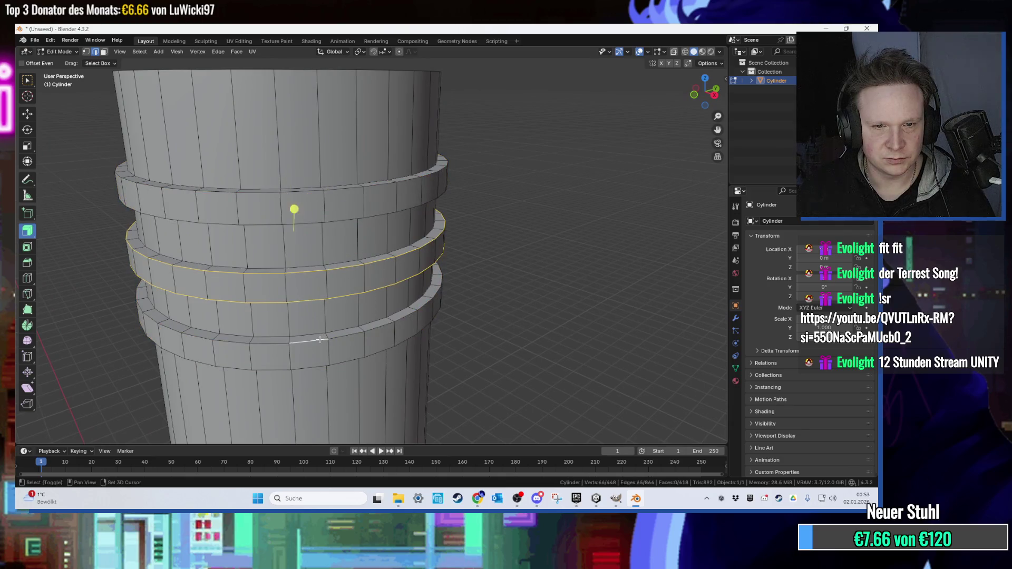
{"action": "key", "text": "ctrl+z"}
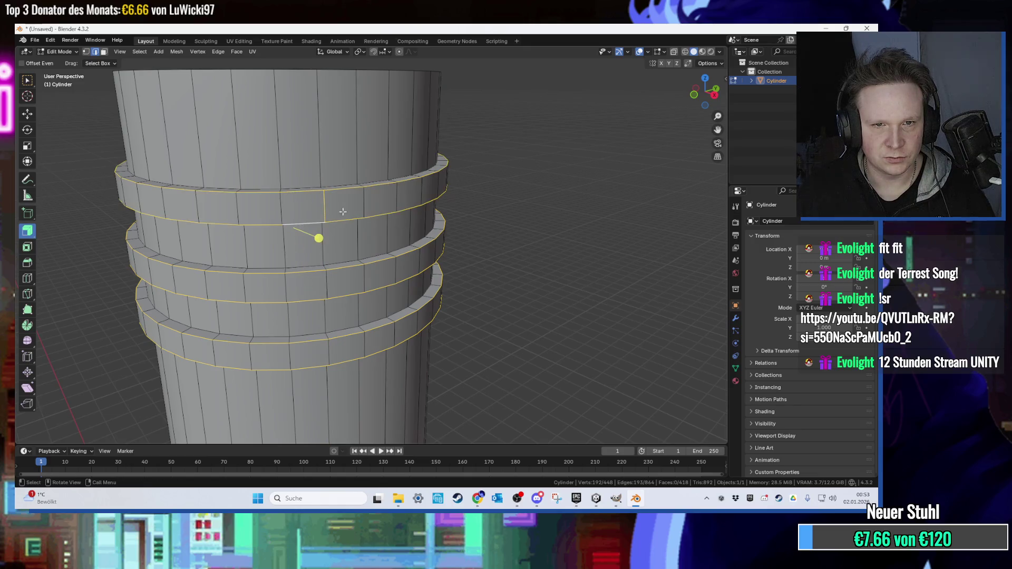
{"action": "key", "text": "ctrl+b"}
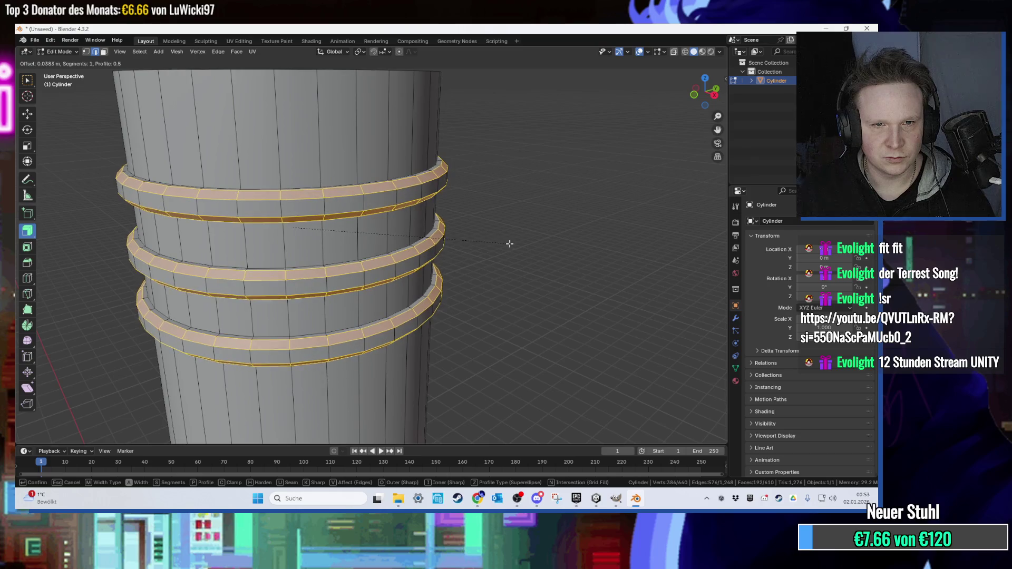
{"action": "left_click", "coordinate": [510, 243]}
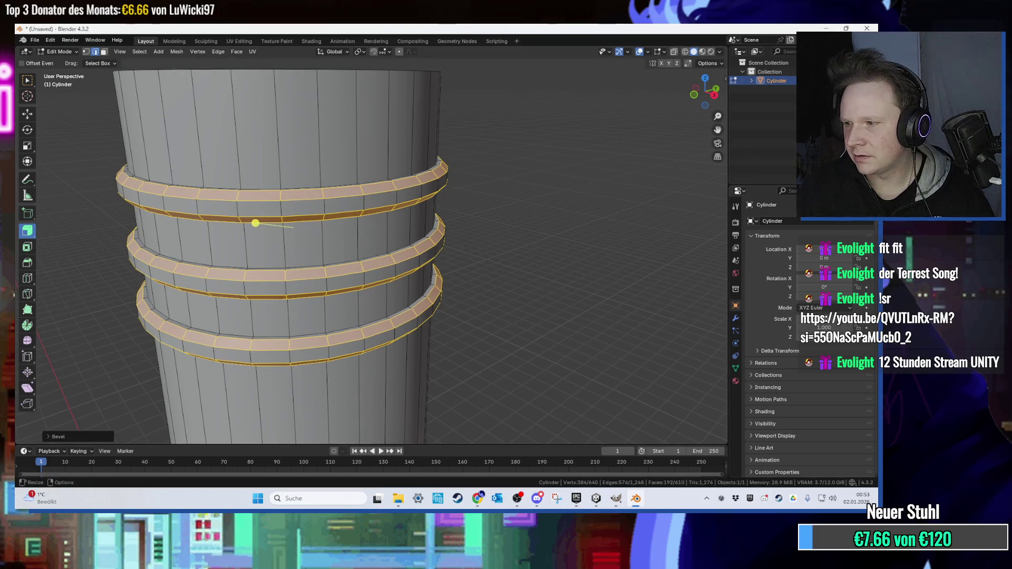
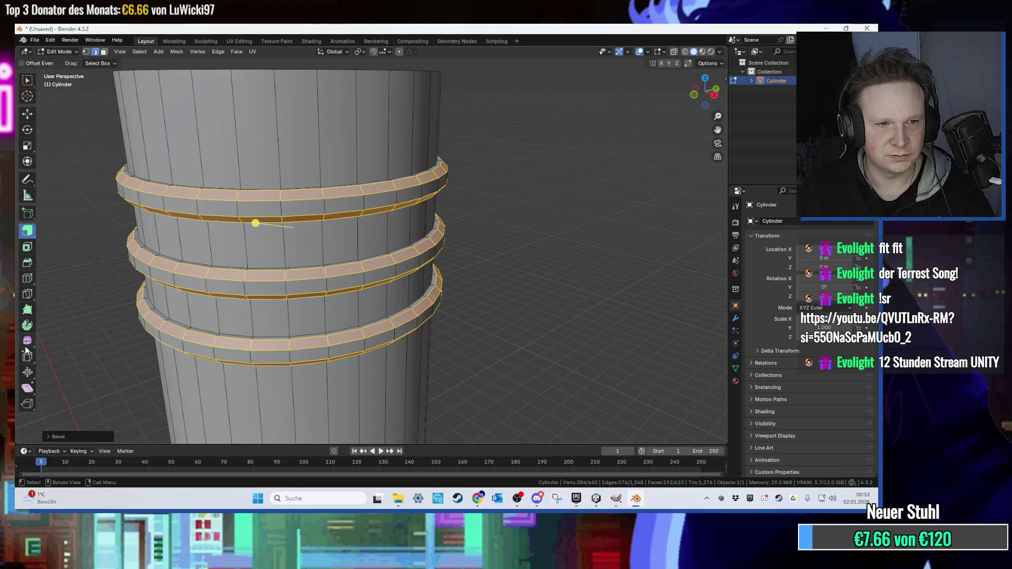
Smooth the ring vertices and remove the extruded ring faces, keeping the edge loops.
{"action": "left_click", "coordinate": [27, 347]}
{"action": "left_click", "coordinate": [58, 343]}
{"action": "mouse_move", "coordinate": [369, 253]}
{"action": "left_mouse_down"}
{"action": "mouse_move", "coordinate": [466, 255]}
{"action": "mouse_move", "coordinate": [152, 311]}
{"action": "left_mouse_up"}
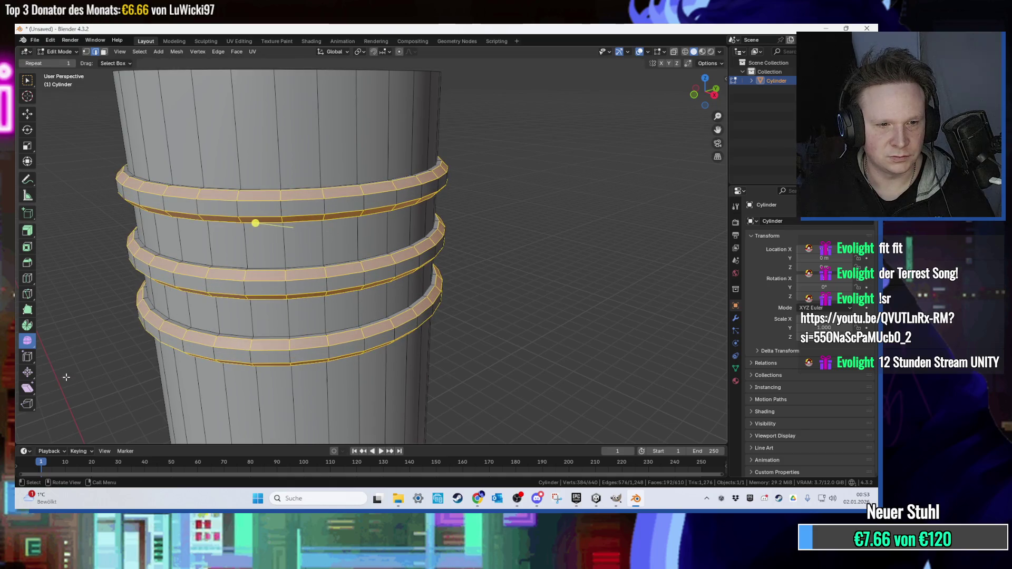
{"action": "key", "text": "ctrl+z"}
{"action": "key", "text": "ctrl+z"}
Try a first 3-segment bevel on the ring edges, then undo it.
{"action": "key", "text": "ctrl+b"}
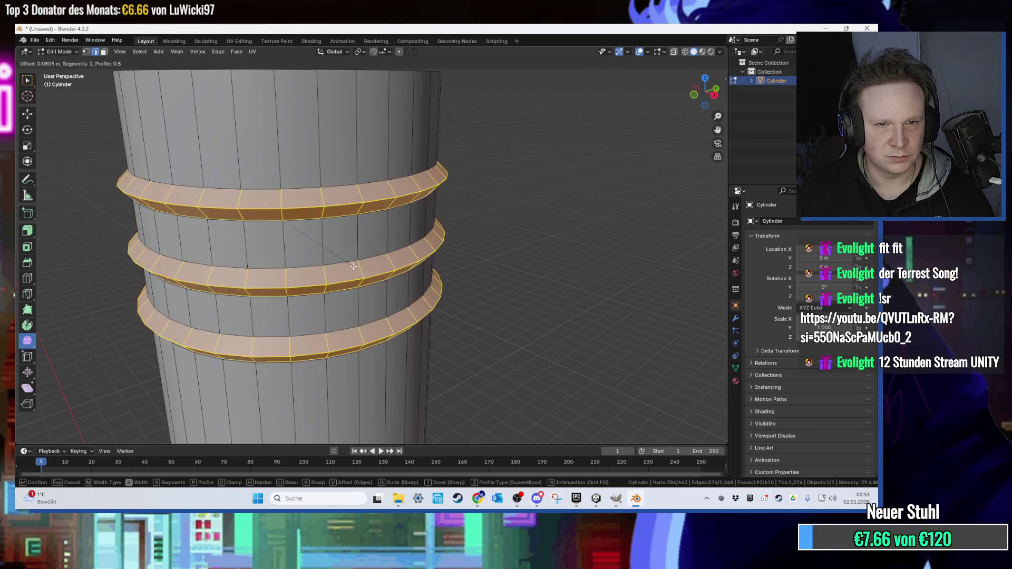
{"action": "left_click", "coordinate": [359, 266]}
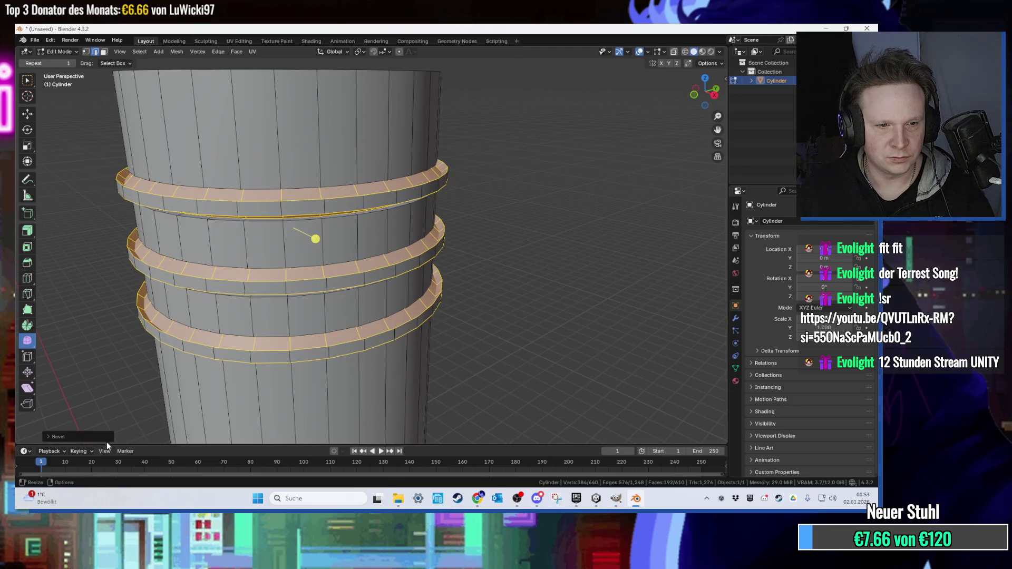
{"action": "left_click", "coordinate": [108, 438]}
{"action": "key", "text": "Return"}
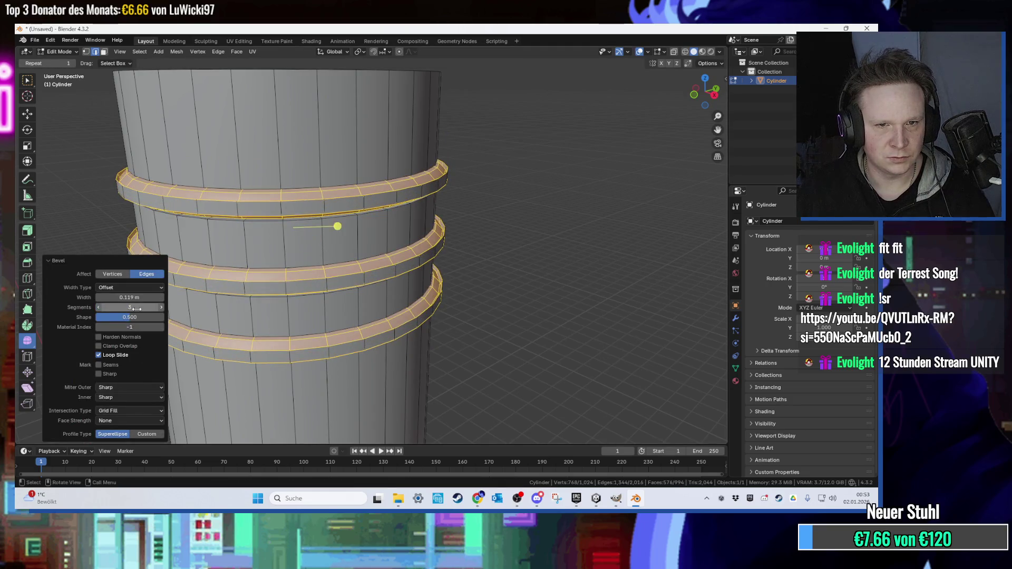
{"action": "scroll", "coordinate": [364, 261], "scroll_direction": "up", "scroll_amount": 3}
{"action": "key", "text": "ctrl+z"}
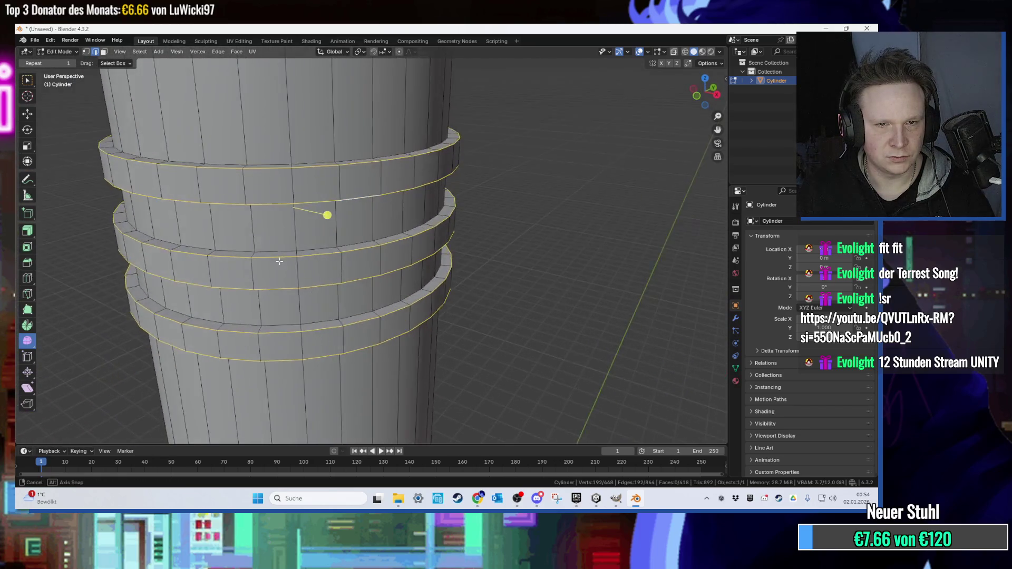
Bevel the ring edge loops again at about 0.074 m and reselect the three rings.
{"action": "scroll", "coordinate": [334, 249], "scroll_direction": "up", "scroll_amount": 3}
{"action": "key", "text": "ctrl+b"}
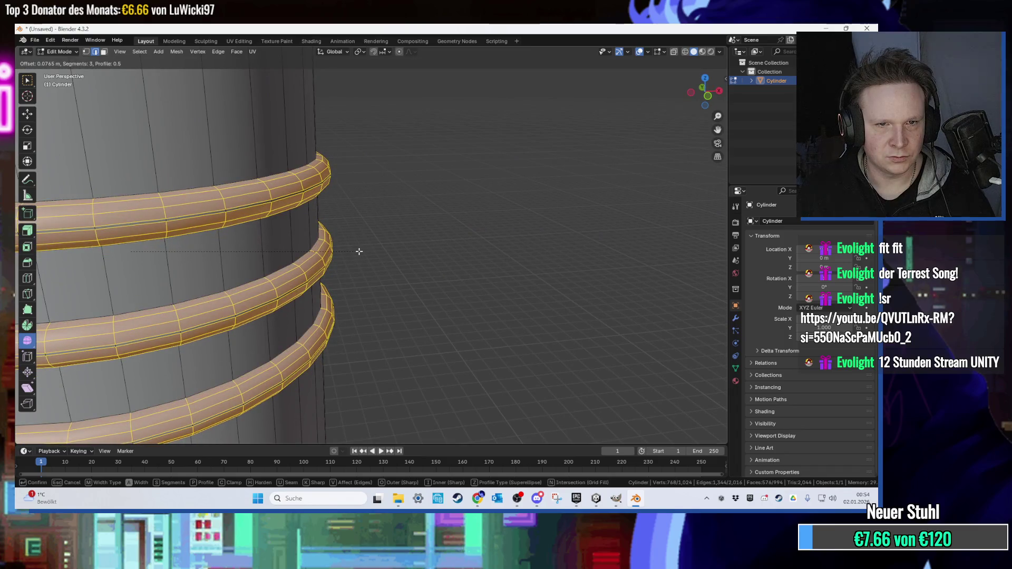
{"action": "left_click", "coordinate": [359, 251]}
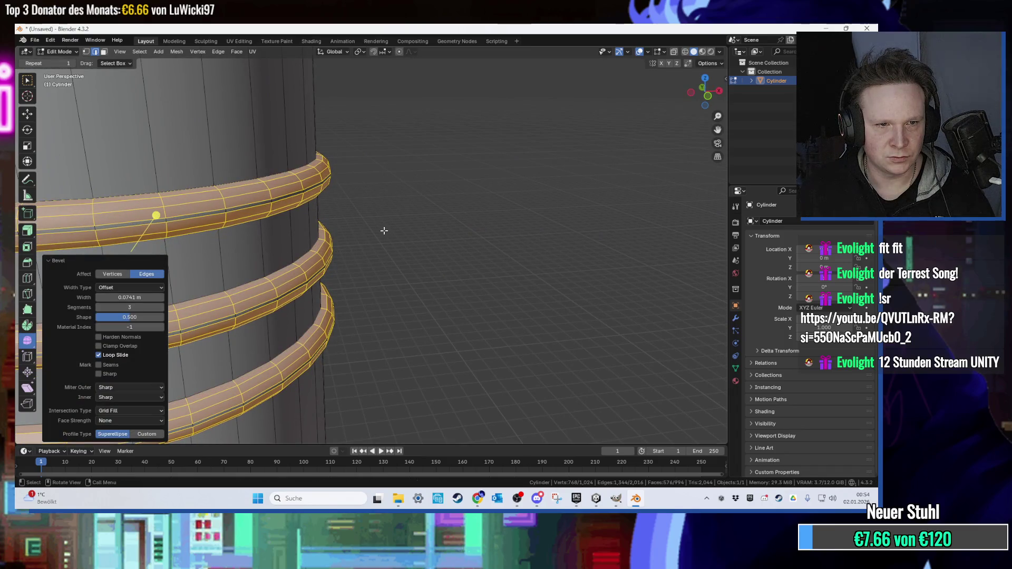
{"action": "left_click", "coordinate": [384, 229]}
{"action": "scroll", "coordinate": [404, 208], "scroll_direction": "down", "scroll_amount": 3}
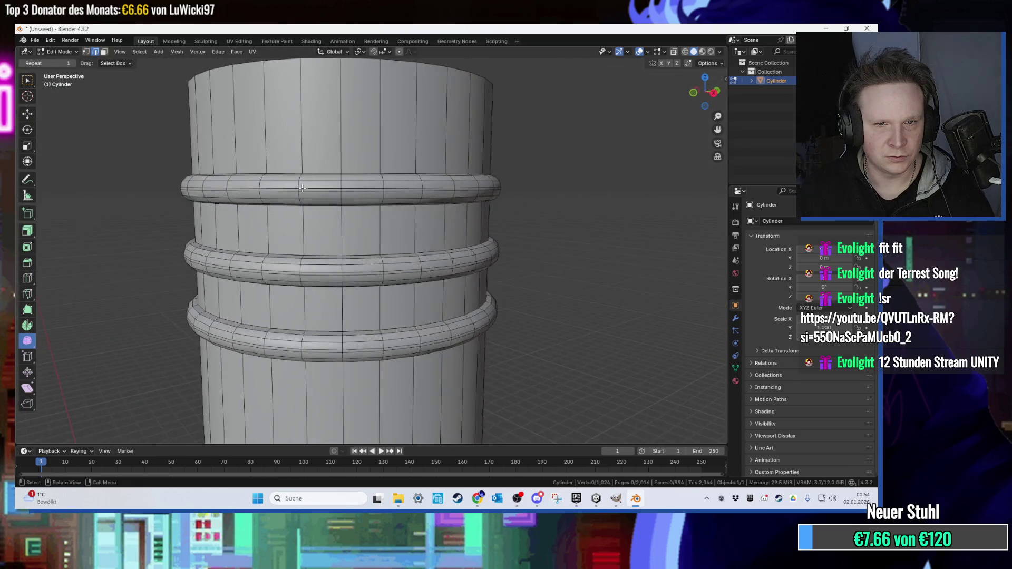
{"action": "scroll", "coordinate": [302, 187], "scroll_direction": "up", "scroll_amount": 2}
{"action": "key", "text": "ctrl+z"}
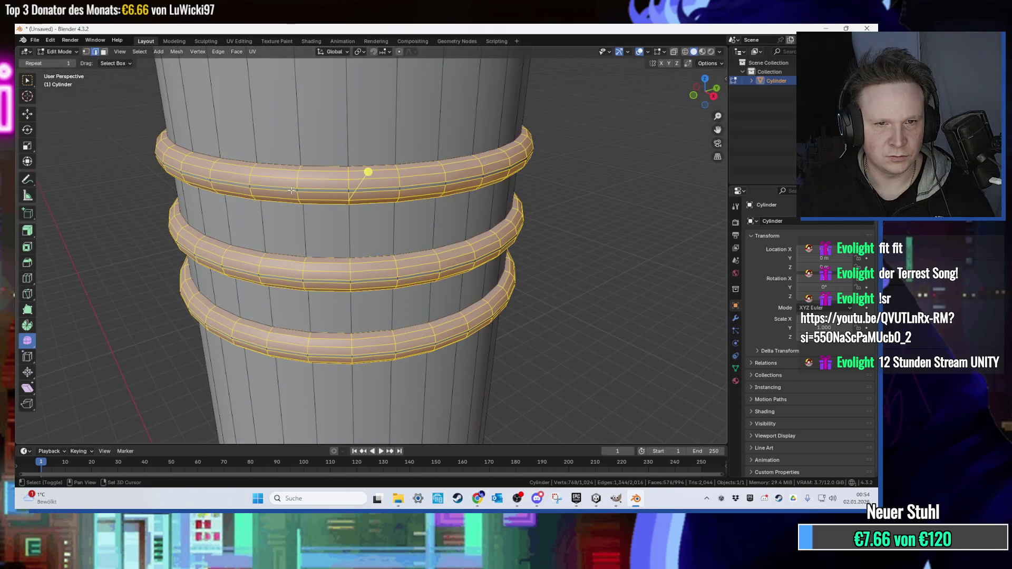
Try selecting and deselecting vertical face strips on the cylinder.
{"action": "left_click", "coordinate": [252, 187], "text": "alt+shift"}
{"action": "left_click", "coordinate": [252, 186], "text": "alt+shift"}
{"action": "left_click", "coordinate": [251, 186], "text": "alt+shift"}
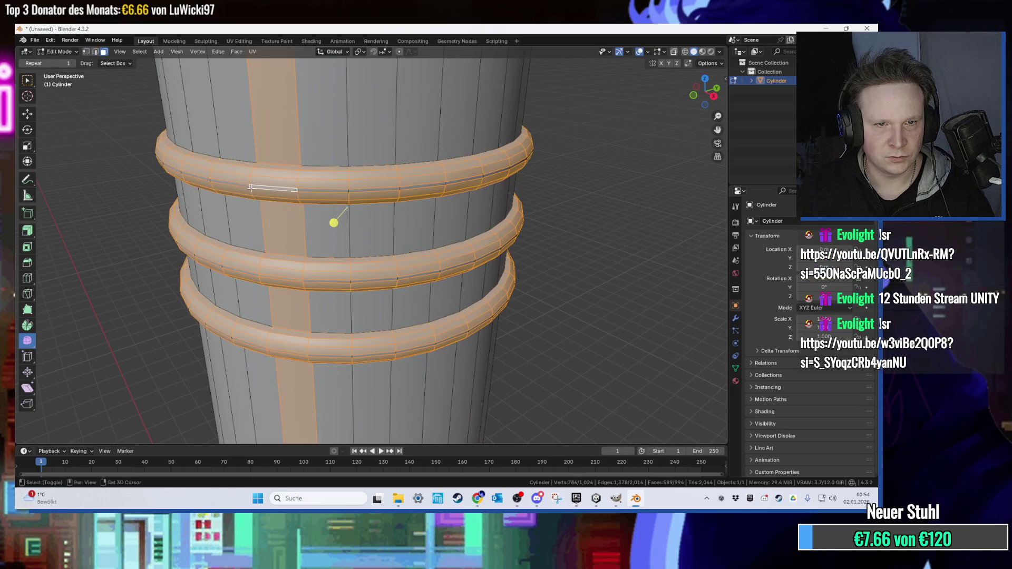
{"action": "left_click", "coordinate": [251, 188], "text": "alt+shift"}
{"action": "scroll", "coordinate": [293, 185], "scroll_direction": "up", "scroll_amount": 2}
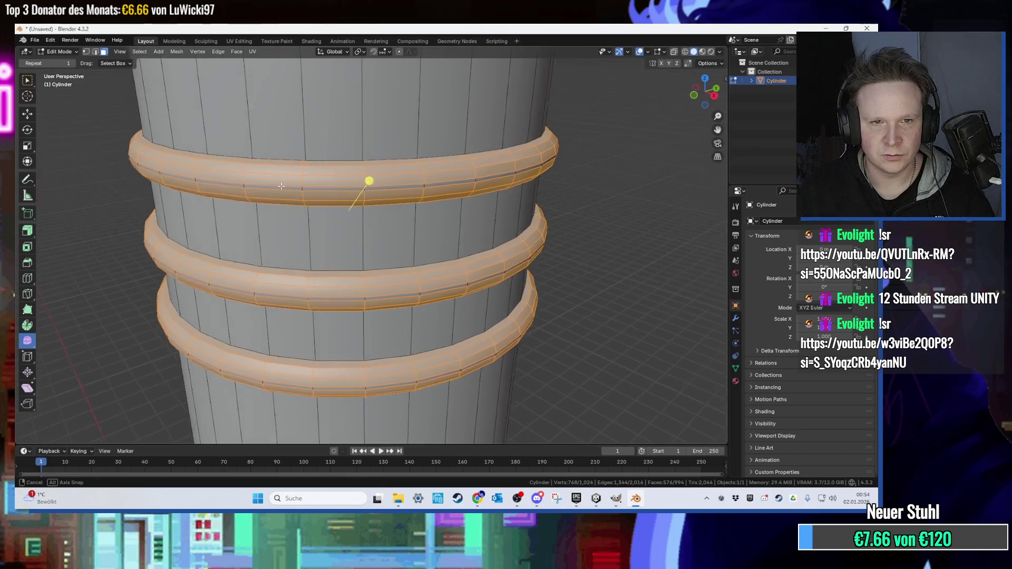
{"action": "left_click", "coordinate": [300, 186], "text": "alt+shift"}
{"action": "left_click", "coordinate": [297, 188], "text": "alt+shift"}
{"action": "left_click", "coordinate": [299, 187], "text": "alt+shift"}
{"action": "left_click", "coordinate": [299, 188], "text": "alt+shift"}
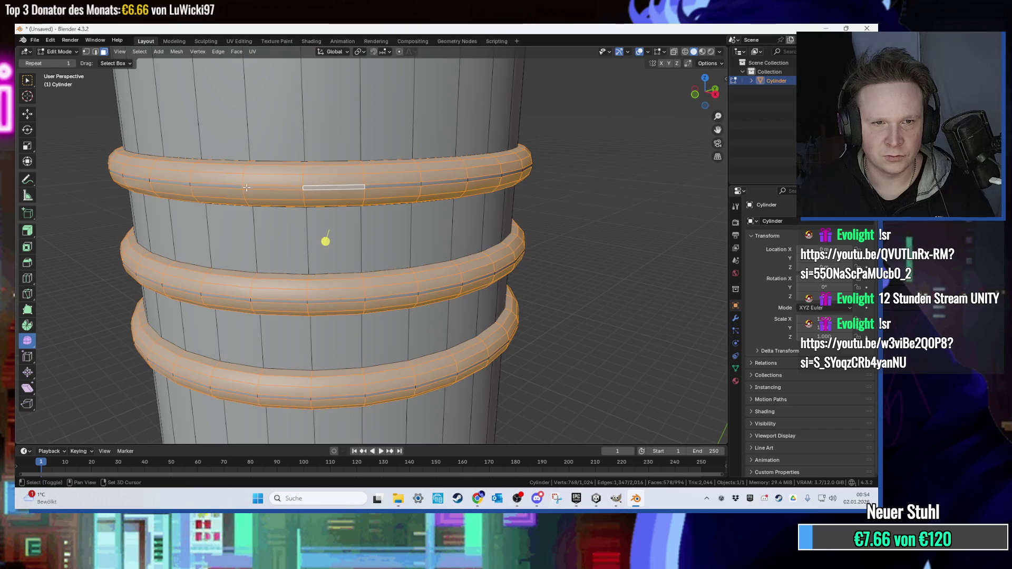
{"action": "left_click", "coordinate": [313, 247], "text": "alt+shift"}
{"action": "left_click_drag", "start_coordinate": [240, 187], "coordinate": [241, 187]}
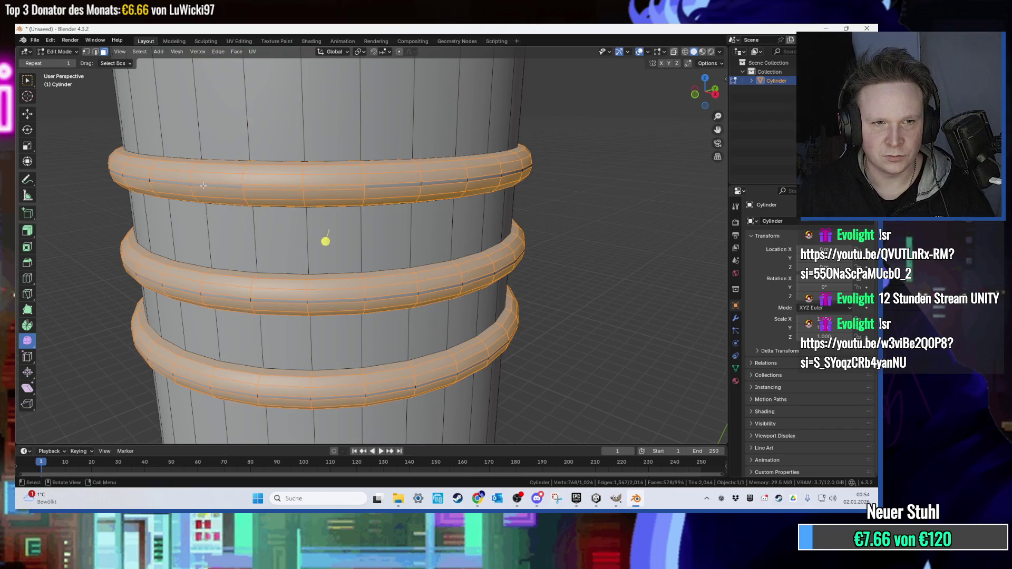
In Right Orthographic wireframe view, box-select the top, middle and bottom rings.
{"action": "left_click", "coordinate": [716, 95]}
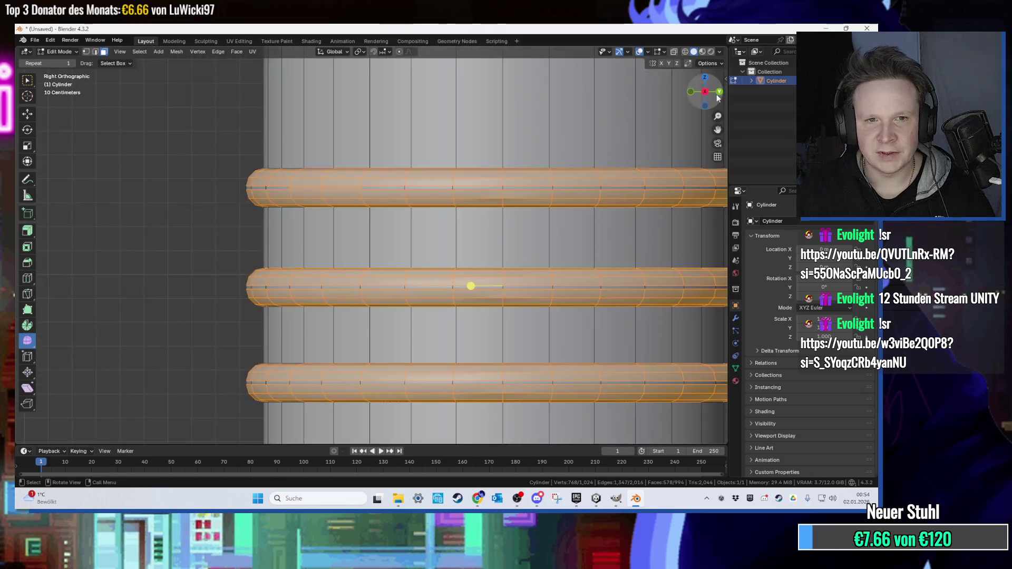
{"action": "left_click", "coordinate": [685, 52]}
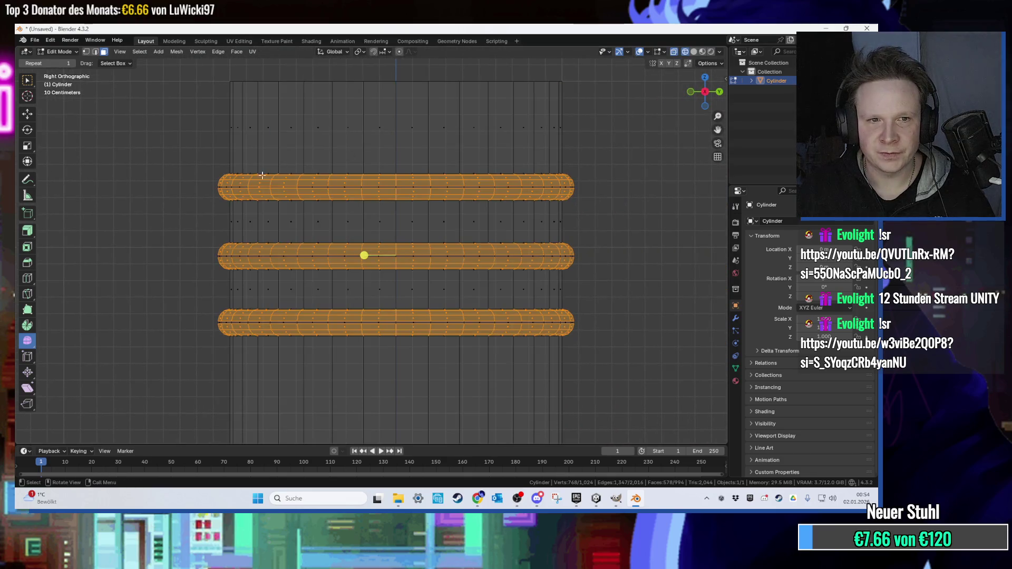
{"action": "left_click_drag", "start_coordinate": [515, 190], "coordinate": [595, 194]}
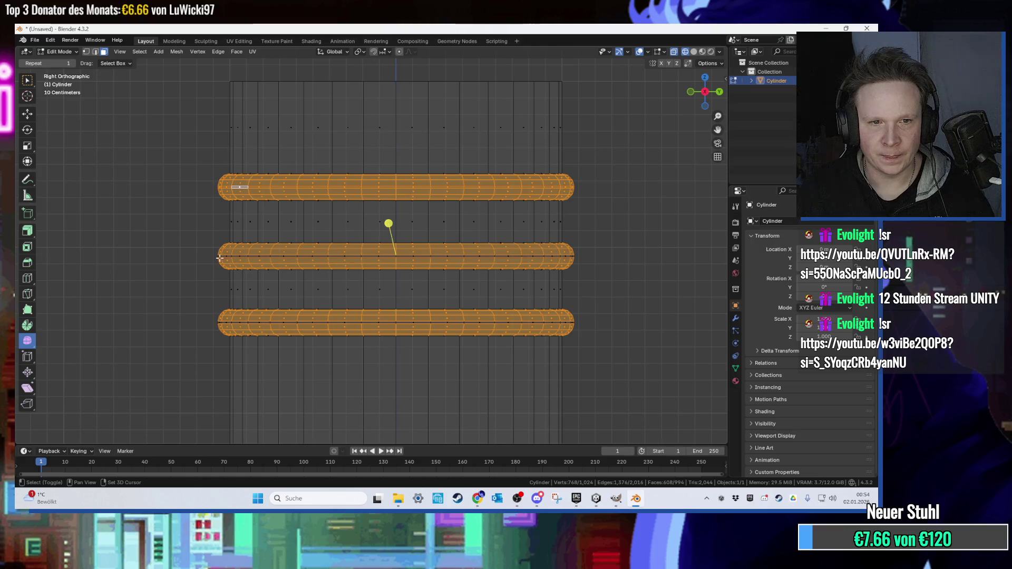
{"action": "left_click_drag", "start_coordinate": [211, 254], "coordinate": [624, 267]}
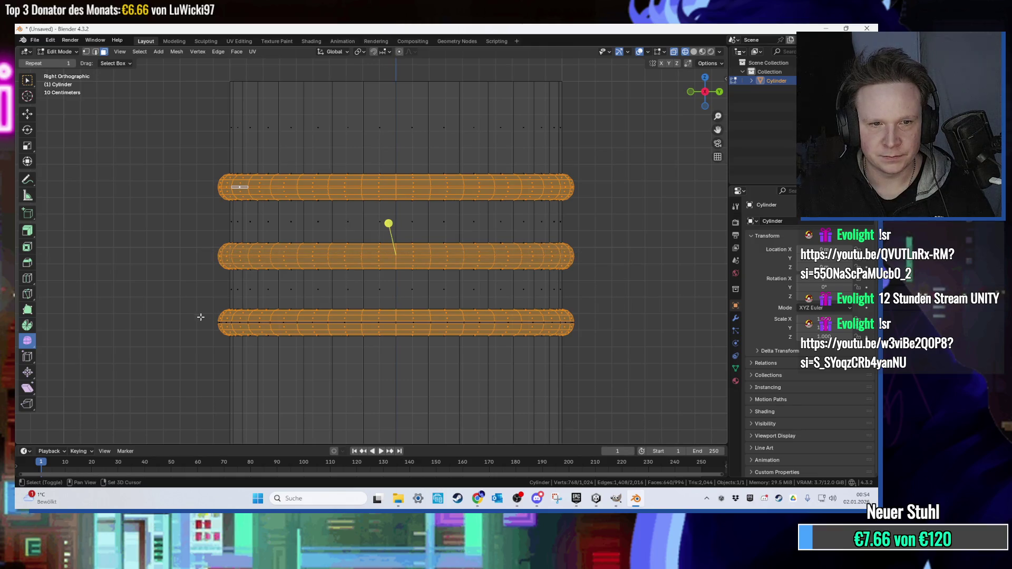
{"action": "left_click_drag", "start_coordinate": [600, 323], "coordinate": [681, 257]}
Add a second material slot with new material Aussentextur, then invert the selection to the cylinder body.
{"action": "left_click", "coordinate": [735, 381]}
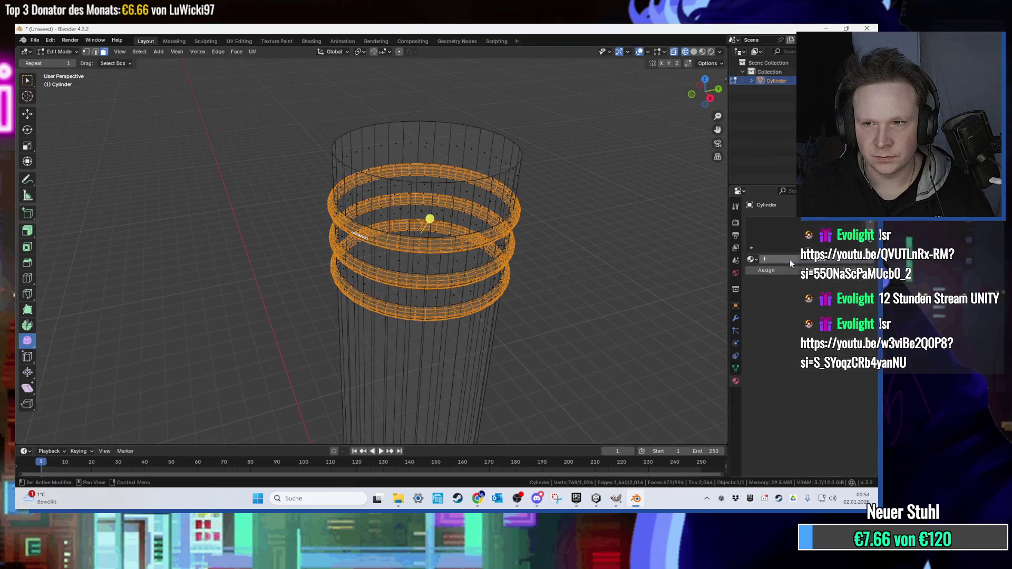
{"action": "left_click", "coordinate": [788, 260]}
{"action": "double_click", "coordinate": [795, 223]}
{"action": "type", "text": "Neon"}
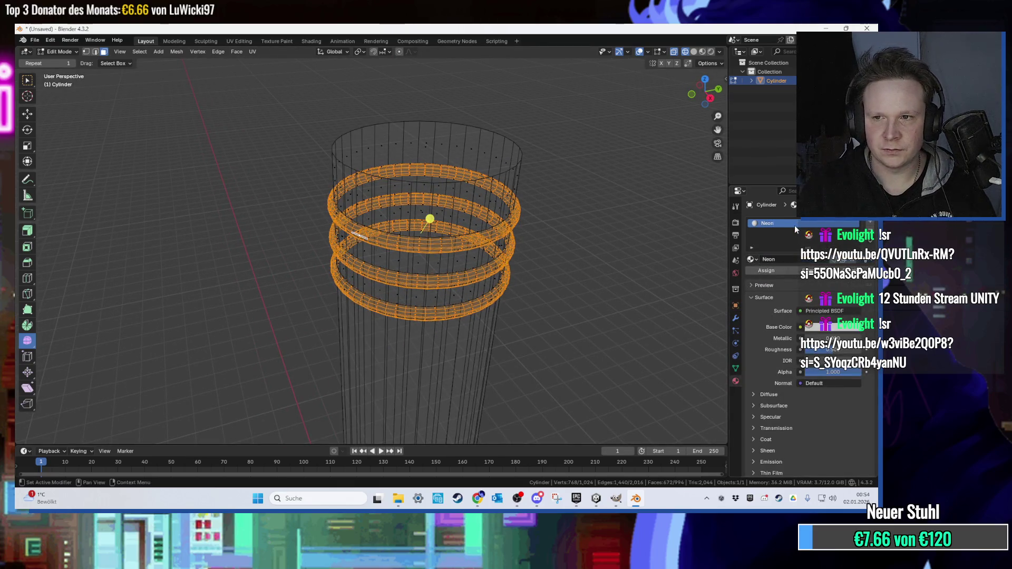
{"action": "left_click", "coordinate": [793, 276]}
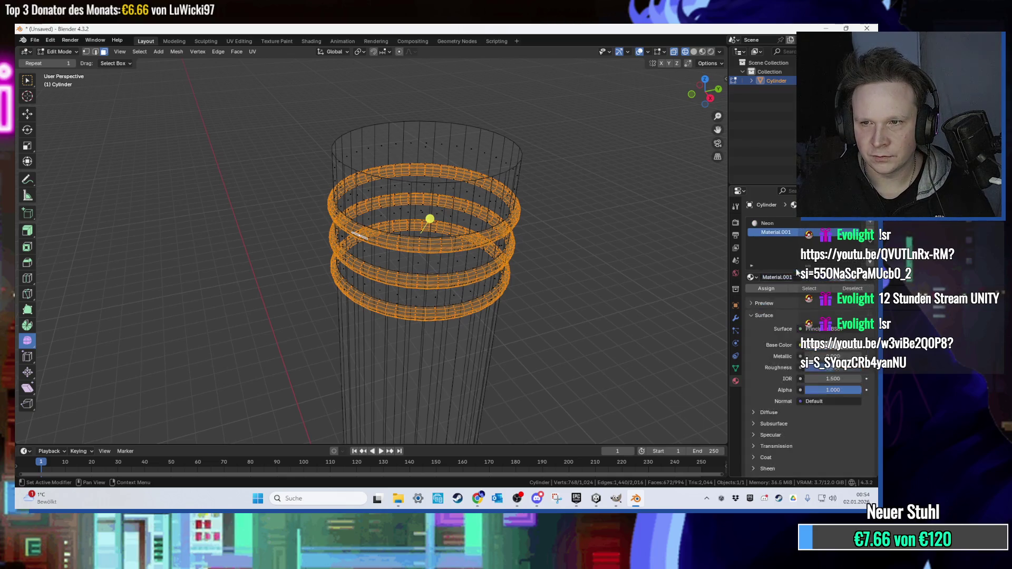
{"action": "left_click", "coordinate": [140, 52]}
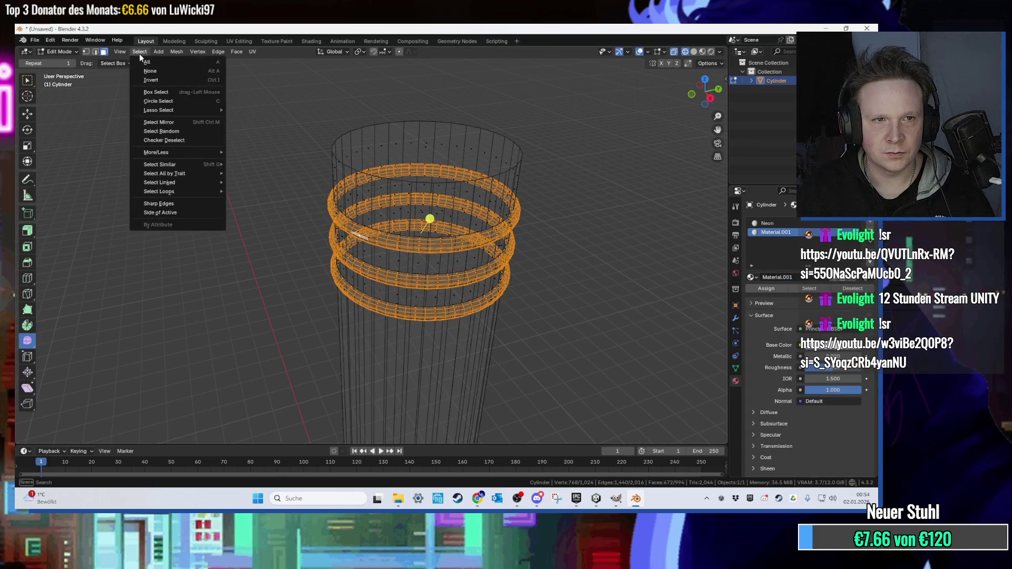
{"action": "left_click", "coordinate": [150, 86]}
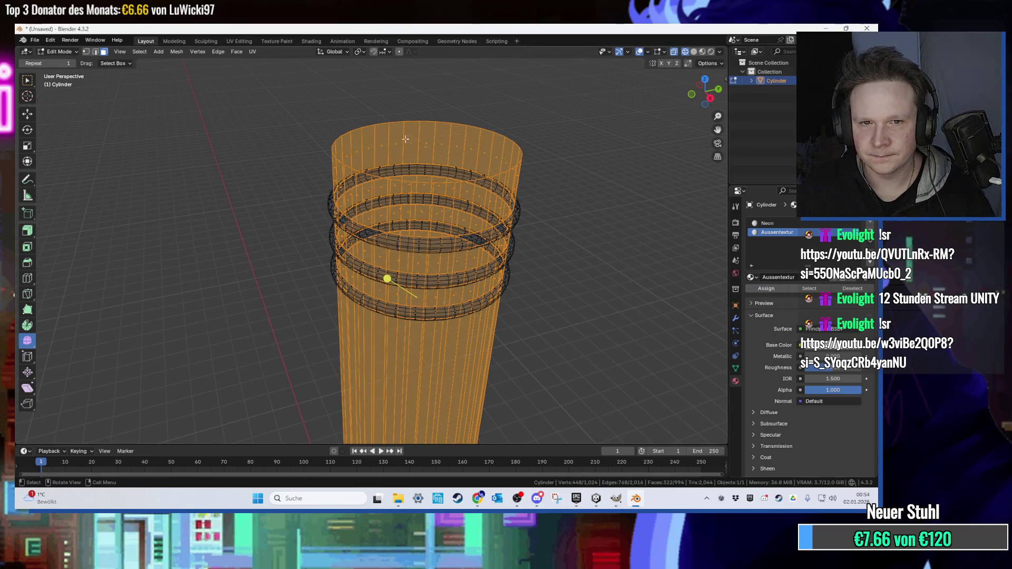
Select the whole cylinder and Smart UV Project it in the UV Editing workspace.
{"action": "key", "text": "a"}
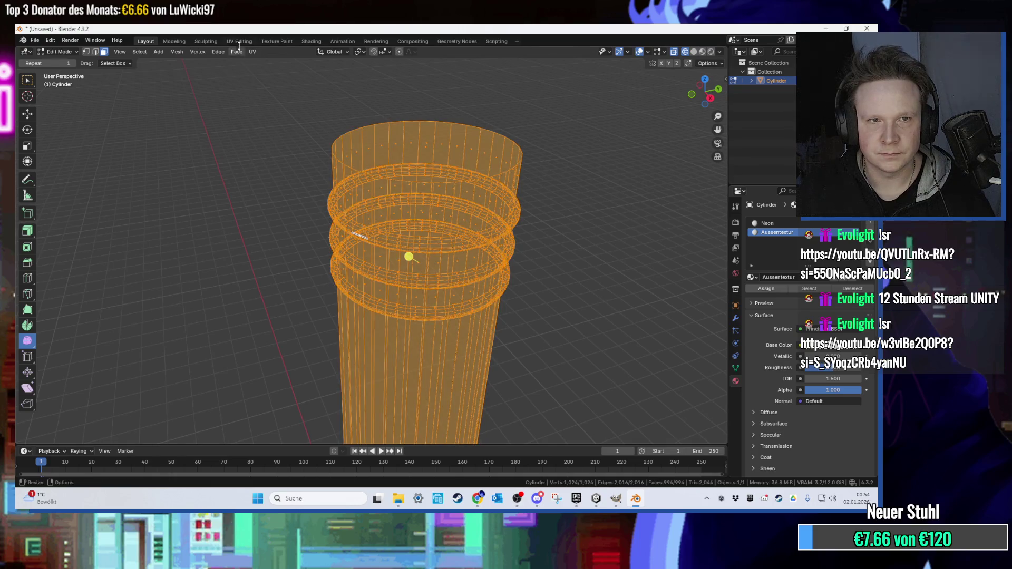
{"action": "left_click", "coordinate": [238, 42]}
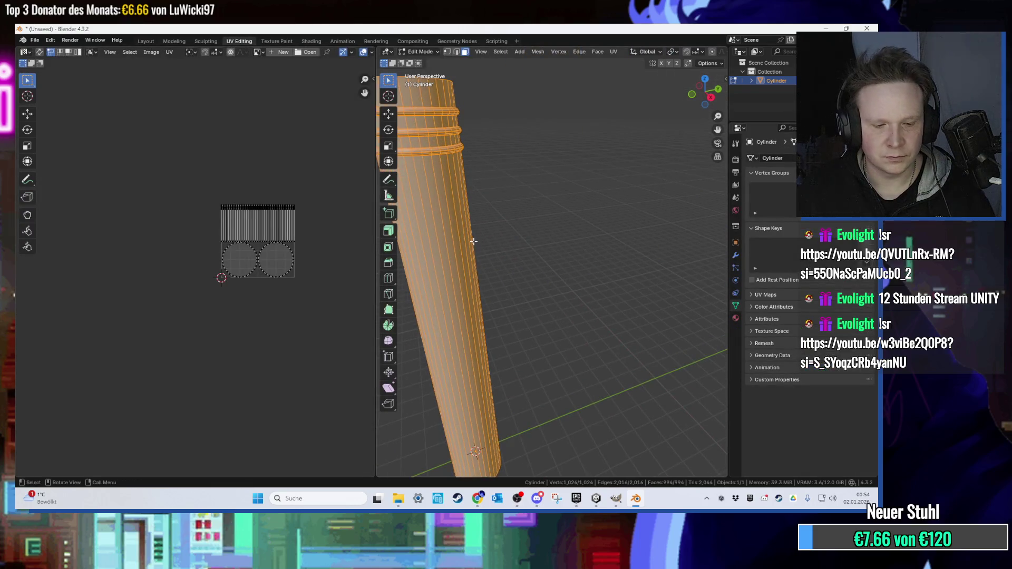
{"action": "key", "text": "u"}
{"action": "left_click", "coordinate": [527, 273]}
{"action": "left_click", "coordinate": [527, 353]}
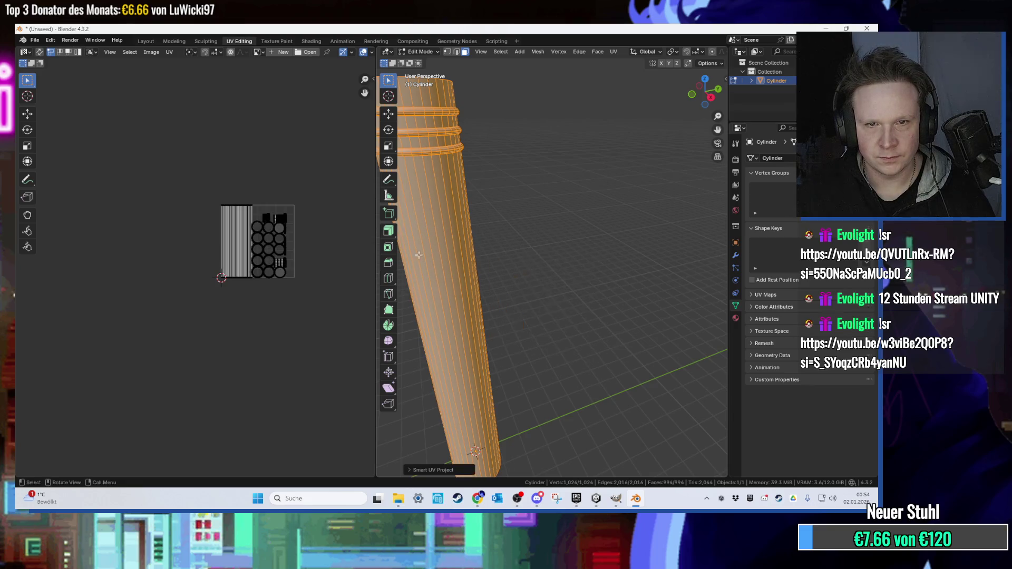
Export the model as FBX over HohesHaus11.fbx on the desktop and minimize Blender.
{"action": "left_click", "coordinate": [35, 40]}
{"action": "mouse_move", "coordinate": [79, 179]}
{"action": "left_click", "coordinate": [187, 257]}
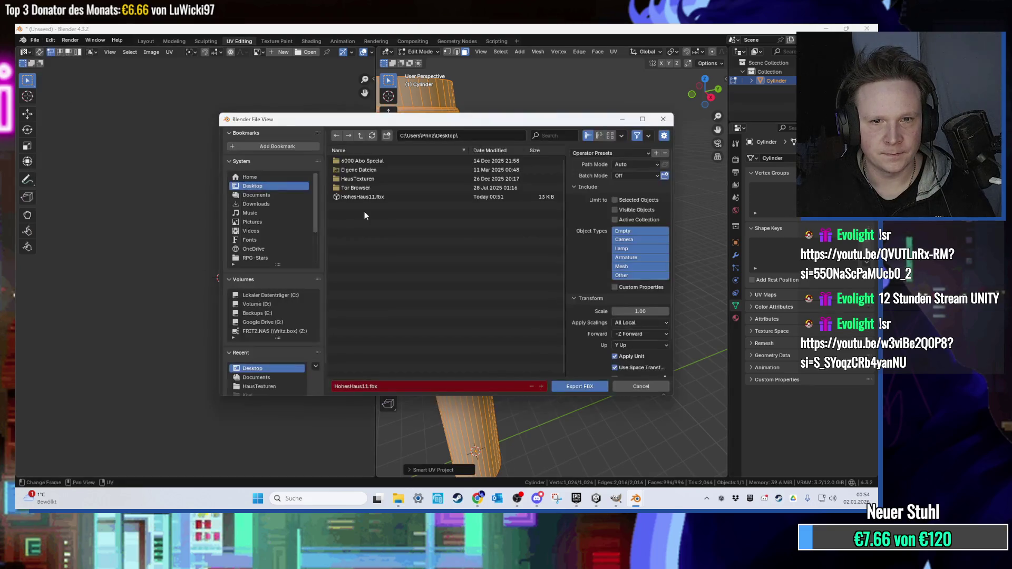
{"action": "double_click", "coordinate": [376, 198]}
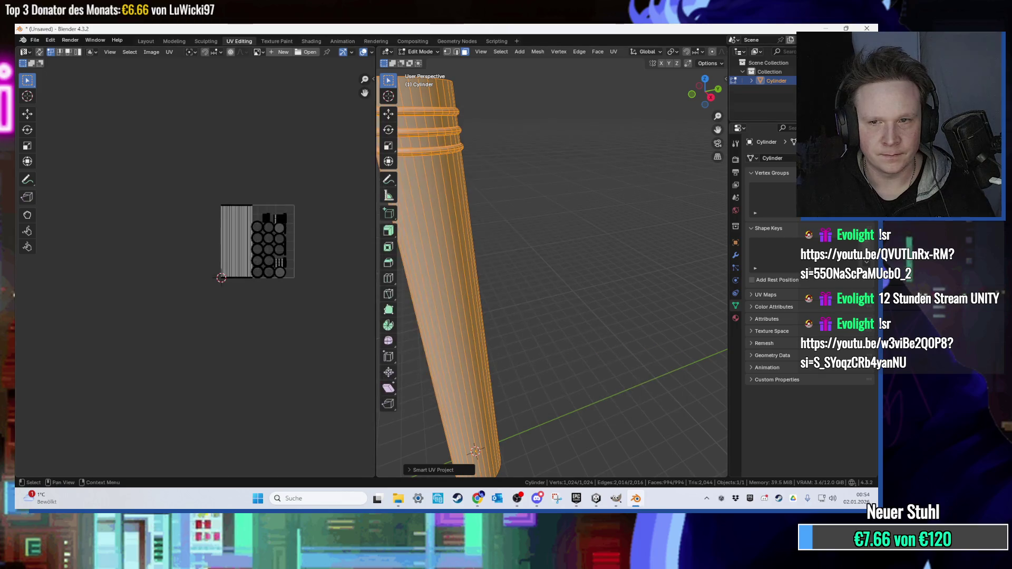
{"action": "left_click", "coordinate": [826, 28]}
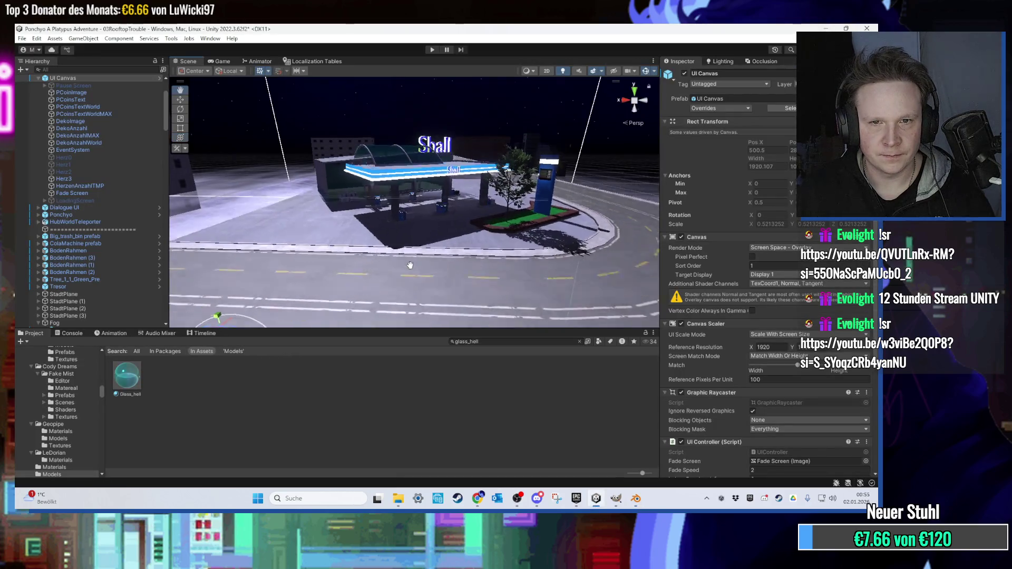
Frame the gas station and drag the updated HohesHaus11.fbx from the desktop into Unity.
{"action": "left_click", "coordinate": [421, 158]}
{"action": "key", "text": "f"}
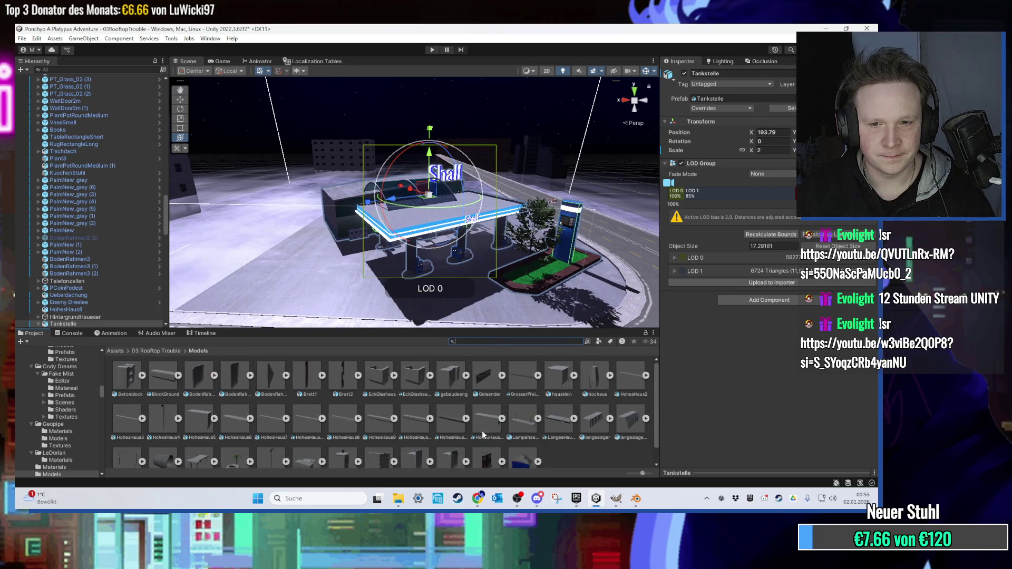
{"action": "left_click", "coordinate": [443, 433]}
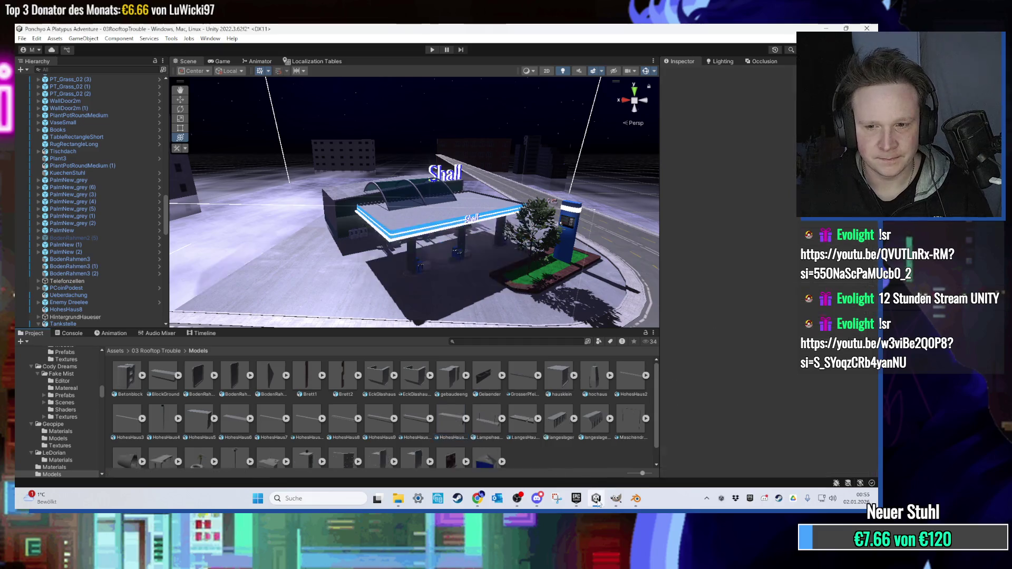
{"action": "key", "text": "super+d"}
{"action": "mouse_move", "coordinate": [150, 266]}
{"action": "left_mouse_down"}
{"action": "mouse_move", "coordinate": [594, 503]}
{"action": "mouse_move", "coordinate": [533, 455]}
{"action": "mouse_move", "coordinate": [516, 406]}
{"action": "left_mouse_up"}
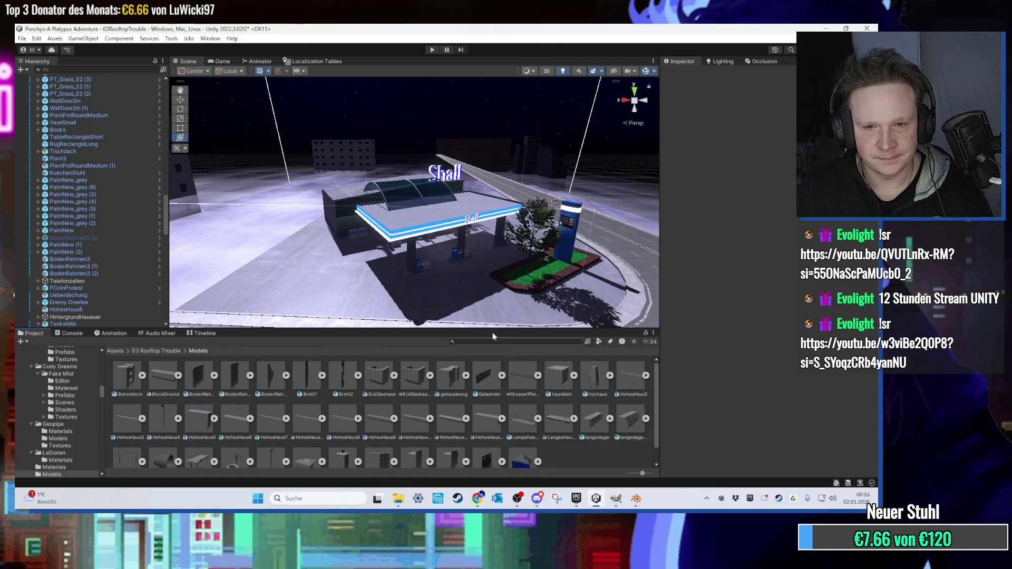
Navigate over the rooftop towers and select the round tower HohesHaus11.
{"action": "scroll", "coordinate": [485, 299], "scroll_direction": "down", "scroll_amount": 3}
{"action": "mouse_move", "coordinate": [469, 283]}
{"action": "left_mouse_down"}
{"action": "mouse_move", "coordinate": [457, 308]}
{"action": "mouse_move", "coordinate": [449, 274]}
{"action": "mouse_move", "coordinate": [485, 253]}
{"action": "mouse_move", "coordinate": [437, 211]}
{"action": "left_mouse_up"}
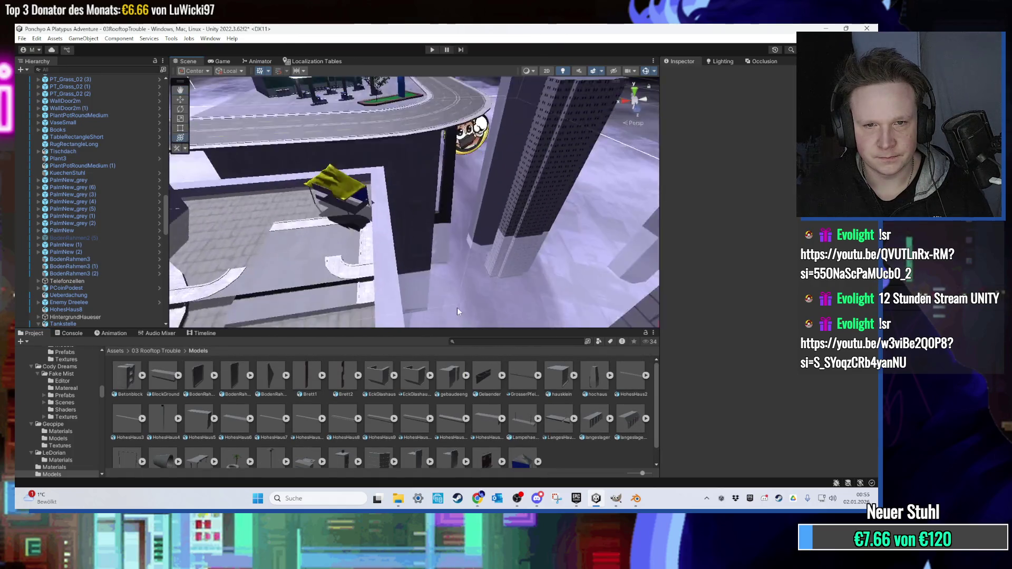
{"action": "scroll", "coordinate": [432, 207], "scroll_direction": "up", "scroll_amount": 6}
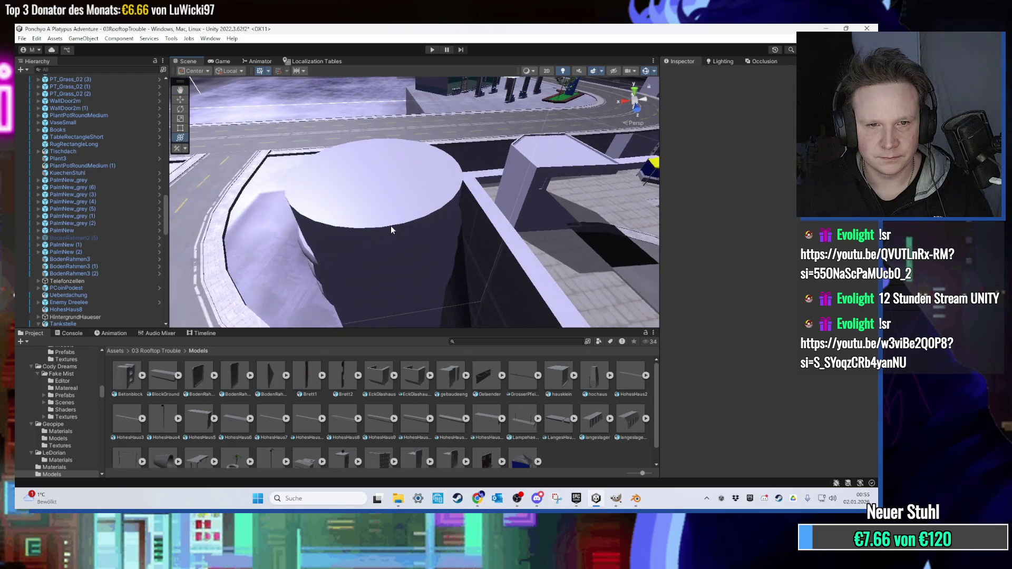
{"action": "scroll", "coordinate": [400, 221], "scroll_direction": "up", "scroll_amount": 3}
{"action": "left_click", "coordinate": [432, 210]}
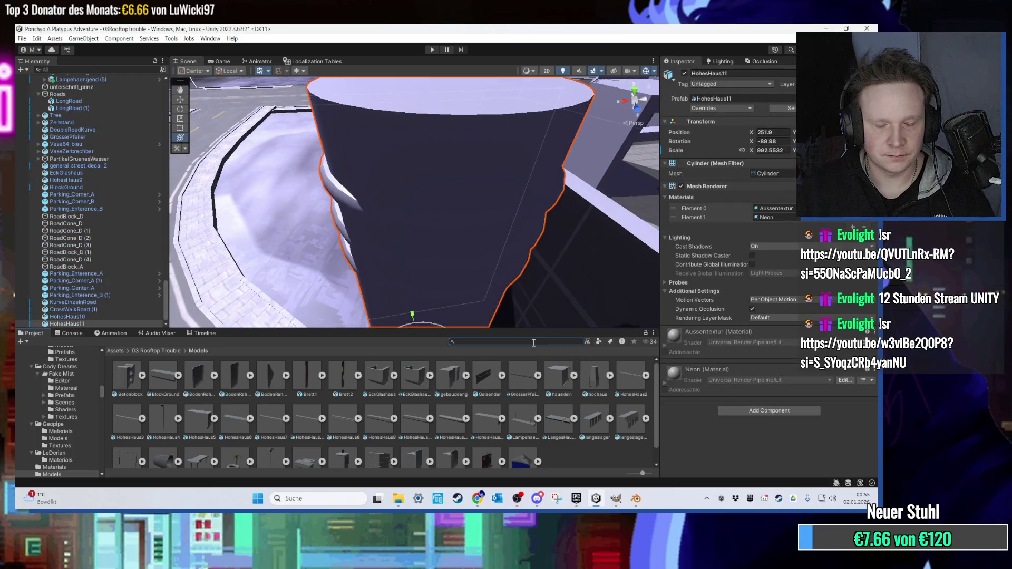
Search 'neon', drop NeonWeiss onto the round tower, clear the search and frame the tower.
{"action": "type", "text": "neon"}
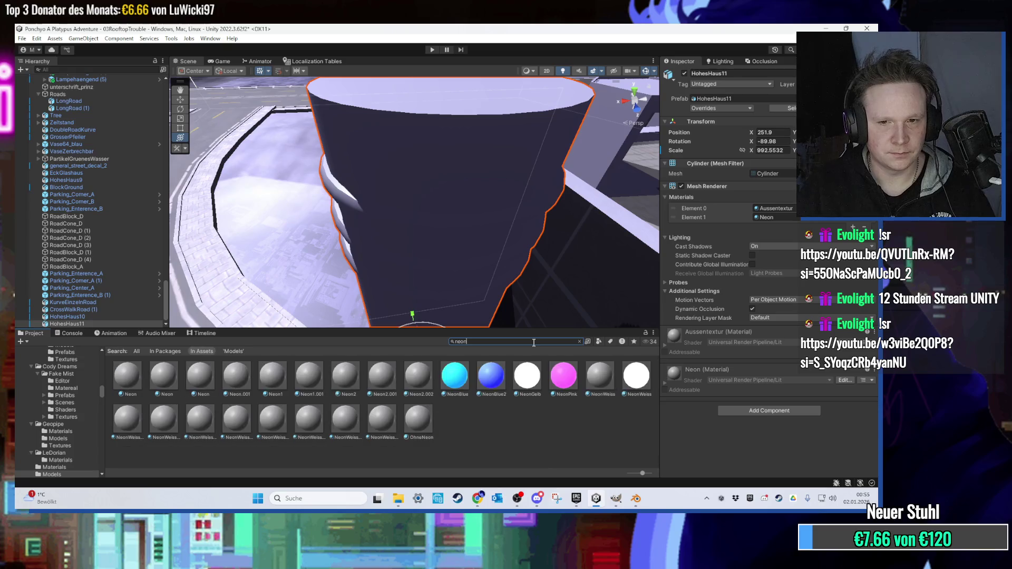
{"action": "mouse_move", "coordinate": [628, 385]}
{"action": "left_mouse_down"}
{"action": "mouse_move", "coordinate": [476, 199]}
{"action": "mouse_move", "coordinate": [474, 222]}
{"action": "mouse_move", "coordinate": [453, 232]}
{"action": "mouse_move", "coordinate": [473, 269]}
{"action": "left_mouse_up"}
{"action": "scroll", "coordinate": [458, 210], "scroll_direction": "down", "scroll_amount": 5}
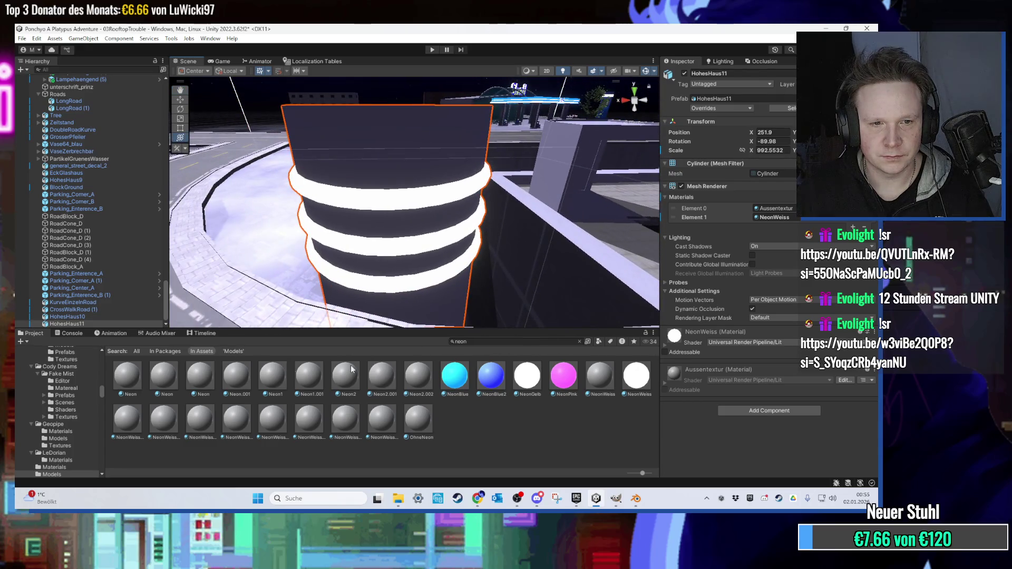
{"action": "left_click", "coordinate": [580, 341]}
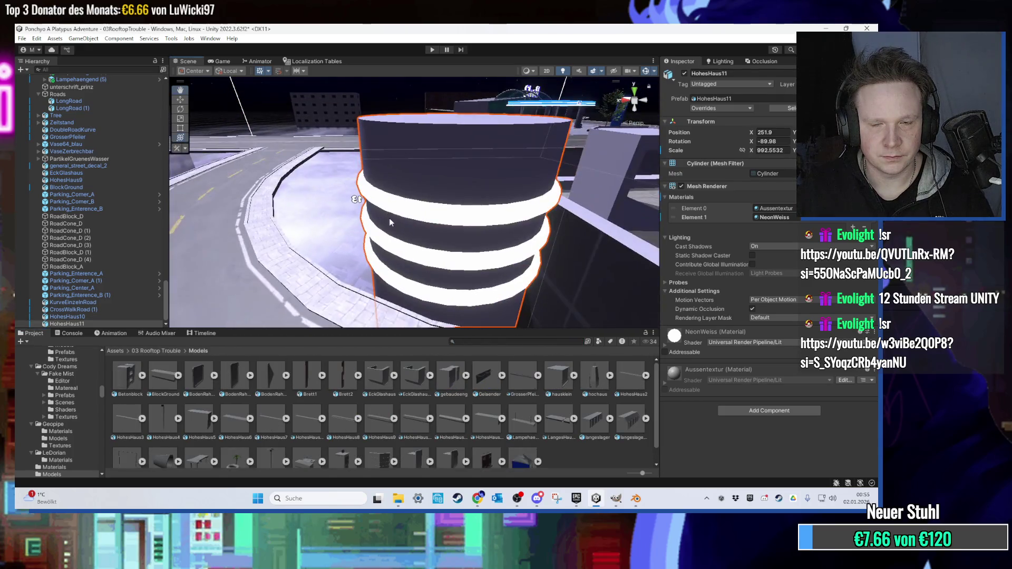
{"action": "scroll", "coordinate": [448, 202], "scroll_direction": "down", "scroll_amount": 8}
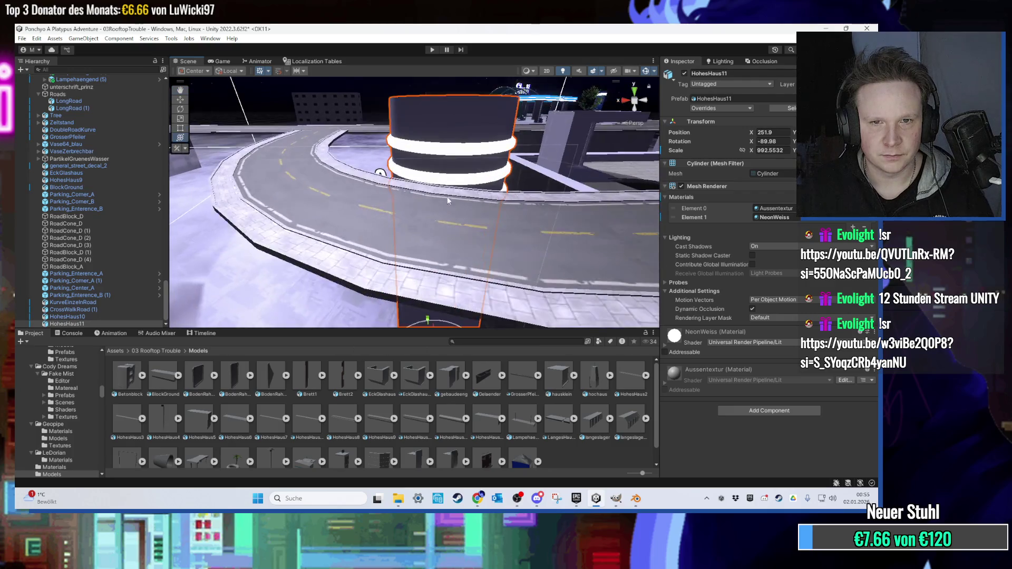
{"action": "key", "text": "f"}
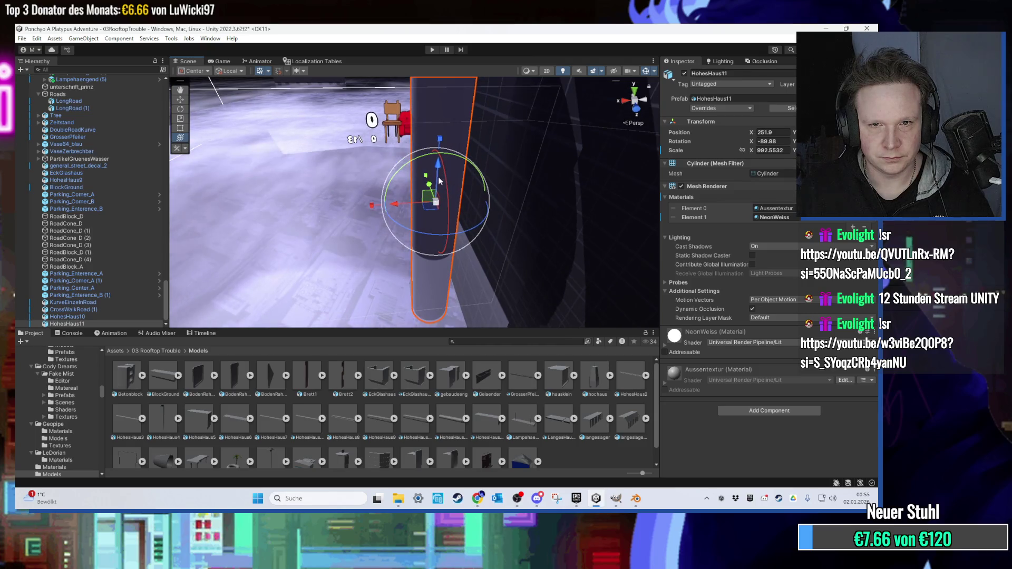
{"action": "scroll", "coordinate": [439, 169], "scroll_direction": "down", "scroll_amount": 5}
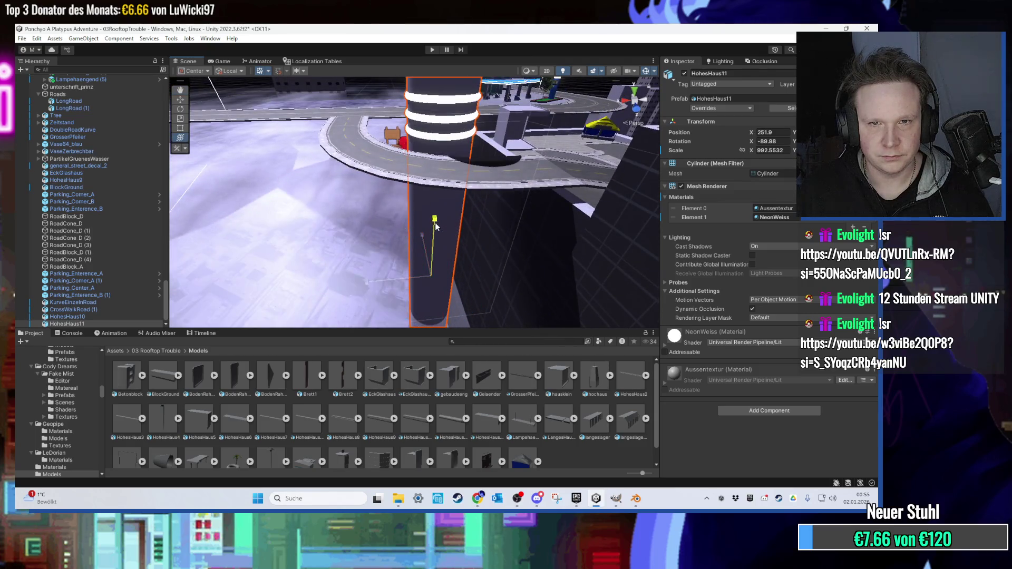
{"action": "mouse_move", "coordinate": [436, 226]}
{"action": "left_mouse_down"}
{"action": "mouse_move", "coordinate": [416, 273]}
{"action": "mouse_move", "coordinate": [400, 162]}
{"action": "mouse_move", "coordinate": [438, 180]}
{"action": "mouse_move", "coordinate": [463, 274]}
{"action": "mouse_move", "coordinate": [418, 297]}
{"action": "mouse_move", "coordinate": [428, 178]}
{"action": "mouse_move", "coordinate": [366, 240]}
{"action": "mouse_move", "coordinate": [474, 286]}
{"action": "mouse_move", "coordinate": [501, 221]}
{"action": "mouse_move", "coordinate": [377, 158]}
{"action": "mouse_move", "coordinate": [377, 271]}
{"action": "mouse_move", "coordinate": [519, 309]}
{"action": "left_mouse_up"}
Select the road barrier RoadBlock_A, nudge it along the road and frame it.
{"action": "left_click", "coordinate": [400, 163]}
{"action": "left_click", "coordinate": [463, 264]}
{"action": "scroll", "coordinate": [447, 280], "scroll_direction": "up", "scroll_amount": 3}
{"action": "scroll", "coordinate": [438, 290], "scroll_direction": "down", "scroll_amount": 5}
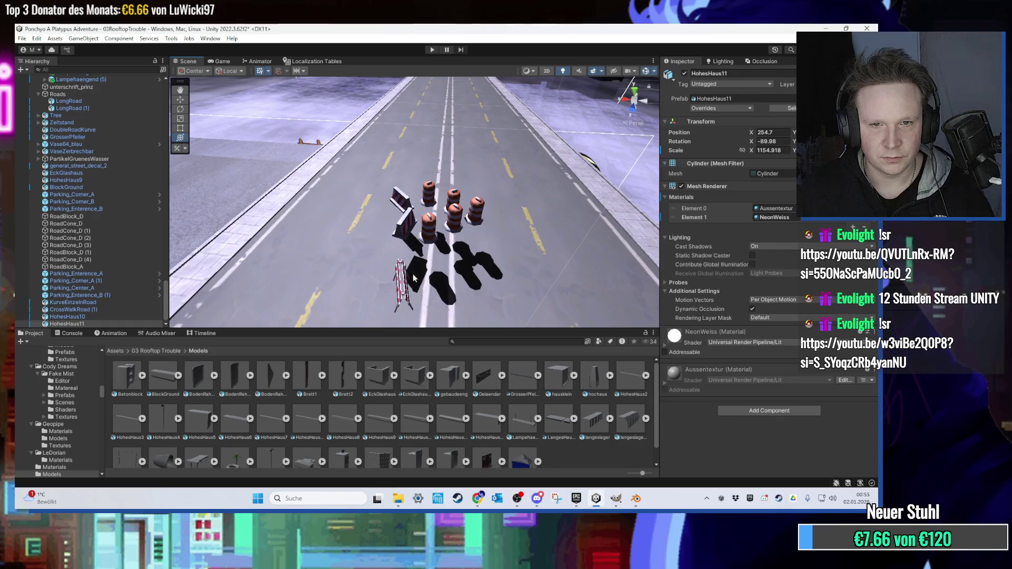
{"action": "left_click", "coordinate": [406, 283]}
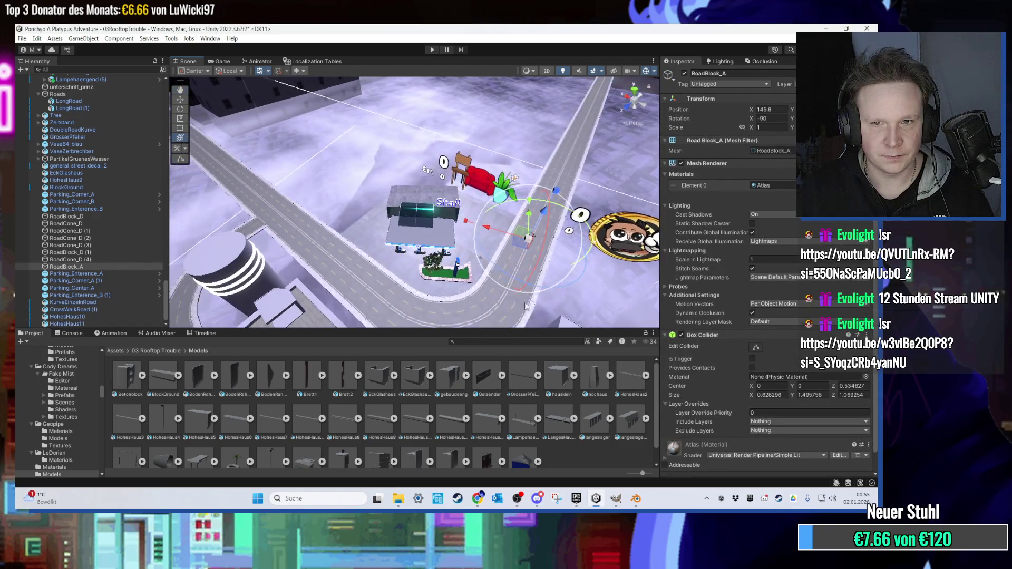
{"action": "left_click_drag", "start_coordinate": [199, 177], "coordinate": [291, 247]}
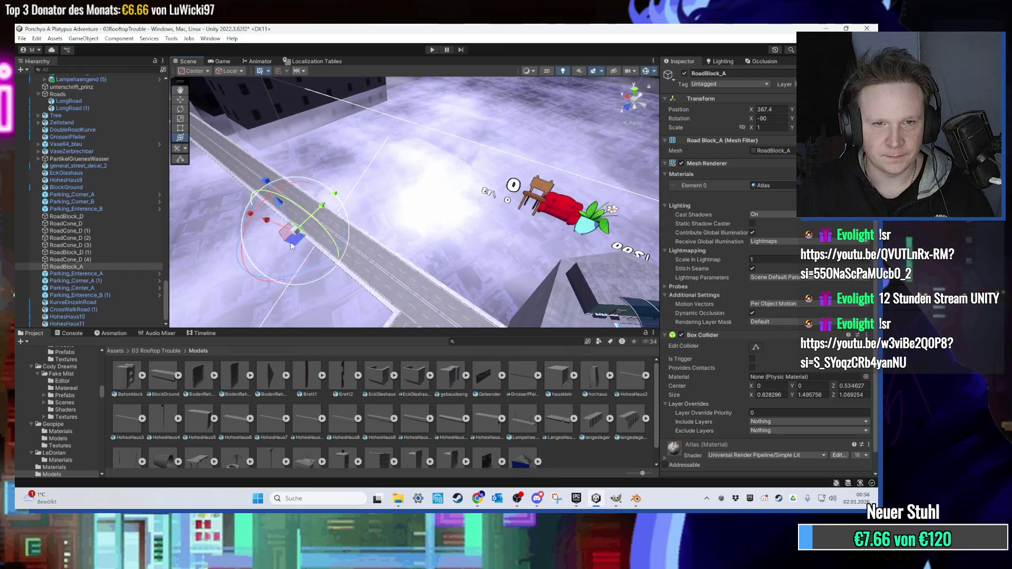
{"action": "mouse_move", "coordinate": [381, 269]}
{"action": "left_mouse_down"}
{"action": "mouse_move", "coordinate": [386, 206]}
{"action": "mouse_move", "coordinate": [298, 232]}
{"action": "left_mouse_up"}
{"action": "key", "text": "f"}
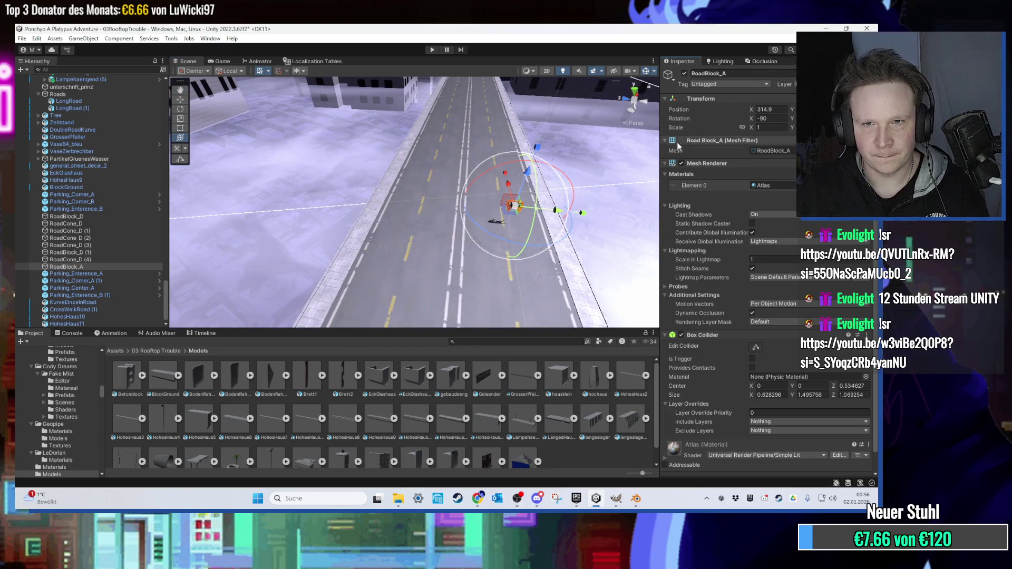
Move the barrier left and stretch it wider to about 2.46 on X.
{"action": "mouse_move", "coordinate": [529, 213]}
{"action": "left_mouse_down"}
{"action": "mouse_move", "coordinate": [408, 222]}
{"action": "mouse_move", "coordinate": [412, 202]}
{"action": "left_mouse_up"}
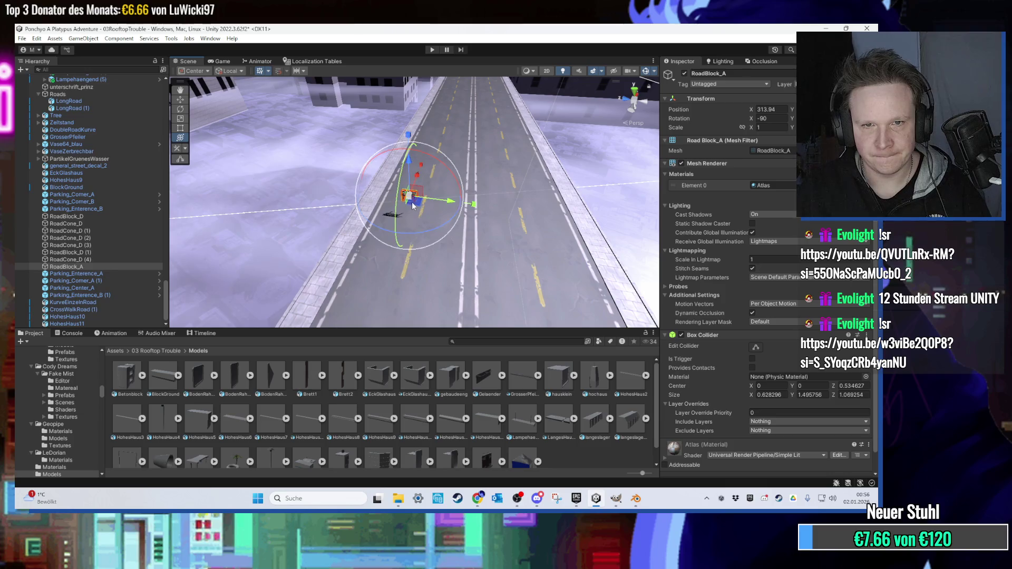
{"action": "scroll", "coordinate": [432, 200], "scroll_direction": "up", "scroll_amount": 3}
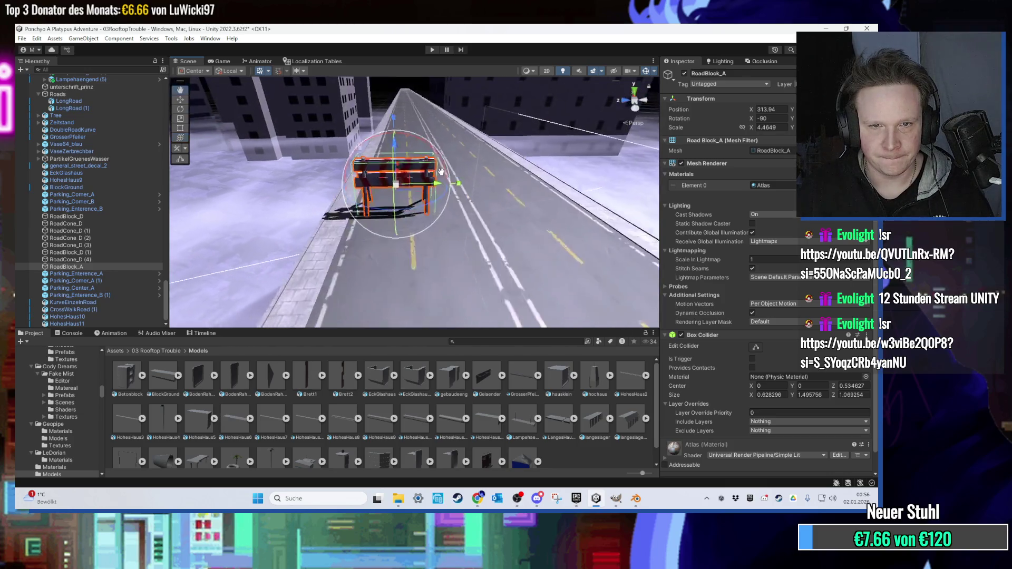
{"action": "scroll", "coordinate": [416, 190], "scroll_direction": "down", "scroll_amount": 3}
{"action": "key", "text": "ctrl+z"}
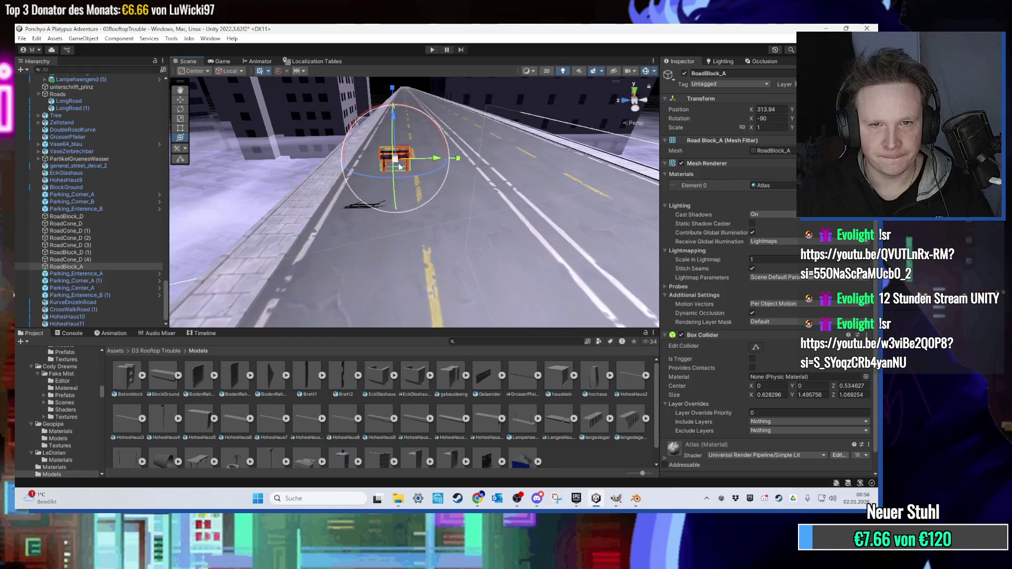
{"action": "left_click_drag", "start_coordinate": [426, 165], "coordinate": [516, 178]}
{"action": "mouse_move", "coordinate": [393, 121]}
{"action": "left_mouse_down"}
{"action": "mouse_move", "coordinate": [396, 189]}
{"action": "mouse_move", "coordinate": [422, 181]}
{"action": "left_mouse_up"}
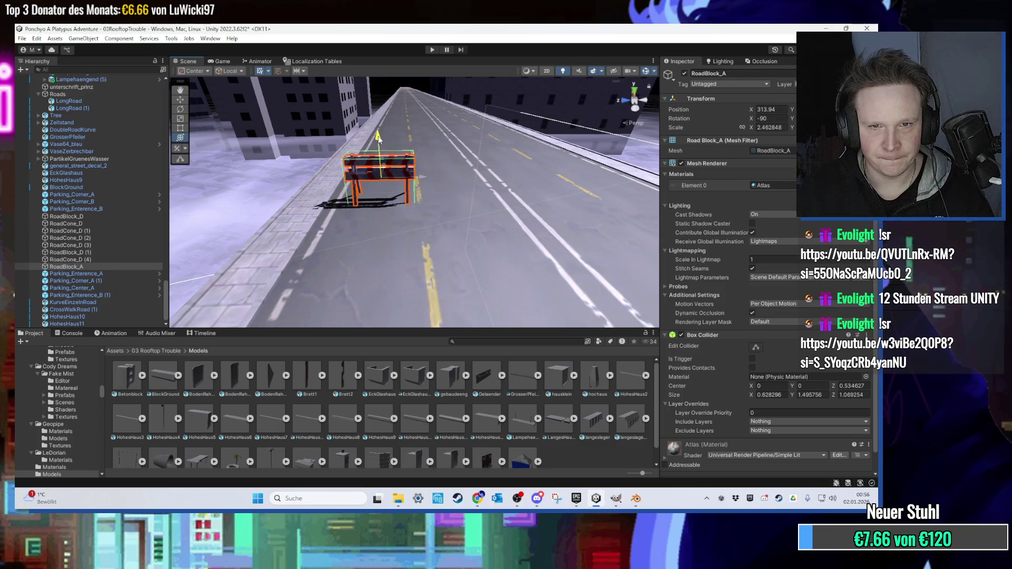
{"action": "left_click_drag", "start_coordinate": [377, 138], "coordinate": [386, 138]}
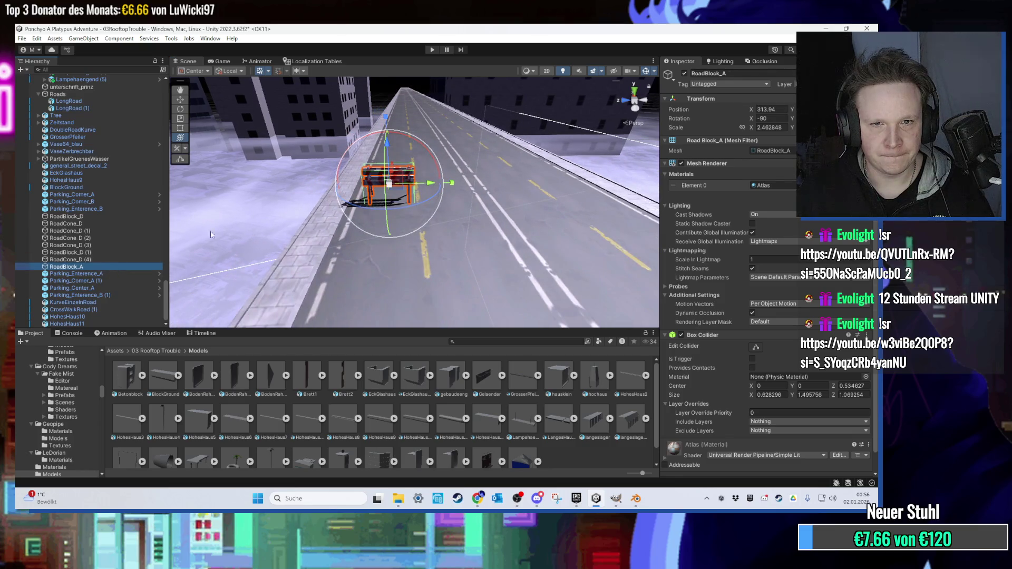
Duplicate the barrier and line the copies up beside the first across the road.
{"action": "left_click_drag", "start_coordinate": [479, 195], "coordinate": [387, 202]}
{"action": "key", "text": "ctrl+d"}
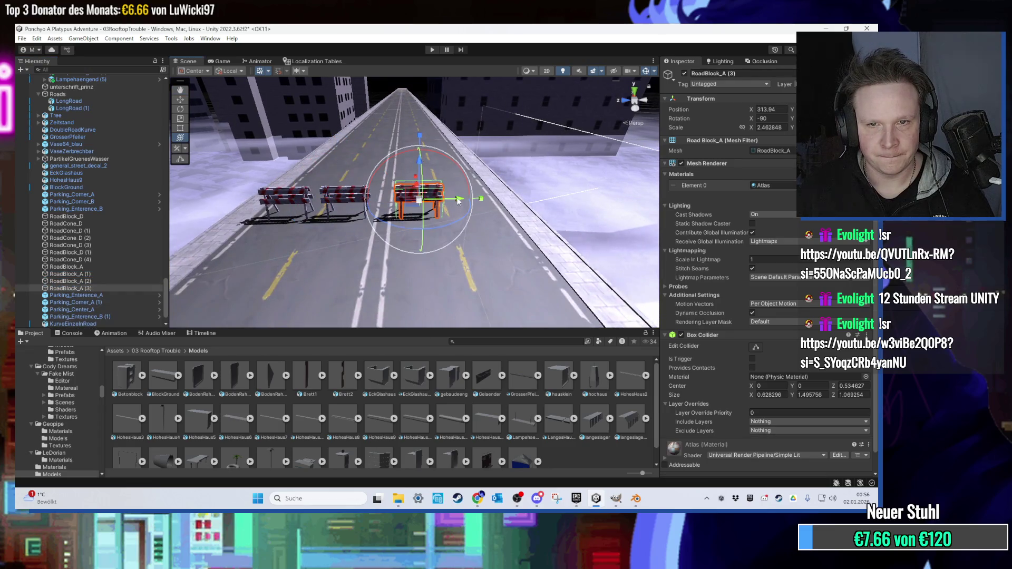
{"action": "scroll", "coordinate": [516, 207], "scroll_direction": "down", "scroll_amount": 5}
{"action": "mouse_move", "coordinate": [372, 266]}
{"action": "left_mouse_down"}
{"action": "mouse_move", "coordinate": [397, 268]}
{"action": "mouse_move", "coordinate": [397, 215]}
{"action": "mouse_move", "coordinate": [440, 245]}
{"action": "mouse_move", "coordinate": [457, 344]}
{"action": "left_mouse_up"}
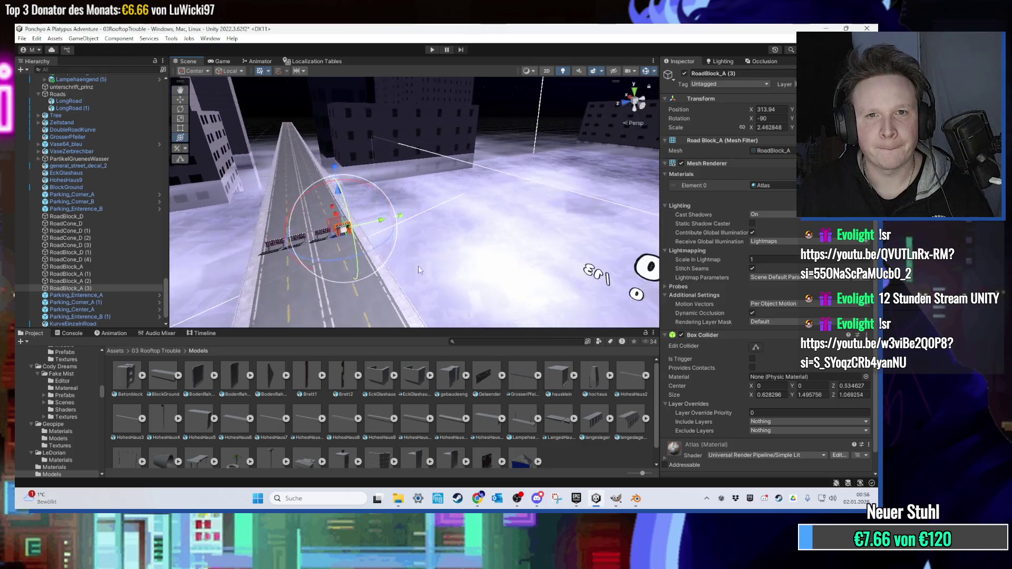
Filter the project assets for 'black' and orbit around the striped tower and rooftop road.
{"action": "type", "text": "lack"}
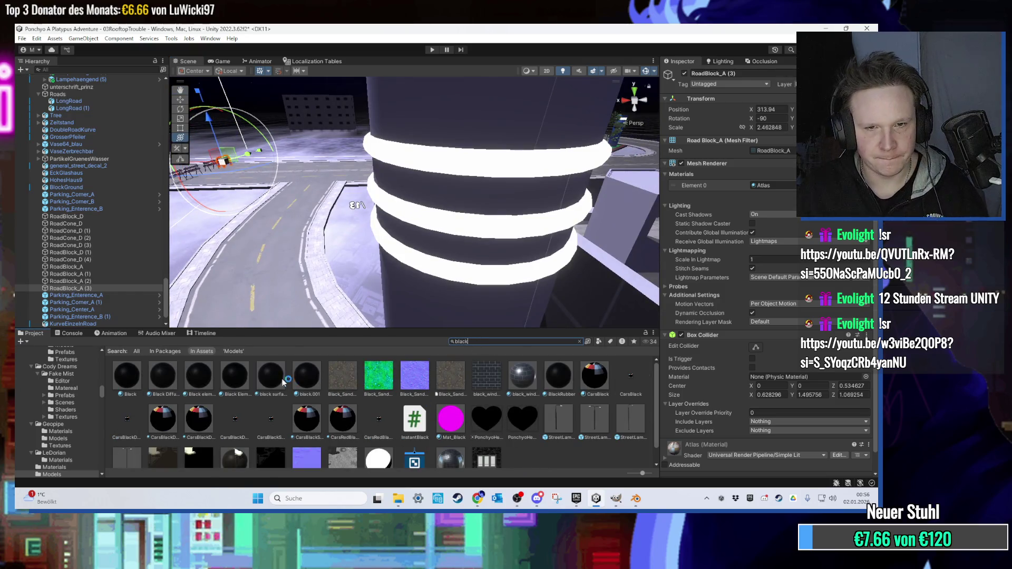
{"action": "mouse_move", "coordinate": [402, 292]}
{"action": "left_mouse_down"}
{"action": "mouse_move", "coordinate": [424, 252]}
{"action": "mouse_move", "coordinate": [412, 263]}
{"action": "left_mouse_up"}
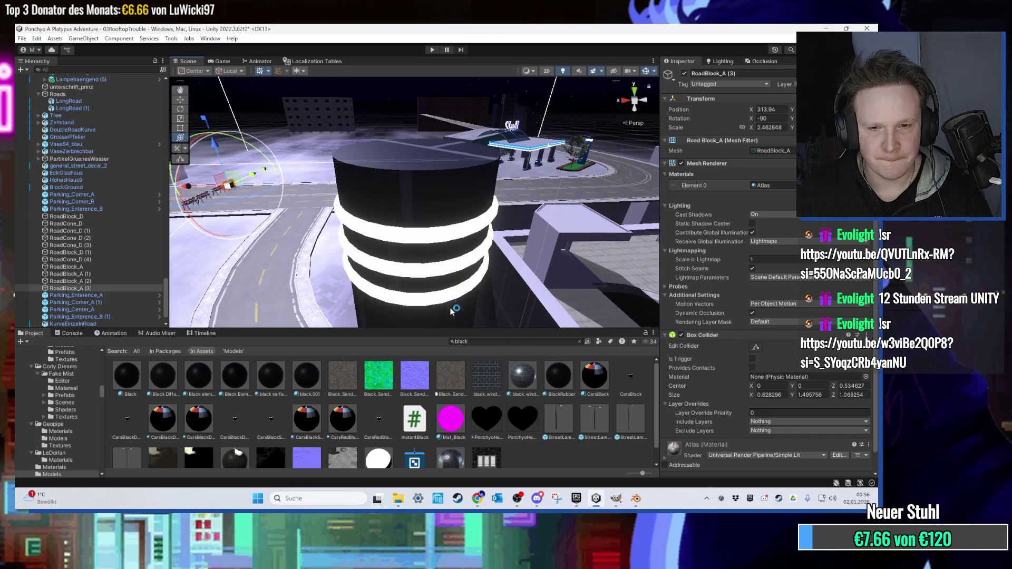
{"action": "left_click_drag", "start_coordinate": [447, 304], "coordinate": [485, 374]}
{"action": "mouse_move", "coordinate": [424, 250]}
{"action": "left_mouse_down"}
{"action": "mouse_move", "coordinate": [345, 276]}
{"action": "mouse_move", "coordinate": [437, 110]}
{"action": "left_mouse_up"}
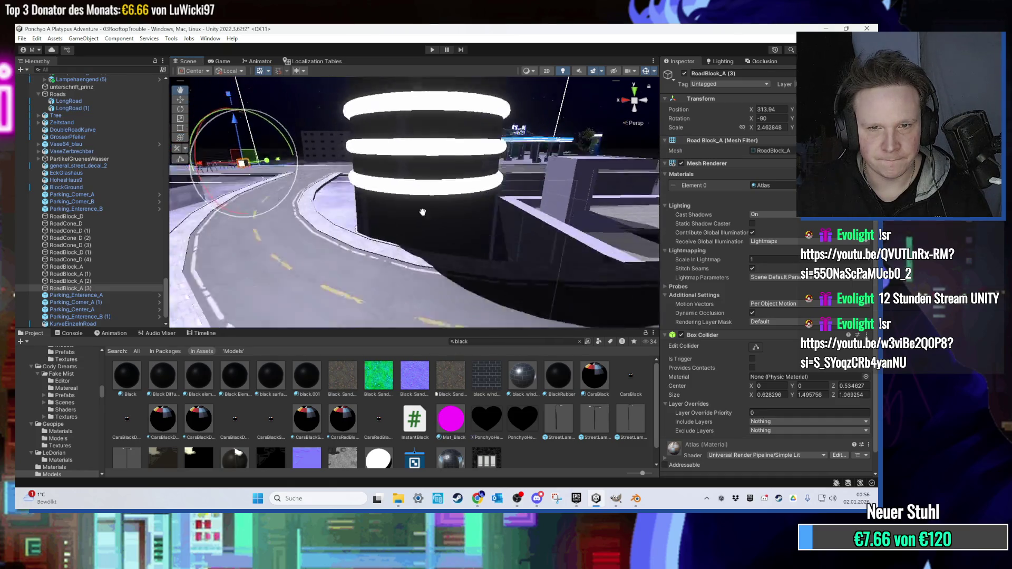
{"action": "left_click", "coordinate": [441, 103]}
{"action": "mouse_move", "coordinate": [389, 167]}
{"action": "left_mouse_down"}
{"action": "mouse_move", "coordinate": [412, 284]}
{"action": "mouse_move", "coordinate": [350, 251]}
{"action": "mouse_move", "coordinate": [359, 237]}
{"action": "mouse_move", "coordinate": [330, 215]}
{"action": "mouse_move", "coordinate": [343, 246]}
{"action": "left_mouse_up"}
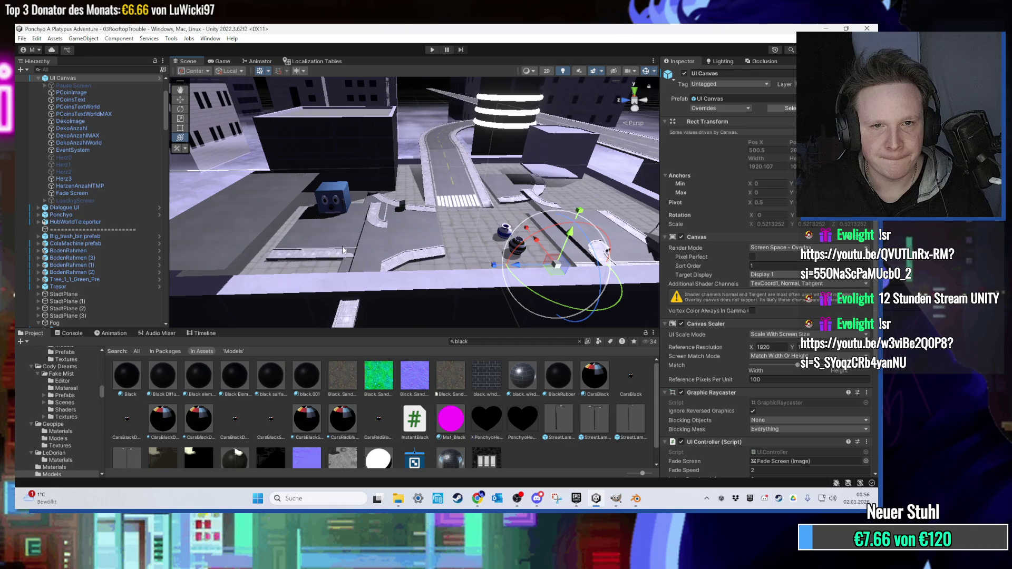
{"action": "scroll", "coordinate": [343, 246], "scroll_direction": "up", "scroll_amount": 5}
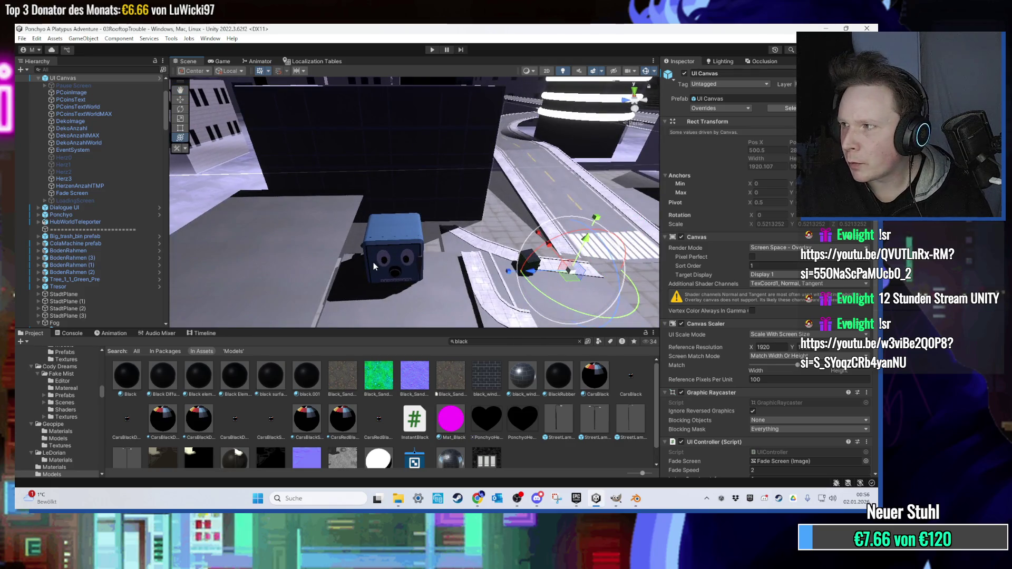
{"action": "scroll", "coordinate": [373, 261], "scroll_direction": "down", "scroll_amount": 5}
{"action": "mouse_move", "coordinate": [434, 252]}
{"action": "left_mouse_down"}
{"action": "mouse_move", "coordinate": [399, 245]}
{"action": "mouse_move", "coordinate": [494, 223]}
{"action": "mouse_move", "coordinate": [309, 259]}
{"action": "mouse_move", "coordinate": [512, 279]}
{"action": "mouse_move", "coordinate": [405, 269]}
{"action": "mouse_move", "coordinate": [392, 314]}
{"action": "mouse_move", "coordinate": [491, 299]}
{"action": "mouse_move", "coordinate": [393, 233]}
{"action": "mouse_move", "coordinate": [428, 230]}
{"action": "mouse_move", "coordinate": [422, 209]}
{"action": "mouse_move", "coordinate": [373, 210]}
{"action": "mouse_move", "coordinate": [450, 221]}
{"action": "mouse_move", "coordinate": [340, 221]}
{"action": "mouse_move", "coordinate": [439, 252]}
{"action": "left_mouse_up"}
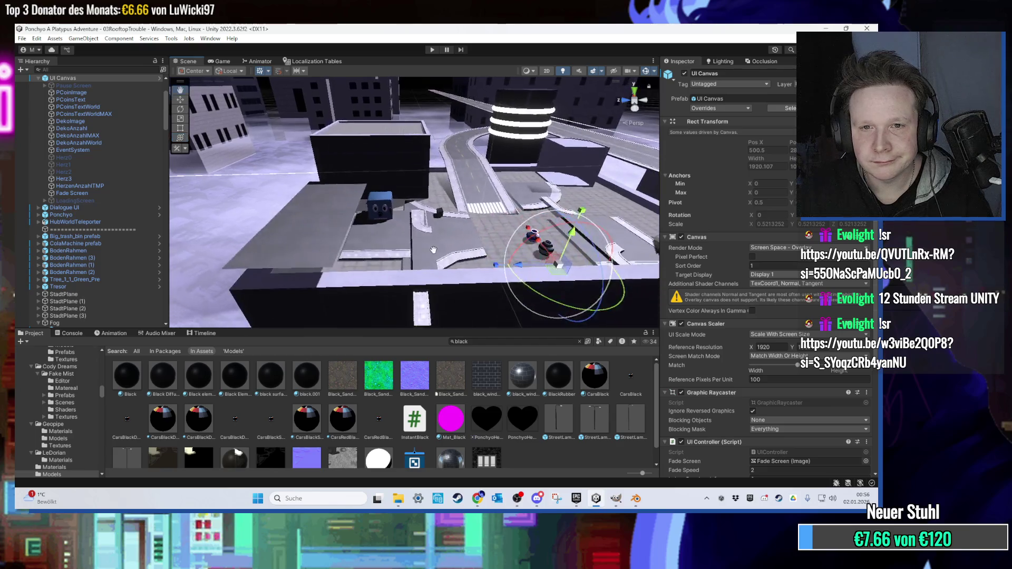
Select the cola machine's inner mesh object and locate its coke_machine mesh asset.
{"action": "left_click", "coordinate": [439, 253]}
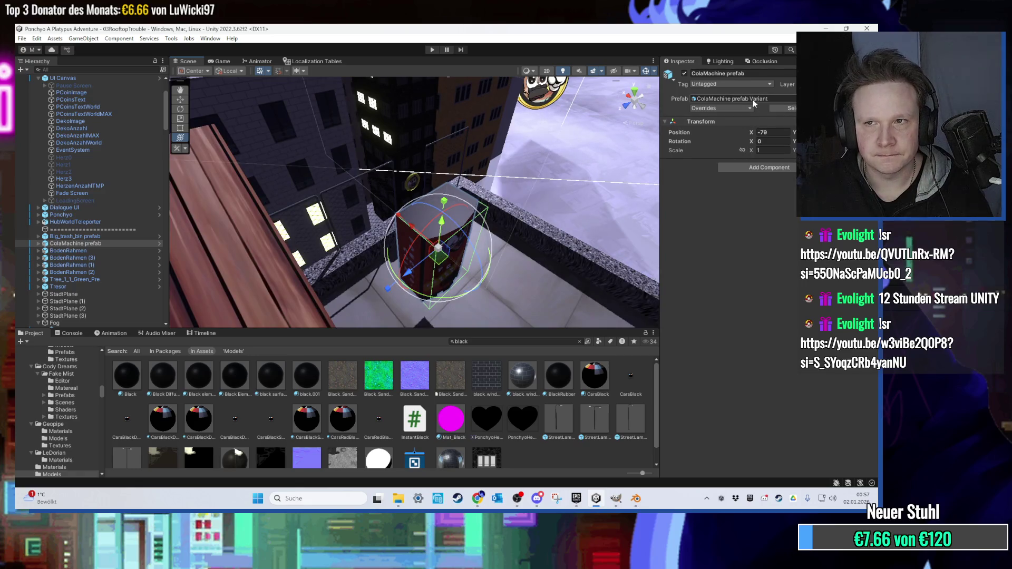
{"action": "left_click", "coordinate": [65, 246]}
{"action": "left_click", "coordinate": [789, 108]}
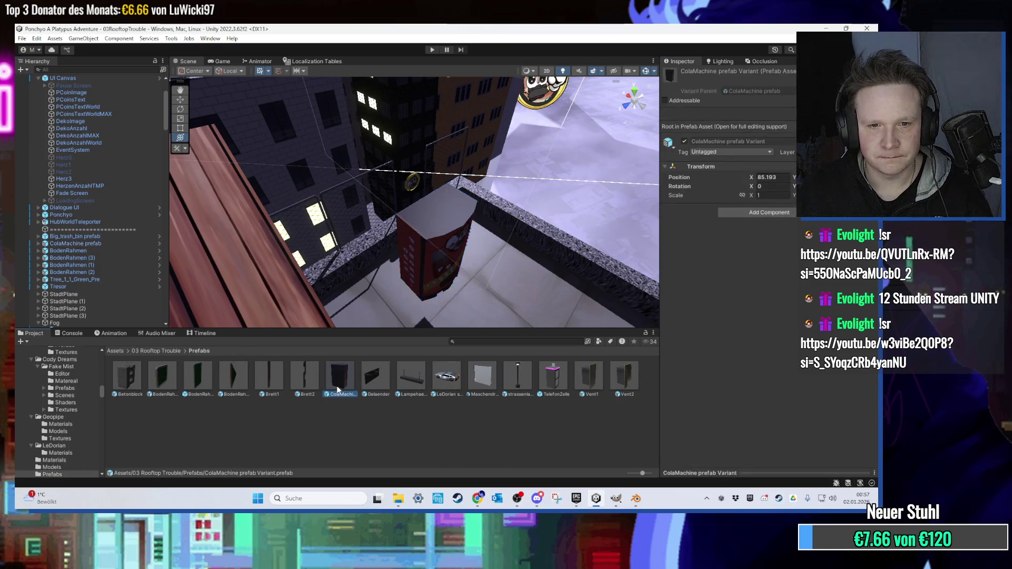
{"action": "left_click", "coordinate": [430, 243]}
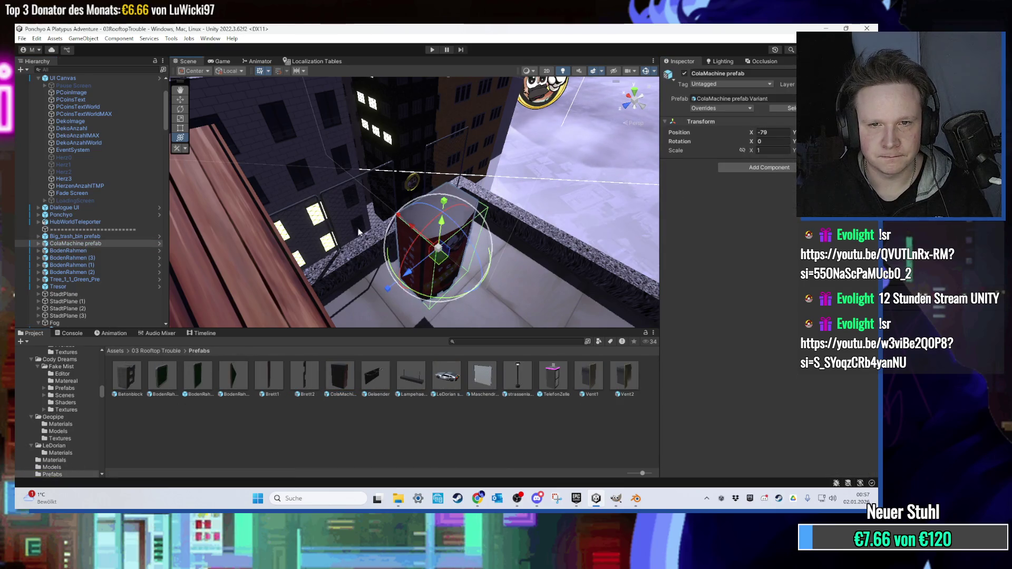
{"action": "left_click", "coordinate": [469, 248]}
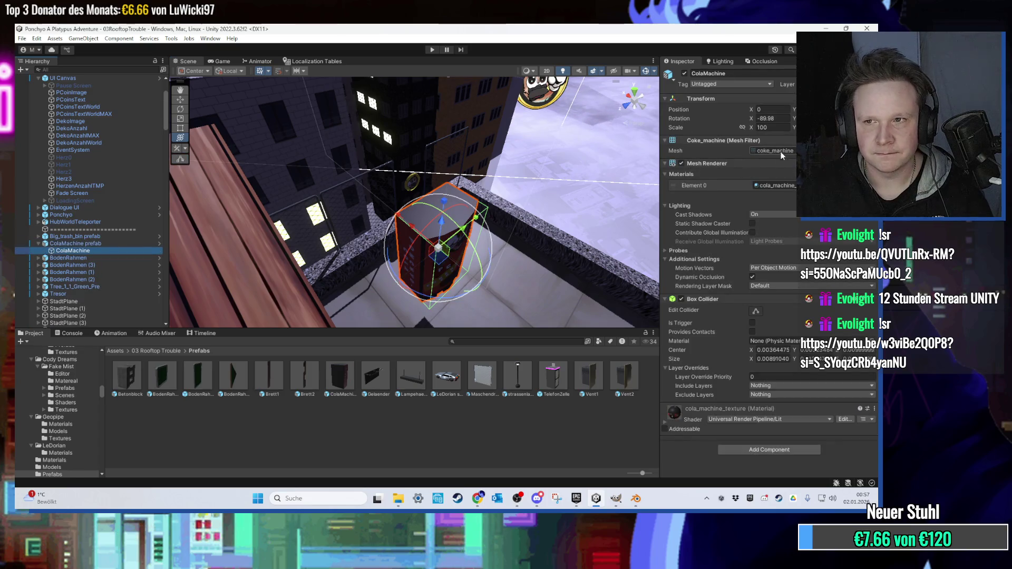
{"action": "left_click", "coordinate": [777, 152]}
Reveal the ColaMachine model file in Explorer and minimize Unity to the desktop.
{"action": "left_click", "coordinate": [432, 377]}
{"action": "left_click", "coordinate": [409, 388]}
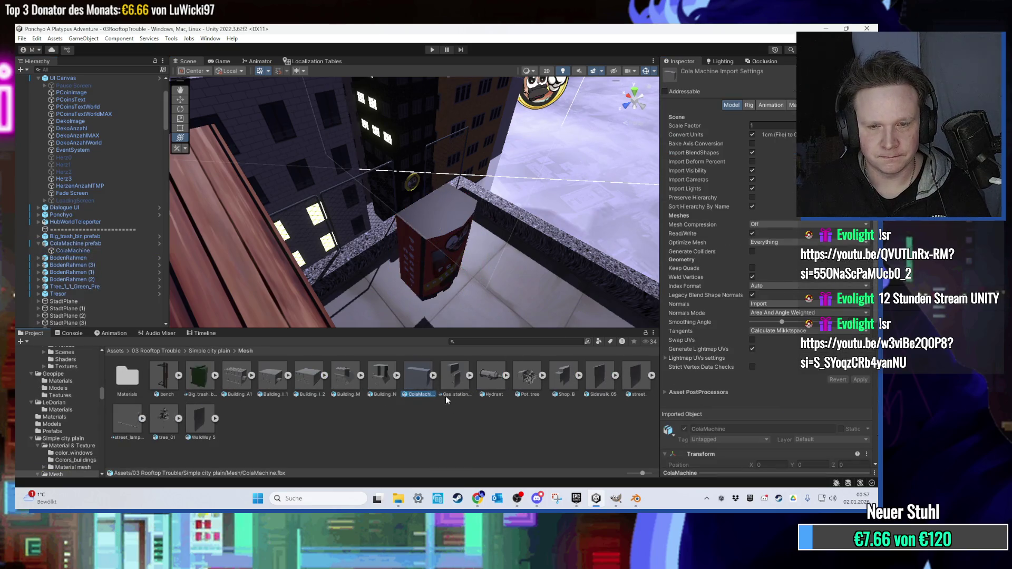
{"action": "right_click", "coordinate": [411, 387]}
{"action": "left_click", "coordinate": [465, 122]}
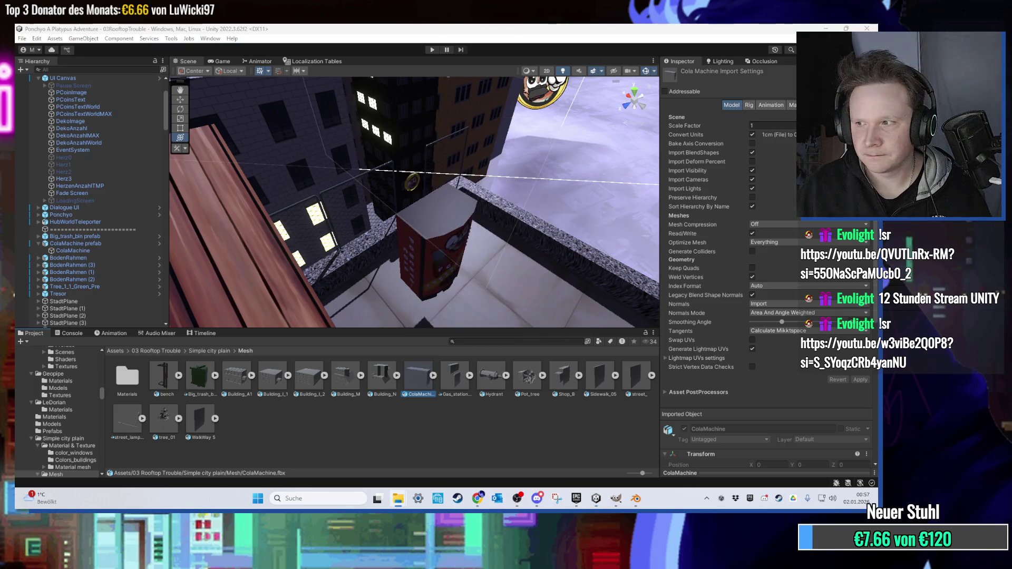
{"action": "left_click", "coordinate": [815, 28]}
{"action": "left_click", "coordinate": [825, 28]}
{"action": "right_click", "coordinate": [426, 208]}
{"action": "left_click", "coordinate": [323, 272]}
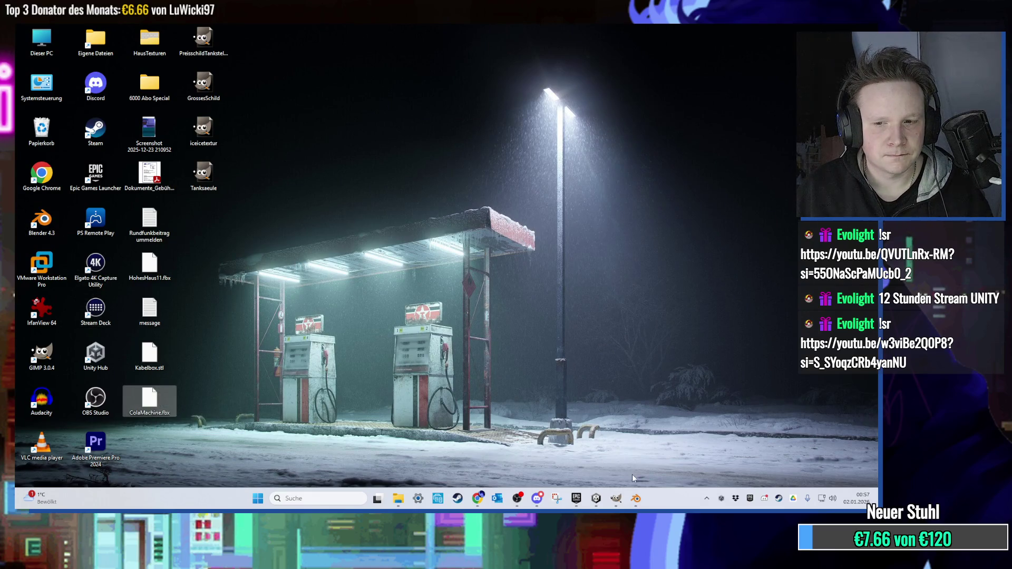
Start a new General Blender file without saving and delete the default cube, camera and light.
{"action": "mouse_move", "coordinate": [620, 503]}
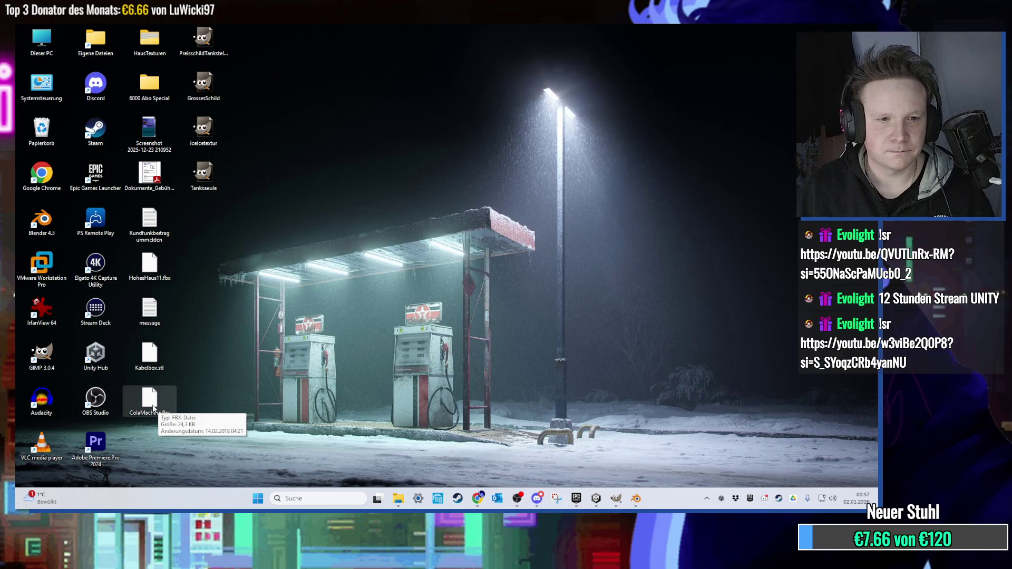
{"action": "left_click", "coordinate": [635, 498]}
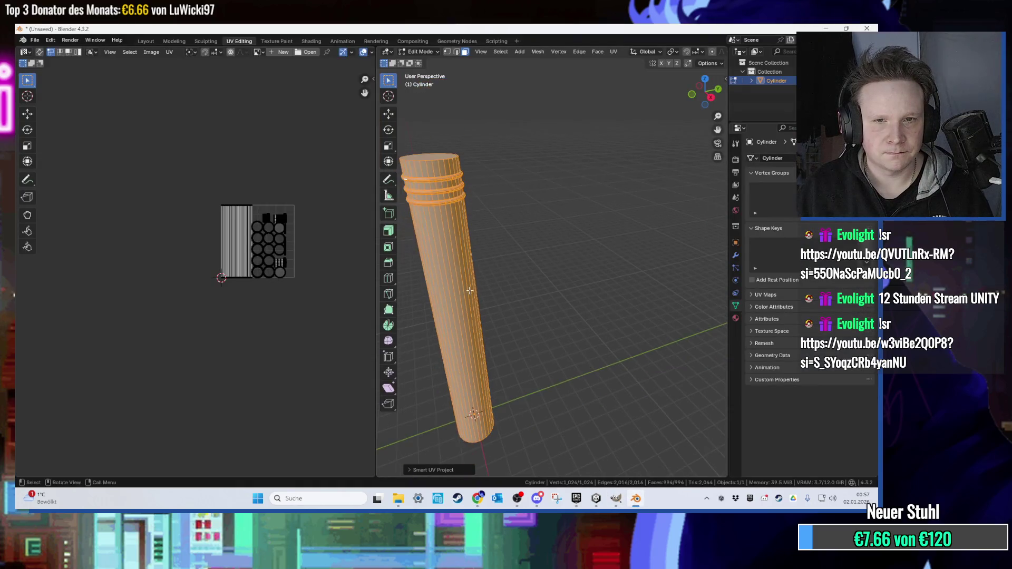
{"action": "left_click", "coordinate": [35, 40]}
{"action": "left_click", "coordinate": [34, 41]}
{"action": "mouse_move", "coordinate": [90, 51]}
{"action": "left_click", "coordinate": [158, 51]}
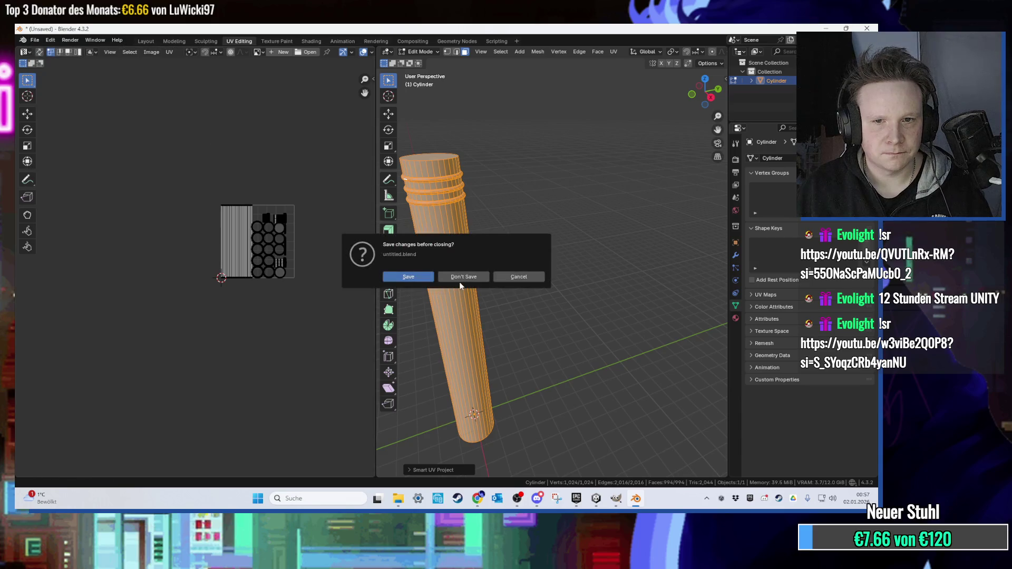
{"action": "left_click", "coordinate": [460, 279]}
{"action": "key", "text": "a"}
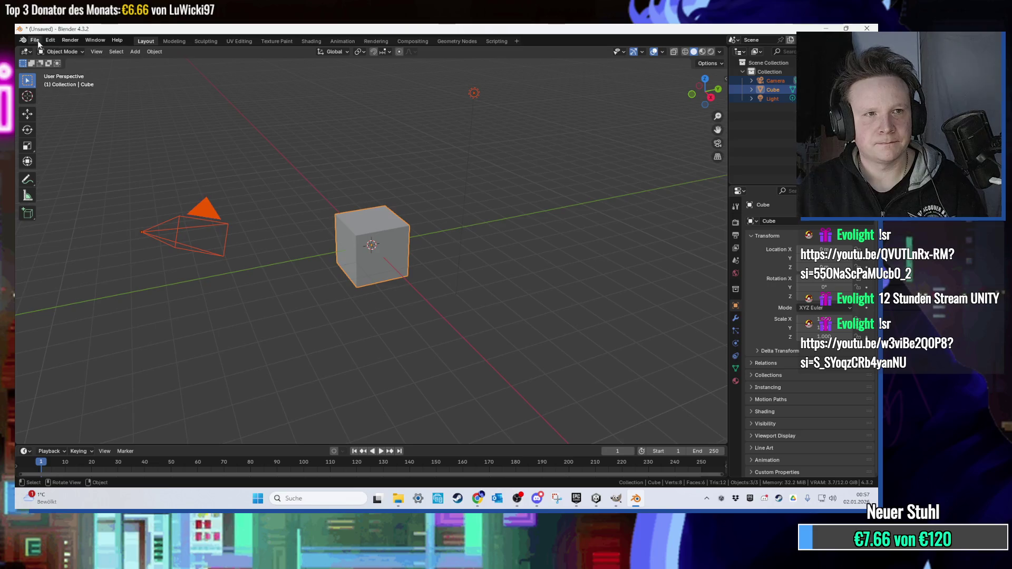
{"action": "key", "text": "Delete"}
Import ColaMachine.fbx from the Desktop into the empty scene.
{"action": "left_click", "coordinate": [34, 40]}
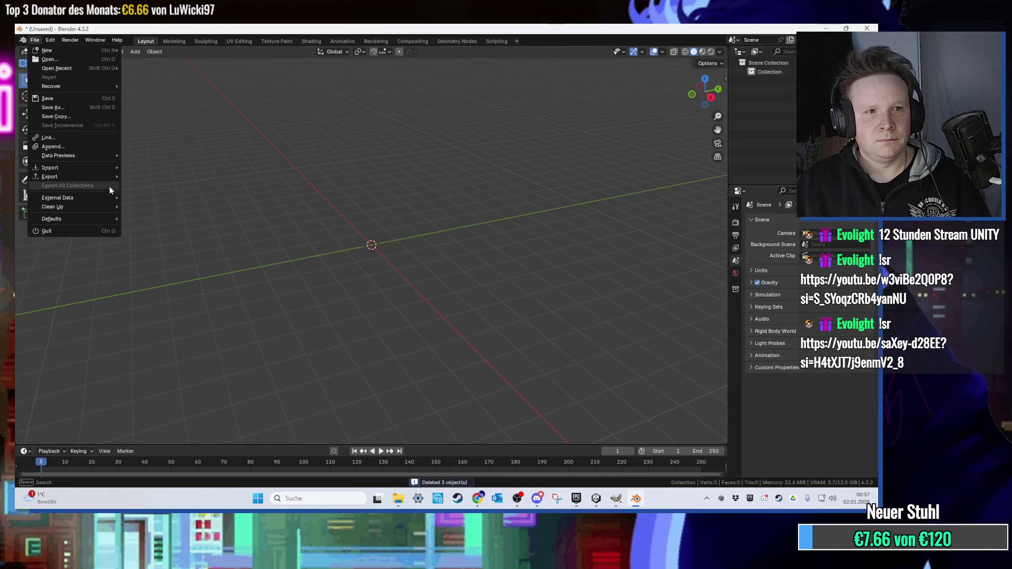
{"action": "mouse_move", "coordinate": [96, 169]}
{"action": "left_click", "coordinate": [182, 248]}
{"action": "left_click", "coordinate": [271, 186]}
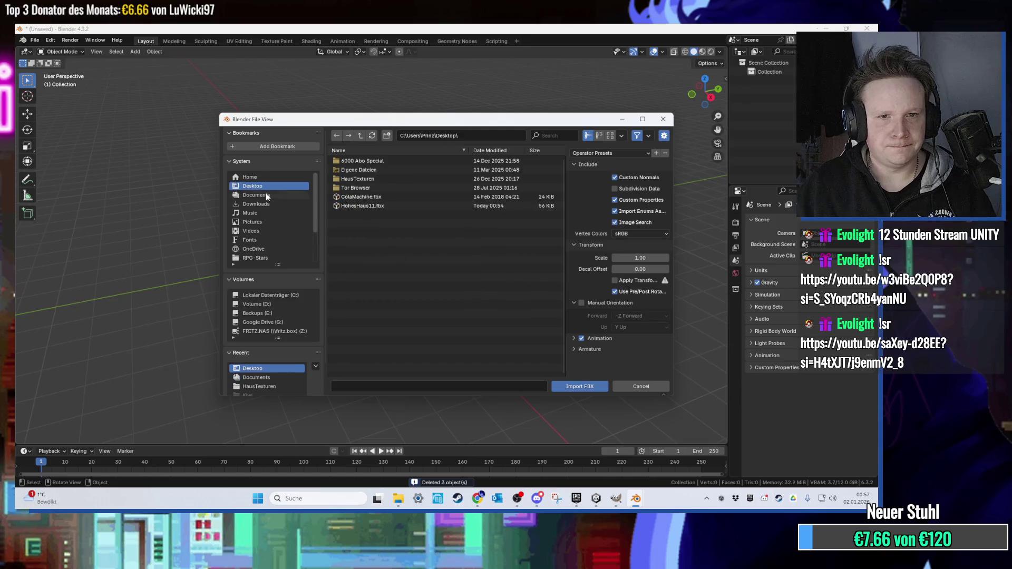
{"action": "double_click", "coordinate": [359, 205]}
{"action": "scroll", "coordinate": [369, 209], "scroll_direction": "up", "scroll_amount": 6}
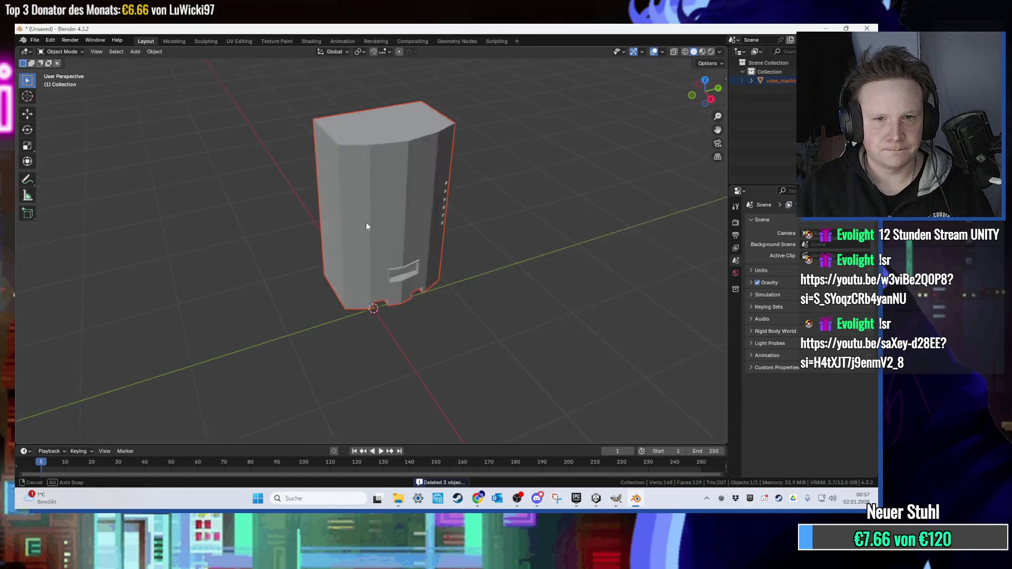
{"action": "right_click", "coordinate": [372, 181]}
Apply Shade Auto Smooth to the coke machine and deselect its mesh elements.
{"action": "left_click", "coordinate": [371, 189]}
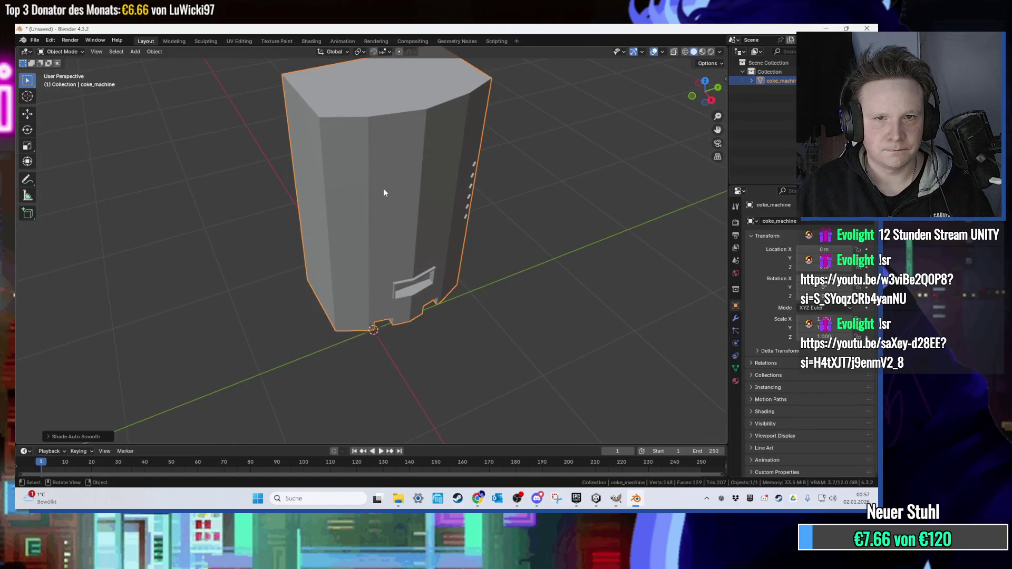
{"action": "scroll", "coordinate": [423, 176], "scroll_direction": "up", "scroll_amount": 2}
{"action": "left_click_drag", "start_coordinate": [382, 180], "coordinate": [368, 188]}
{"action": "left_click", "coordinate": [529, 186]}
{"action": "mouse_move", "coordinate": [513, 172]}
{"action": "left_mouse_down"}
{"action": "mouse_move", "coordinate": [456, 165]}
{"action": "mouse_move", "coordinate": [479, 202]}
{"action": "left_mouse_up"}
{"action": "scroll", "coordinate": [430, 242], "scroll_direction": "up", "scroll_amount": 4}
{"action": "scroll", "coordinate": [431, 242], "scroll_direction": "down", "scroll_amount": 3}
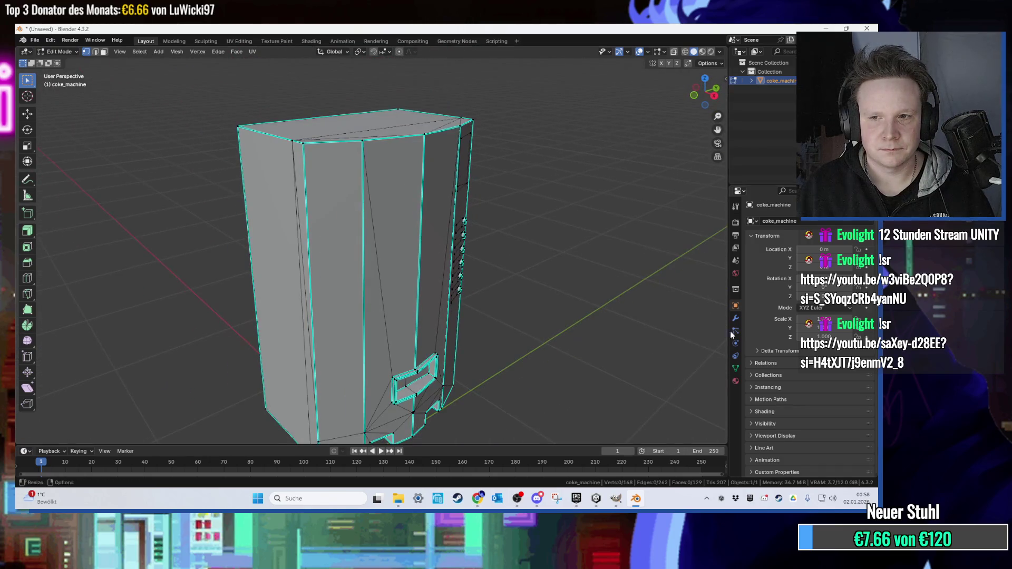
Show the machine's material slots and remove an extra empty second slot.
{"action": "left_click", "coordinate": [735, 382]}
{"action": "left_click_drag", "start_coordinate": [596, 263], "coordinate": [506, 252]}
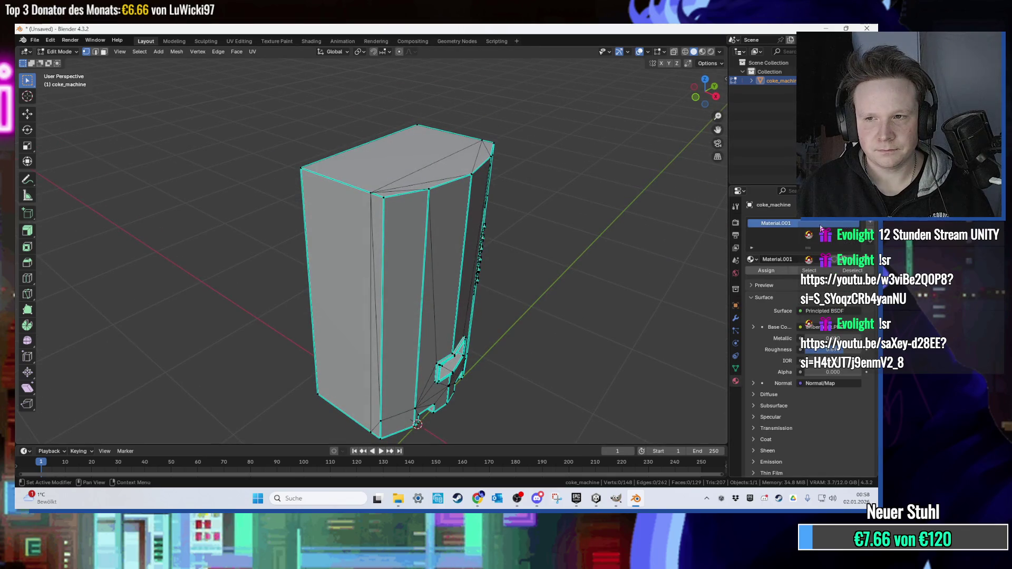
{"action": "left_click", "coordinate": [869, 222]}
{"action": "left_click", "coordinate": [785, 225]}
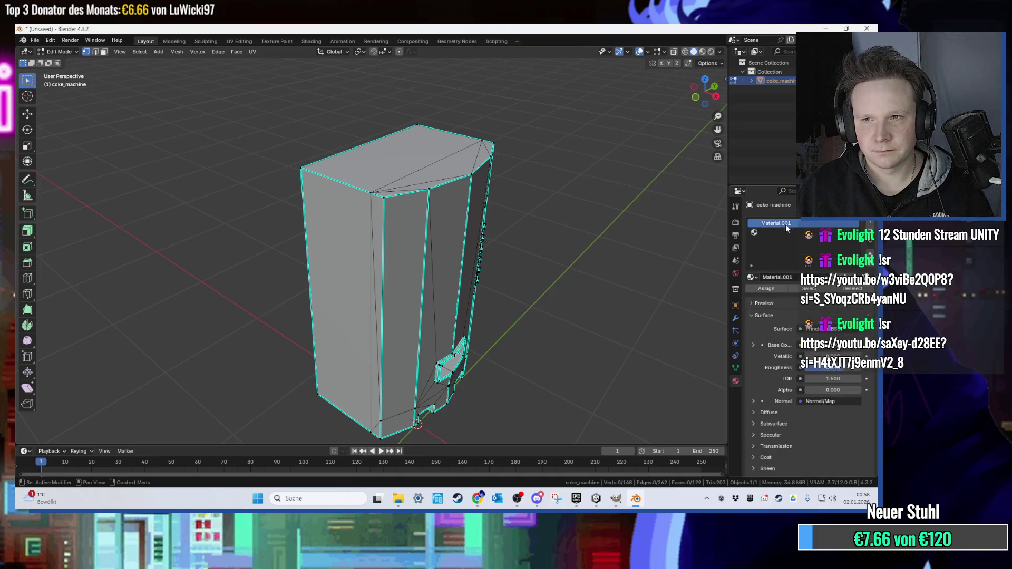
{"action": "left_click", "coordinate": [827, 234]}
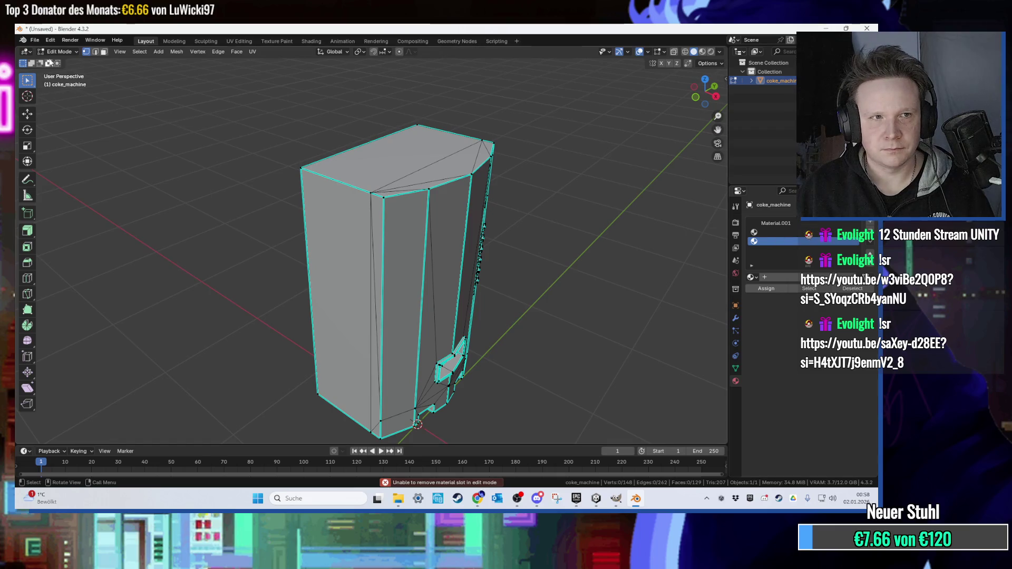
{"action": "key", "text": "Tab"}
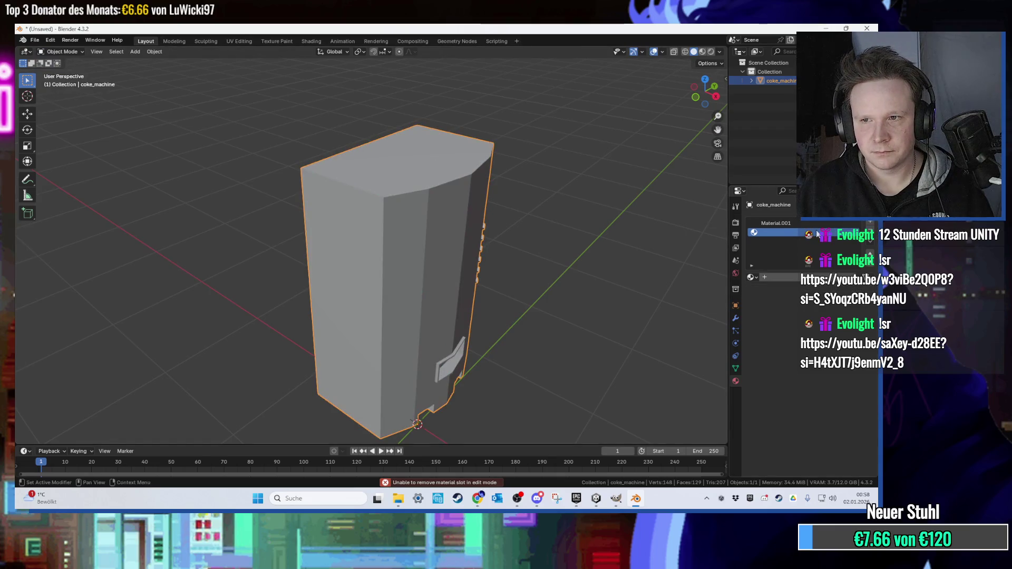
{"action": "left_click", "coordinate": [870, 231]}
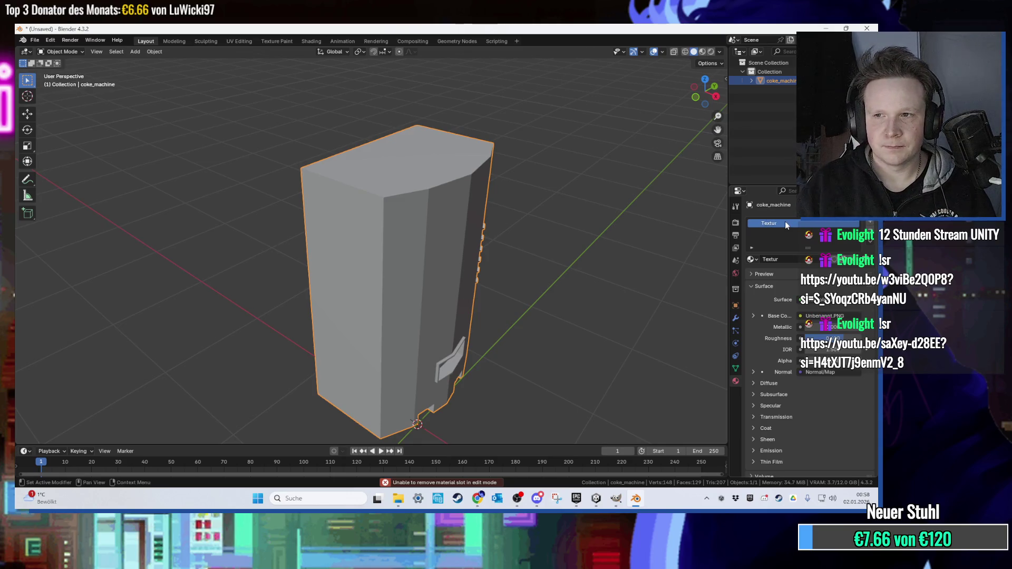
Add a new material slot below Textur with a new material named Backside.
{"action": "left_click", "coordinate": [870, 224]}
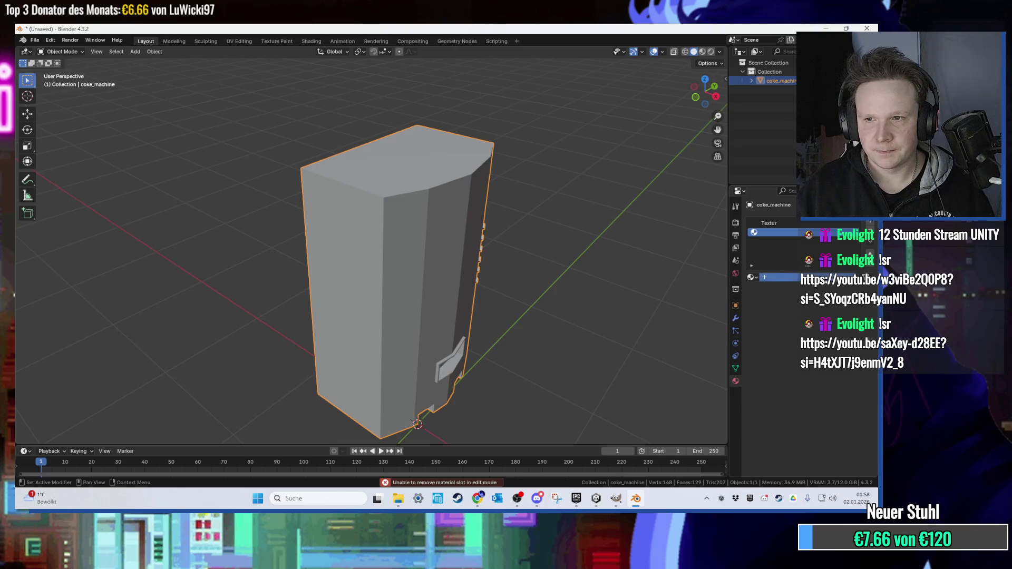
{"action": "left_click", "coordinate": [775, 277]}
{"action": "double_click", "coordinate": [782, 233]}
{"action": "type", "text": "Backside"}
{"action": "key", "text": "Return"}
In face mode, select every face sharing one face's material with Select Similar > Material.
{"action": "key", "text": "Tab"}
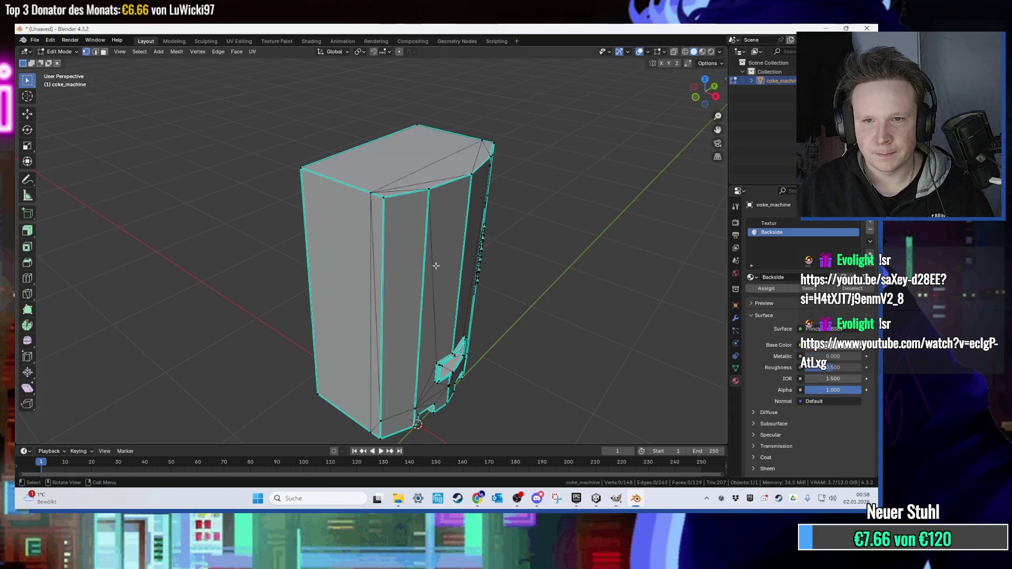
{"action": "scroll", "coordinate": [419, 255], "scroll_direction": "up", "scroll_amount": 1}
{"action": "key", "text": "3"}
{"action": "key", "text": "a"}
{"action": "left_click_drag", "start_coordinate": [390, 258], "coordinate": [453, 232]}
{"action": "left_click", "coordinate": [319, 316]}
{"action": "left_click", "coordinate": [139, 51]}
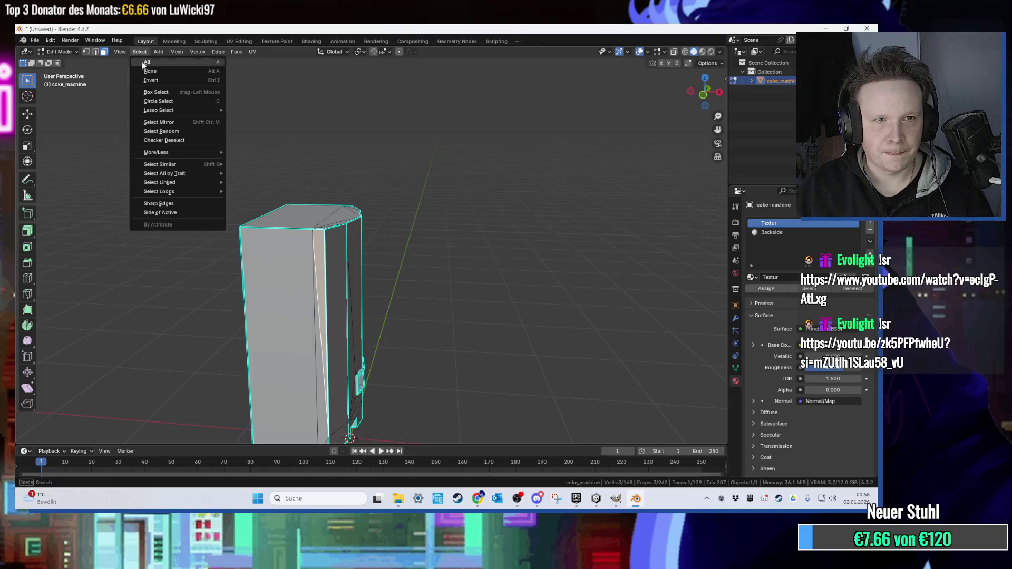
{"action": "mouse_move", "coordinate": [185, 166]}
{"action": "left_click", "coordinate": [261, 168]}
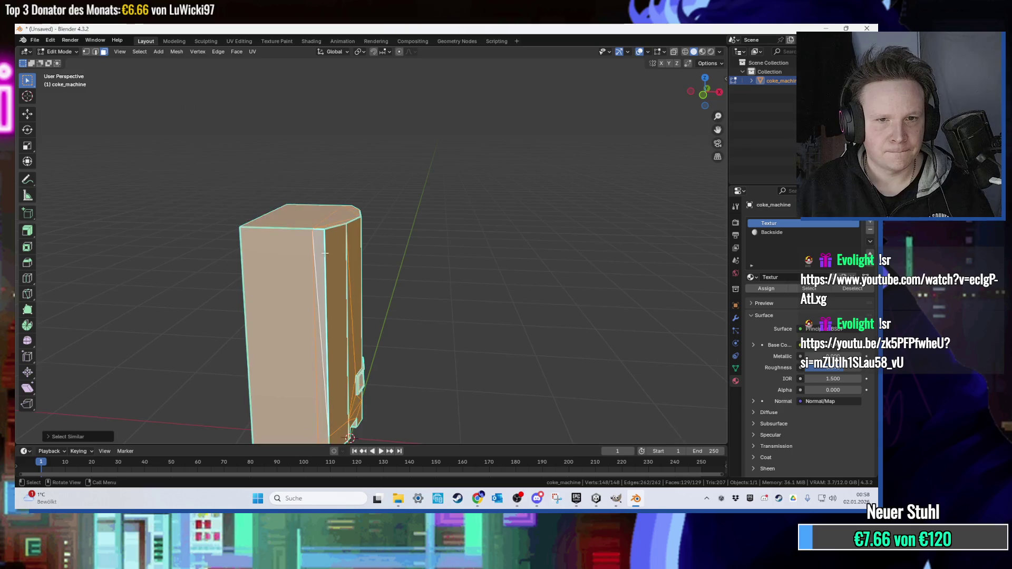
{"action": "scroll", "coordinate": [399, 151], "scroll_direction": "down", "scroll_amount": 4}
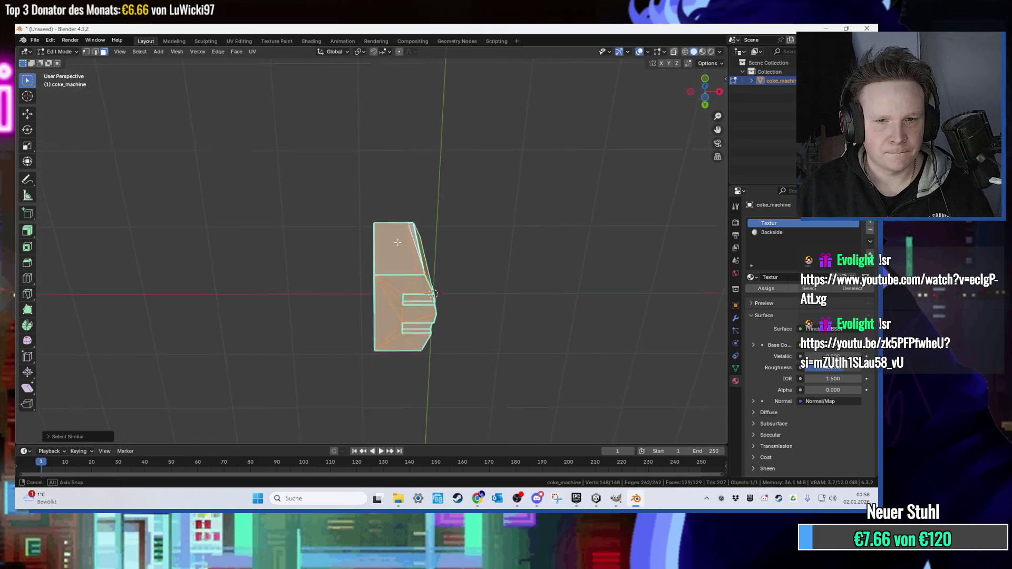
{"action": "left_click", "coordinate": [600, 500]}
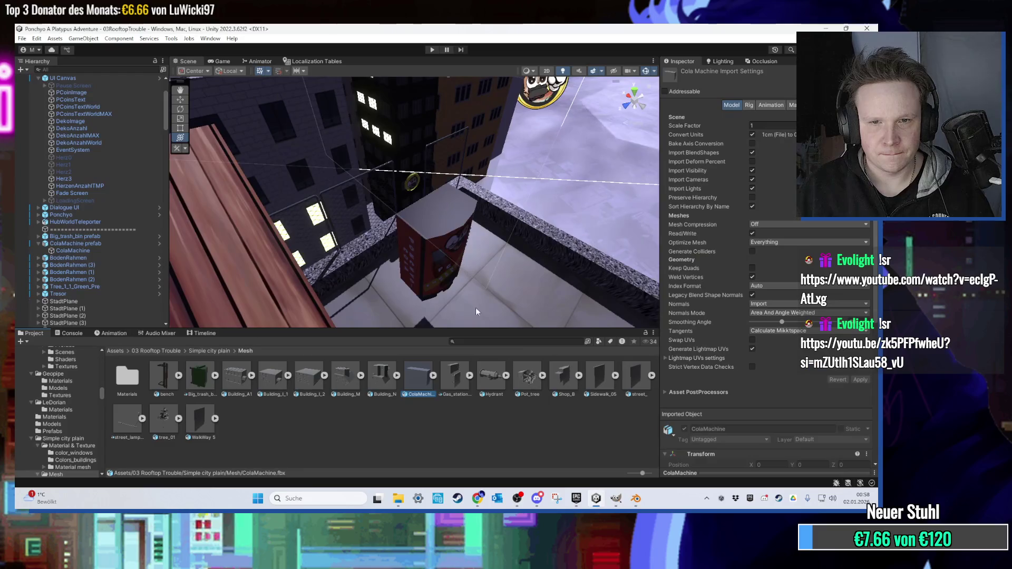
Export the cola machine from Blender as ColaMachine_NEU.fbx.
{"action": "key", "text": "alt+Tab"}
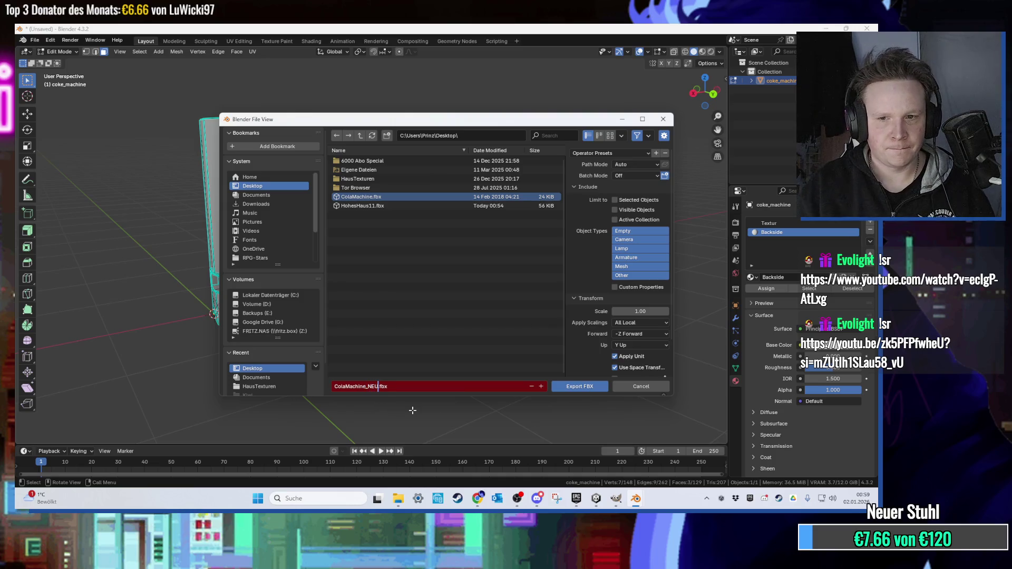
{"action": "left_click", "coordinate": [572, 388]}
{"action": "left_click", "coordinate": [823, 28]}
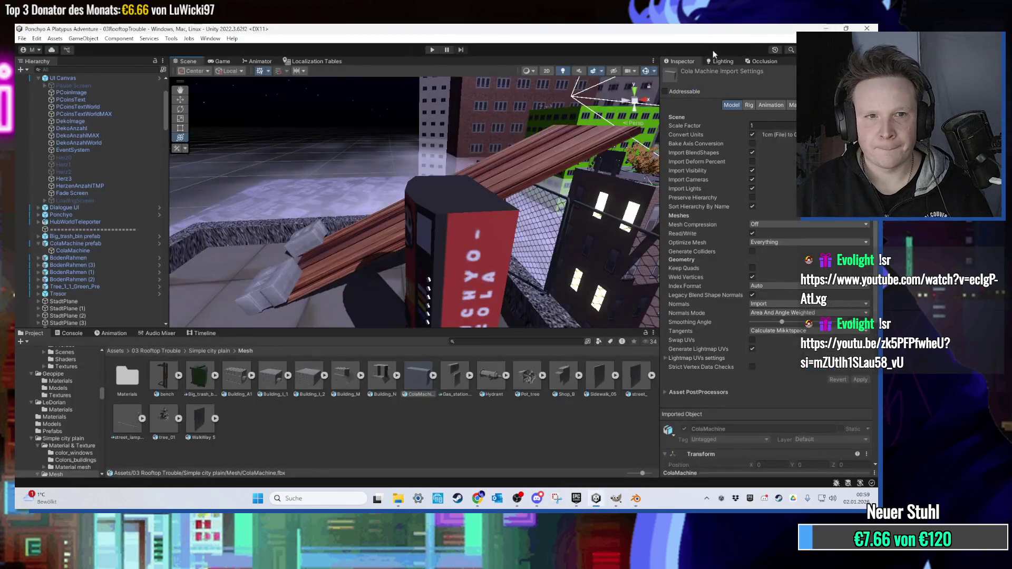
{"action": "left_click", "coordinate": [824, 29]}
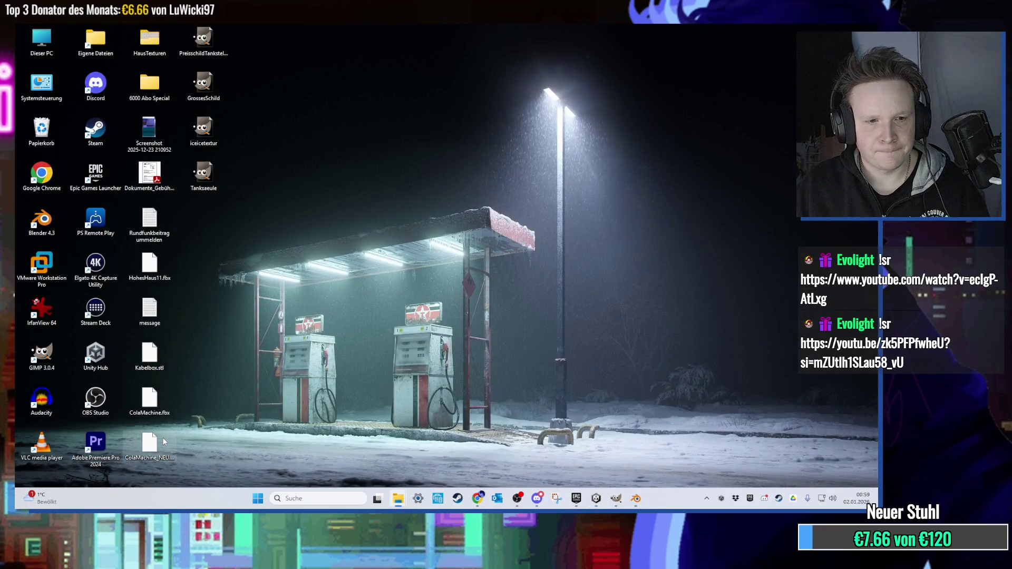
{"action": "left_click", "coordinate": [596, 498]}
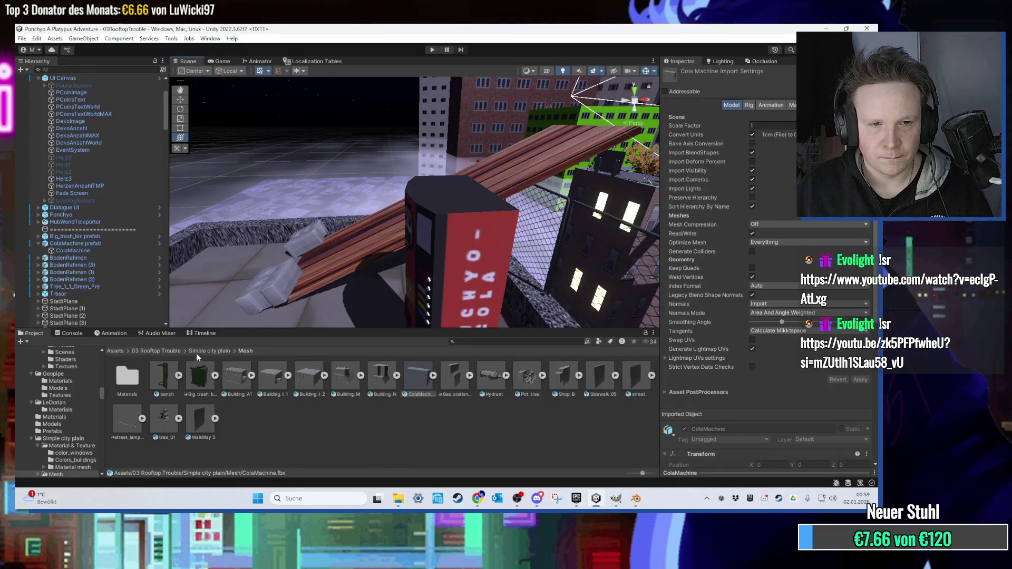
Import ColaMachine_NEU.fbx from the desktop into the 03 Rooftop Trouble Models folder.
{"action": "left_click", "coordinate": [160, 351]}
{"action": "double_click", "coordinate": [302, 383]}
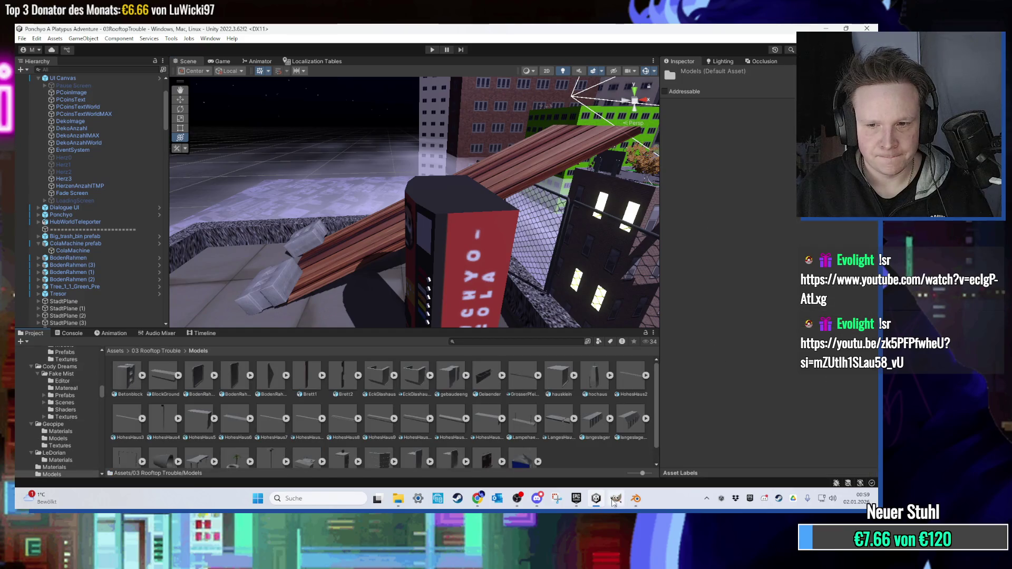
{"action": "left_click", "coordinate": [596, 498]}
{"action": "left_click_drag", "start_coordinate": [149, 443], "coordinate": [158, 400]}
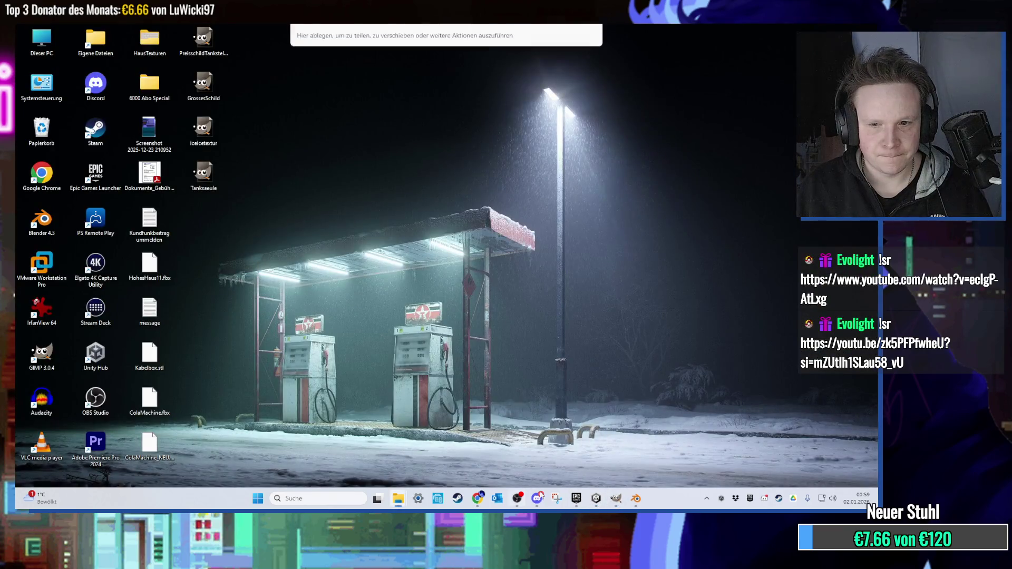
{"action": "left_click_drag", "start_coordinate": [604, 509], "coordinate": [599, 507]}
{"action": "left_click_drag", "start_coordinate": [568, 458], "coordinate": [562, 449]}
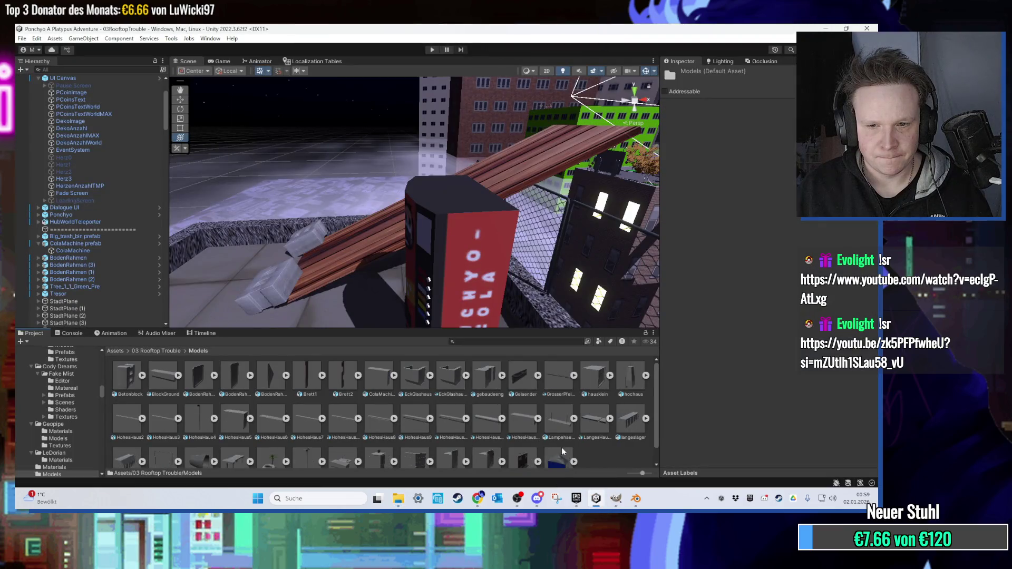
{"action": "scroll", "coordinate": [375, 380], "scroll_direction": "down", "scroll_amount": 1}
{"action": "scroll", "coordinate": [399, 304], "scroll_direction": "down", "scroll_amount": 5}
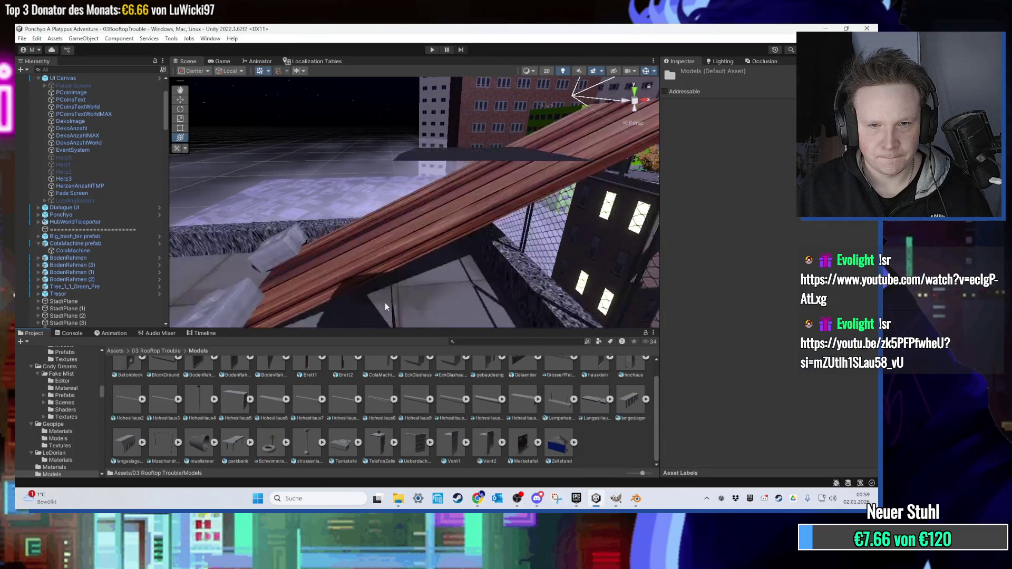
Place the new cola machine into the rooftop scene and select its child mesh.
{"action": "left_click_drag", "start_coordinate": [378, 375], "coordinate": [390, 236]}
{"action": "scroll", "coordinate": [349, 264], "scroll_direction": "up", "scroll_amount": 4}
{"action": "scroll", "coordinate": [397, 242], "scroll_direction": "up", "scroll_amount": 6}
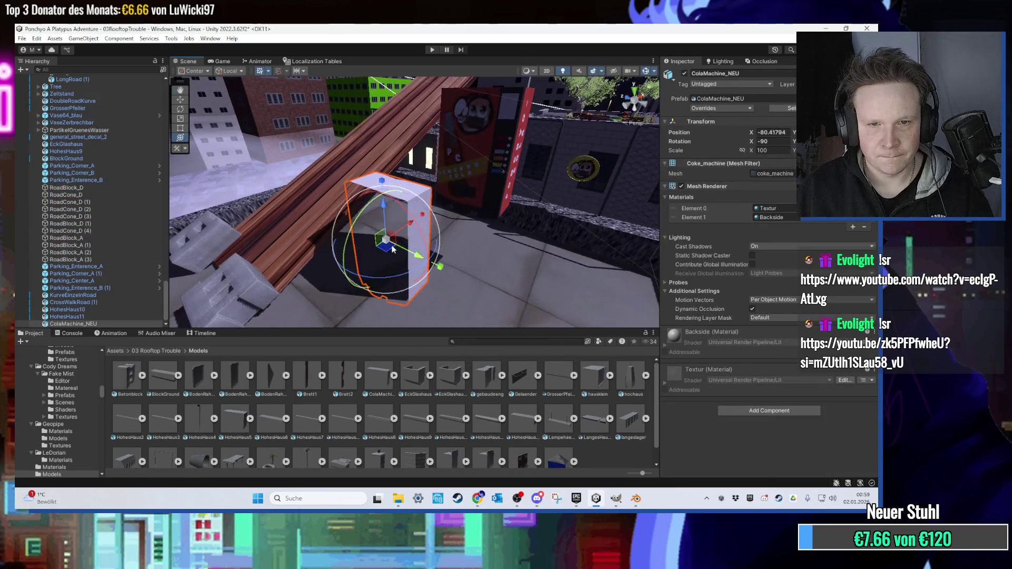
{"action": "scroll", "coordinate": [454, 207], "scroll_direction": "down", "scroll_amount": 2}
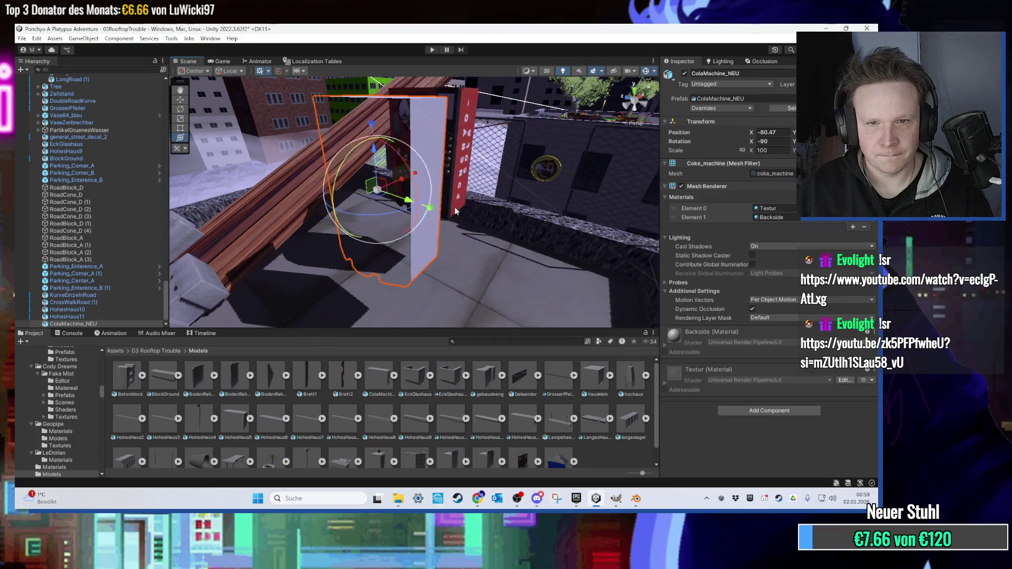
{"action": "left_click", "coordinate": [462, 113]}
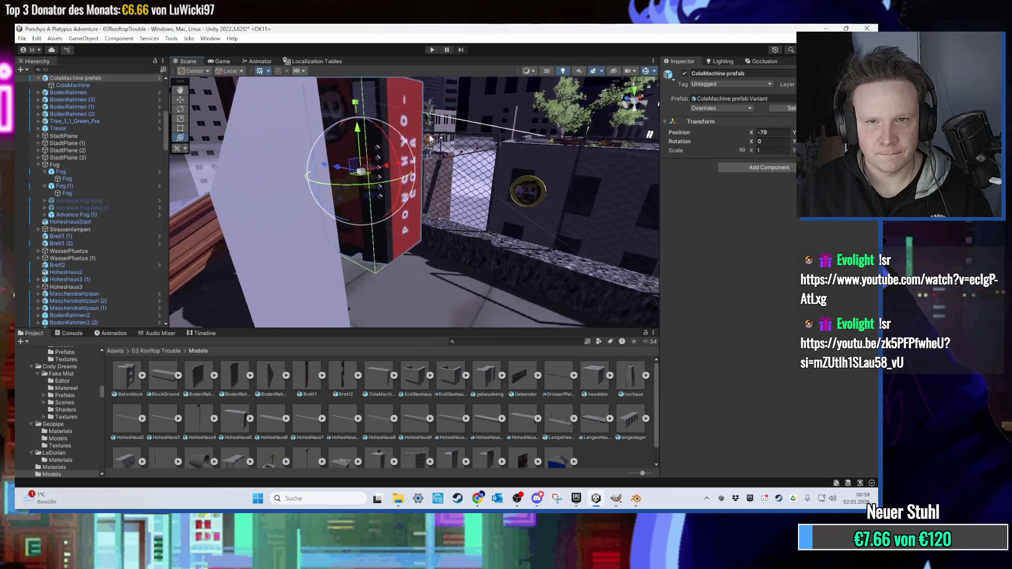
{"action": "left_click", "coordinate": [382, 113]}
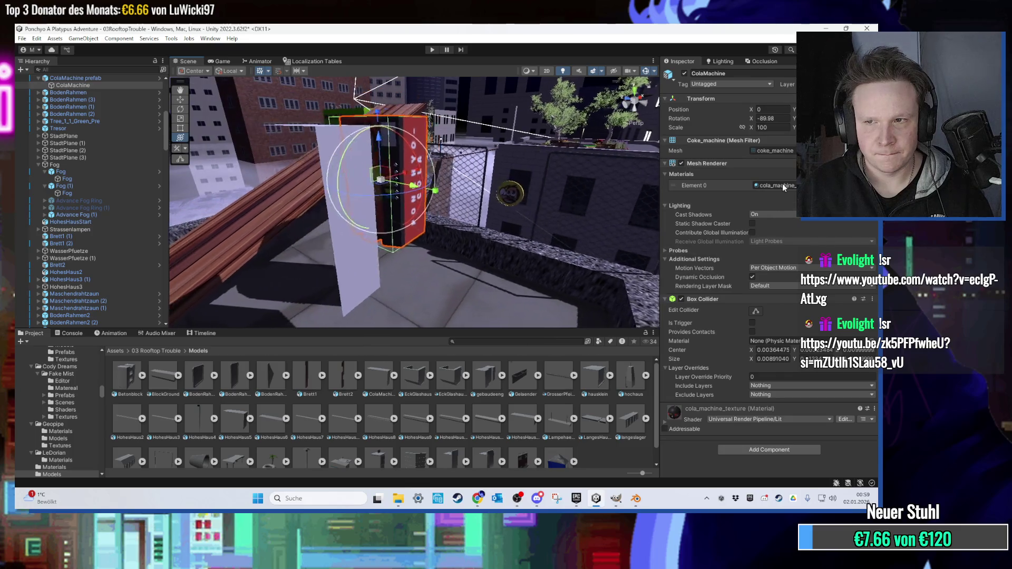
Locate the cola_machine_texture material and move it into the Textures folder.
{"action": "left_click", "coordinate": [774, 185]}
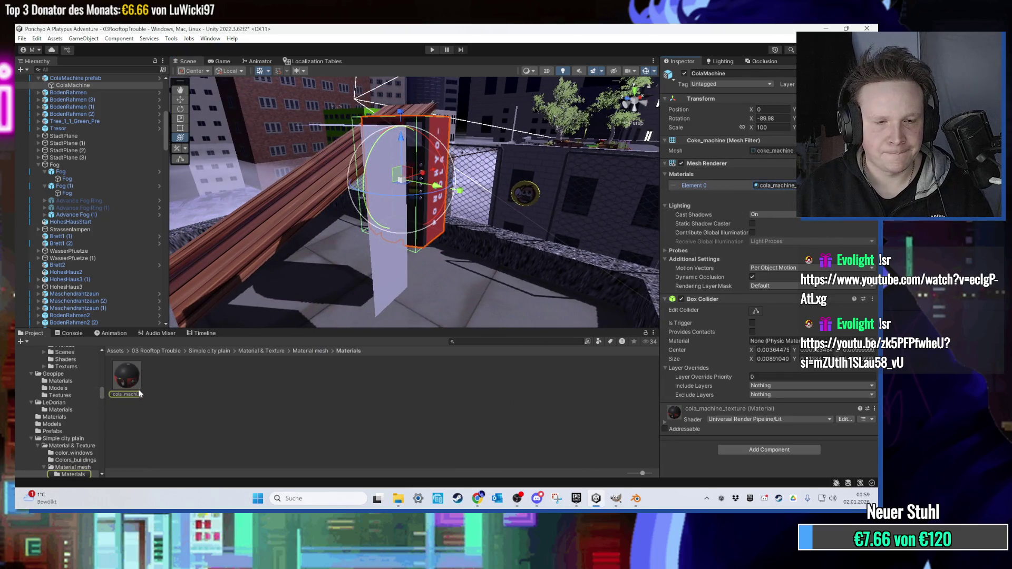
{"action": "left_click", "coordinate": [129, 380]}
{"action": "left_click", "coordinate": [157, 351]}
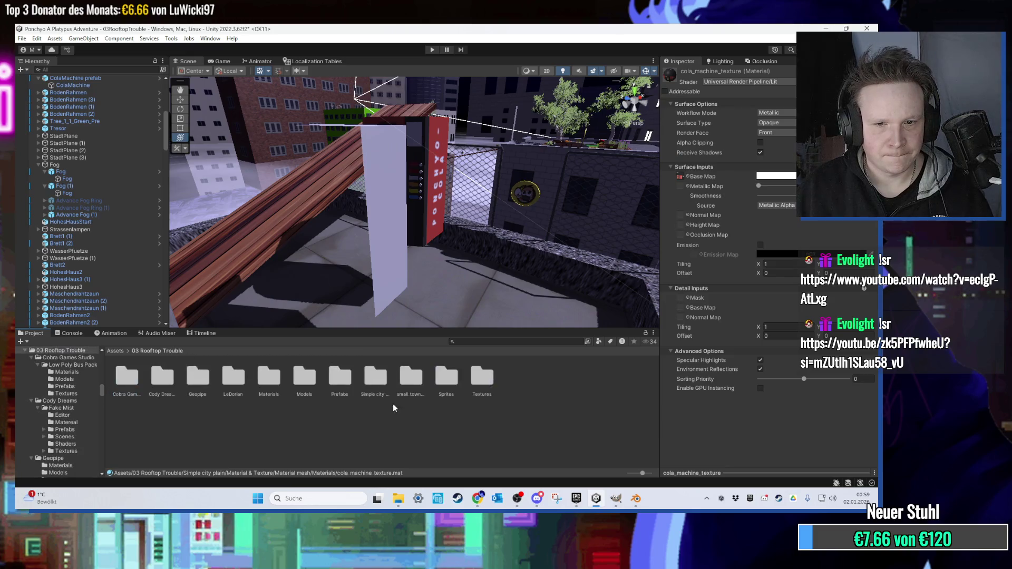
{"action": "left_click_drag", "start_coordinate": [473, 393], "coordinate": [474, 391]}
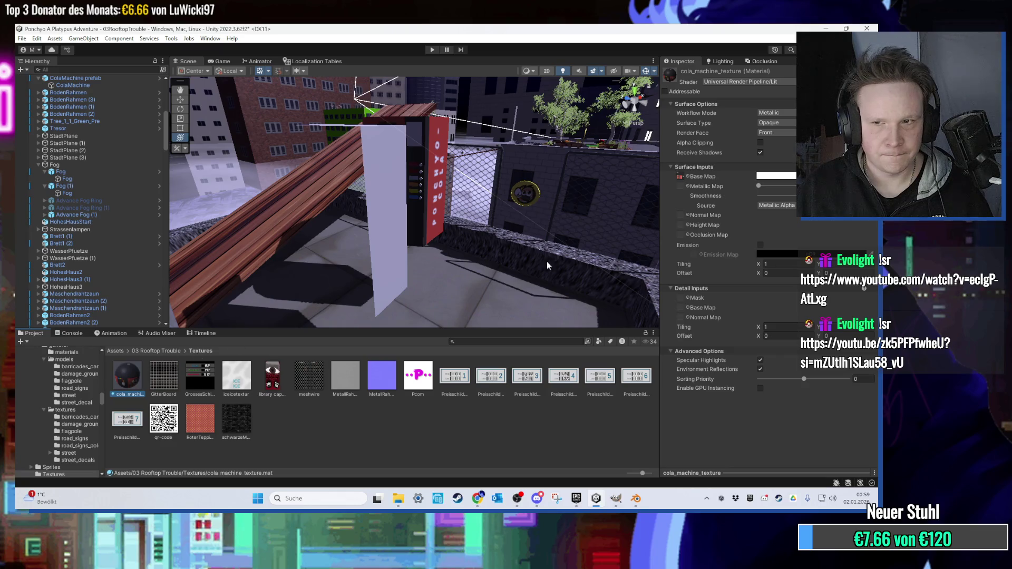
Find the cola machine texture image and check the cola material in the Textures folder.
{"action": "left_click", "coordinate": [681, 176]}
{"action": "left_click", "coordinate": [319, 376]}
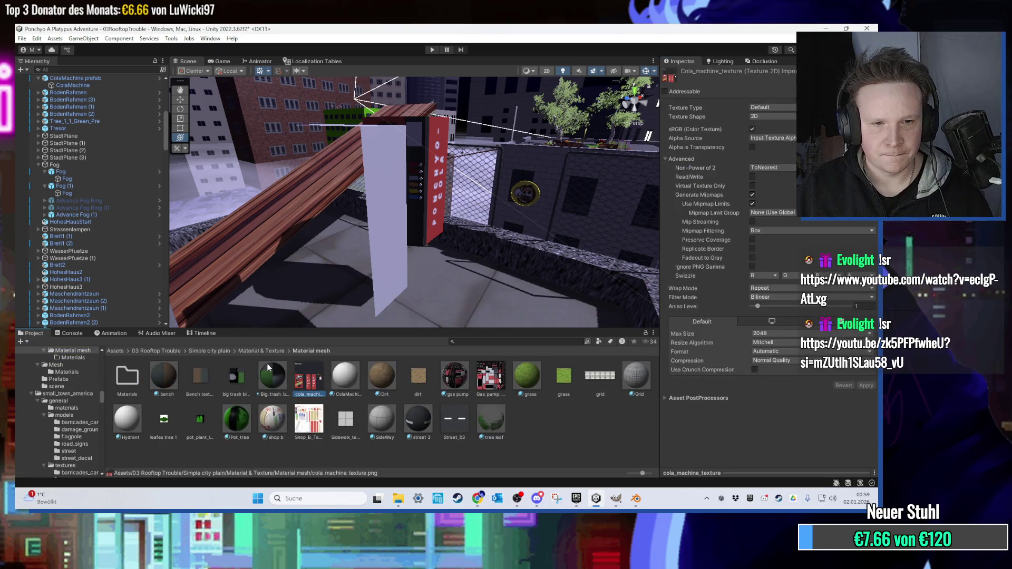
{"action": "left_click", "coordinate": [166, 352]}
{"action": "double_click", "coordinate": [378, 379]}
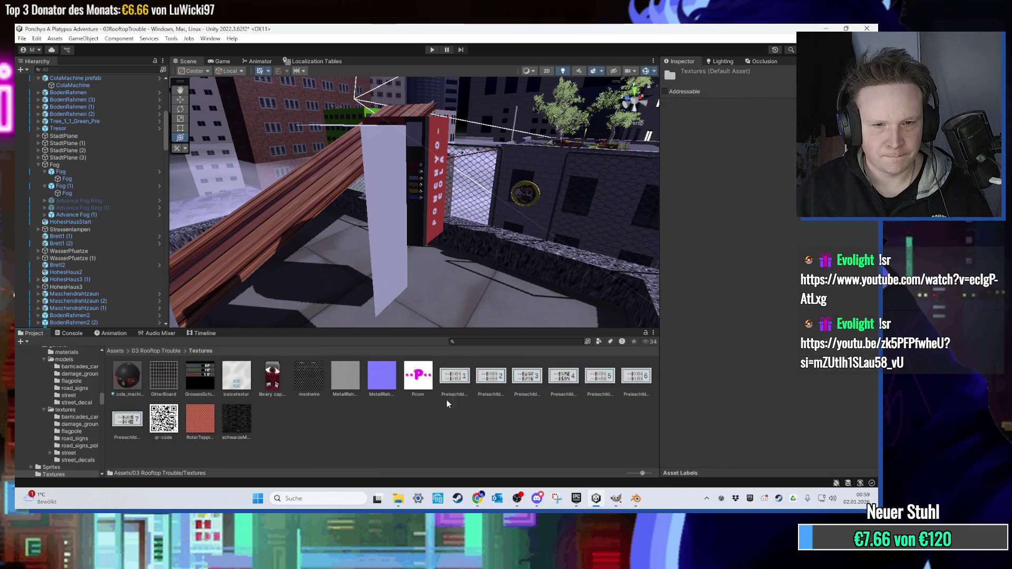
{"action": "left_click", "coordinate": [127, 376]}
{"action": "left_click", "coordinate": [180, 351]}
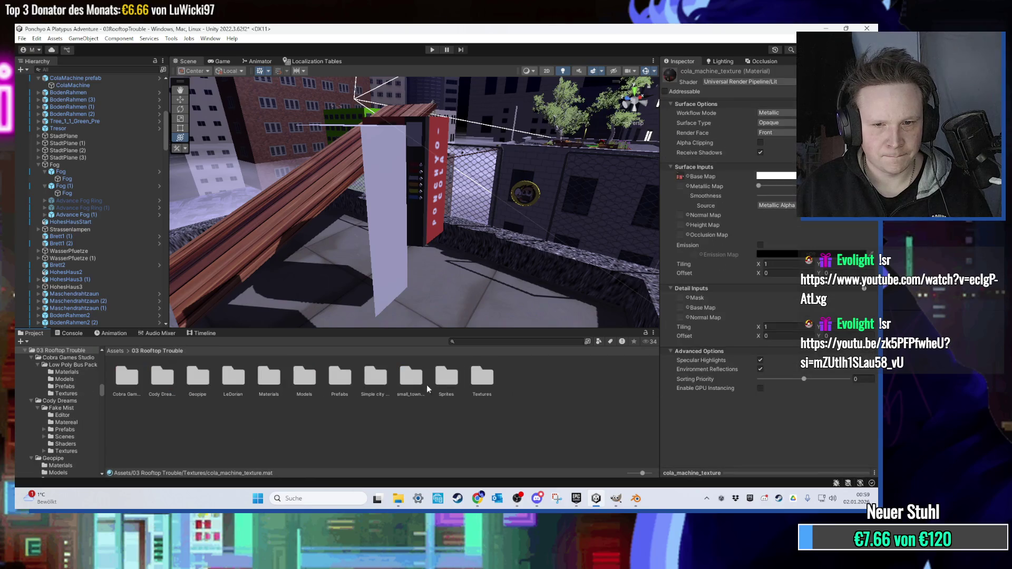
Apply cola_machine_texture to the white panel and enable its emission with a near-black pinkish colour.
{"action": "double_click", "coordinate": [269, 376]}
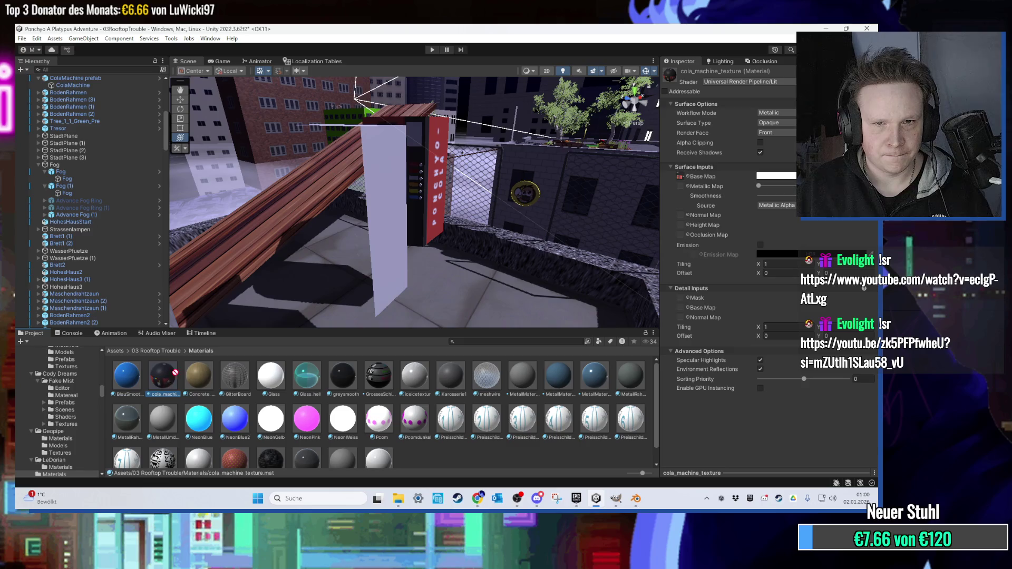
{"action": "left_click_drag", "start_coordinate": [170, 378], "coordinate": [328, 256]}
{"action": "mouse_move", "coordinate": [378, 285]}
{"action": "left_mouse_down"}
{"action": "mouse_move", "coordinate": [358, 283]}
{"action": "mouse_move", "coordinate": [374, 270]}
{"action": "mouse_move", "coordinate": [353, 281]}
{"action": "mouse_move", "coordinate": [396, 267]}
{"action": "mouse_move", "coordinate": [394, 278]}
{"action": "mouse_move", "coordinate": [430, 271]}
{"action": "mouse_move", "coordinate": [272, 320]}
{"action": "mouse_move", "coordinate": [378, 276]}
{"action": "mouse_move", "coordinate": [430, 277]}
{"action": "mouse_move", "coordinate": [340, 242]}
{"action": "mouse_move", "coordinate": [170, 375]}
{"action": "left_mouse_up"}
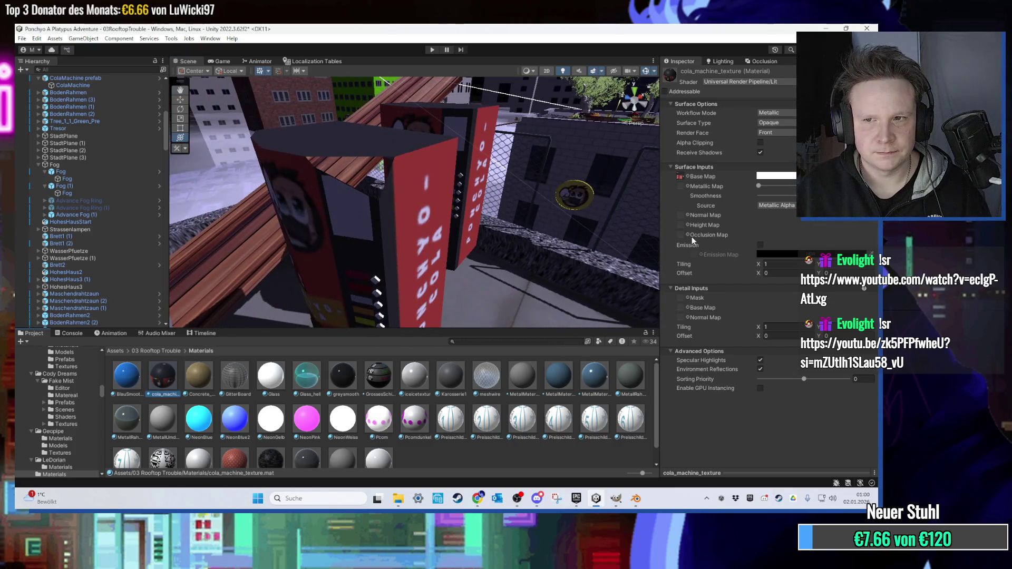
{"action": "left_click", "coordinate": [760, 246]}
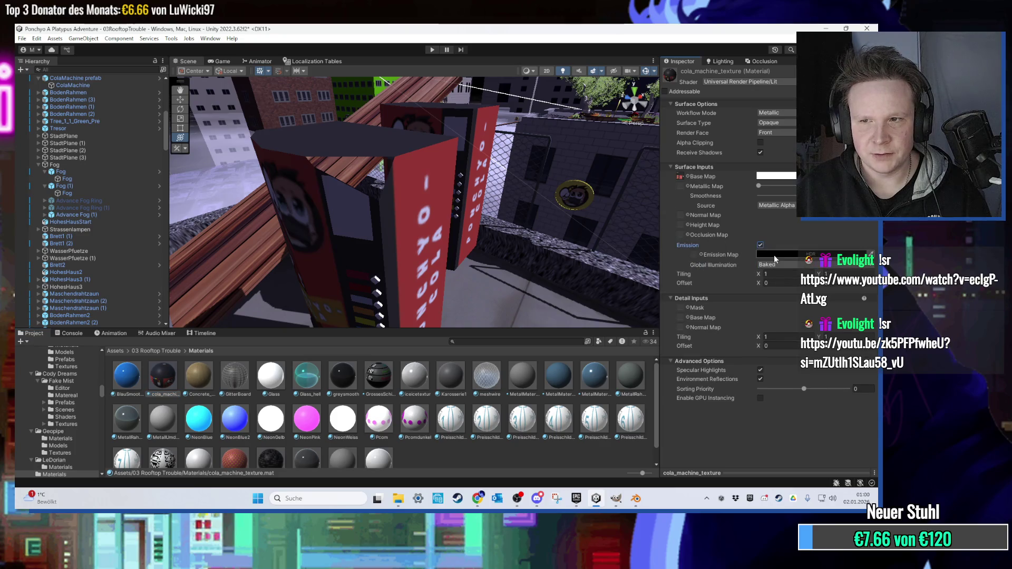
{"action": "left_click", "coordinate": [773, 254]}
{"action": "left_click", "coordinate": [805, 312]}
{"action": "left_click_drag", "start_coordinate": [805, 312], "coordinate": [800, 343]}
Inspect the ColaMachine_NEU machine up close and readjust cola_machine_texture's emission colour.
{"action": "mouse_move", "coordinate": [464, 217]}
{"action": "left_mouse_down"}
{"action": "mouse_move", "coordinate": [546, 199]}
{"action": "mouse_move", "coordinate": [533, 211]}
{"action": "mouse_move", "coordinate": [633, 233]}
{"action": "mouse_move", "coordinate": [419, 213]}
{"action": "mouse_move", "coordinate": [458, 191]}
{"action": "mouse_move", "coordinate": [432, 197]}
{"action": "mouse_move", "coordinate": [446, 210]}
{"action": "mouse_move", "coordinate": [342, 306]}
{"action": "left_mouse_up"}
{"action": "mouse_move", "coordinate": [369, 274]}
{"action": "left_mouse_down"}
{"action": "mouse_move", "coordinate": [438, 244]}
{"action": "mouse_move", "coordinate": [558, 232]}
{"action": "mouse_move", "coordinate": [417, 223]}
{"action": "mouse_move", "coordinate": [545, 293]}
{"action": "mouse_move", "coordinate": [431, 222]}
{"action": "left_mouse_up"}
{"action": "scroll", "coordinate": [431, 218], "scroll_direction": "down", "scroll_amount": 5}
{"action": "scroll", "coordinate": [107, 129], "scroll_direction": "up", "scroll_amount": 10}
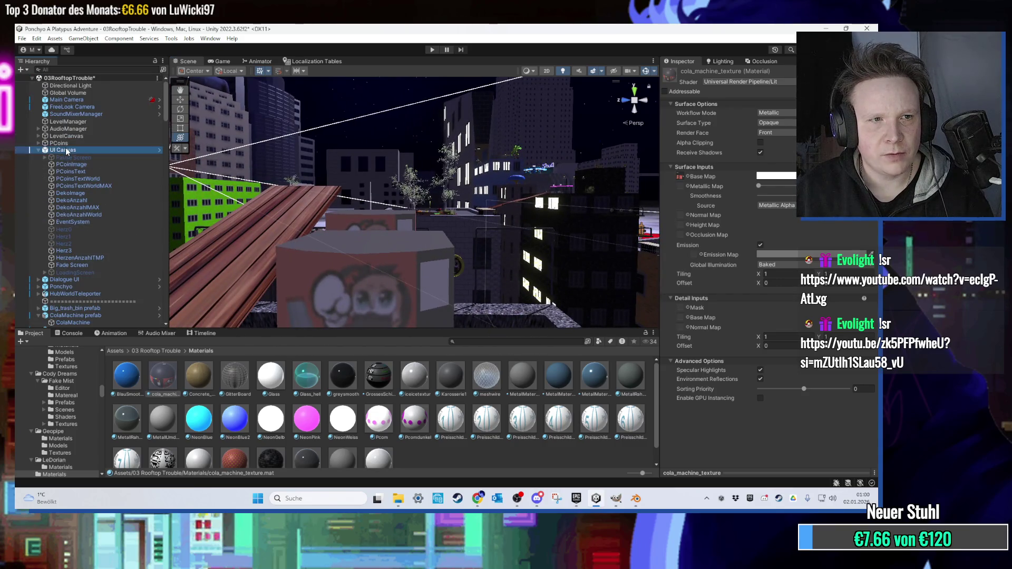
{"action": "double_click", "coordinate": [67, 152]}
{"action": "mouse_move", "coordinate": [389, 165]}
{"action": "left_mouse_down"}
{"action": "mouse_move", "coordinate": [438, 255]}
{"action": "mouse_move", "coordinate": [431, 207]}
{"action": "mouse_move", "coordinate": [365, 246]}
{"action": "mouse_move", "coordinate": [326, 235]}
{"action": "mouse_move", "coordinate": [405, 278]}
{"action": "mouse_move", "coordinate": [342, 137]}
{"action": "left_mouse_up"}
{"action": "scroll", "coordinate": [431, 207], "scroll_direction": "down", "scroll_amount": 10}
{"action": "left_click", "coordinate": [316, 237]}
{"action": "left_click_drag", "start_coordinate": [323, 93], "coordinate": [371, 247]}
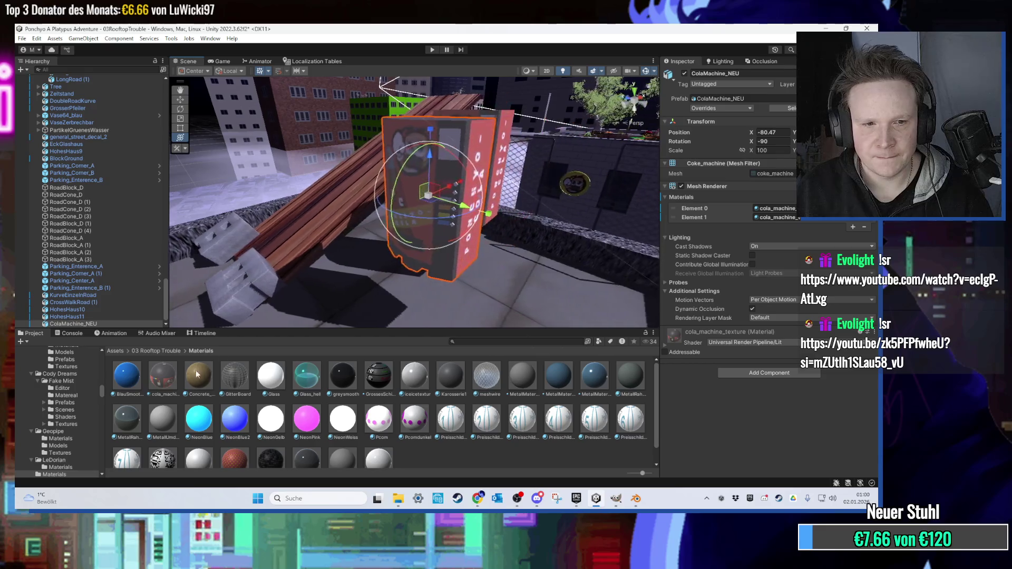
{"action": "left_click", "coordinate": [162, 375]}
{"action": "left_click", "coordinate": [765, 254]}
{"action": "mouse_move", "coordinate": [822, 329]}
{"action": "left_mouse_down"}
{"action": "mouse_move", "coordinate": [827, 307]}
{"action": "mouse_move", "coordinate": [809, 333]}
{"action": "mouse_move", "coordinate": [791, 337]}
{"action": "mouse_move", "coordinate": [842, 302]}
{"action": "mouse_move", "coordinate": [832, 296]}
{"action": "left_mouse_up"}
Set the emission to bright red at intensity 1, then delete the ColaMachine_NEU model asset.
{"action": "left_click", "coordinate": [825, 429]}
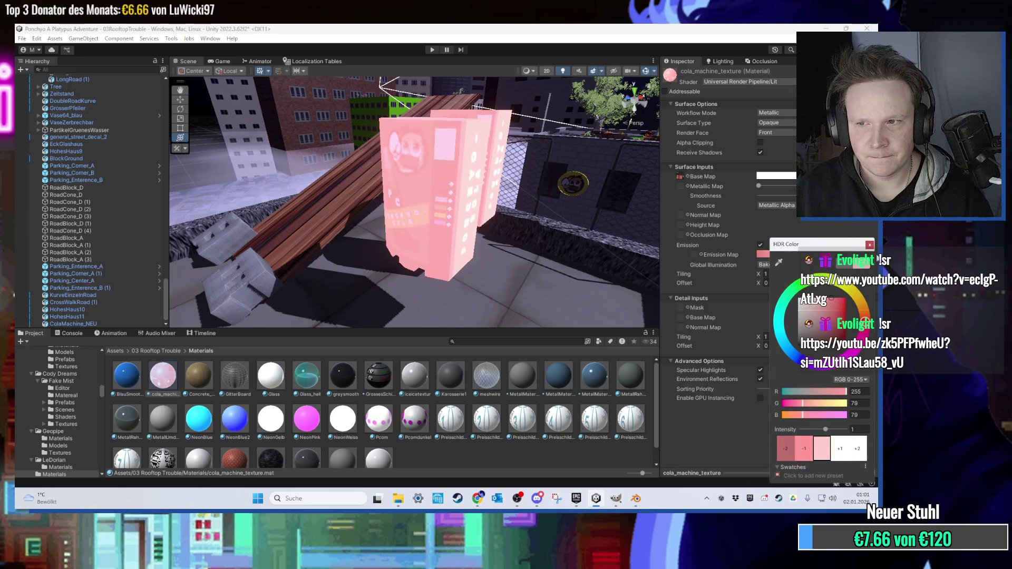
{"action": "left_click", "coordinate": [870, 245]}
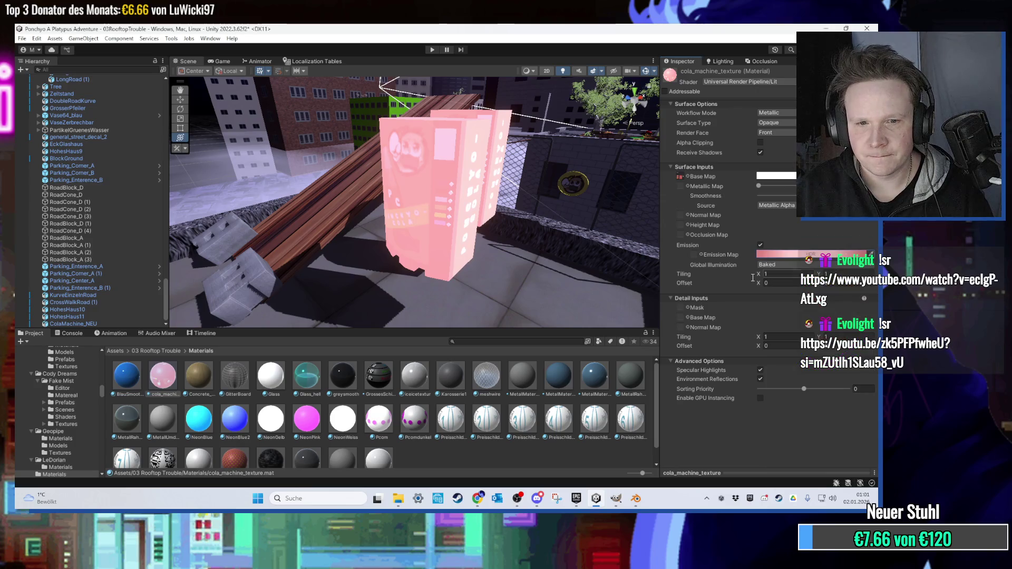
{"action": "left_click", "coordinate": [167, 351]}
{"action": "left_click", "coordinate": [503, 185]}
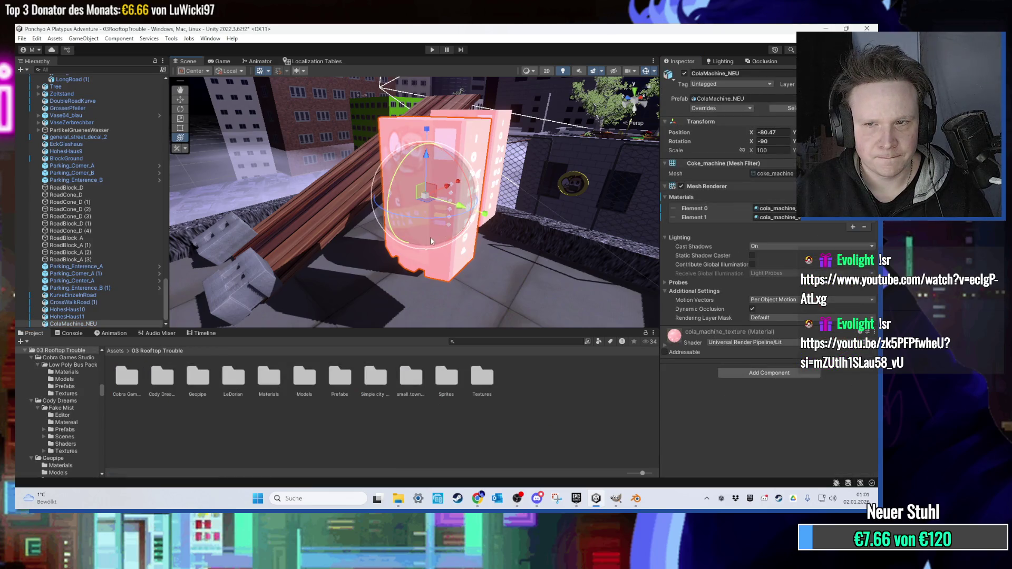
{"action": "left_click", "coordinate": [788, 174]}
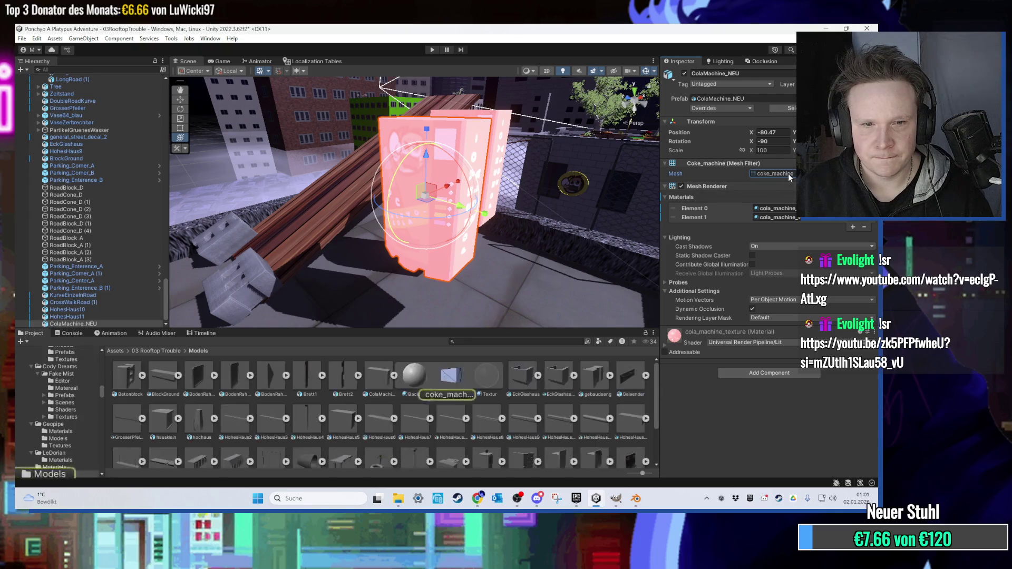
{"action": "left_click", "coordinate": [381, 377]}
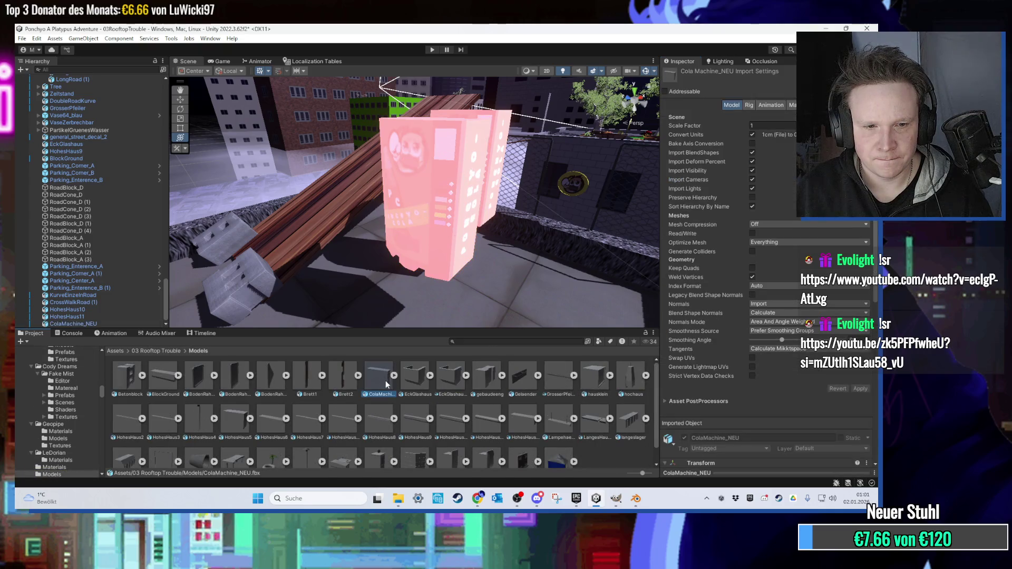
{"action": "key", "text": "Delete"}
{"action": "left_click", "coordinate": [469, 179]}
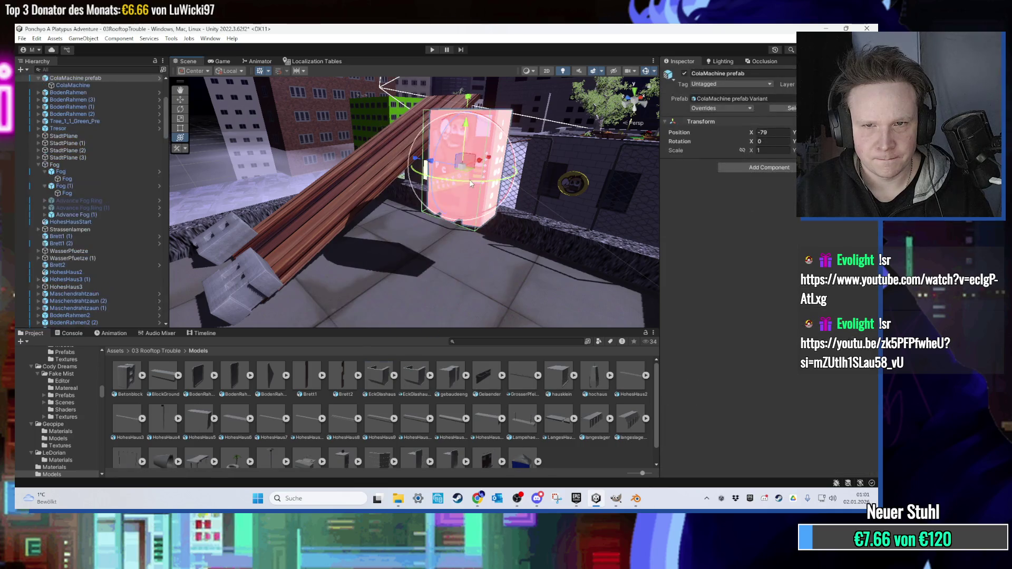
{"action": "key", "text": "f"}
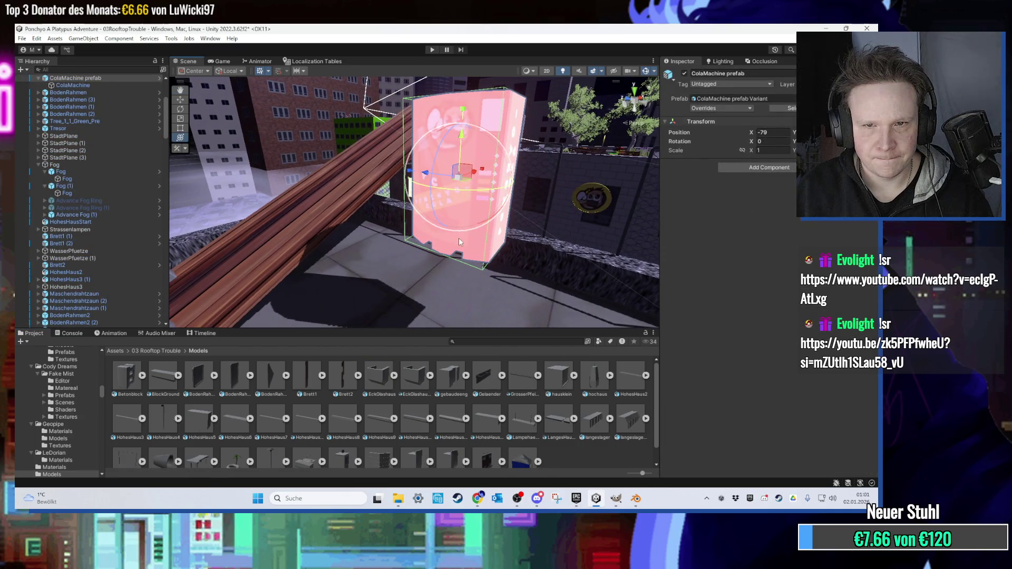
Trace the ColaMachine's material, model and prefab variant assets in the project.
{"action": "left_click", "coordinate": [458, 240]}
{"action": "left_click", "coordinate": [775, 185]}
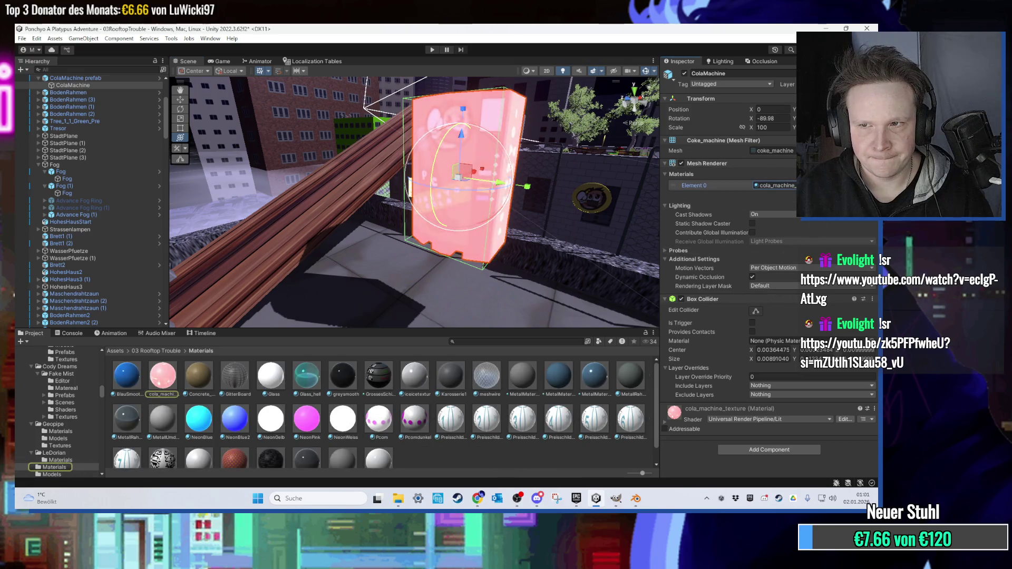
{"action": "left_click", "coordinate": [773, 151]}
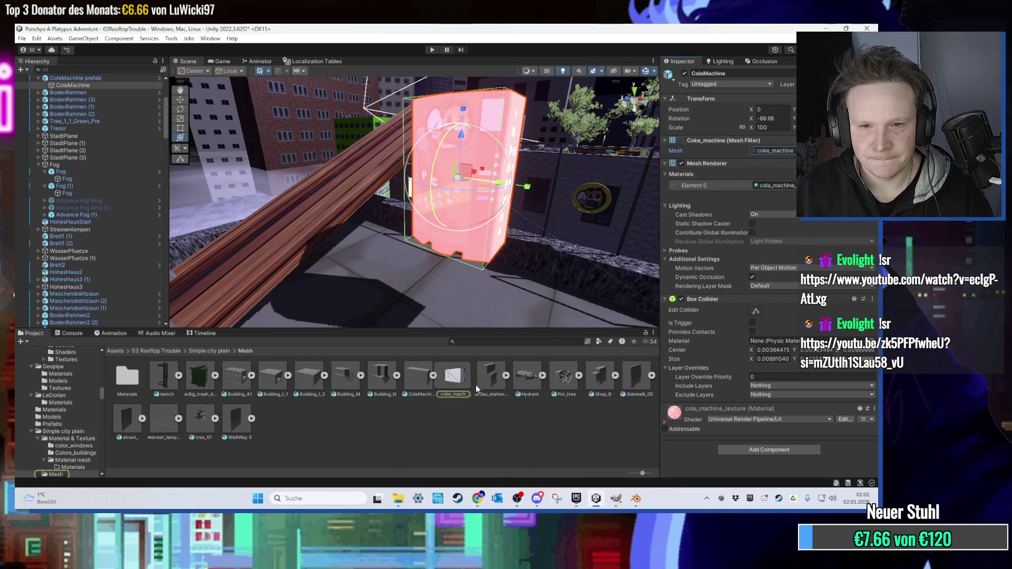
{"action": "left_click", "coordinate": [425, 380]}
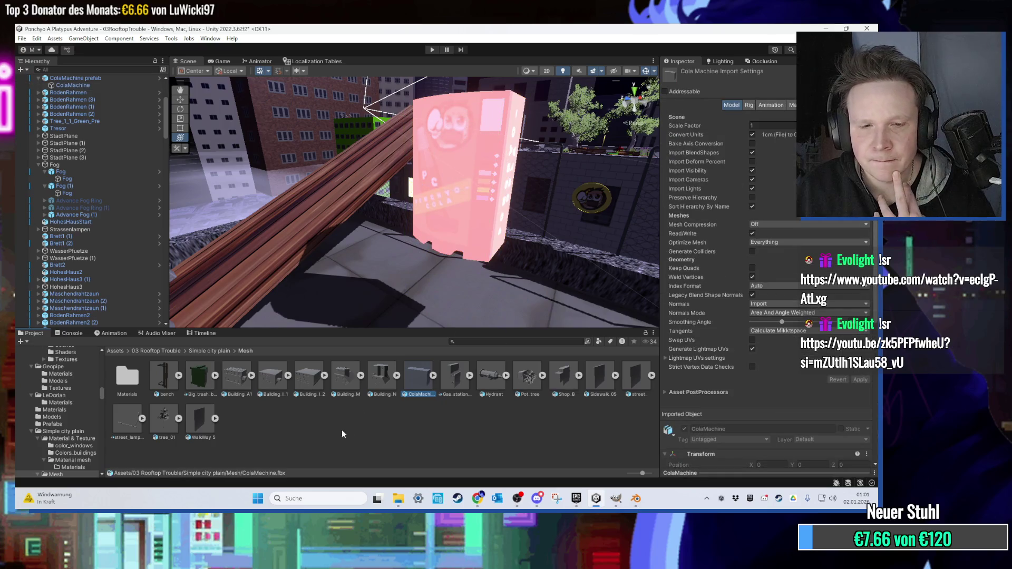
{"action": "left_click", "coordinate": [455, 240]}
{"action": "scroll", "coordinate": [96, 191], "scroll_direction": "up", "scroll_amount": 3}
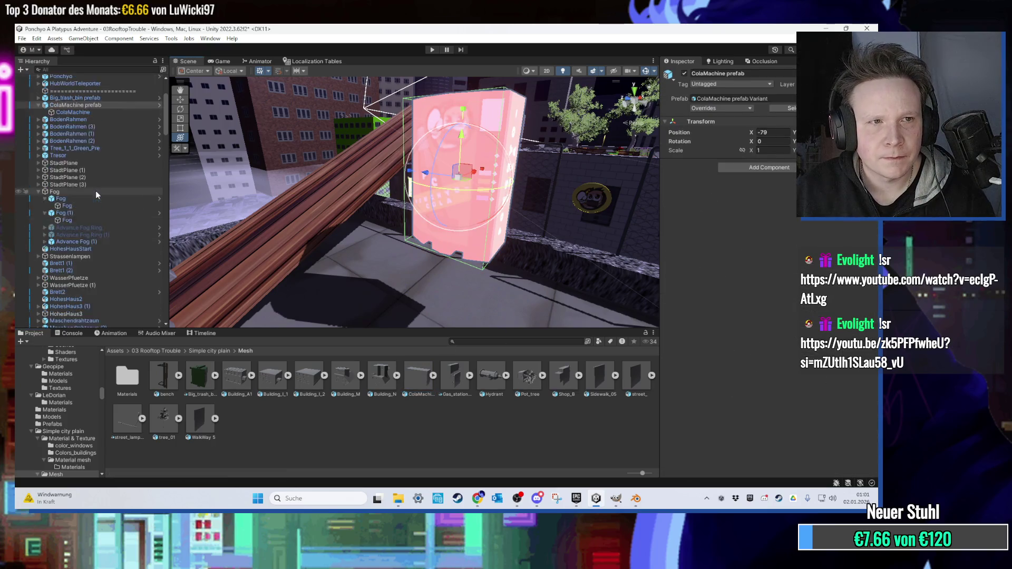
{"action": "left_click", "coordinate": [100, 133]}
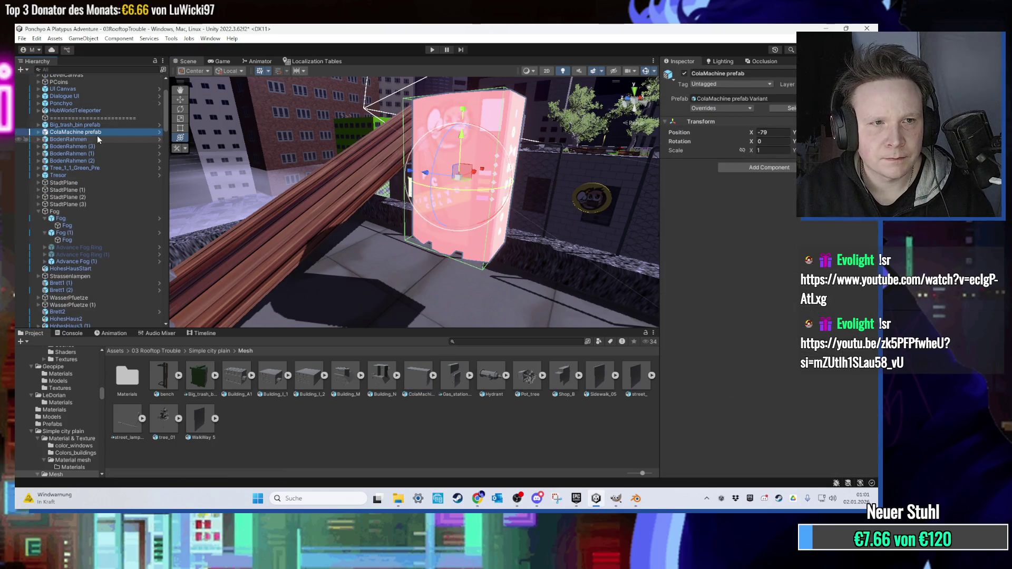
{"action": "left_click", "coordinate": [740, 99]}
{"action": "left_click", "coordinate": [340, 382]}
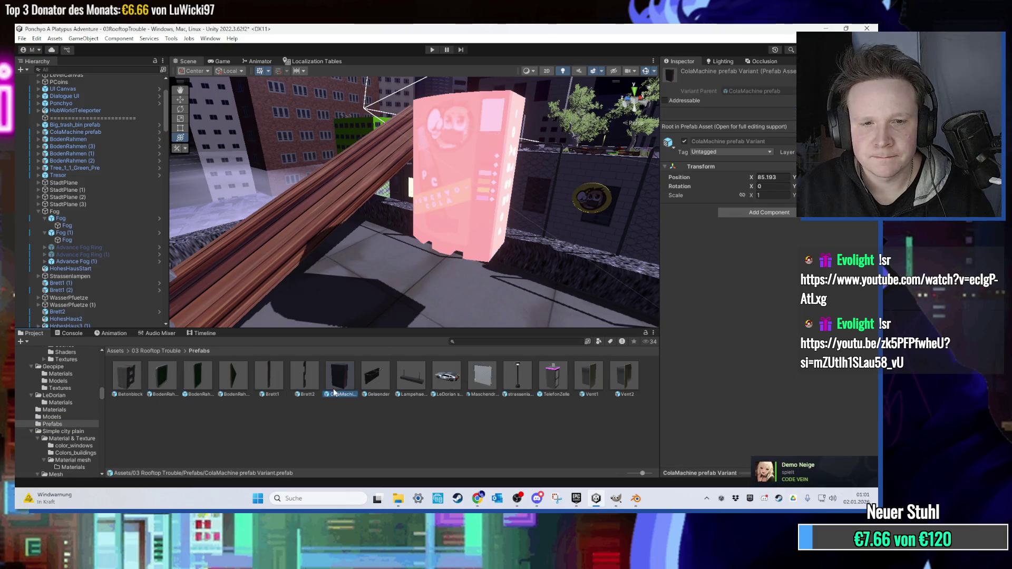
Switch off emission on cola_machine_texture in the Materials folder.
{"action": "left_click", "coordinate": [151, 352]}
{"action": "double_click", "coordinate": [268, 382]}
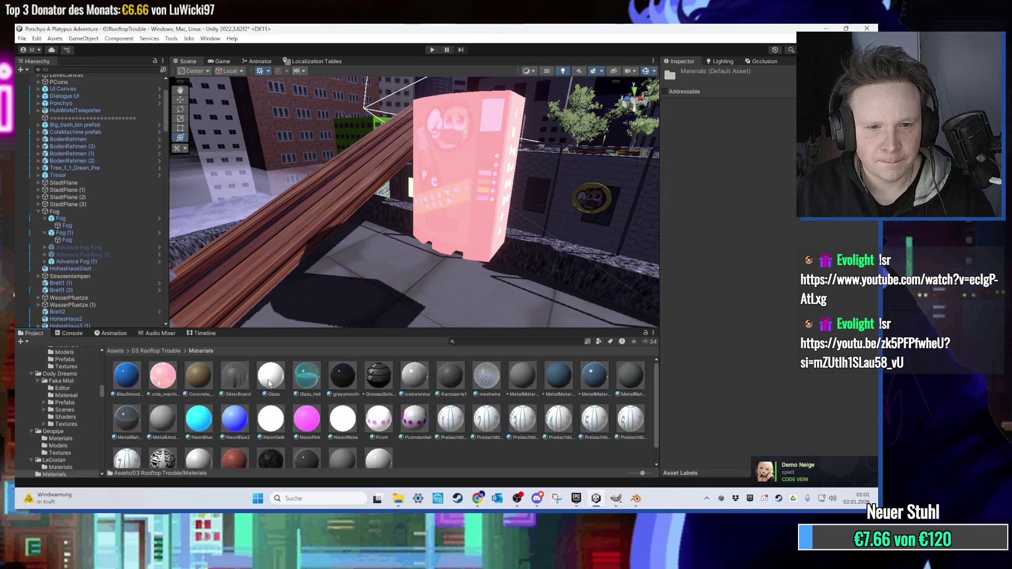
{"action": "left_click", "coordinate": [368, 378]}
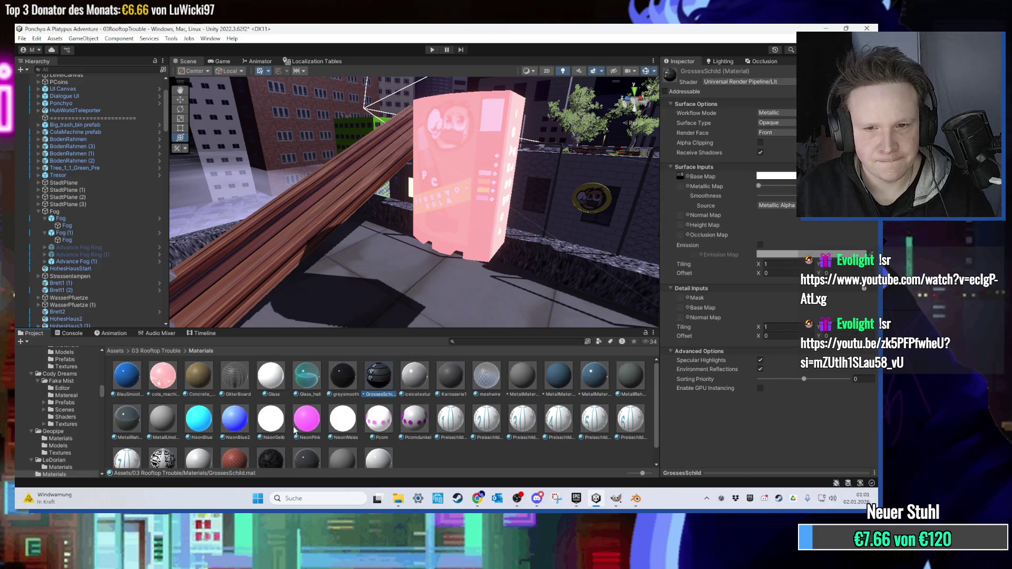
{"action": "left_click", "coordinate": [178, 387]}
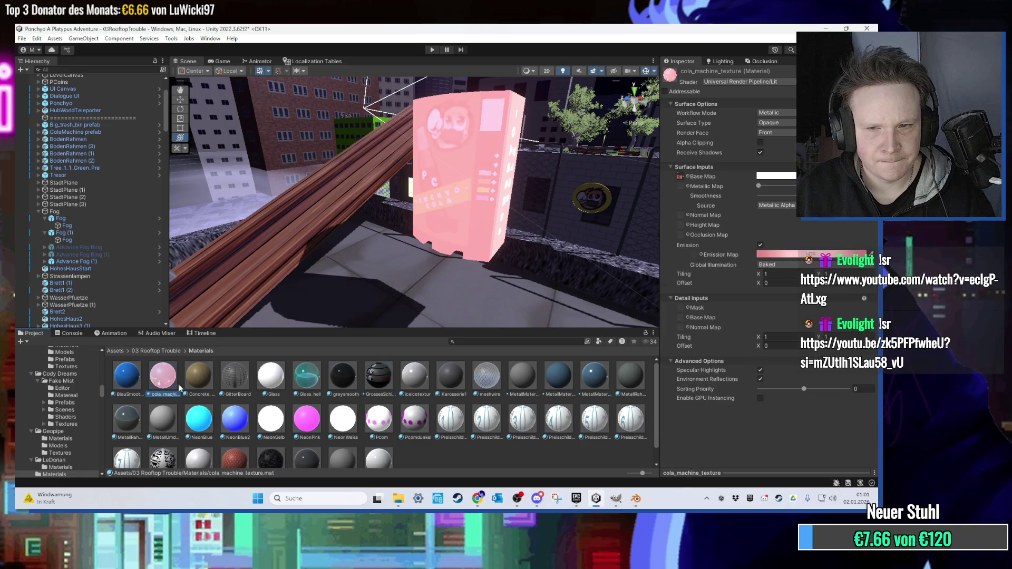
{"action": "left_click", "coordinate": [759, 245]}
{"action": "scroll", "coordinate": [458, 249], "scroll_direction": "up", "scroll_amount": 3}
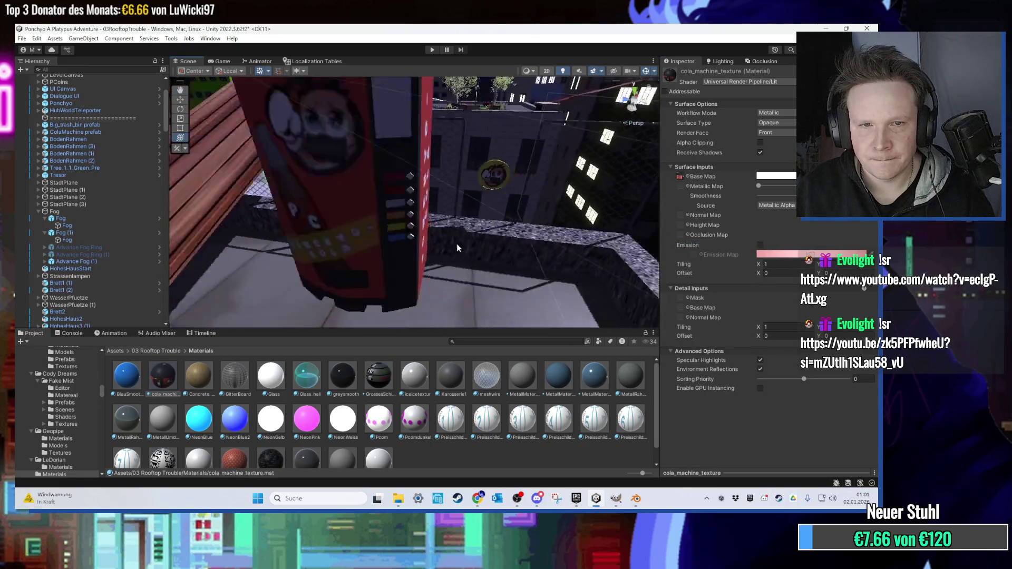
{"action": "left_click", "coordinate": [394, 209]}
{"action": "key", "text": "f"}
{"action": "mouse_move", "coordinate": [394, 208]}
{"action": "left_mouse_down"}
{"action": "mouse_move", "coordinate": [406, 187]}
{"action": "mouse_move", "coordinate": [453, 205]}
{"action": "mouse_move", "coordinate": [420, 251]}
{"action": "mouse_move", "coordinate": [226, 213]}
{"action": "mouse_move", "coordinate": [591, 226]}
{"action": "mouse_move", "coordinate": [785, 170]}
{"action": "mouse_move", "coordinate": [750, 166]}
{"action": "left_mouse_up"}
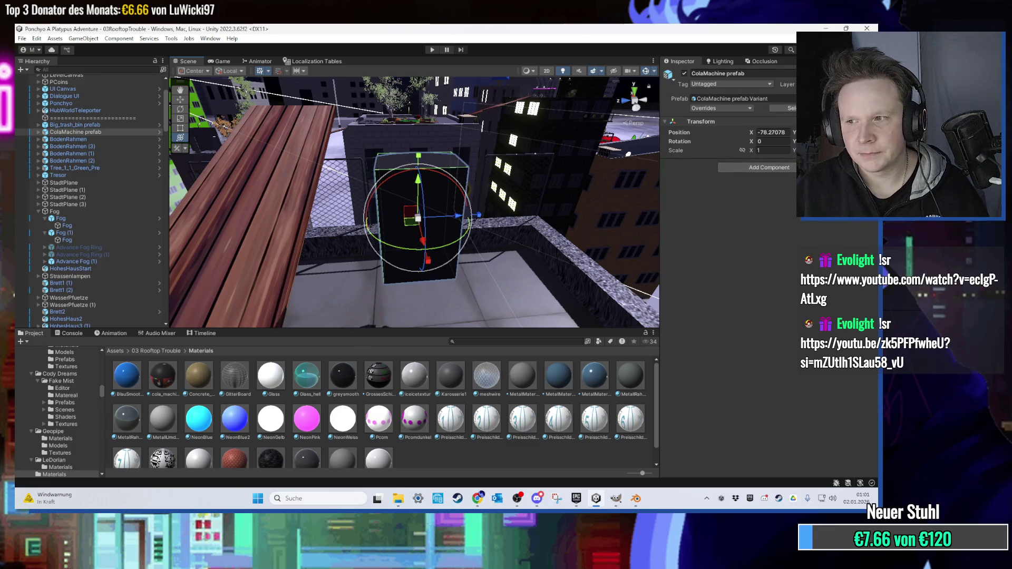
{"action": "mouse_move", "coordinate": [421, 222]}
{"action": "left_mouse_down"}
{"action": "mouse_move", "coordinate": [356, 191]}
{"action": "mouse_move", "coordinate": [426, 205]}
{"action": "mouse_move", "coordinate": [375, 147]}
{"action": "mouse_move", "coordinate": [425, 225]}
{"action": "mouse_move", "coordinate": [381, 165]}
{"action": "mouse_move", "coordinate": [409, 213]}
{"action": "mouse_move", "coordinate": [527, 232]}
{"action": "mouse_move", "coordinate": [465, 191]}
{"action": "mouse_move", "coordinate": [504, 136]}
{"action": "mouse_move", "coordinate": [400, 140]}
{"action": "mouse_move", "coordinate": [429, 270]}
{"action": "mouse_move", "coordinate": [501, 252]}
{"action": "mouse_move", "coordinate": [510, 222]}
{"action": "left_mouse_up"}
{"action": "mouse_move", "coordinate": [476, 276]}
{"action": "left_mouse_down"}
{"action": "mouse_move", "coordinate": [475, 258]}
{"action": "mouse_move", "coordinate": [466, 270]}
{"action": "mouse_move", "coordinate": [460, 199]}
{"action": "mouse_move", "coordinate": [434, 162]}
{"action": "mouse_move", "coordinate": [413, 256]}
{"action": "mouse_move", "coordinate": [481, 195]}
{"action": "mouse_move", "coordinate": [482, 169]}
{"action": "mouse_move", "coordinate": [501, 160]}
{"action": "mouse_move", "coordinate": [473, 184]}
{"action": "mouse_move", "coordinate": [492, 189]}
{"action": "mouse_move", "coordinate": [481, 238]}
{"action": "left_mouse_up"}
{"action": "scroll", "coordinate": [460, 200], "scroll_direction": "up", "scroll_amount": 6}
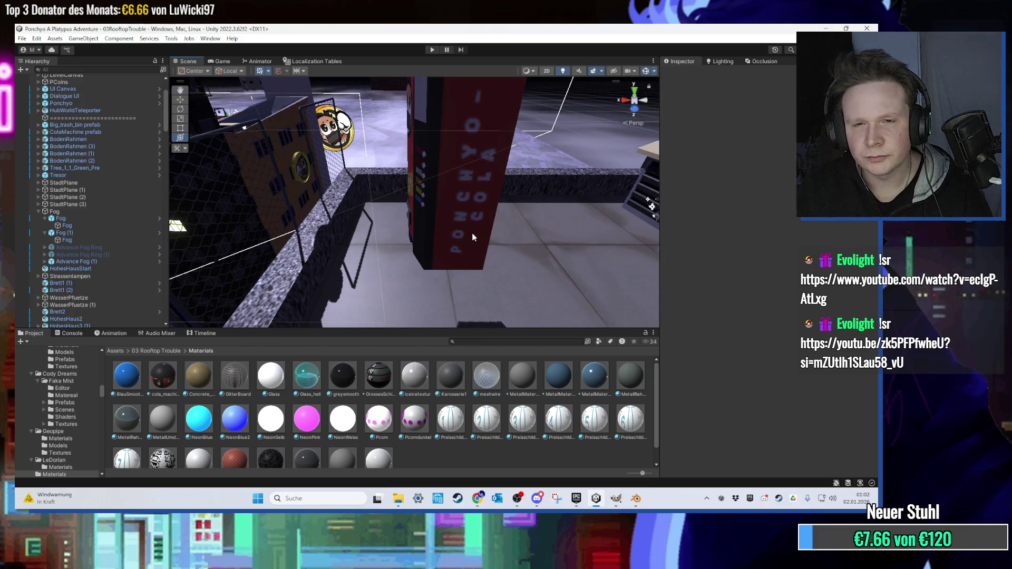
{"action": "mouse_move", "coordinate": [450, 220]}
{"action": "left_mouse_down"}
{"action": "mouse_move", "coordinate": [546, 194]}
{"action": "mouse_move", "coordinate": [435, 208]}
{"action": "mouse_move", "coordinate": [456, 201]}
{"action": "mouse_move", "coordinate": [444, 225]}
{"action": "left_mouse_up"}
{"action": "left_click", "coordinate": [421, 218]}
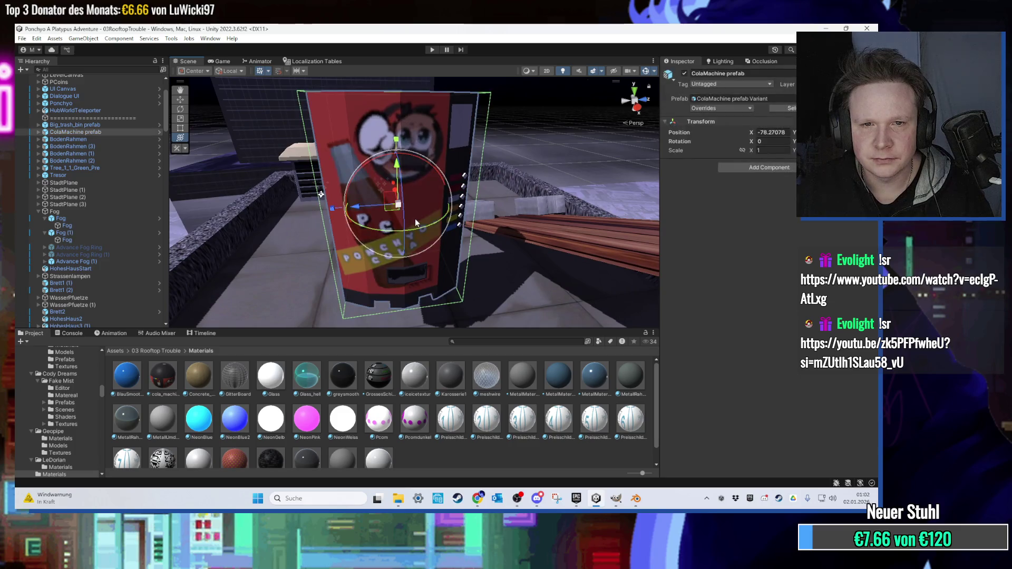
{"action": "right_click", "coordinate": [104, 135]}
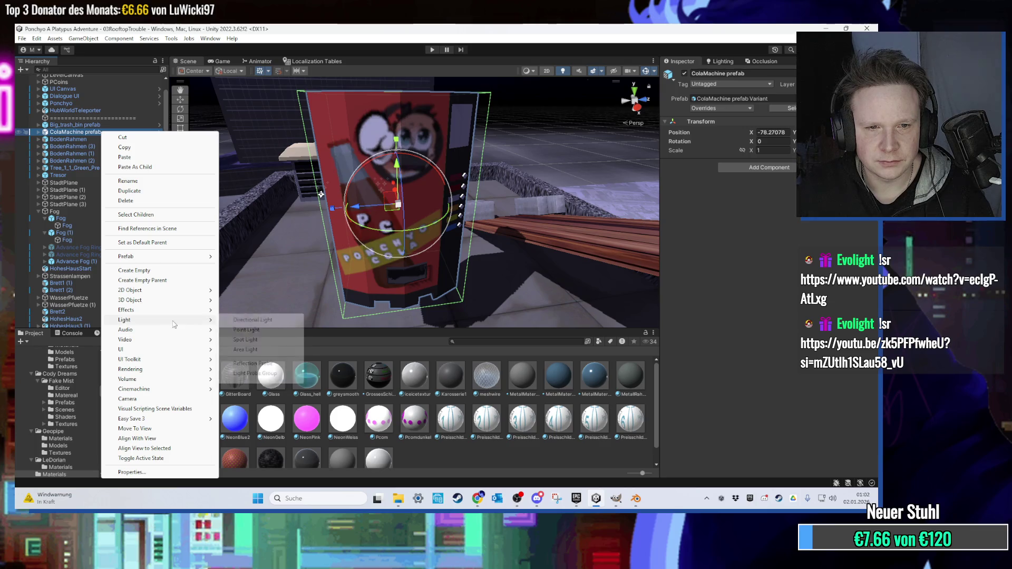
Add a point light under the ColaMachine and move it onto the machine.
{"action": "left_click", "coordinate": [255, 331]}
{"action": "scroll", "coordinate": [323, 265], "scroll_direction": "down", "scroll_amount": 5}
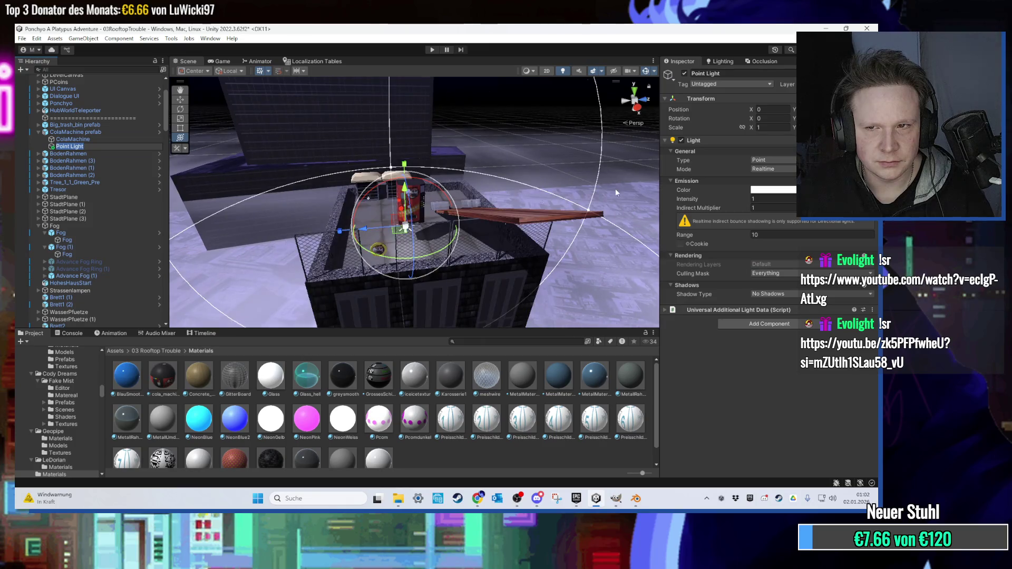
{"action": "scroll", "coordinate": [383, 225], "scroll_direction": "up", "scroll_amount": 5}
{"action": "scroll", "coordinate": [383, 225], "scroll_direction": "down", "scroll_amount": 5}
{"action": "scroll", "coordinate": [502, 286], "scroll_direction": "up", "scroll_amount": 6}
{"action": "mouse_move", "coordinate": [502, 287]}
{"action": "left_mouse_down"}
{"action": "mouse_move", "coordinate": [543, 306]}
{"action": "mouse_move", "coordinate": [587, 124]}
{"action": "left_mouse_up"}
{"action": "scroll", "coordinate": [580, 122], "scroll_direction": "down", "scroll_amount": 4}
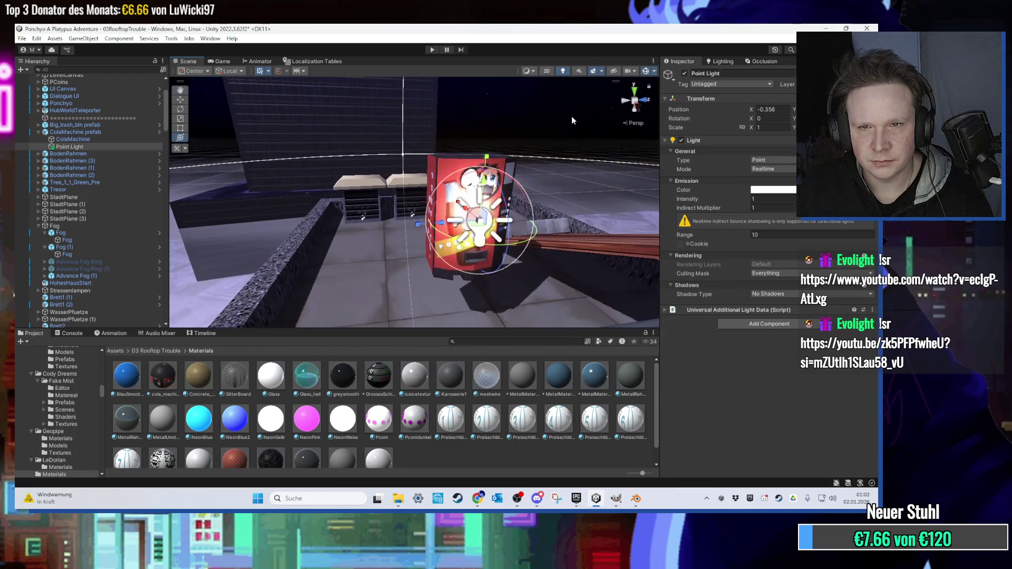
{"action": "left_click_drag", "start_coordinate": [490, 216], "coordinate": [425, 257]}
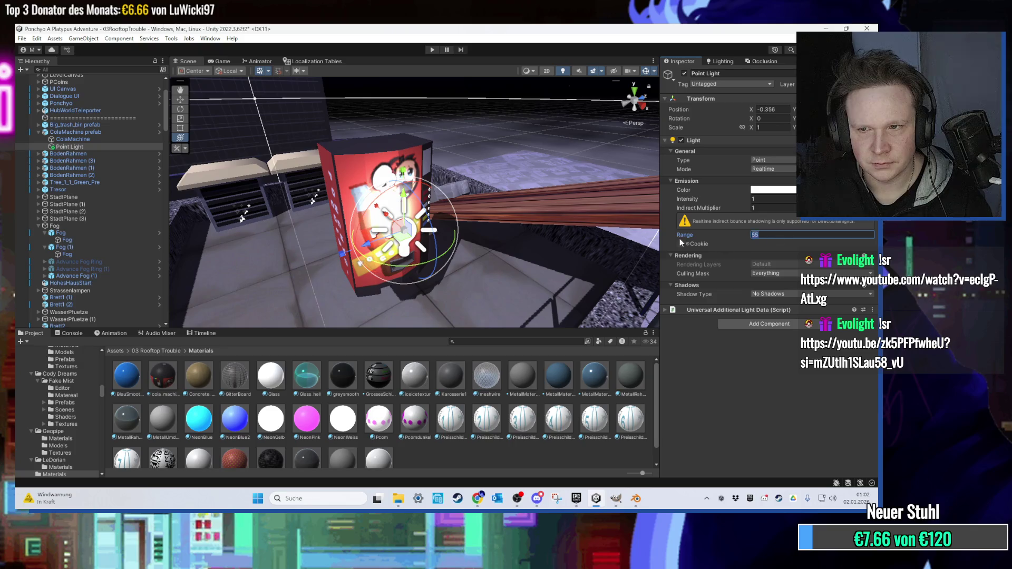
Set the light's range to 1 and position it against the machine's front.
{"action": "type", "text": "1"}
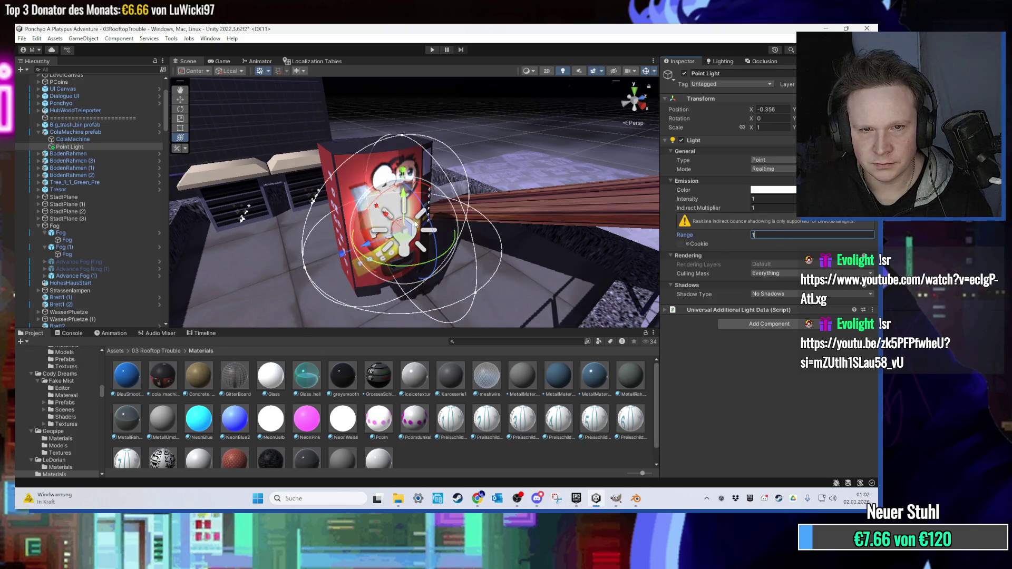
{"action": "left_click_drag", "start_coordinate": [407, 237], "coordinate": [420, 253]}
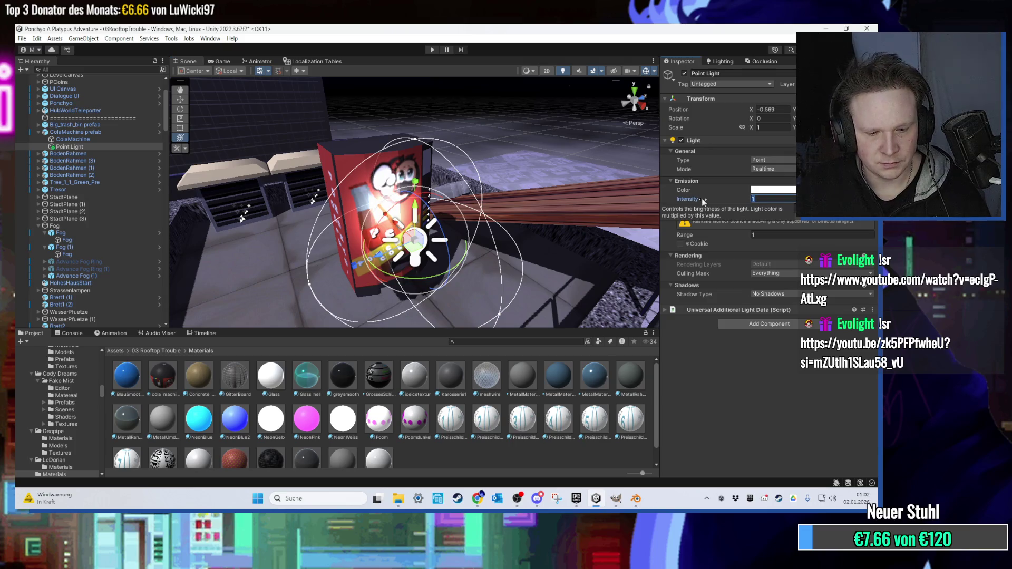
{"action": "left_click_drag", "start_coordinate": [628, 220], "coordinate": [489, 220]}
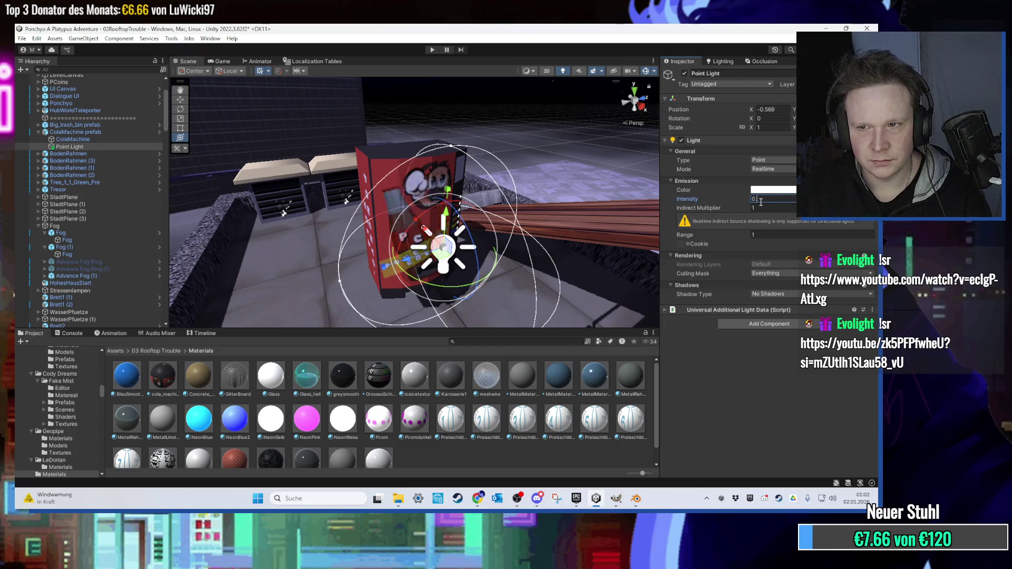
{"action": "left_click_drag", "start_coordinate": [337, 222], "coordinate": [389, 220]}
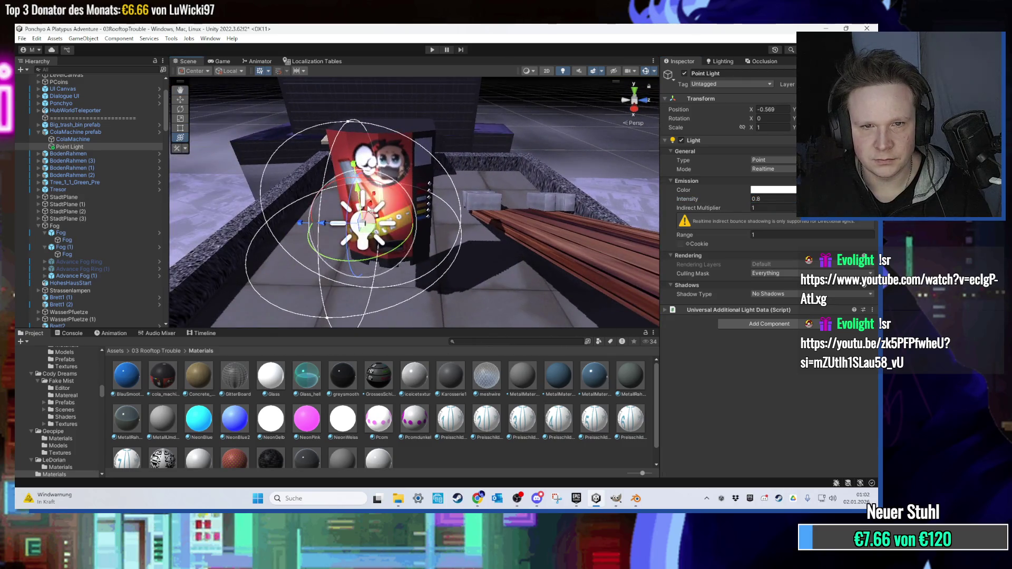
{"action": "left_click", "coordinate": [634, 109]}
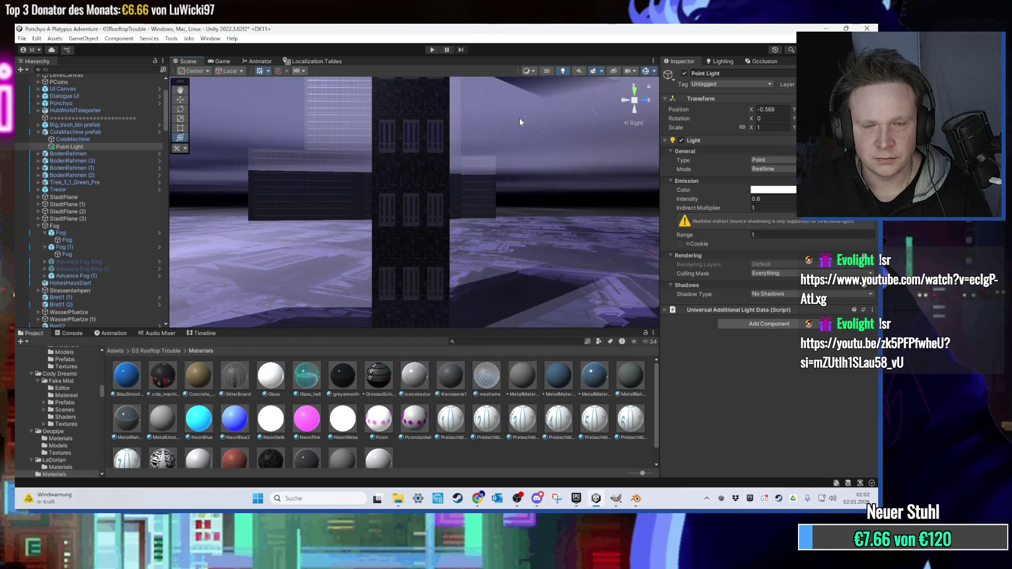
{"action": "key", "text": "f"}
{"action": "scroll", "coordinate": [433, 209], "scroll_direction": "up", "scroll_amount": 3}
{"action": "left_click_drag", "start_coordinate": [432, 209], "coordinate": [365, 286]}
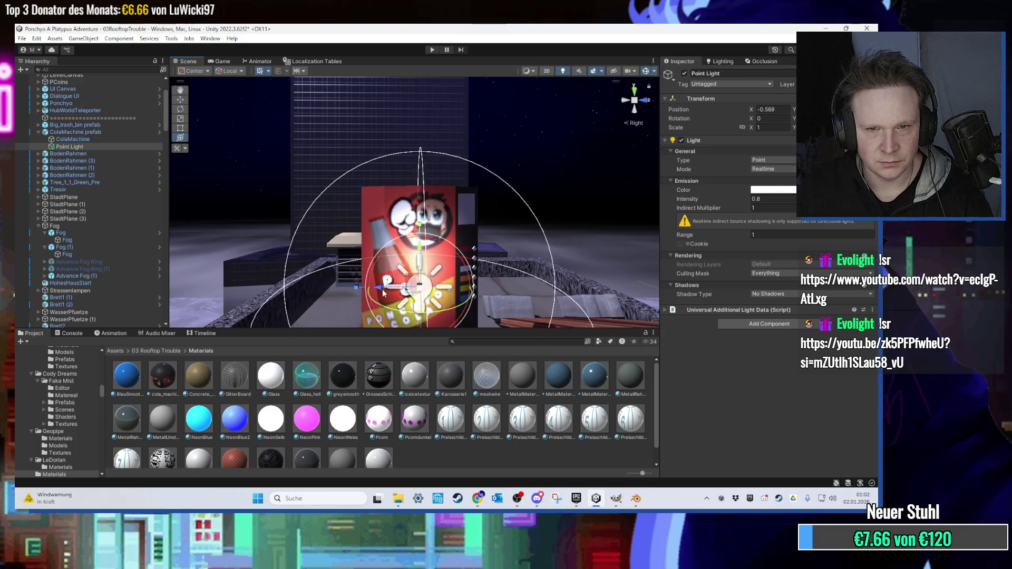
{"action": "mouse_move", "coordinate": [419, 236]}
{"action": "left_mouse_down"}
{"action": "mouse_move", "coordinate": [511, 128]}
{"action": "mouse_move", "coordinate": [488, 185]}
{"action": "mouse_move", "coordinate": [394, 214]}
{"action": "mouse_move", "coordinate": [498, 181]}
{"action": "left_mouse_up"}
{"action": "left_click", "coordinate": [497, 180]}
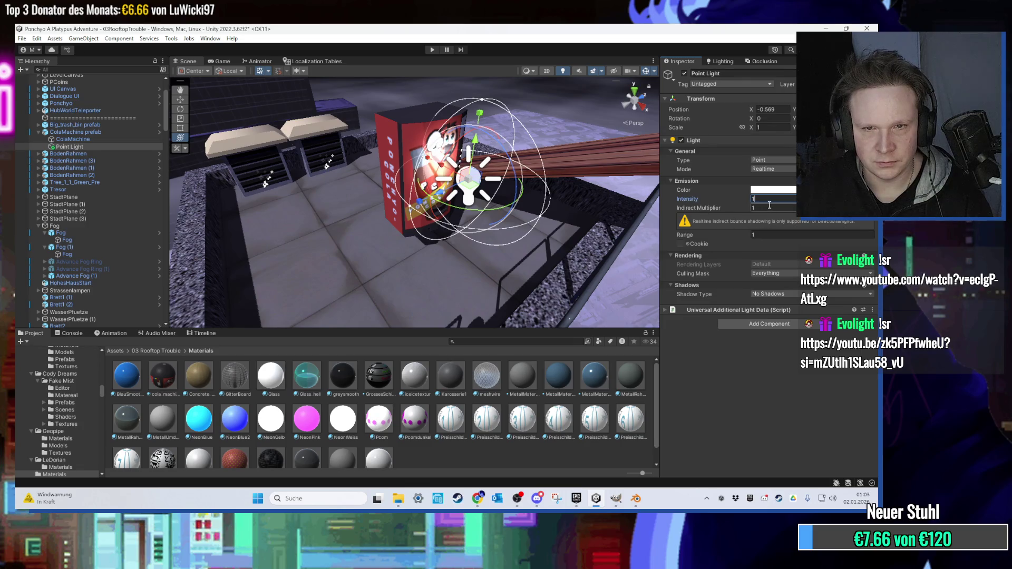
Set the indirect multiplier to 0, preview a larger range, and set intensity to 2.
{"action": "type", "text": "100"}
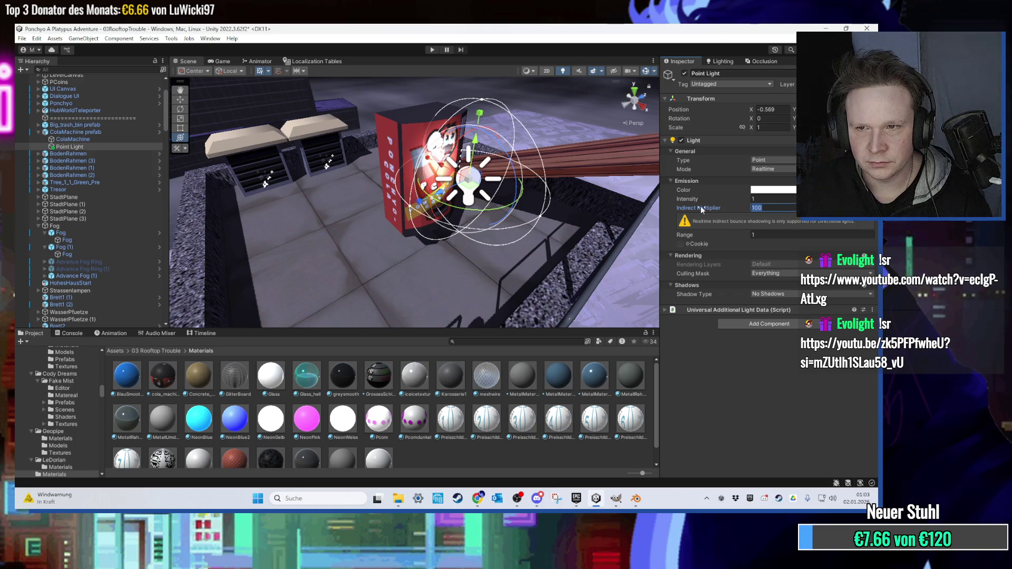
{"action": "key", "text": "BackSpace"}
{"action": "key", "text": "BackSpace"}
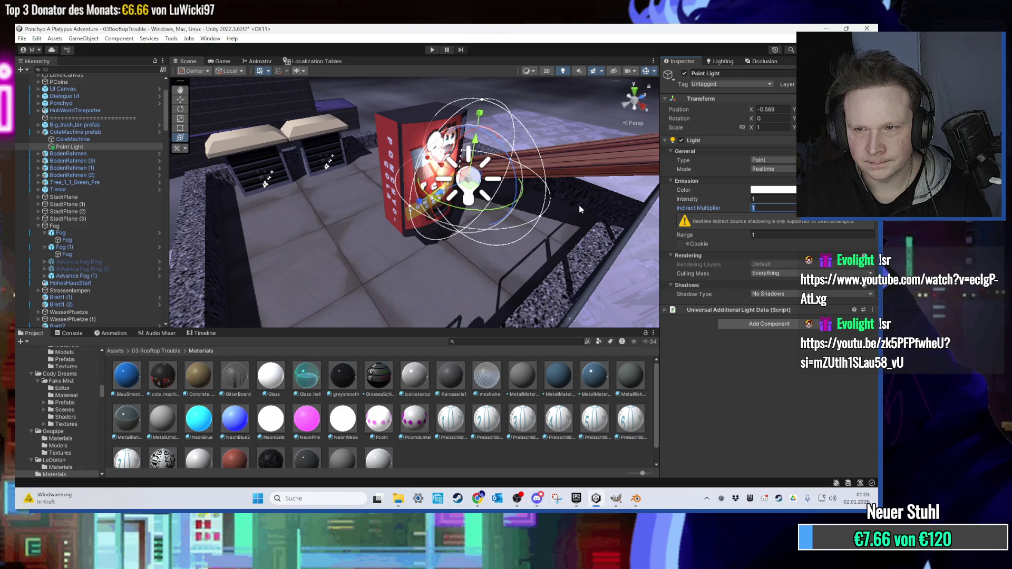
{"action": "type", "text": "0"}
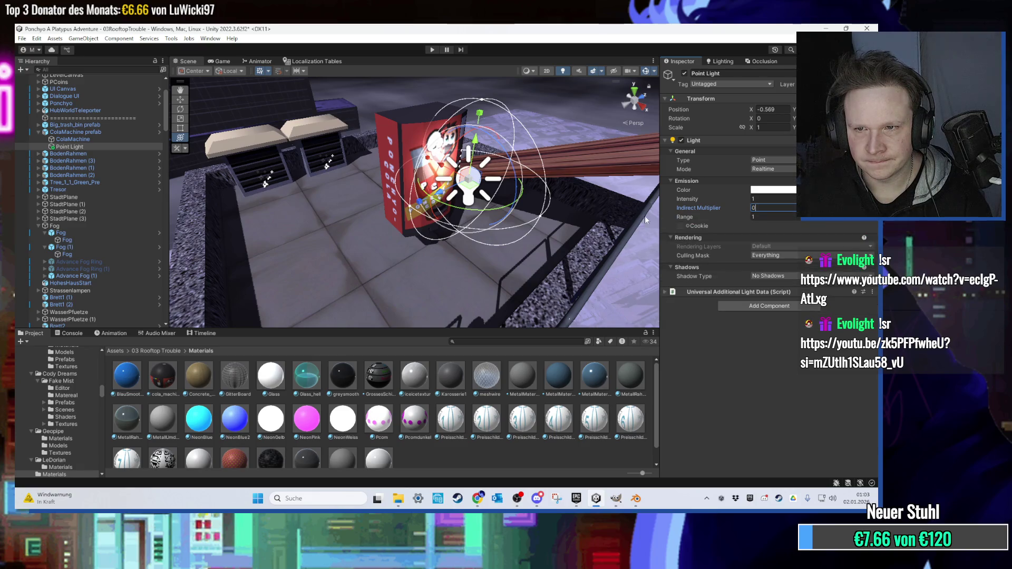
{"action": "left_click_drag", "start_coordinate": [741, 216], "coordinate": [857, 222]}
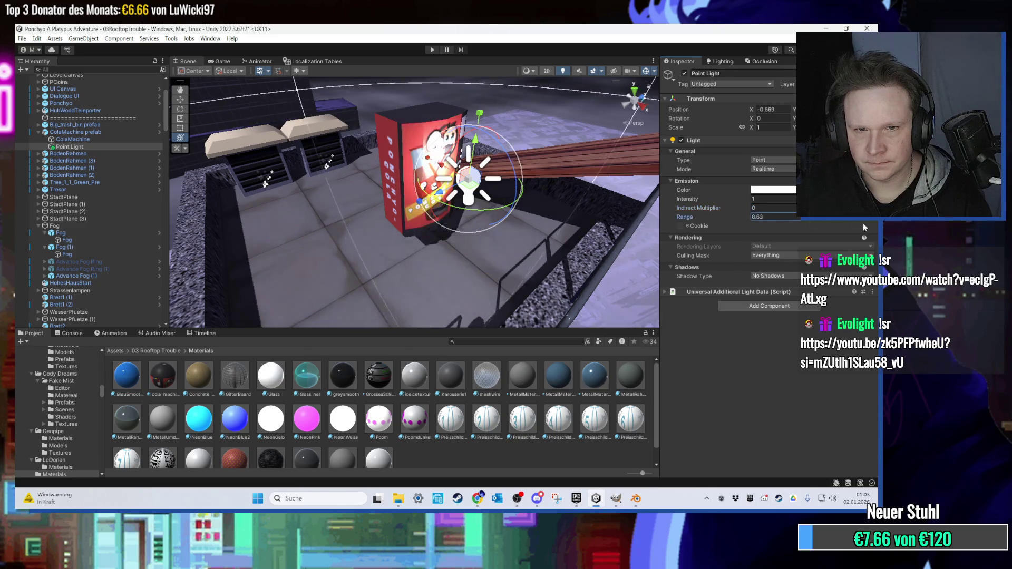
{"action": "type", "text": "1"}
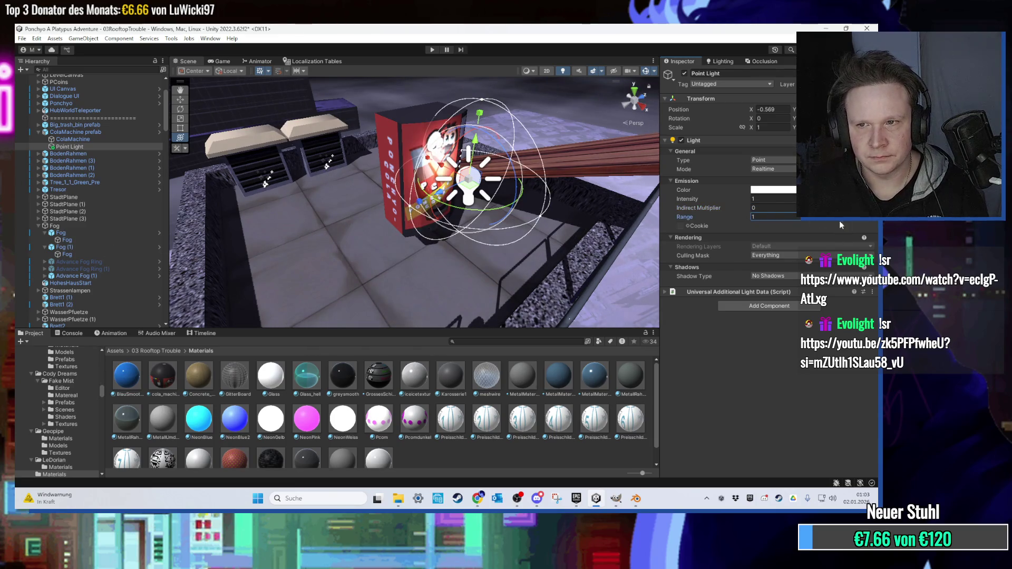
{"action": "key", "text": "BackSpace"}
{"action": "type", "text": "2"}
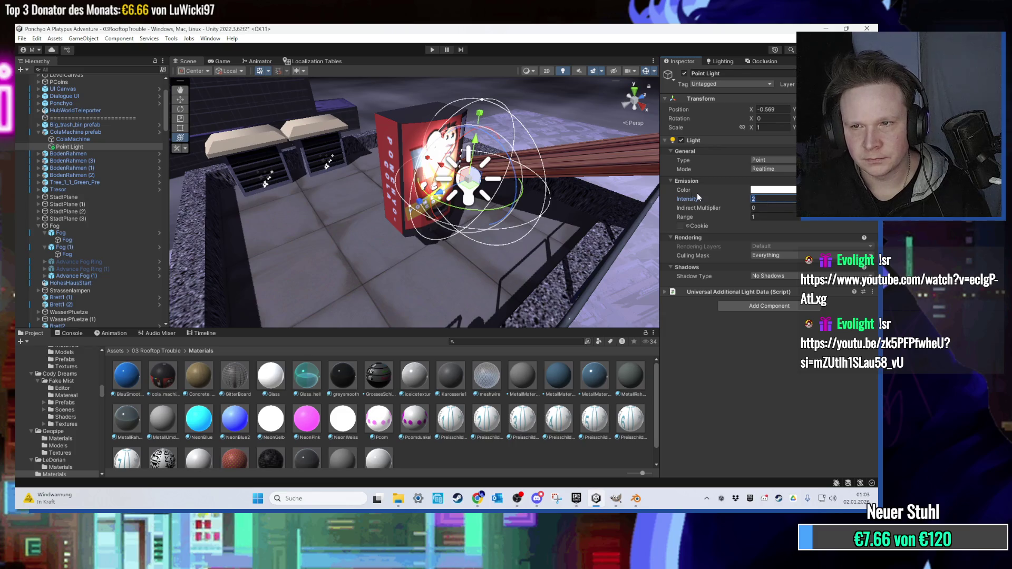
{"action": "mouse_move", "coordinate": [580, 226]}
{"action": "left_mouse_down"}
{"action": "mouse_move", "coordinate": [521, 233]}
{"action": "mouse_move", "coordinate": [476, 292]}
{"action": "mouse_move", "coordinate": [450, 167]}
{"action": "mouse_move", "coordinate": [371, 172]}
{"action": "mouse_move", "coordinate": [488, 259]}
{"action": "mouse_move", "coordinate": [528, 233]}
{"action": "mouse_move", "coordinate": [419, 239]}
{"action": "mouse_move", "coordinate": [356, 217]}
{"action": "mouse_move", "coordinate": [429, 223]}
{"action": "mouse_move", "coordinate": [334, 221]}
{"action": "mouse_move", "coordinate": [425, 221]}
{"action": "mouse_move", "coordinate": [368, 223]}
{"action": "mouse_move", "coordinate": [405, 221]}
{"action": "mouse_move", "coordinate": [404, 160]}
{"action": "mouse_move", "coordinate": [493, 196]}
{"action": "mouse_move", "coordinate": [470, 147]}
{"action": "mouse_move", "coordinate": [429, 178]}
{"action": "mouse_move", "coordinate": [416, 169]}
{"action": "left_mouse_up"}
{"action": "left_click", "coordinate": [415, 170]}
{"action": "mouse_move", "coordinate": [421, 214]}
{"action": "left_mouse_down"}
{"action": "mouse_move", "coordinate": [426, 248]}
{"action": "mouse_move", "coordinate": [444, 252]}
{"action": "mouse_move", "coordinate": [428, 266]}
{"action": "mouse_move", "coordinate": [434, 208]}
{"action": "mouse_move", "coordinate": [378, 229]}
{"action": "mouse_move", "coordinate": [322, 198]}
{"action": "mouse_move", "coordinate": [400, 176]}
{"action": "mouse_move", "coordinate": [381, 183]}
{"action": "mouse_move", "coordinate": [455, 223]}
{"action": "left_mouse_up"}
{"action": "scroll", "coordinate": [448, 189], "scroll_direction": "up", "scroll_amount": 5}
{"action": "left_click", "coordinate": [445, 166]}
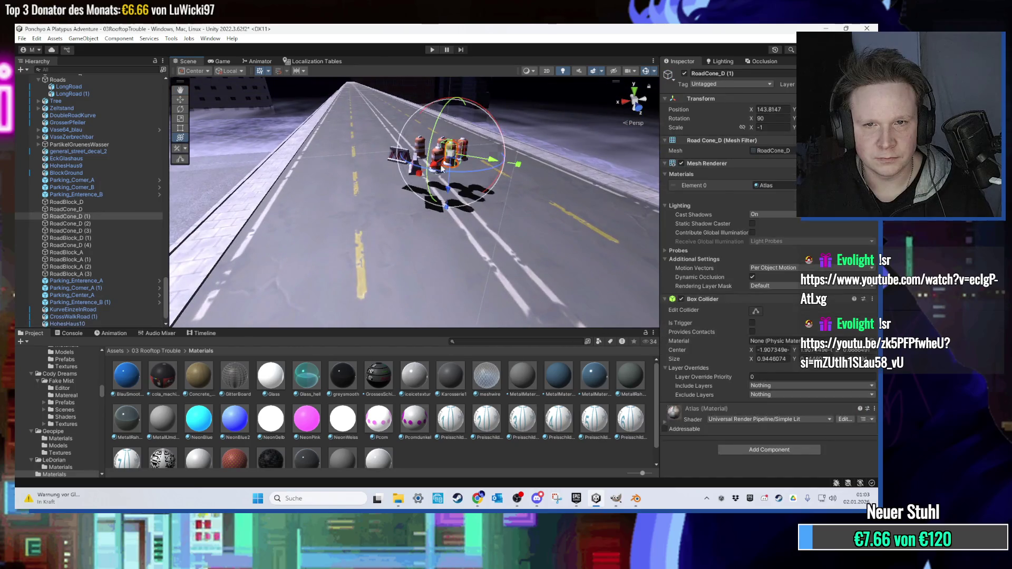
Lower RoadCone_D (3) into the front cone group and move a road block in among the barriers.
{"action": "left_click", "coordinate": [153, 230]}
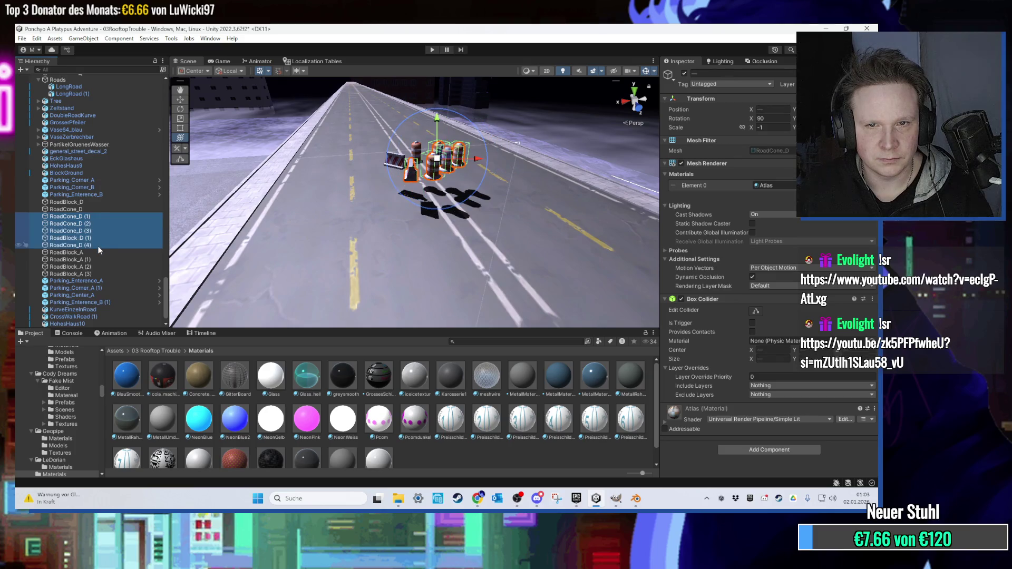
{"action": "mouse_move", "coordinate": [294, 243]}
{"action": "left_mouse_down"}
{"action": "mouse_move", "coordinate": [347, 287]}
{"action": "mouse_move", "coordinate": [402, 220]}
{"action": "mouse_move", "coordinate": [482, 207]}
{"action": "mouse_move", "coordinate": [560, 212]}
{"action": "left_mouse_up"}
{"action": "mouse_move", "coordinate": [244, 196]}
{"action": "left_mouse_down"}
{"action": "mouse_move", "coordinate": [397, 182]}
{"action": "mouse_move", "coordinate": [346, 159]}
{"action": "left_mouse_up"}
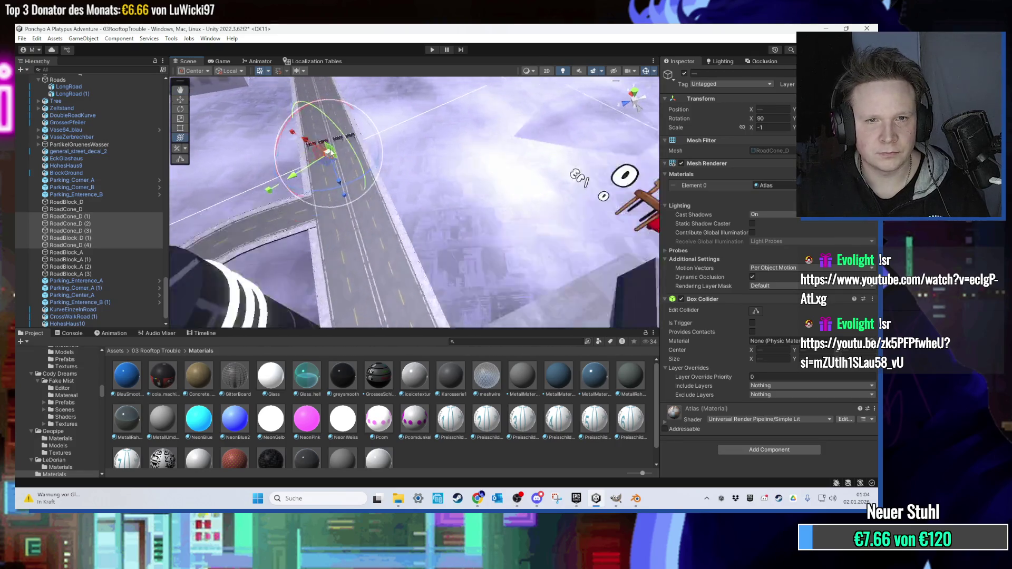
{"action": "key", "text": "f"}
{"action": "scroll", "coordinate": [397, 210], "scroll_direction": "down", "scroll_amount": 3}
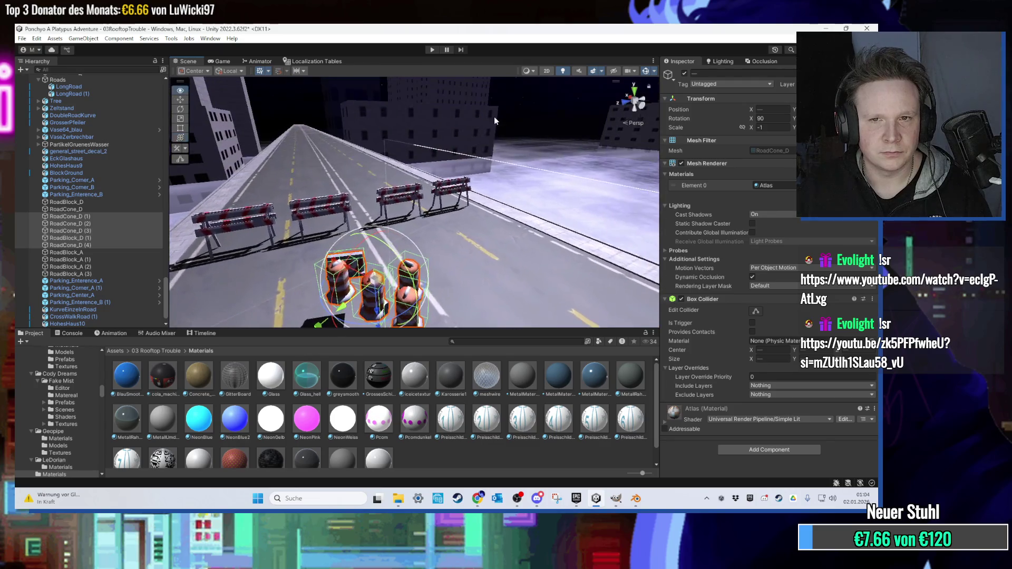
{"action": "left_click", "coordinate": [416, 289]}
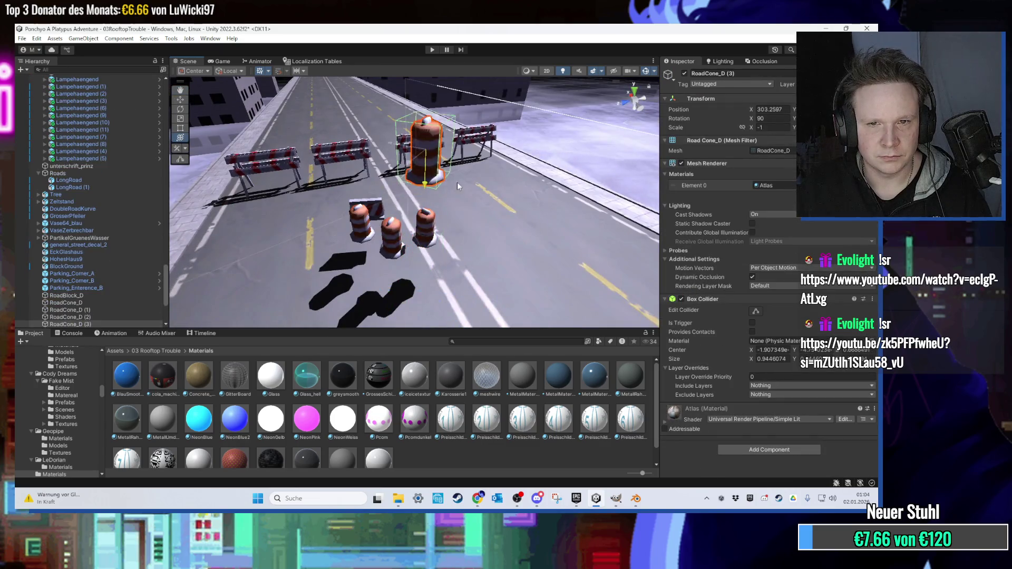
{"action": "left_click_drag", "start_coordinate": [430, 208], "coordinate": [436, 263]}
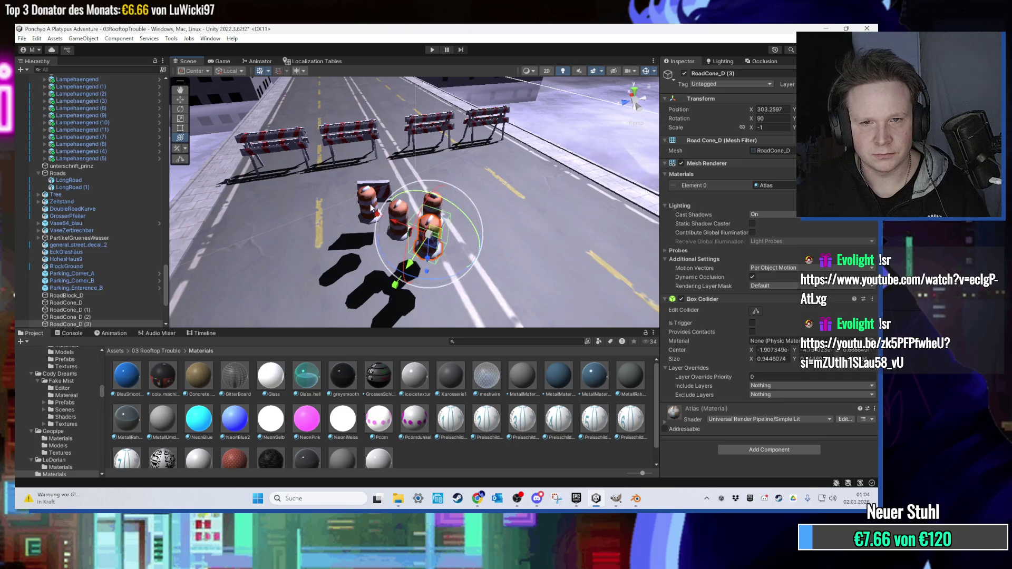
{"action": "left_click_drag", "start_coordinate": [380, 199], "coordinate": [309, 228]}
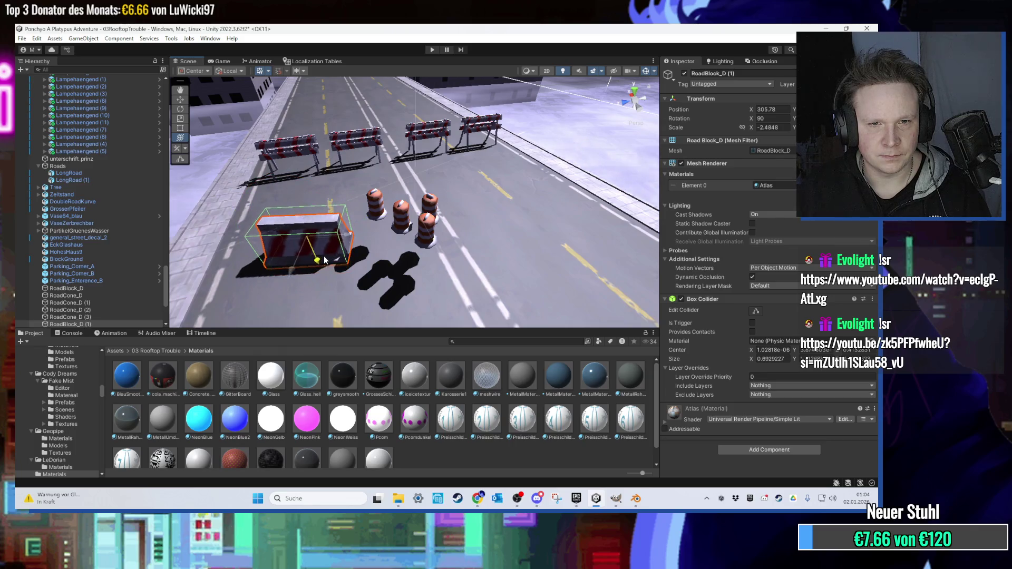
{"action": "left_click_drag", "start_coordinate": [317, 257], "coordinate": [318, 152]}
Move RoadCone_D (4) and the three front cones up the road toward the barriers.
{"action": "scroll", "coordinate": [361, 199], "scroll_direction": "down", "scroll_amount": 3}
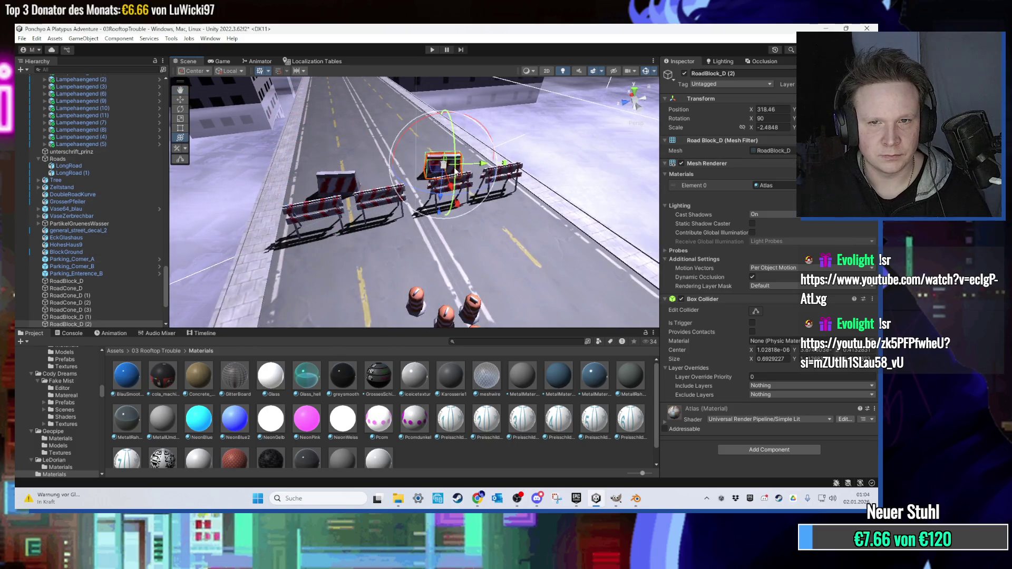
{"action": "mouse_move", "coordinate": [454, 171]}
{"action": "left_mouse_down"}
{"action": "mouse_move", "coordinate": [353, 190]}
{"action": "mouse_move", "coordinate": [366, 181]}
{"action": "left_mouse_up"}
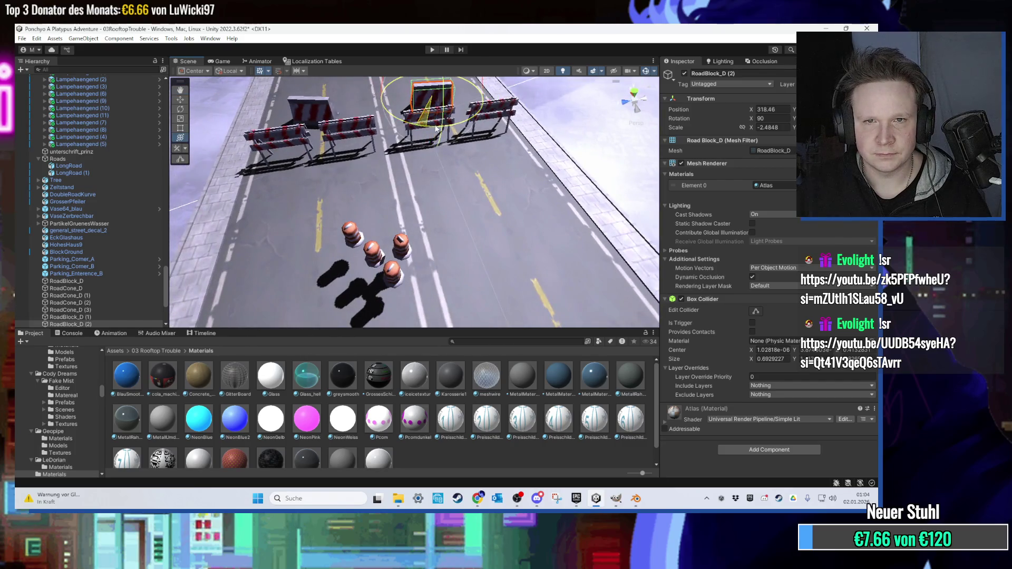
{"action": "left_click_drag", "start_coordinate": [435, 128], "coordinate": [370, 212]}
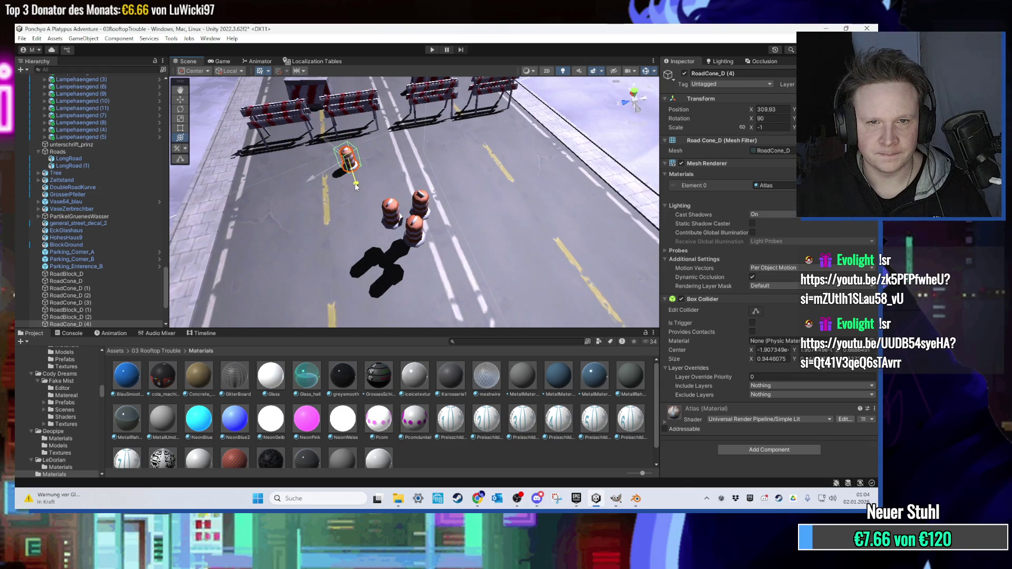
{"action": "left_click_drag", "start_coordinate": [355, 182], "coordinate": [379, 165]}
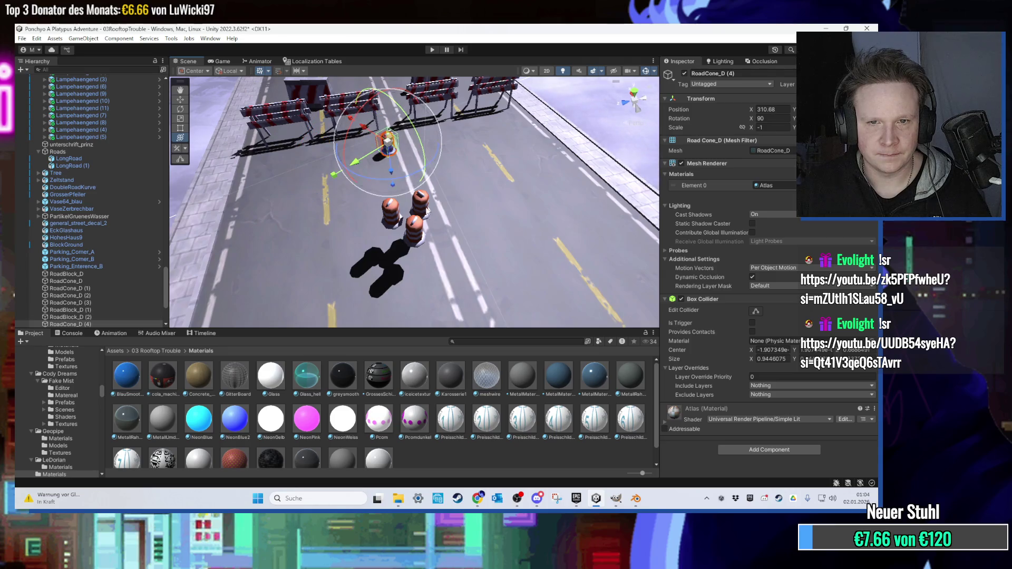
{"action": "left_click", "coordinate": [420, 203]}
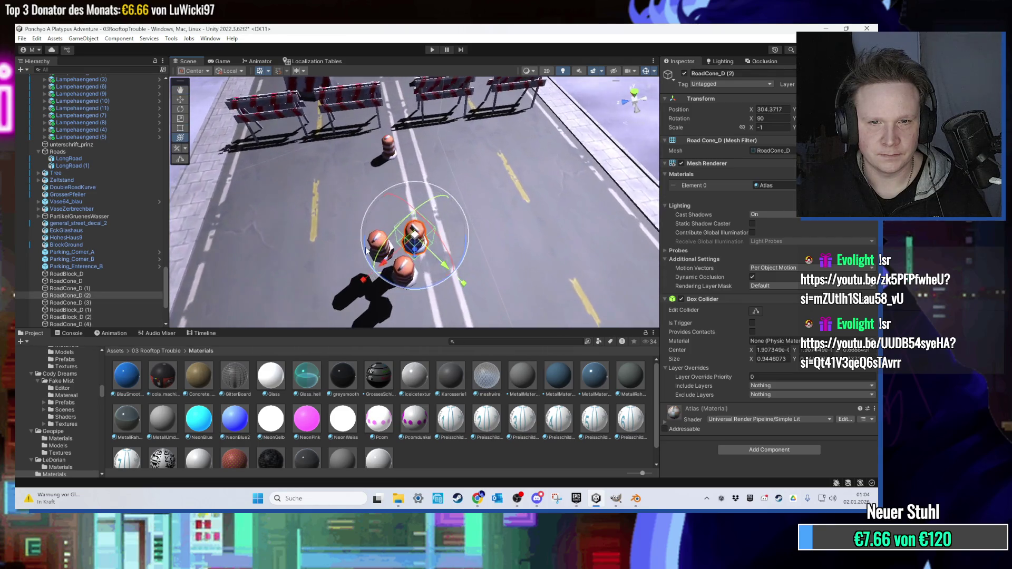
{"action": "left_click", "coordinate": [363, 255], "text": "ctrl"}
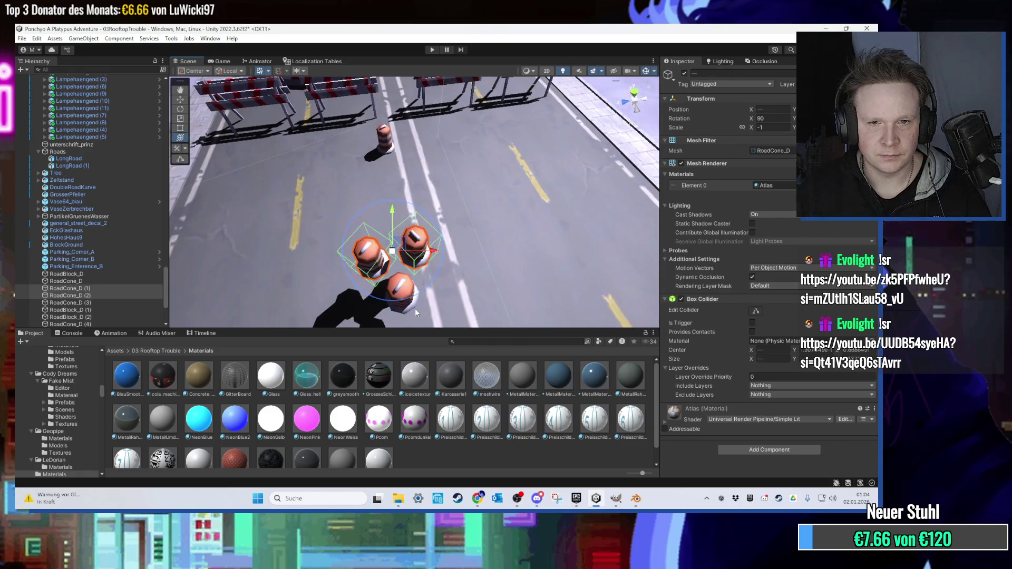
{"action": "left_click", "coordinate": [413, 305]}
{"action": "left_click", "coordinate": [414, 231]}
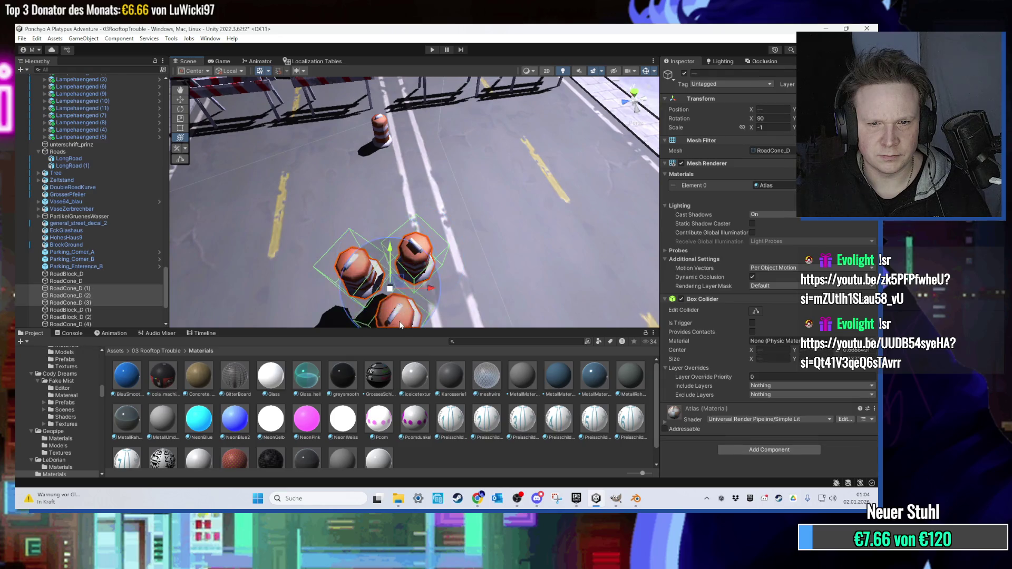
{"action": "left_click_drag", "start_coordinate": [390, 289], "coordinate": [418, 182]}
{"action": "mouse_move", "coordinate": [420, 112]}
{"action": "left_mouse_down"}
{"action": "mouse_move", "coordinate": [395, 180]}
{"action": "mouse_move", "coordinate": [421, 157]}
{"action": "left_mouse_up"}
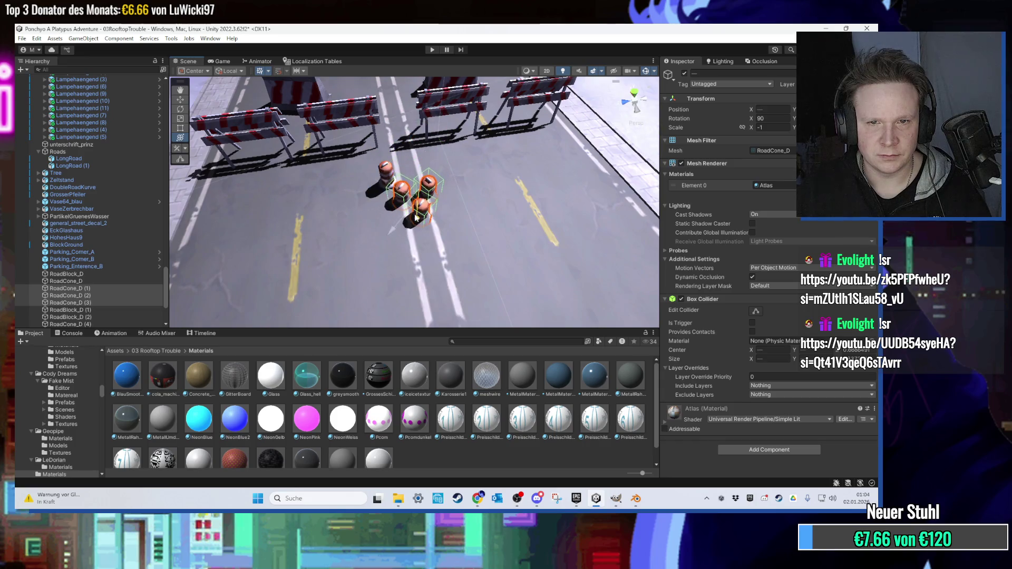
{"action": "mouse_move", "coordinate": [417, 216]}
{"action": "left_mouse_down"}
{"action": "mouse_move", "coordinate": [438, 153]}
{"action": "mouse_move", "coordinate": [399, 202]}
{"action": "mouse_move", "coordinate": [453, 168]}
{"action": "mouse_move", "coordinate": [384, 214]}
{"action": "mouse_move", "coordinate": [409, 208]}
{"action": "mouse_move", "coordinate": [368, 215]}
{"action": "mouse_move", "coordinate": [505, 210]}
{"action": "mouse_move", "coordinate": [479, 198]}
{"action": "mouse_move", "coordinate": [331, 194]}
{"action": "mouse_move", "coordinate": [346, 196]}
{"action": "mouse_move", "coordinate": [313, 204]}
{"action": "mouse_move", "coordinate": [466, 182]}
{"action": "mouse_move", "coordinate": [440, 153]}
{"action": "mouse_move", "coordinate": [406, 187]}
{"action": "mouse_move", "coordinate": [485, 197]}
{"action": "mouse_move", "coordinate": [442, 276]}
{"action": "mouse_move", "coordinate": [444, 237]}
{"action": "mouse_move", "coordinate": [474, 219]}
{"action": "mouse_move", "coordinate": [409, 172]}
{"action": "mouse_move", "coordinate": [377, 173]}
{"action": "mouse_move", "coordinate": [381, 261]}
{"action": "mouse_move", "coordinate": [337, 209]}
{"action": "left_mouse_up"}
{"action": "left_click", "coordinate": [481, 139]}
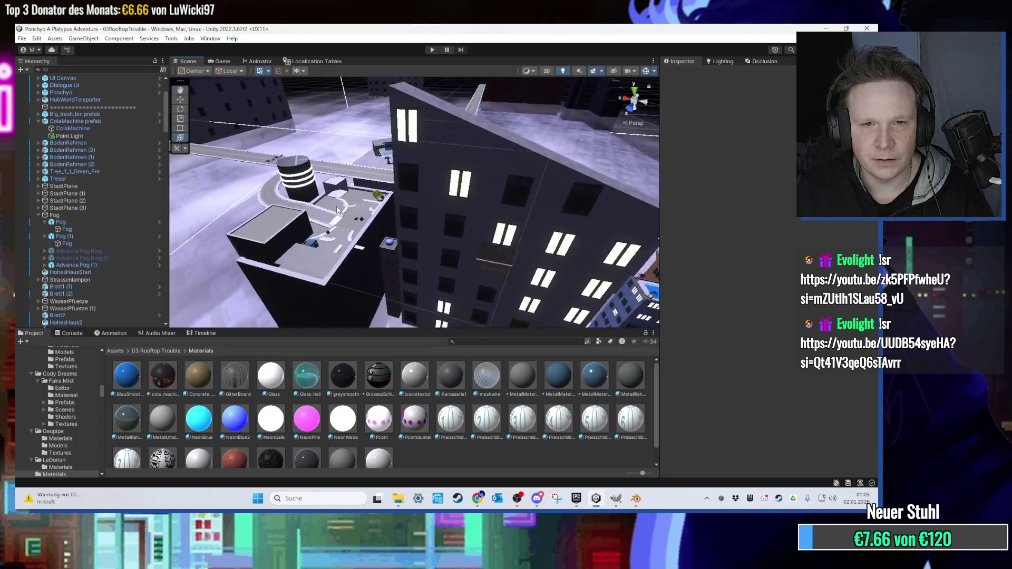
Rotate Parking_Enterence_A a quarter-turn and shift it slightly along X.
{"action": "scroll", "coordinate": [337, 210], "scroll_direction": "up", "scroll_amount": 5}
{"action": "mouse_move", "coordinate": [336, 209]}
{"action": "left_mouse_down"}
{"action": "mouse_move", "coordinate": [394, 242]}
{"action": "mouse_move", "coordinate": [372, 278]}
{"action": "left_mouse_up"}
{"action": "left_click", "coordinate": [372, 278]}
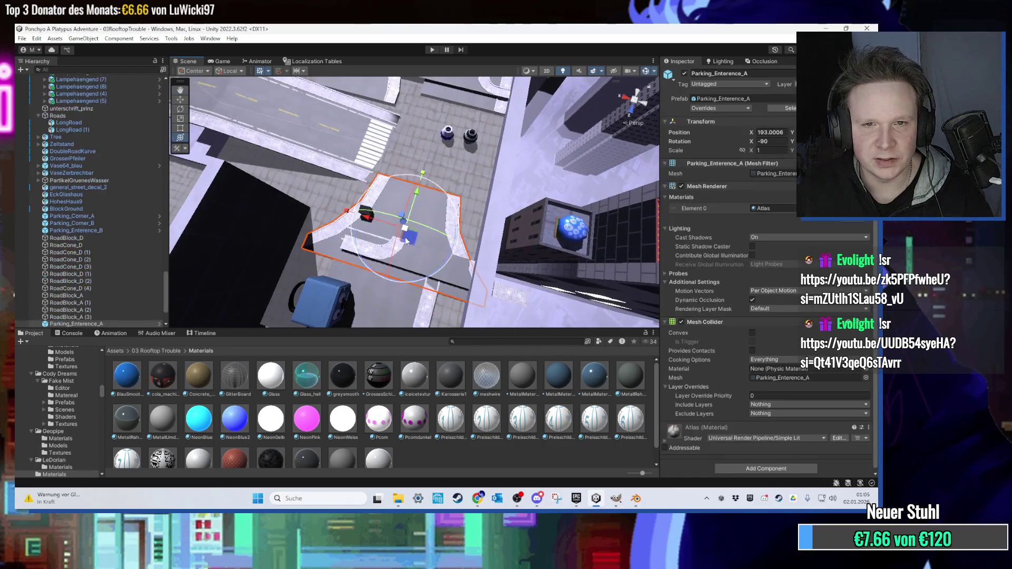
{"action": "key", "text": "f"}
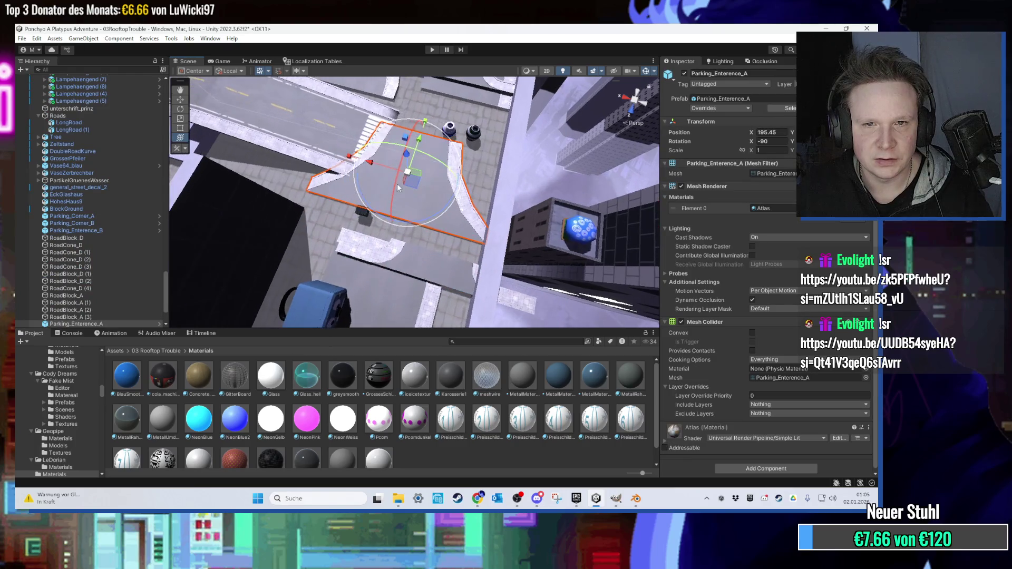
{"action": "left_click_drag", "start_coordinate": [391, 219], "coordinate": [340, 206]}
{"action": "key", "text": "f"}
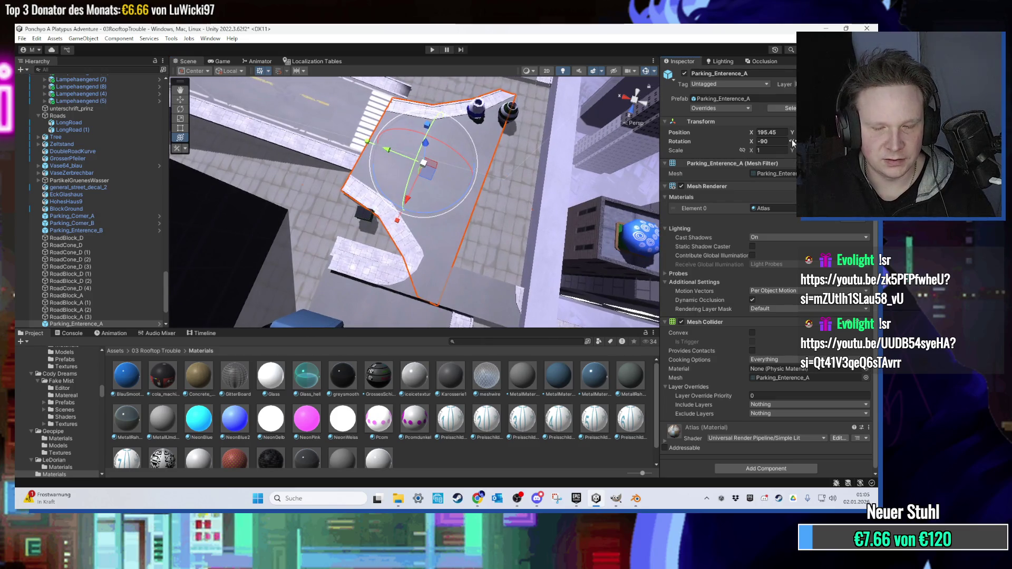
{"action": "scroll", "coordinate": [430, 164], "scroll_direction": "up", "scroll_amount": 3}
{"action": "mouse_move", "coordinate": [431, 163]}
{"action": "left_mouse_down"}
{"action": "mouse_move", "coordinate": [460, 137]}
{"action": "mouse_move", "coordinate": [390, 190]}
{"action": "mouse_move", "coordinate": [292, 207]}
{"action": "mouse_move", "coordinate": [400, 183]}
{"action": "mouse_move", "coordinate": [420, 162]}
{"action": "mouse_move", "coordinate": [393, 177]}
{"action": "mouse_move", "coordinate": [417, 171]}
{"action": "mouse_move", "coordinate": [401, 183]}
{"action": "mouse_move", "coordinate": [418, 218]}
{"action": "mouse_move", "coordinate": [514, 232]}
{"action": "mouse_move", "coordinate": [460, 170]}
{"action": "mouse_move", "coordinate": [474, 207]}
{"action": "mouse_move", "coordinate": [523, 156]}
{"action": "mouse_move", "coordinate": [496, 224]}
{"action": "mouse_move", "coordinate": [429, 241]}
{"action": "mouse_move", "coordinate": [422, 259]}
{"action": "mouse_move", "coordinate": [437, 272]}
{"action": "mouse_move", "coordinate": [425, 267]}
{"action": "mouse_move", "coordinate": [450, 255]}
{"action": "mouse_move", "coordinate": [364, 233]}
{"action": "mouse_move", "coordinate": [429, 228]}
{"action": "mouse_move", "coordinate": [352, 177]}
{"action": "mouse_move", "coordinate": [438, 209]}
{"action": "left_mouse_up"}
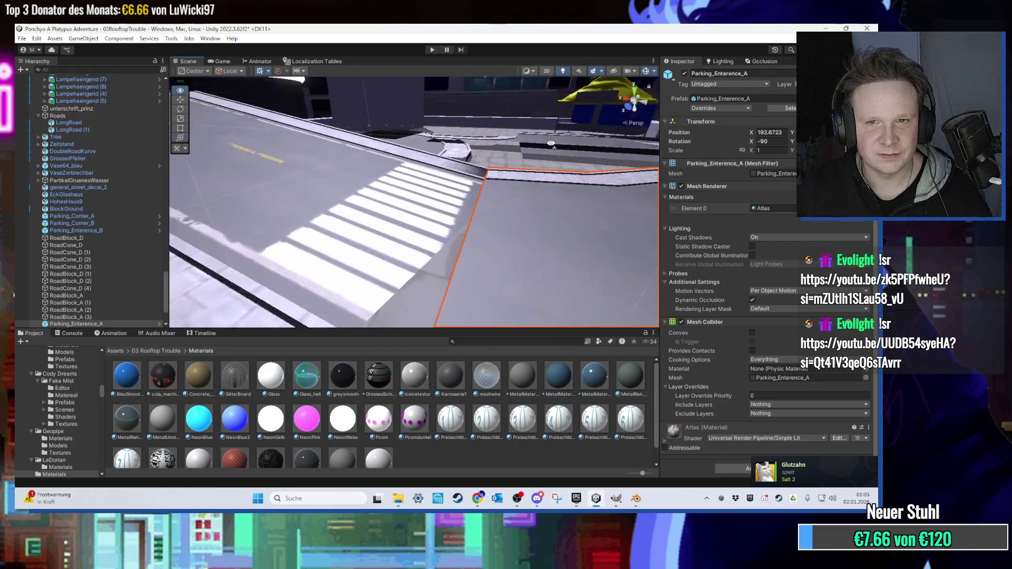
{"action": "left_click", "coordinate": [523, 155]}
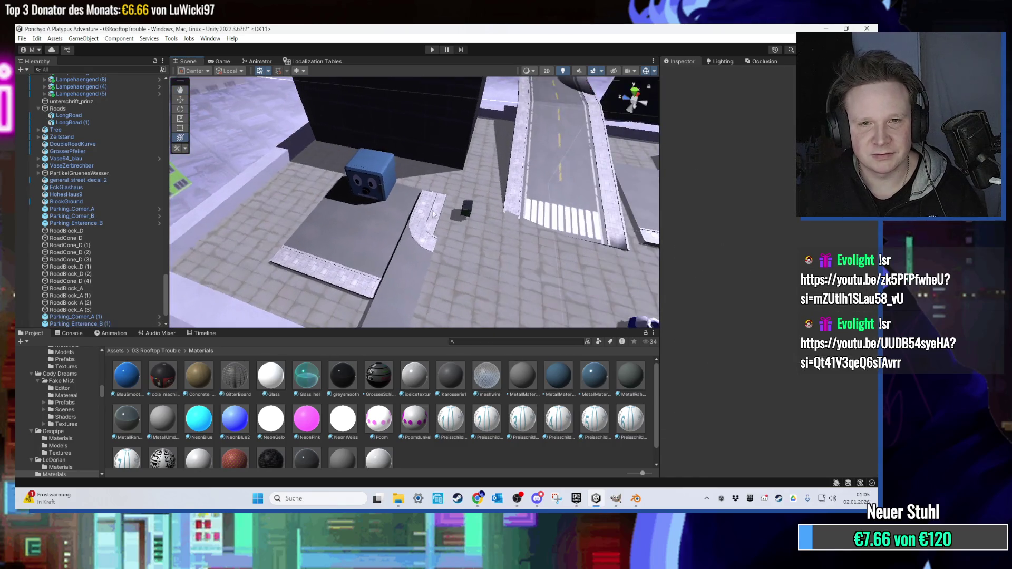
Move Parking_Corner_A (1), revert its scale to 1, and snap it against the road edge.
{"action": "left_click", "coordinate": [253, 211]}
{"action": "mouse_move", "coordinate": [253, 211]}
{"action": "left_mouse_down"}
{"action": "mouse_move", "coordinate": [368, 232]}
{"action": "mouse_move", "coordinate": [393, 256]}
{"action": "mouse_move", "coordinate": [318, 277]}
{"action": "left_mouse_up"}
{"action": "left_click", "coordinate": [390, 248]}
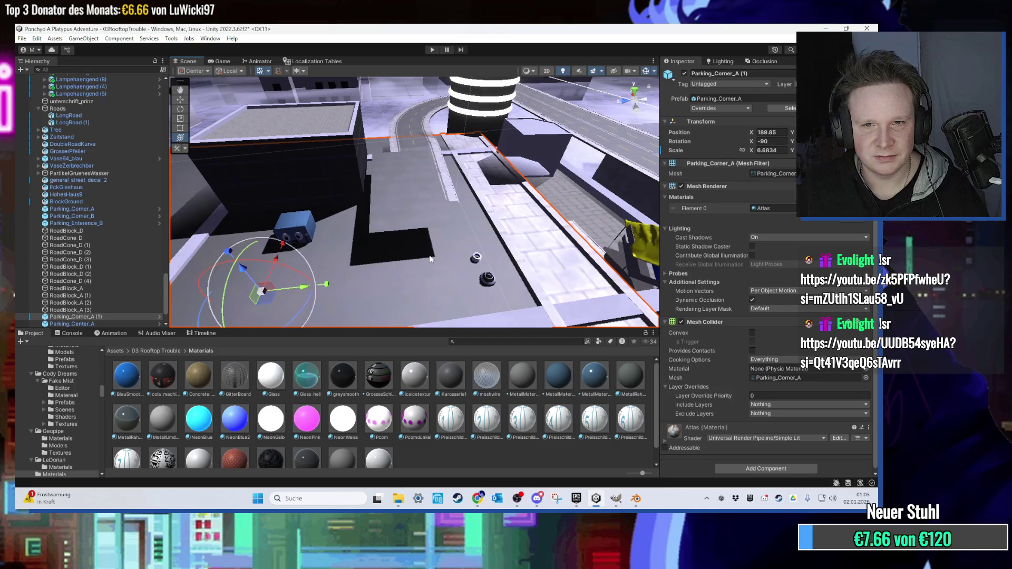
{"action": "mouse_move", "coordinate": [261, 291]}
{"action": "left_mouse_down"}
{"action": "mouse_move", "coordinate": [525, 230]}
{"action": "mouse_move", "coordinate": [370, 215]}
{"action": "left_mouse_up"}
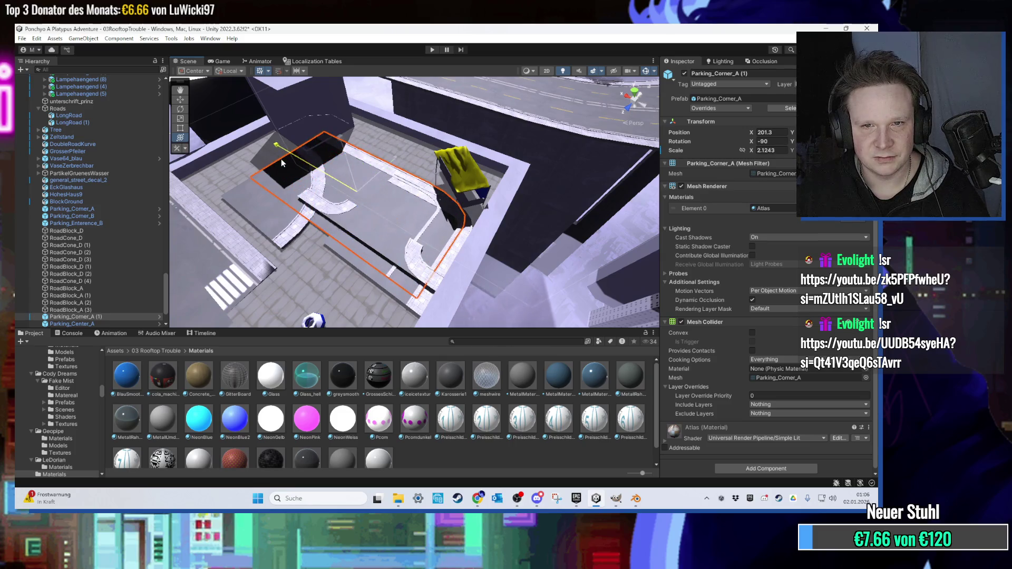
{"action": "key", "text": "ctrl+z"}
{"action": "mouse_move", "coordinate": [274, 157]}
{"action": "left_mouse_down"}
{"action": "mouse_move", "coordinate": [339, 210]}
{"action": "mouse_move", "coordinate": [476, 266]}
{"action": "mouse_move", "coordinate": [492, 250]}
{"action": "mouse_move", "coordinate": [457, 243]}
{"action": "mouse_move", "coordinate": [635, 249]}
{"action": "left_mouse_up"}
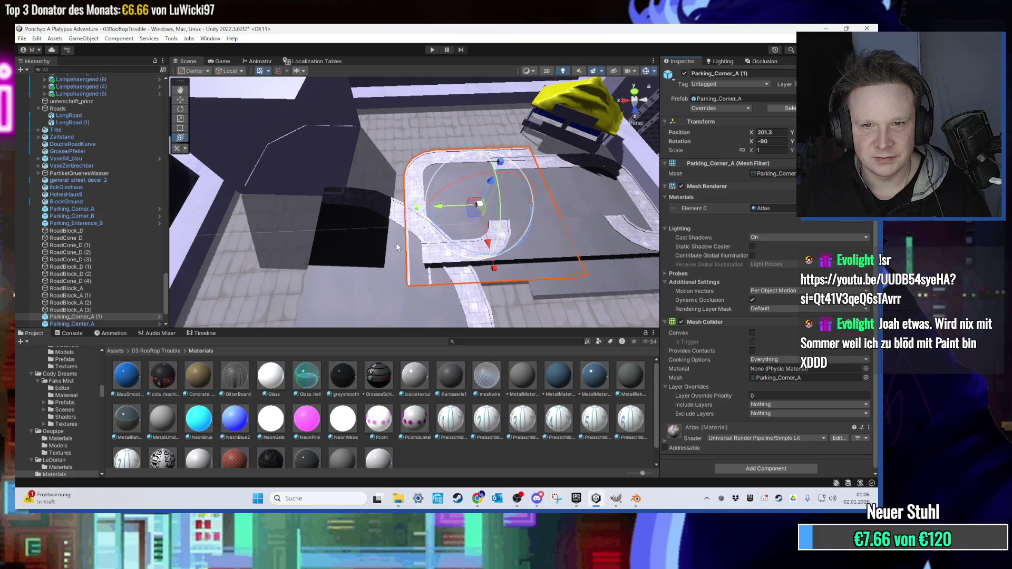
{"action": "scroll", "coordinate": [447, 206], "scroll_direction": "up", "scroll_amount": 5}
{"action": "left_click_drag", "start_coordinate": [444, 226], "coordinate": [429, 202]}
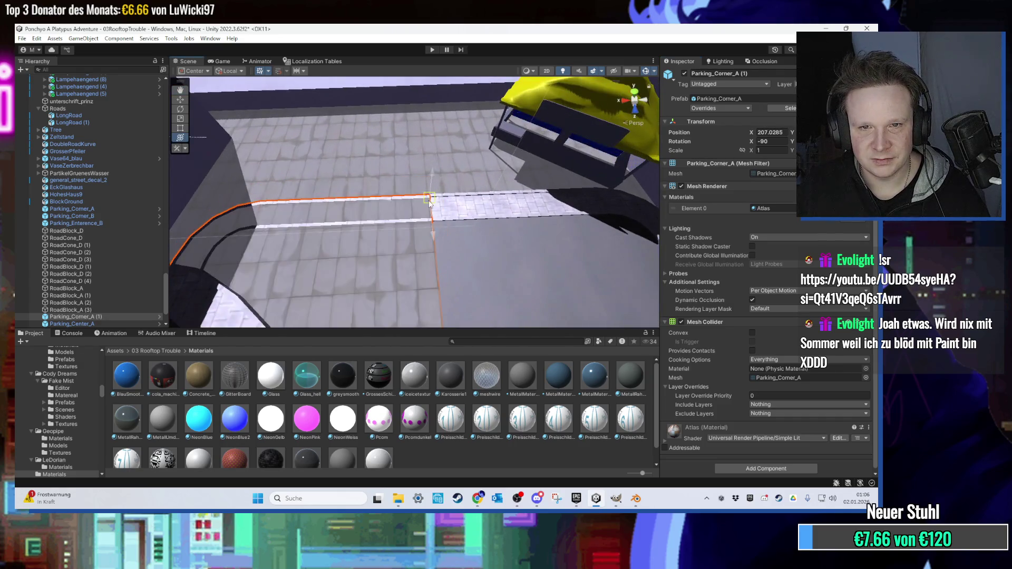
Slide the corner piece across the rooftop and nudge it along X into place.
{"action": "scroll", "coordinate": [419, 227], "scroll_direction": "down", "scroll_amount": 10}
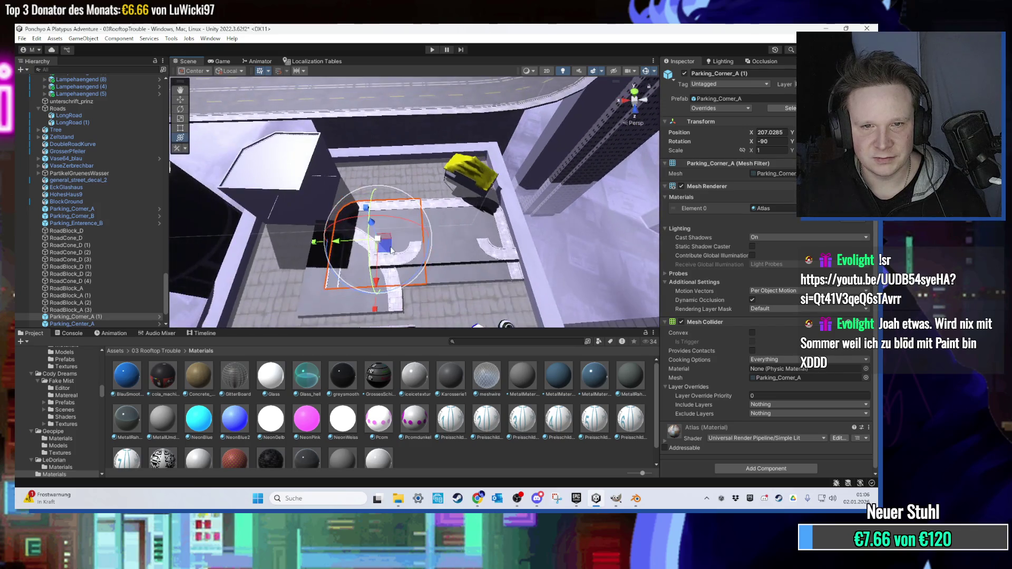
{"action": "mouse_move", "coordinate": [361, 243]}
{"action": "left_mouse_down"}
{"action": "mouse_move", "coordinate": [331, 267]}
{"action": "mouse_move", "coordinate": [290, 242]}
{"action": "left_mouse_up"}
{"action": "scroll", "coordinate": [391, 221], "scroll_direction": "up", "scroll_amount": 5}
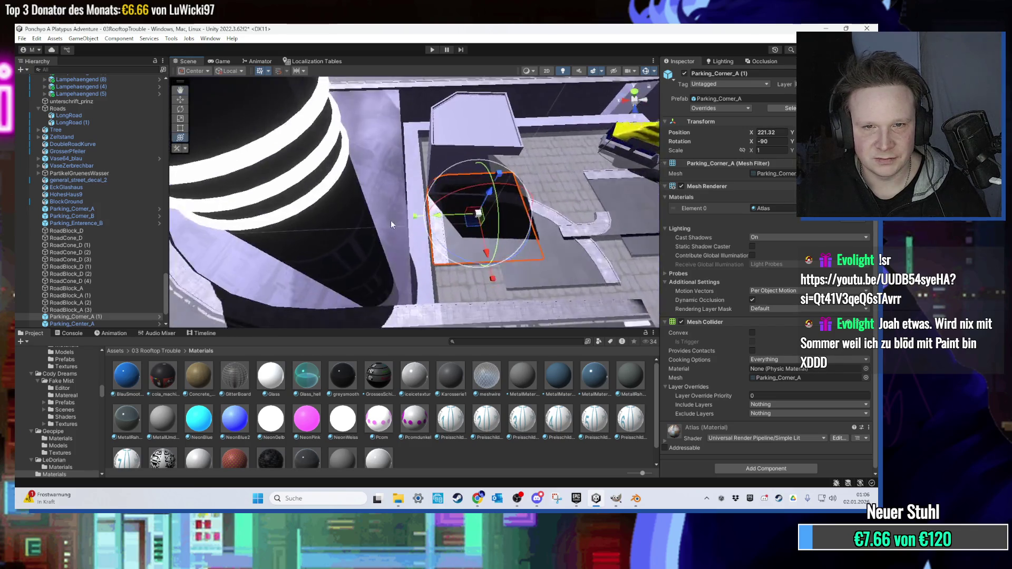
{"action": "scroll", "coordinate": [379, 236], "scroll_direction": "up", "scroll_amount": 3}
{"action": "left_click_drag", "start_coordinate": [424, 237], "coordinate": [425, 238]}
{"action": "scroll", "coordinate": [519, 236], "scroll_direction": "up", "scroll_amount": 6}
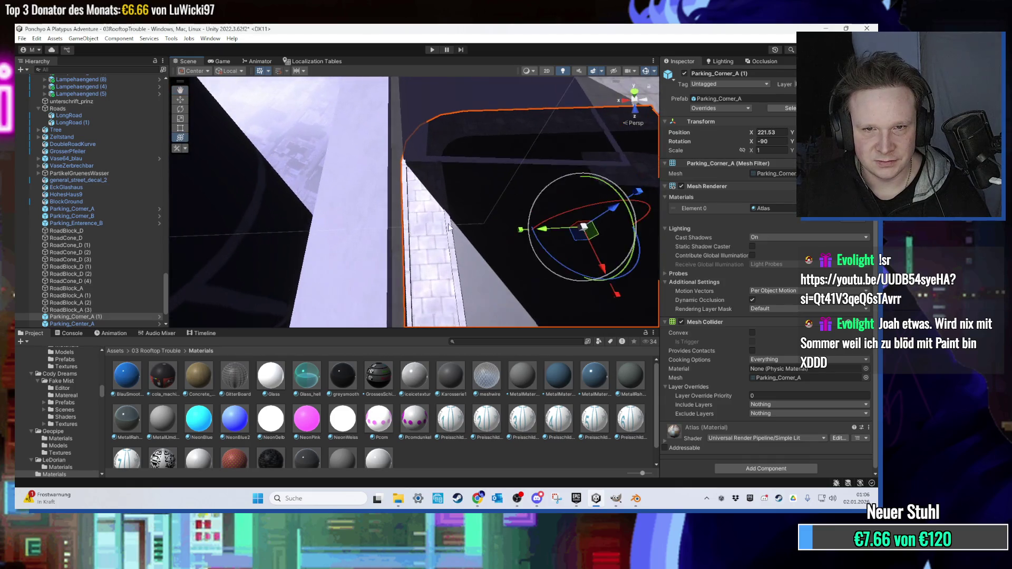
{"action": "left_click_drag", "start_coordinate": [624, 245], "coordinate": [600, 246]}
{"action": "scroll", "coordinate": [551, 222], "scroll_direction": "down", "scroll_amount": 5}
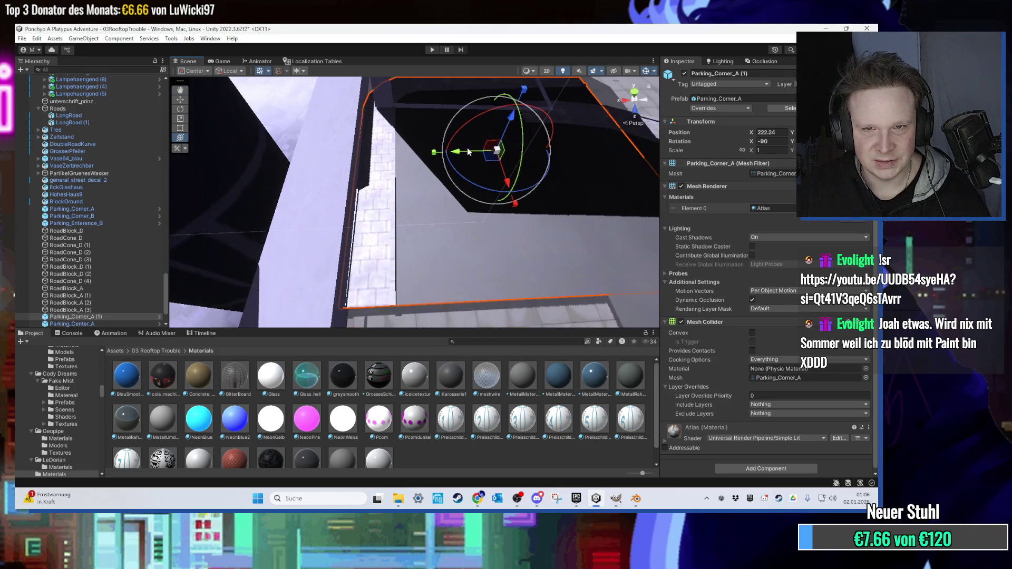
{"action": "scroll", "coordinate": [456, 152], "scroll_direction": "down", "scroll_amount": 5}
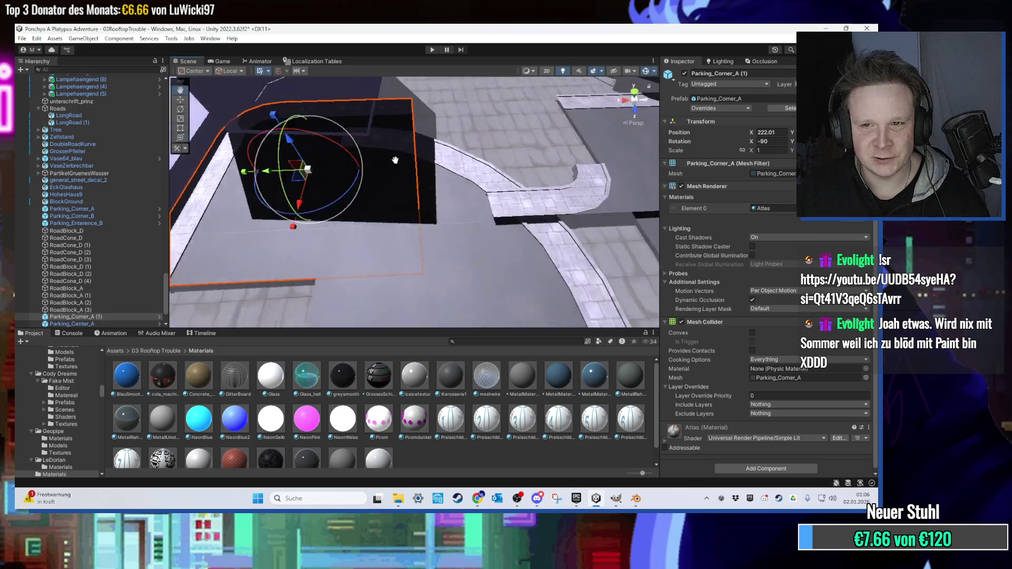
Locate the corner piece's mesh asset and show the LowpolyStreetPack folder.
{"action": "left_click", "coordinate": [455, 237]}
{"action": "scroll", "coordinate": [455, 237], "scroll_direction": "down", "scroll_amount": 5}
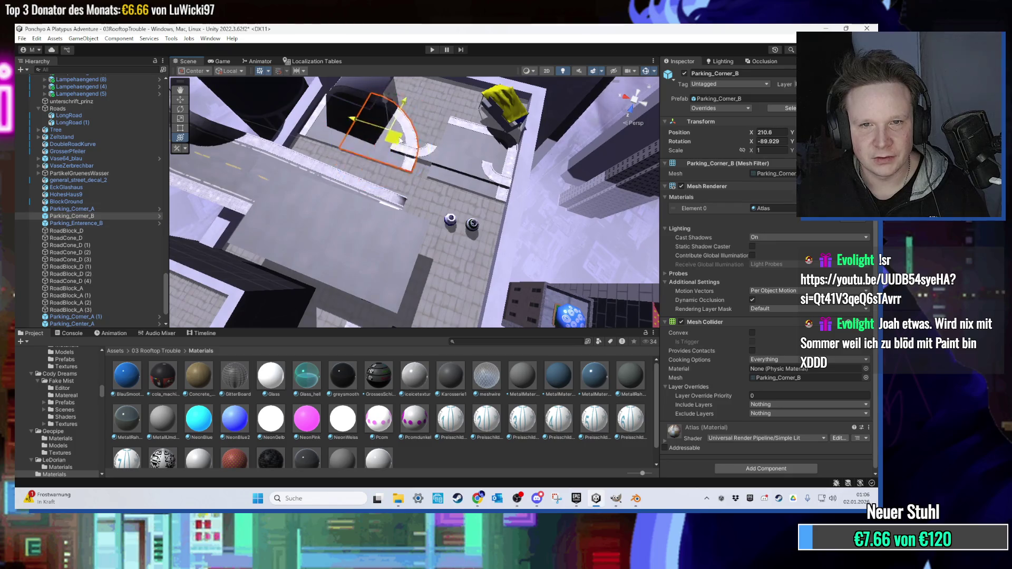
{"action": "scroll", "coordinate": [413, 154], "scroll_direction": "up", "scroll_amount": 5}
{"action": "left_click", "coordinate": [434, 204]}
{"action": "key", "text": "ctrl+d"}
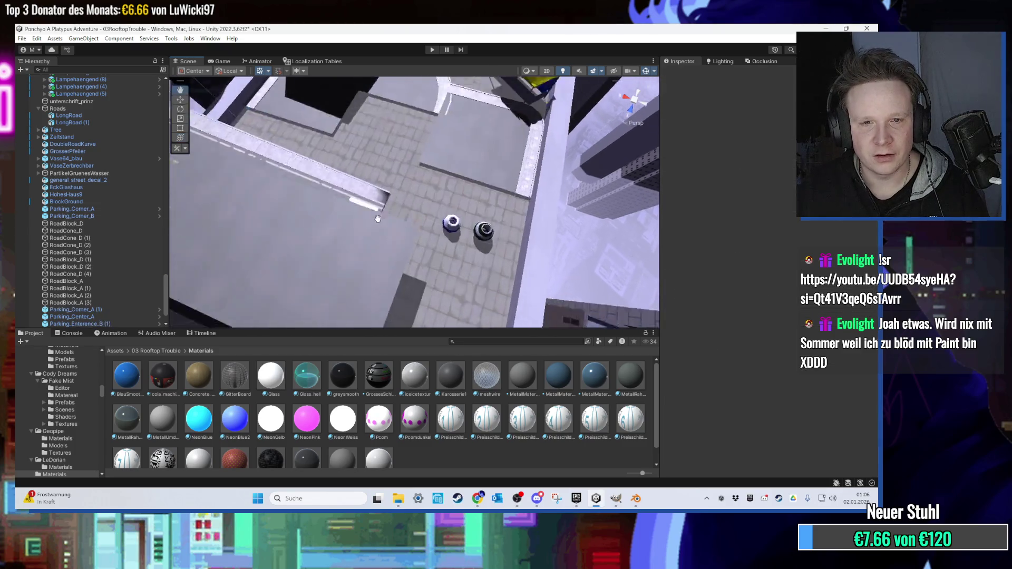
{"action": "key", "text": "ctrl+z"}
{"action": "key", "text": "ctrl+z"}
{"action": "key", "text": "f"}
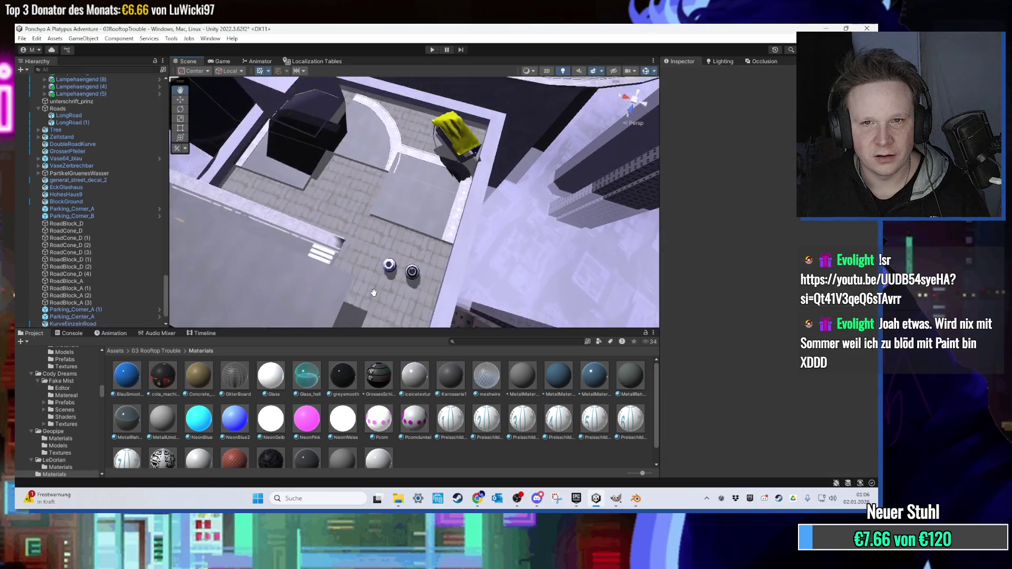
{"action": "left_click", "coordinate": [772, 173]}
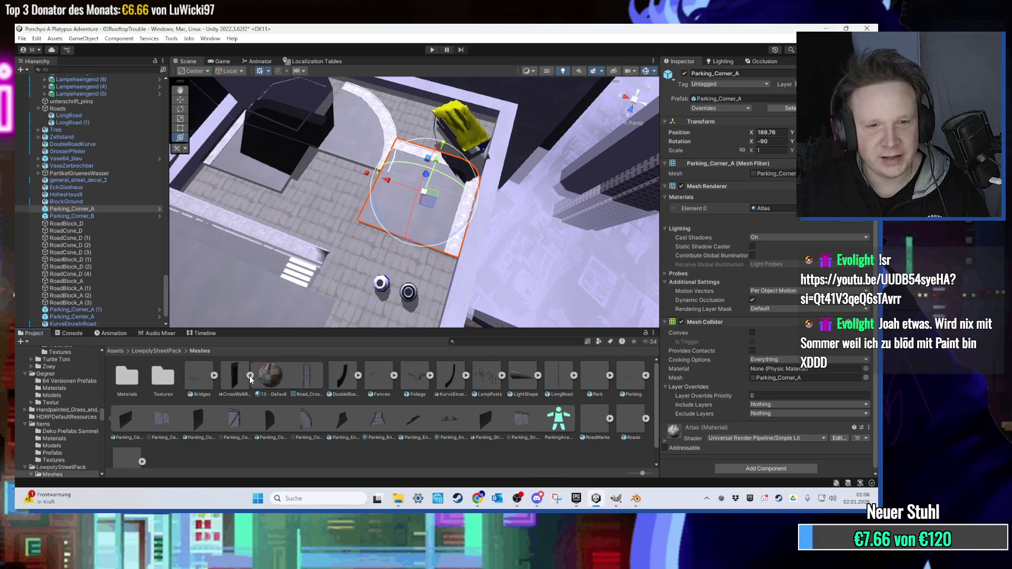
{"action": "left_click", "coordinate": [166, 351]}
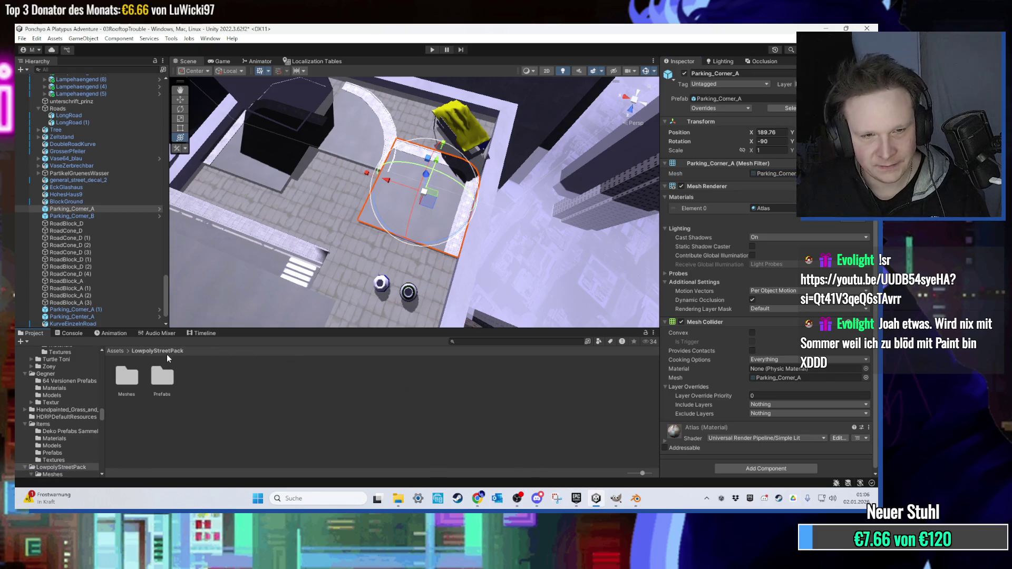
Place a Parking_Streight piece from Prefabs/Roads/Parking/Elements, rotated and set beside the corner piece.
{"action": "double_click", "coordinate": [161, 379]}
{"action": "double_click", "coordinate": [132, 380]}
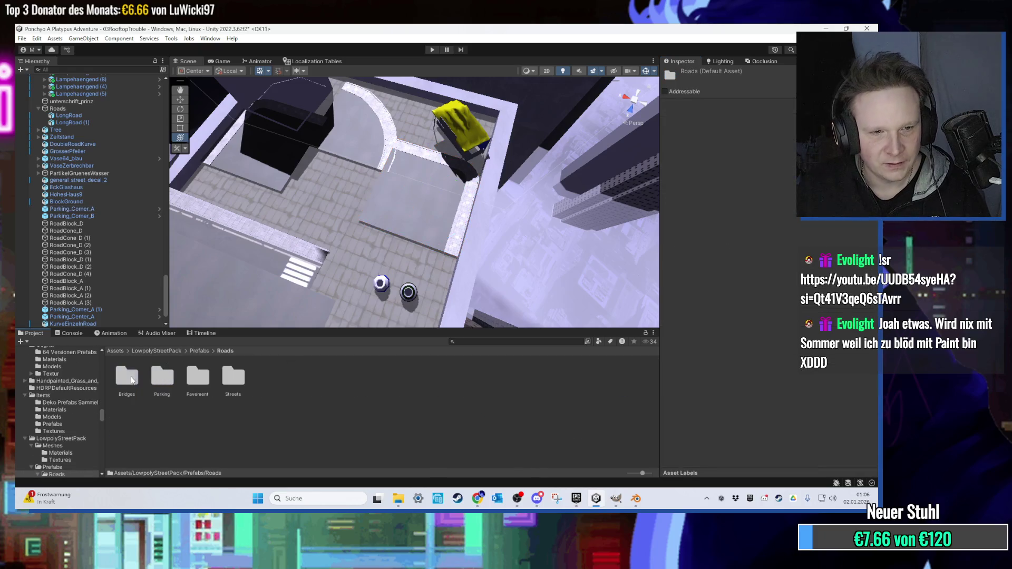
{"action": "double_click", "coordinate": [160, 379]}
{"action": "double_click", "coordinate": [127, 376]}
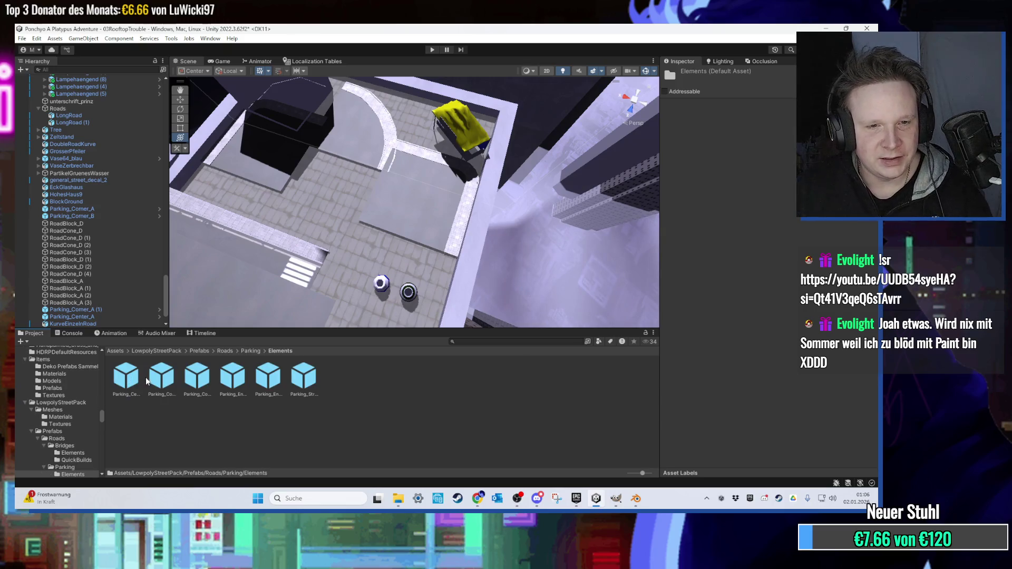
{"action": "left_click_drag", "start_coordinate": [315, 260], "coordinate": [329, 269]}
{"action": "left_click_drag", "start_coordinate": [296, 383], "coordinate": [384, 311]}
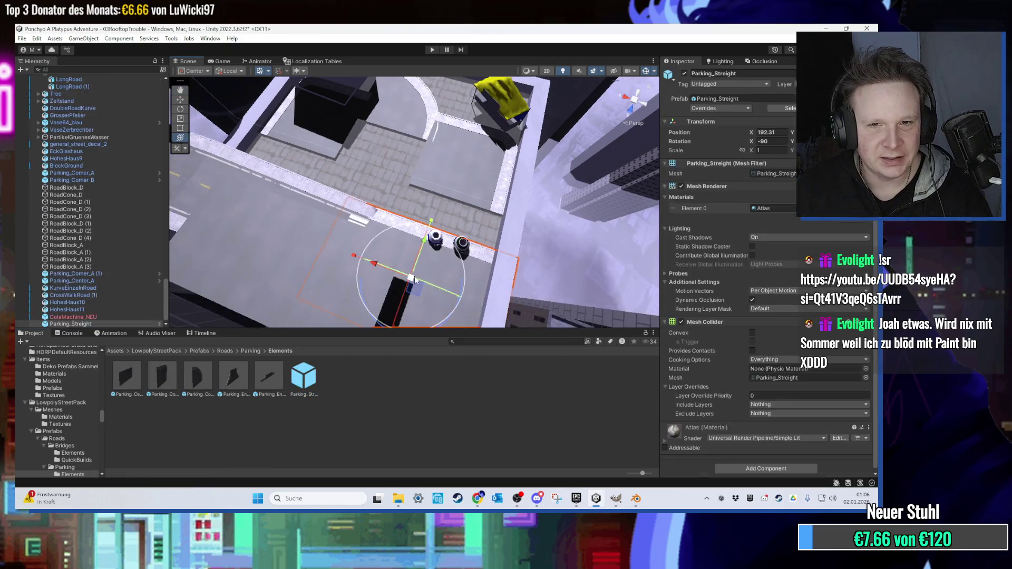
{"action": "mouse_move", "coordinate": [427, 165]}
{"action": "left_mouse_down"}
{"action": "mouse_move", "coordinate": [443, 217]}
{"action": "mouse_move", "coordinate": [416, 235]}
{"action": "mouse_move", "coordinate": [280, 241]}
{"action": "left_mouse_up"}
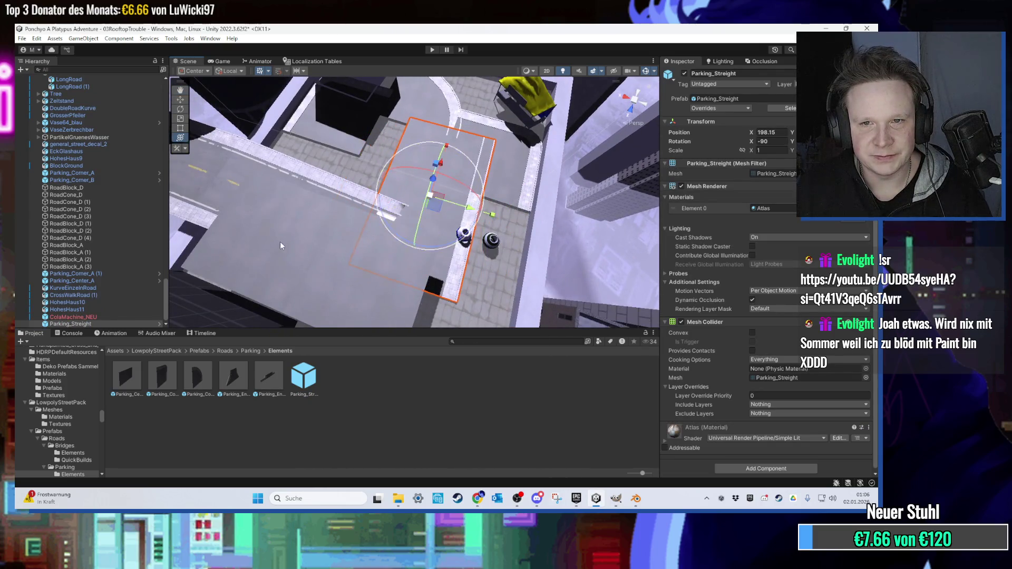
{"action": "scroll", "coordinate": [447, 201], "scroll_direction": "up", "scroll_amount": 3}
{"action": "mouse_move", "coordinate": [446, 201]}
{"action": "left_mouse_down"}
{"action": "mouse_move", "coordinate": [417, 185]}
{"action": "mouse_move", "coordinate": [430, 229]}
{"action": "left_mouse_up"}
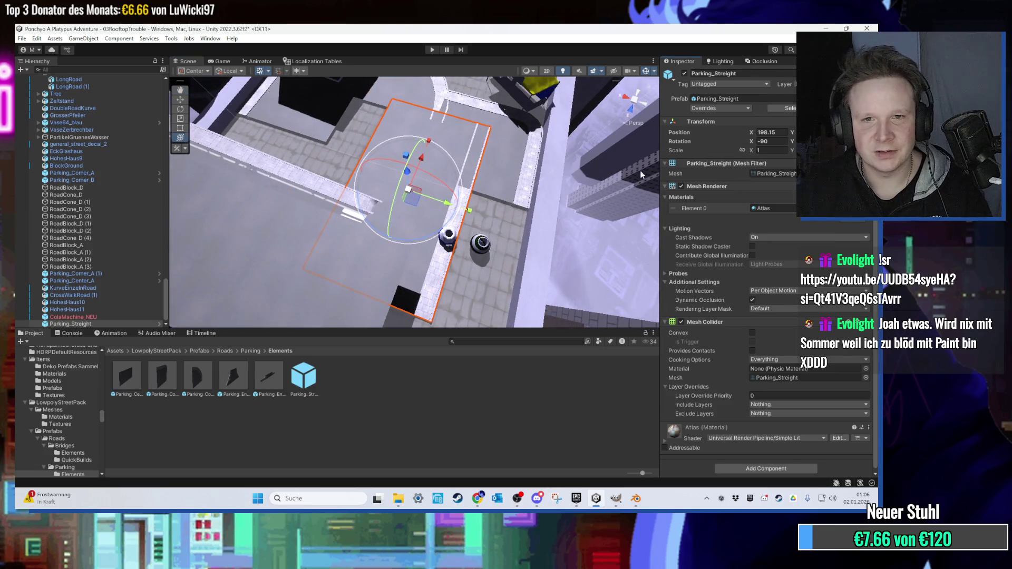
{"action": "mouse_move", "coordinate": [396, 214]}
{"action": "left_mouse_down"}
{"action": "mouse_move", "coordinate": [478, 258]}
{"action": "mouse_move", "coordinate": [458, 258]}
{"action": "left_mouse_up"}
{"action": "scroll", "coordinate": [526, 232], "scroll_direction": "up", "scroll_amount": 10}
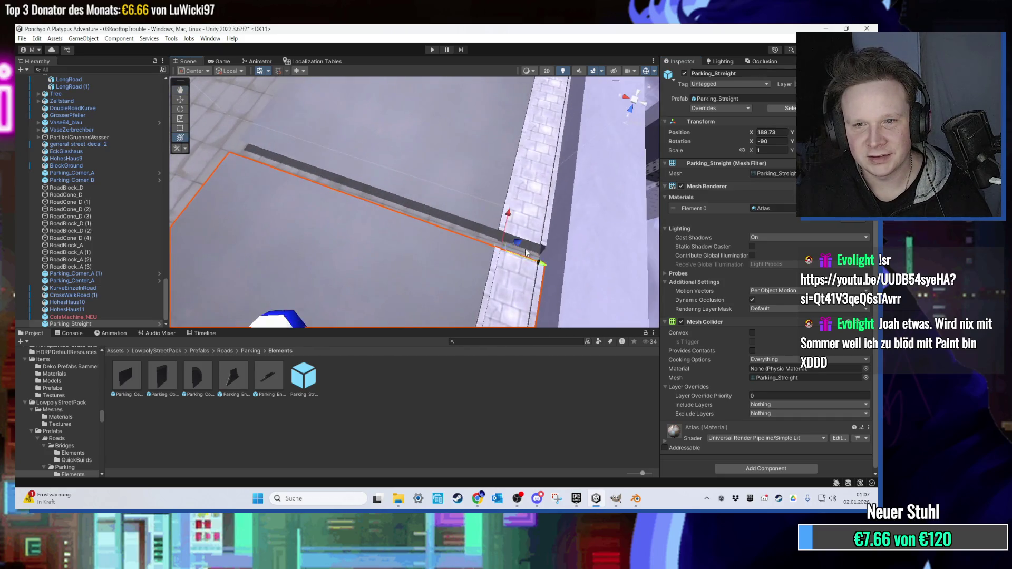
{"action": "left_click_drag", "start_coordinate": [546, 268], "coordinate": [529, 220]}
{"action": "scroll", "coordinate": [528, 216], "scroll_direction": "down", "scroll_amount": 3}
Duplicate the straight piece as Parking_Streight (1) and position it at X 189.76, rotation -90.
{"action": "left_click", "coordinate": [410, 187]}
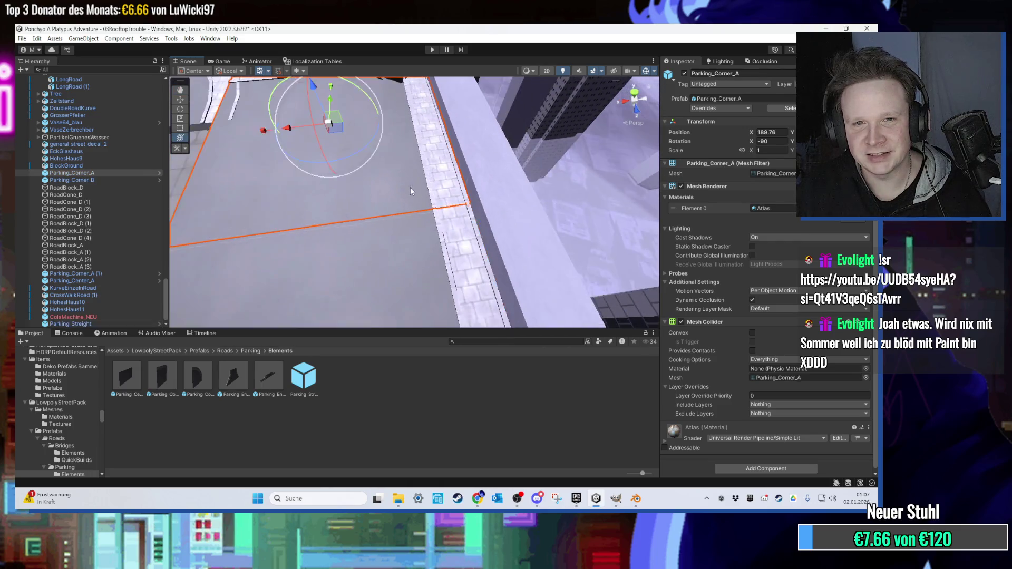
{"action": "key", "text": "f"}
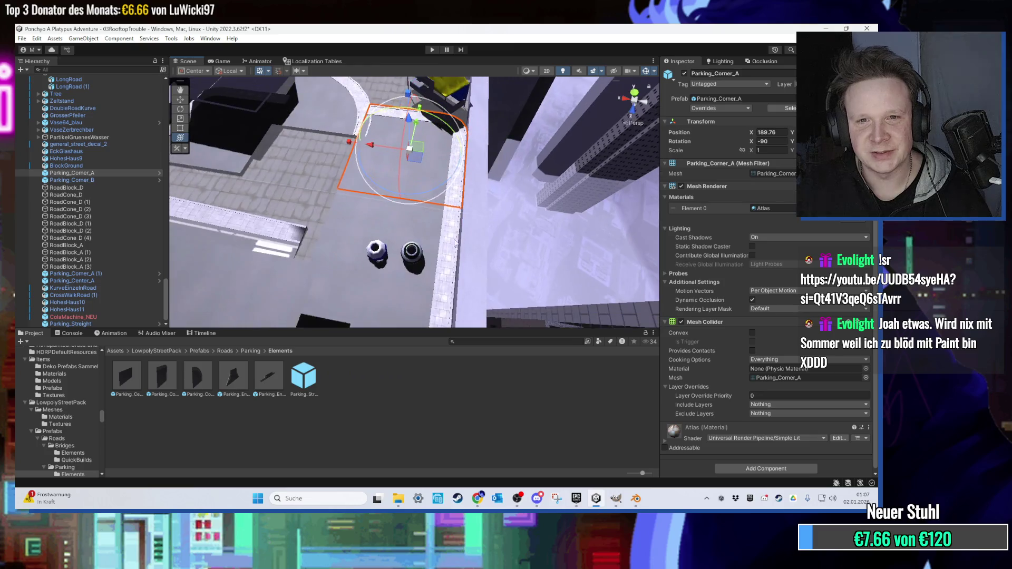
{"action": "mouse_move", "coordinate": [350, 232]}
{"action": "left_mouse_down"}
{"action": "mouse_move", "coordinate": [359, 251]}
{"action": "mouse_move", "coordinate": [348, 233]}
{"action": "mouse_move", "coordinate": [442, 235]}
{"action": "mouse_move", "coordinate": [416, 246]}
{"action": "left_mouse_up"}
{"action": "left_click", "coordinate": [415, 245]}
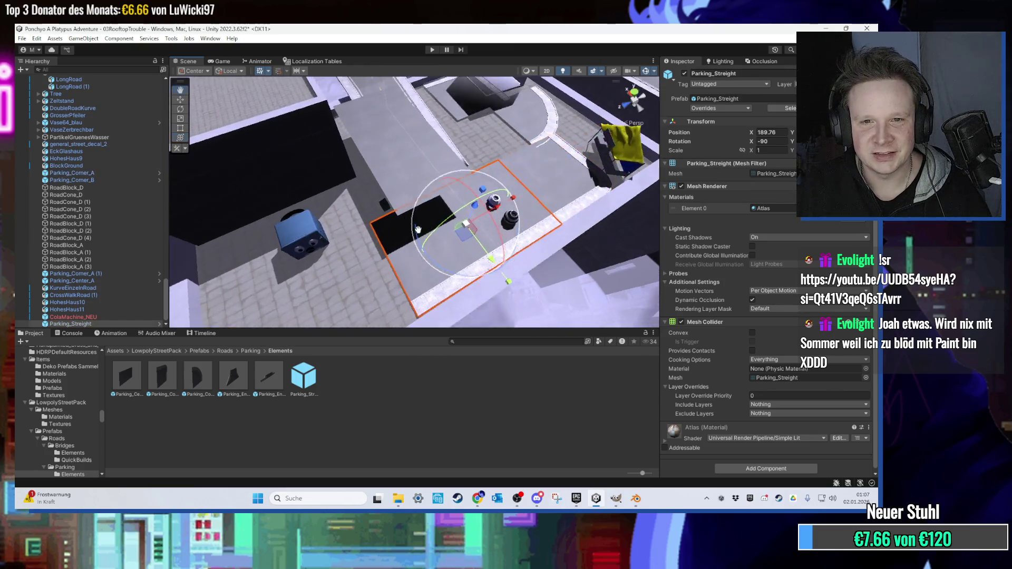
{"action": "key", "text": "f"}
{"action": "key", "text": "ctrl+d"}
{"action": "left_click_drag", "start_coordinate": [464, 196], "coordinate": [295, 305]}
{"action": "key", "text": "f"}
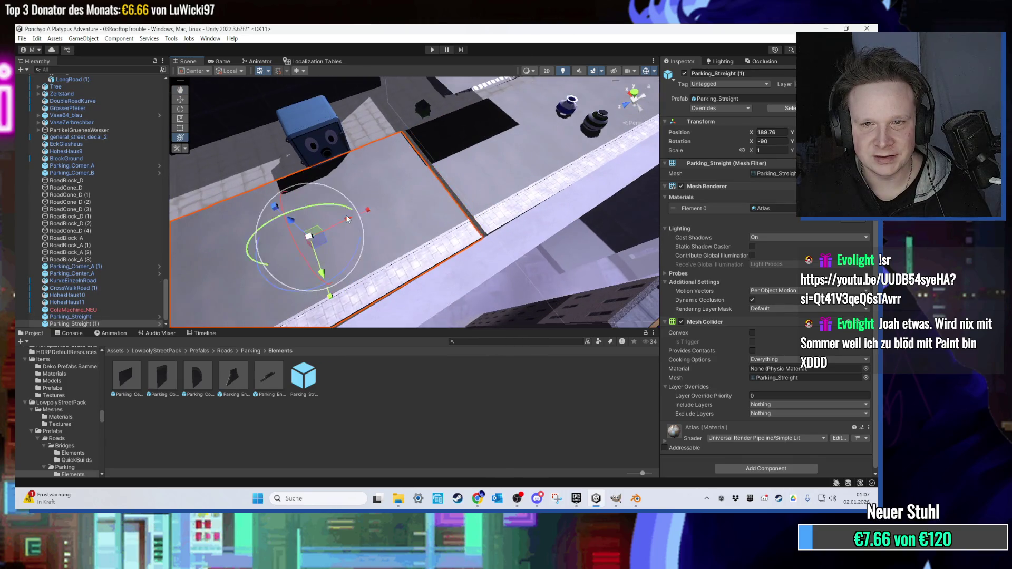
{"action": "scroll", "coordinate": [479, 246], "scroll_direction": "up", "scroll_amount": 3}
{"action": "mouse_move", "coordinate": [527, 258]}
{"action": "left_mouse_down"}
{"action": "mouse_move", "coordinate": [539, 259]}
{"action": "mouse_move", "coordinate": [396, 260]}
{"action": "mouse_move", "coordinate": [421, 189]}
{"action": "mouse_move", "coordinate": [456, 179]}
{"action": "left_mouse_up"}
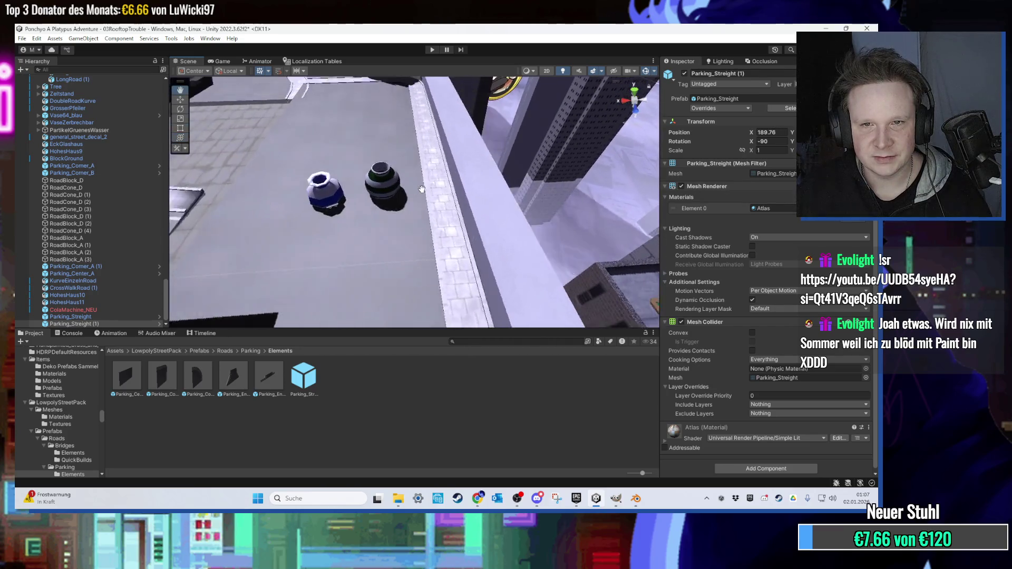
{"action": "scroll", "coordinate": [422, 189], "scroll_direction": "down", "scroll_amount": 2}
{"action": "left_click", "coordinate": [471, 199]}
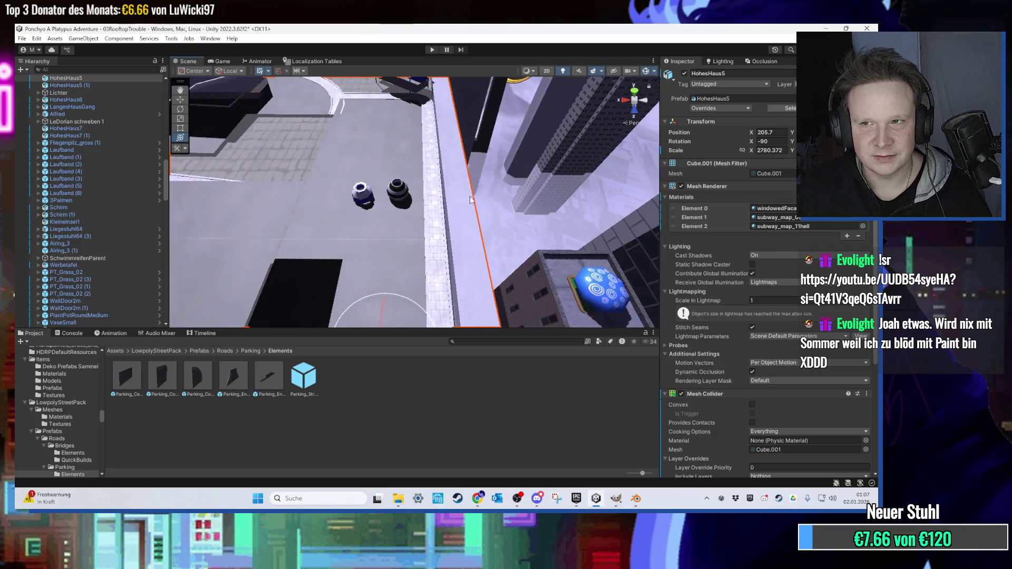
Move Parking_Center_A along the rooftop to Position X 217.12.
{"action": "scroll", "coordinate": [469, 203], "scroll_direction": "down", "scroll_amount": 3}
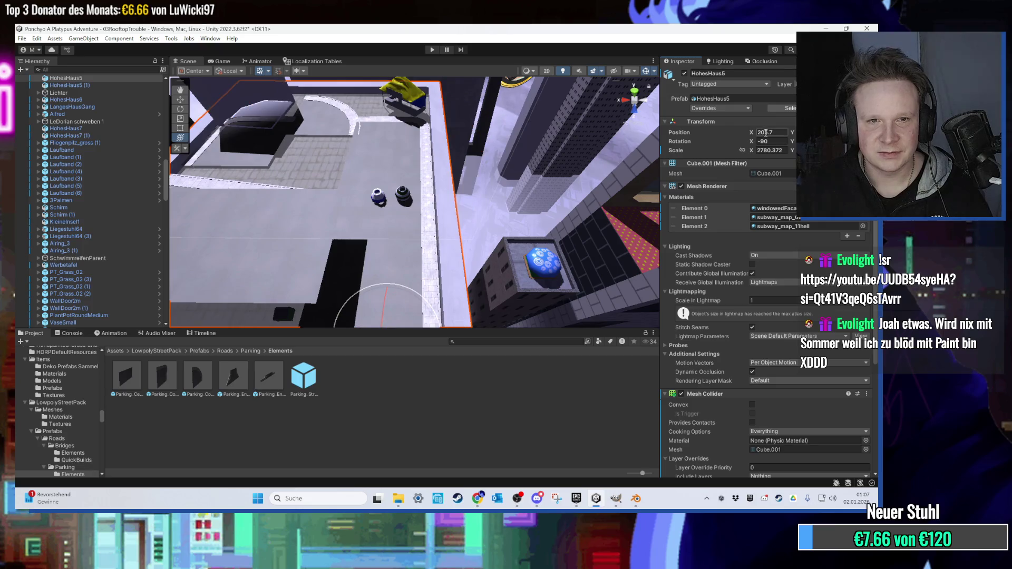
{"action": "scroll", "coordinate": [295, 194], "scroll_direction": "up", "scroll_amount": 2}
{"action": "left_click", "coordinate": [283, 210]}
{"action": "mouse_move", "coordinate": [293, 233]}
{"action": "left_mouse_down"}
{"action": "mouse_move", "coordinate": [331, 143]}
{"action": "mouse_move", "coordinate": [327, 121]}
{"action": "mouse_move", "coordinate": [274, 130]}
{"action": "mouse_move", "coordinate": [285, 145]}
{"action": "left_mouse_up"}
{"action": "left_click_drag", "start_coordinate": [349, 166], "coordinate": [369, 182]}
{"action": "mouse_move", "coordinate": [476, 203]}
{"action": "left_mouse_down"}
{"action": "mouse_move", "coordinate": [419, 255]}
{"action": "mouse_move", "coordinate": [357, 267]}
{"action": "mouse_move", "coordinate": [398, 245]}
{"action": "mouse_move", "coordinate": [431, 254]}
{"action": "mouse_move", "coordinate": [334, 277]}
{"action": "mouse_move", "coordinate": [466, 251]}
{"action": "mouse_move", "coordinate": [426, 236]}
{"action": "mouse_move", "coordinate": [321, 257]}
{"action": "mouse_move", "coordinate": [402, 232]}
{"action": "mouse_move", "coordinate": [450, 265]}
{"action": "mouse_move", "coordinate": [432, 253]}
{"action": "mouse_move", "coordinate": [419, 210]}
{"action": "left_mouse_up"}
{"action": "scroll", "coordinate": [398, 245], "scroll_direction": "up", "scroll_amount": 2}
Select CrossWalkRoad (1) and orbit the view in to inspect the crosswalk.
{"action": "left_click", "coordinate": [416, 239]}
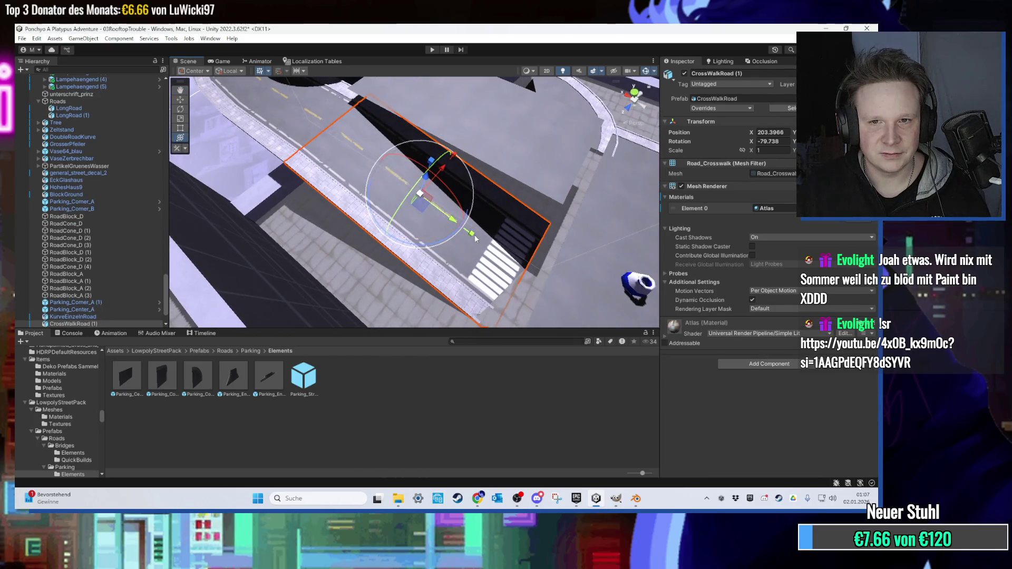
{"action": "mouse_move", "coordinate": [456, 235]}
{"action": "left_mouse_down"}
{"action": "mouse_move", "coordinate": [413, 221]}
{"action": "mouse_move", "coordinate": [417, 209]}
{"action": "mouse_move", "coordinate": [387, 230]}
{"action": "mouse_move", "coordinate": [381, 254]}
{"action": "mouse_move", "coordinate": [354, 157]}
{"action": "left_mouse_up"}
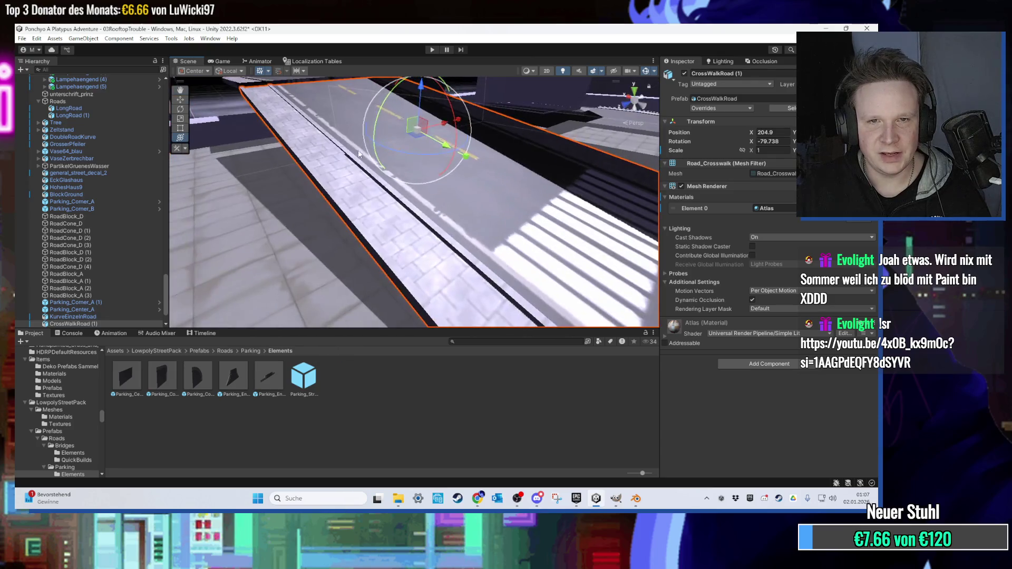
{"action": "mouse_move", "coordinate": [422, 90]}
{"action": "left_mouse_down"}
{"action": "mouse_move", "coordinate": [486, 185]}
{"action": "mouse_move", "coordinate": [450, 262]}
{"action": "mouse_move", "coordinate": [307, 180]}
{"action": "mouse_move", "coordinate": [364, 229]}
{"action": "left_mouse_up"}
{"action": "left_click", "coordinate": [450, 262]}
{"action": "scroll", "coordinate": [364, 229], "scroll_direction": "up", "scroll_amount": 10}
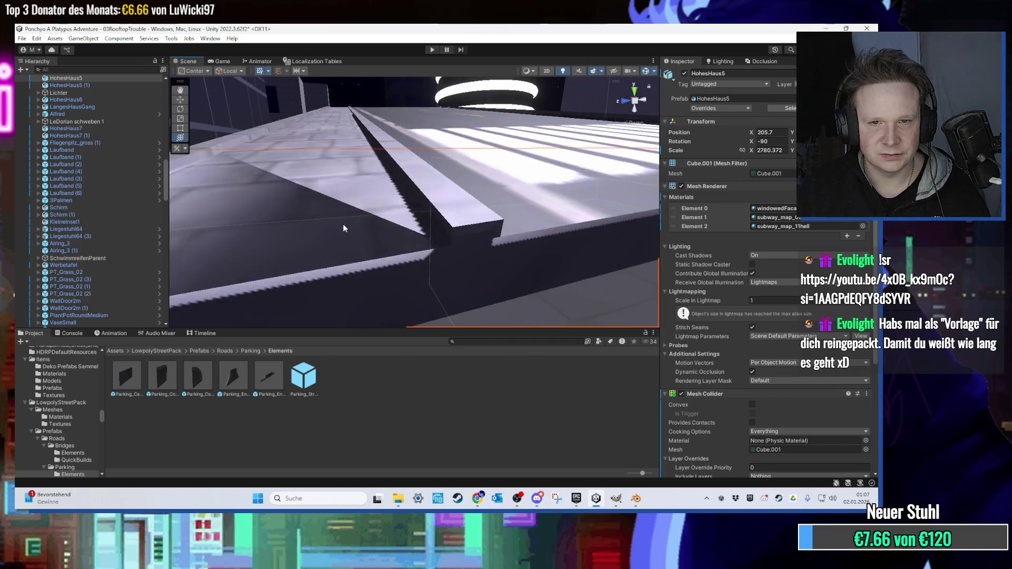
{"action": "scroll", "coordinate": [367, 237], "scroll_direction": "up", "scroll_amount": 2}
Start a new General scene in Blender without saving and delete all default objects.
{"action": "left_click", "coordinate": [635, 498]}
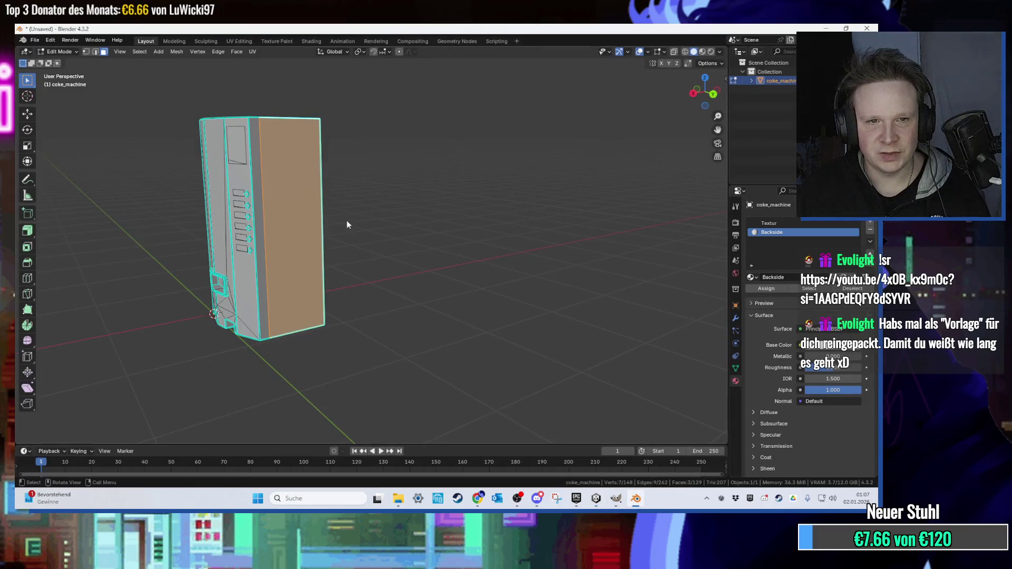
{"action": "left_click", "coordinate": [35, 40]}
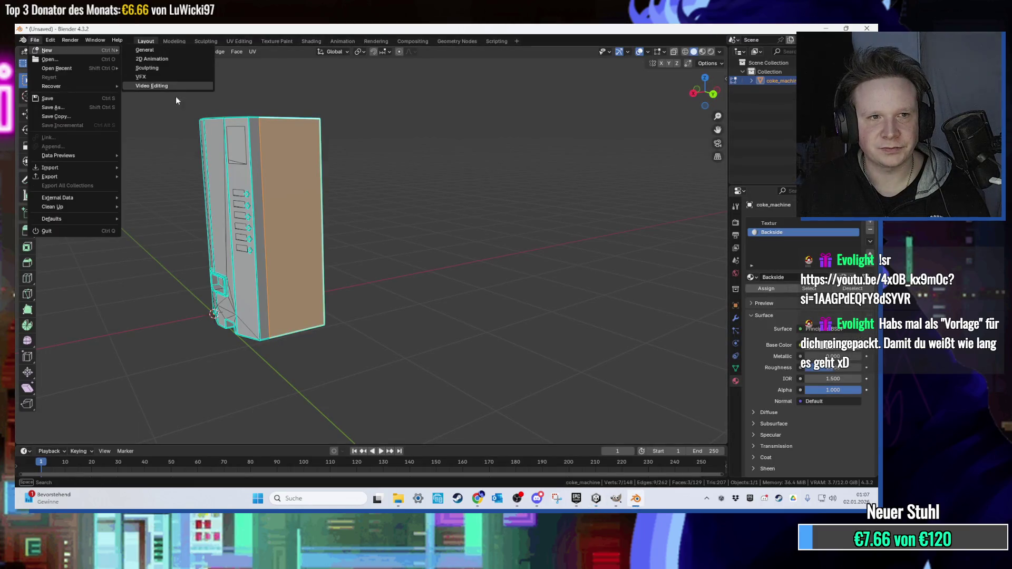
{"action": "left_click", "coordinate": [145, 50]}
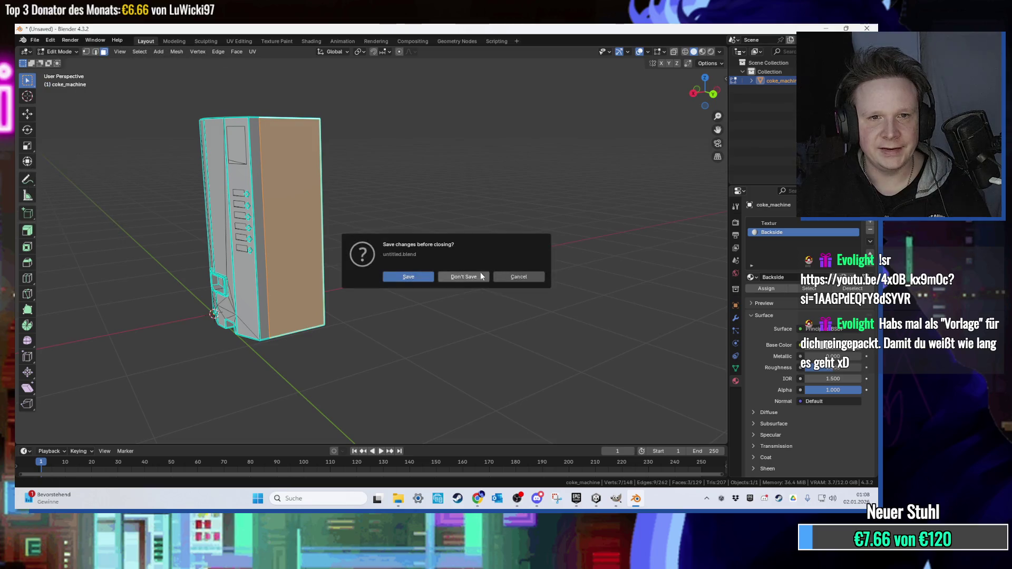
{"action": "left_click", "coordinate": [464, 277]}
{"action": "key", "text": "a"}
{"action": "key", "text": "Delete"}
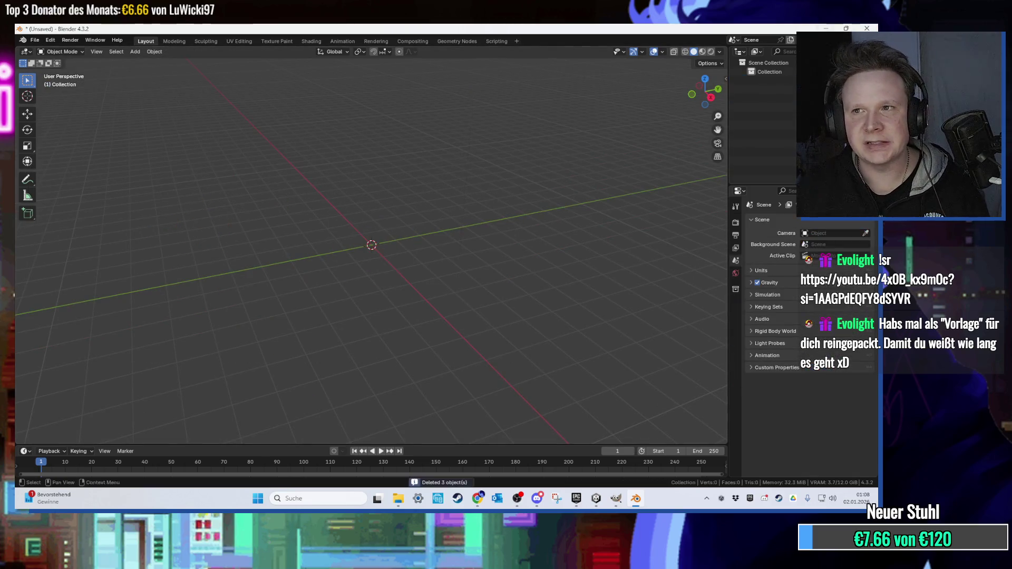
{"action": "key", "text": "super+d"}
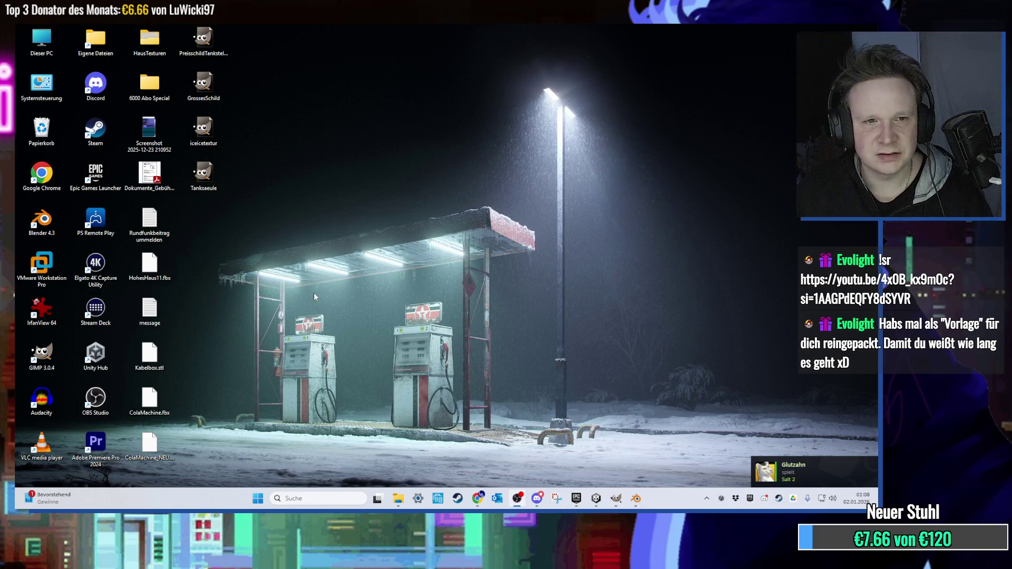
Delete ColaMachine.fbx and ColaMachine_NEU from the desktop.
{"action": "left_click_drag", "start_coordinate": [169, 444], "coordinate": [214, 378]}
{"action": "key", "text": "Delete"}
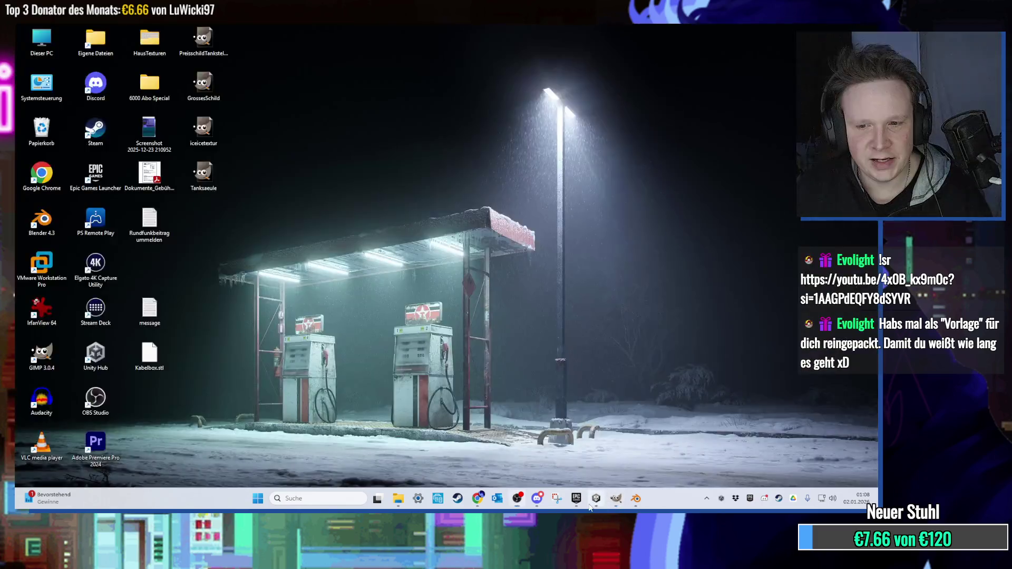
{"action": "left_click", "coordinate": [596, 498]}
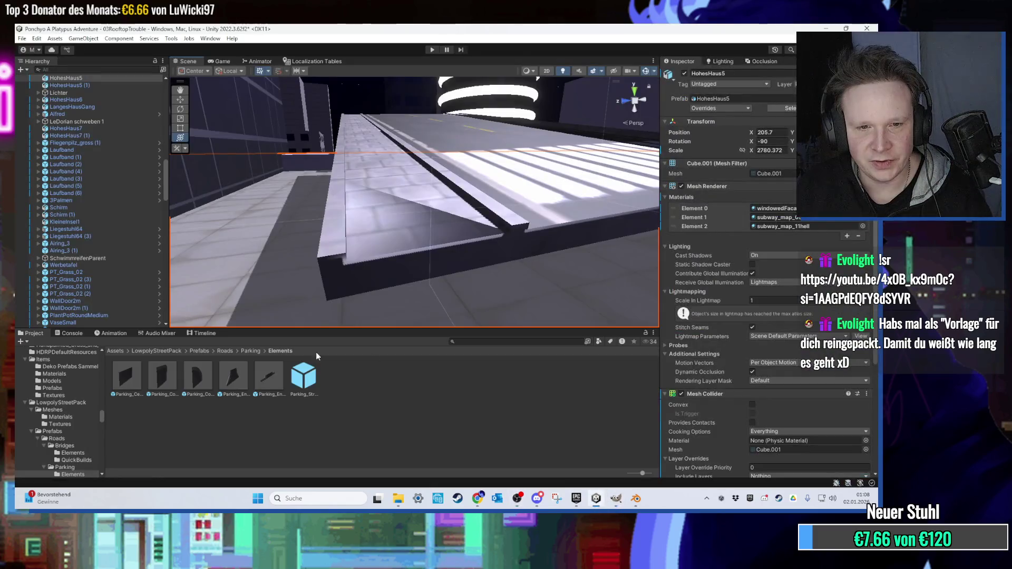
Ping the CrossWalkRoad model asset from CrossWalkRoad (1)'s Mesh field, then minimise Unity.
{"action": "left_click", "coordinate": [456, 209]}
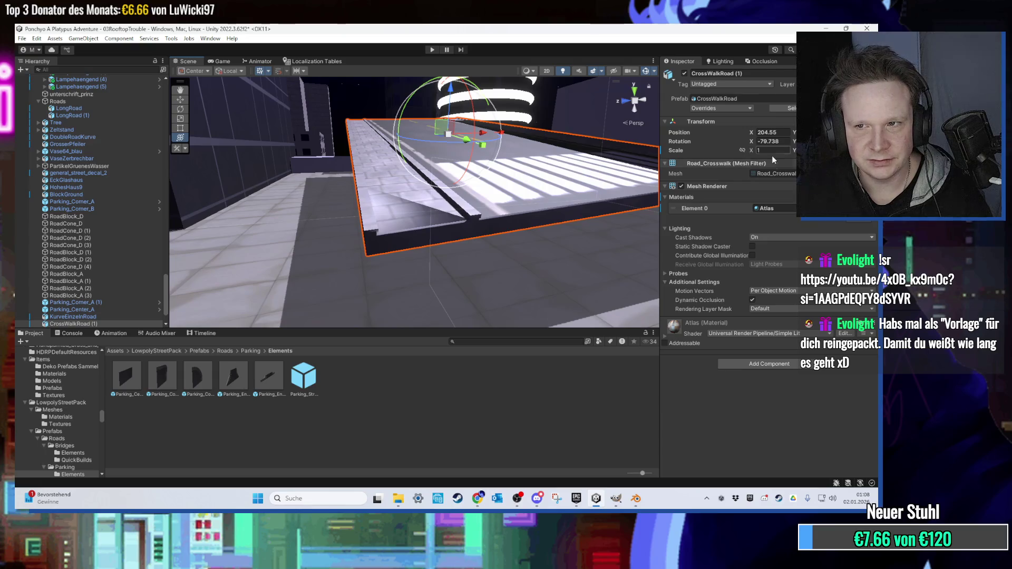
{"action": "left_click", "coordinate": [758, 174]}
{"action": "left_click", "coordinate": [249, 375]}
{"action": "left_click", "coordinate": [240, 377]}
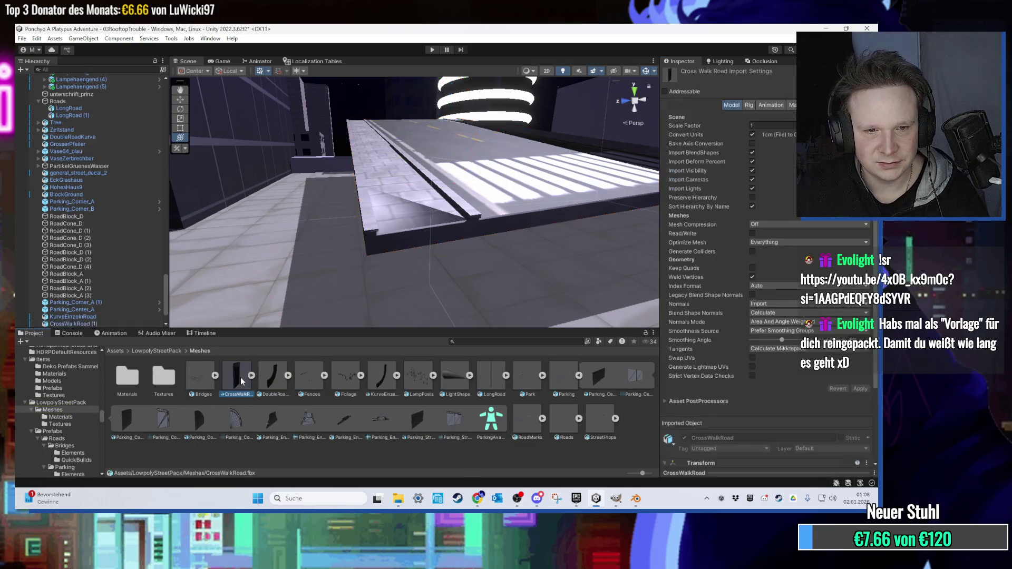
{"action": "left_click", "coordinate": [828, 27]}
{"action": "right_click", "coordinate": [433, 245]}
{"action": "left_click", "coordinate": [190, 235]}
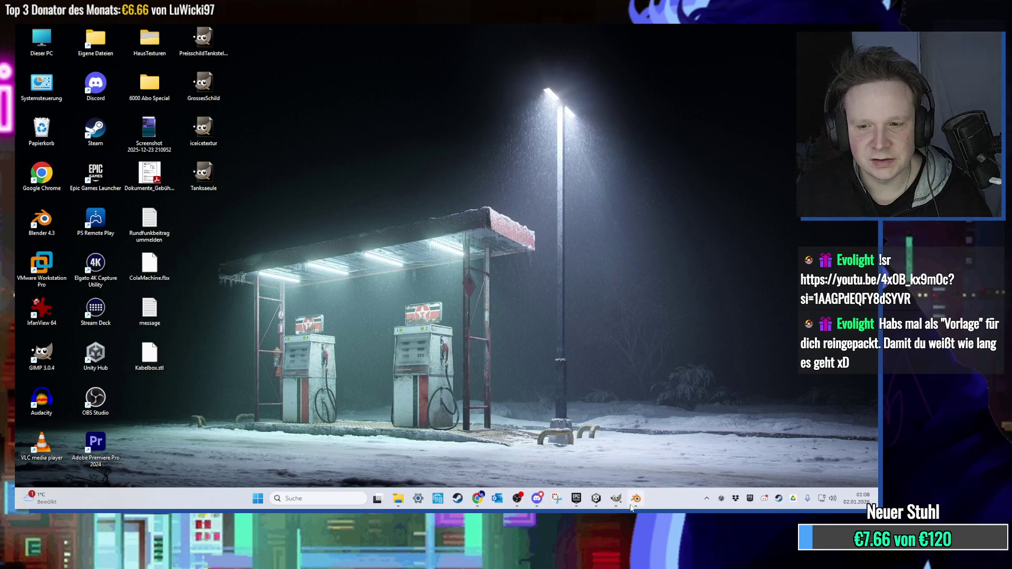
Import ColaMachine.fbx from the Desktop into Blender, undo the import, and minimise Blender.
{"action": "left_click", "coordinate": [631, 504]}
{"action": "left_click", "coordinate": [35, 40]}
{"action": "mouse_move", "coordinate": [80, 168]}
{"action": "left_click", "coordinate": [195, 246]}
{"action": "double_click", "coordinate": [369, 223]}
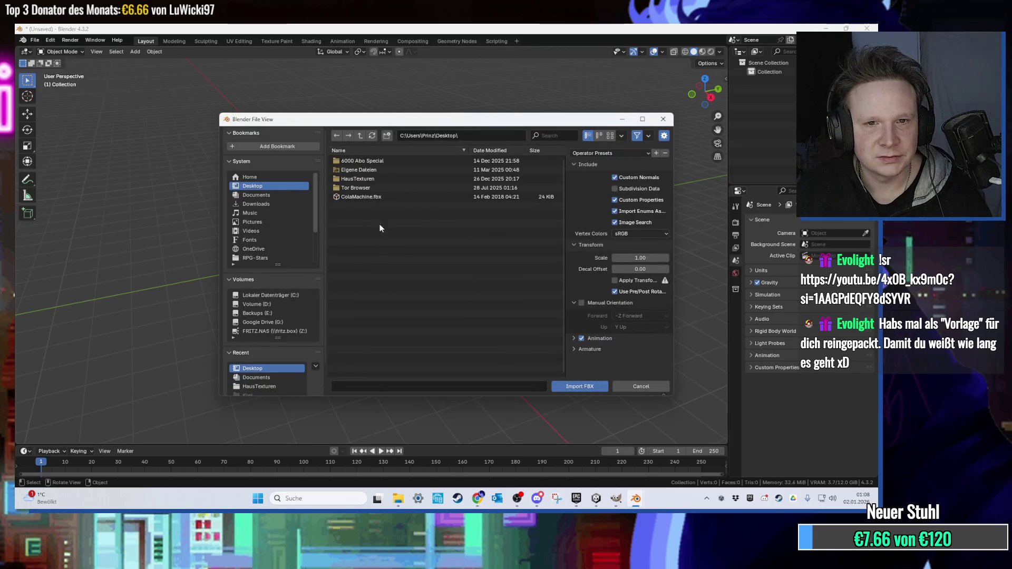
{"action": "double_click", "coordinate": [366, 198]}
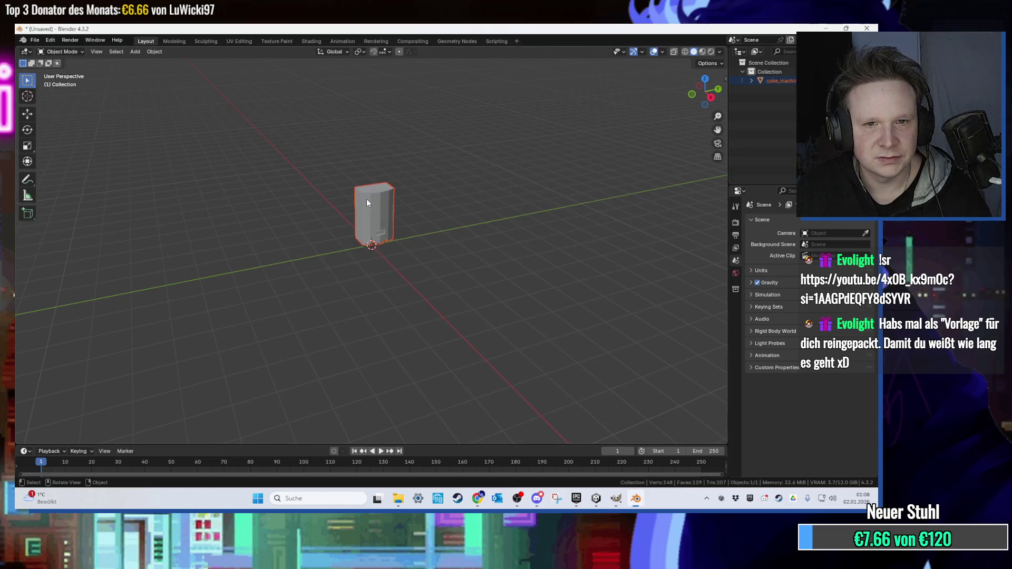
{"action": "key", "text": "ctrl+z"}
{"action": "left_click", "coordinate": [823, 29]}
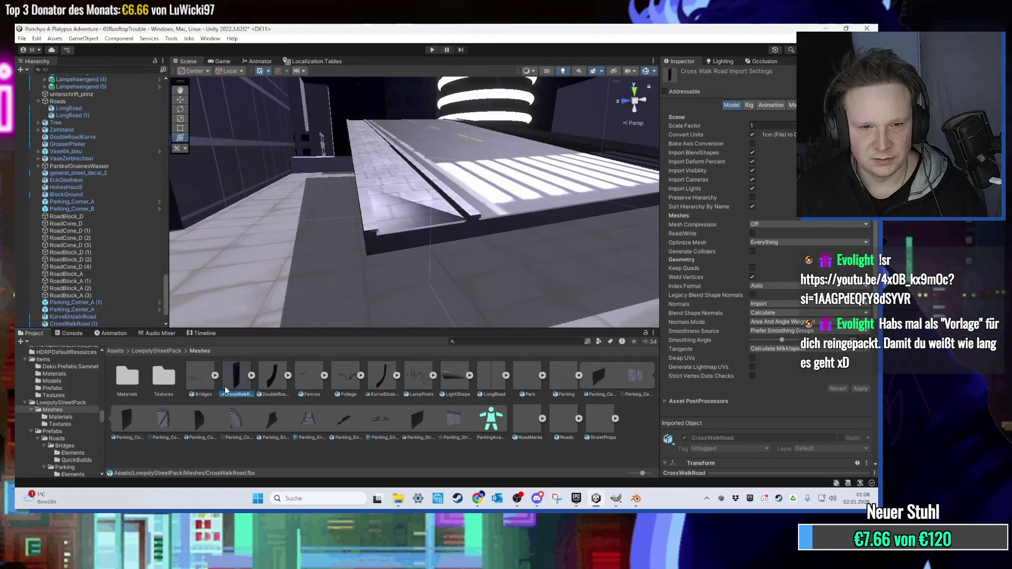
Copy CrossWalkRoad.fbx from the Meshes folder onto the desktop via Show in Explorer.
{"action": "right_click", "coordinate": [240, 391]}
{"action": "left_click", "coordinate": [274, 129]}
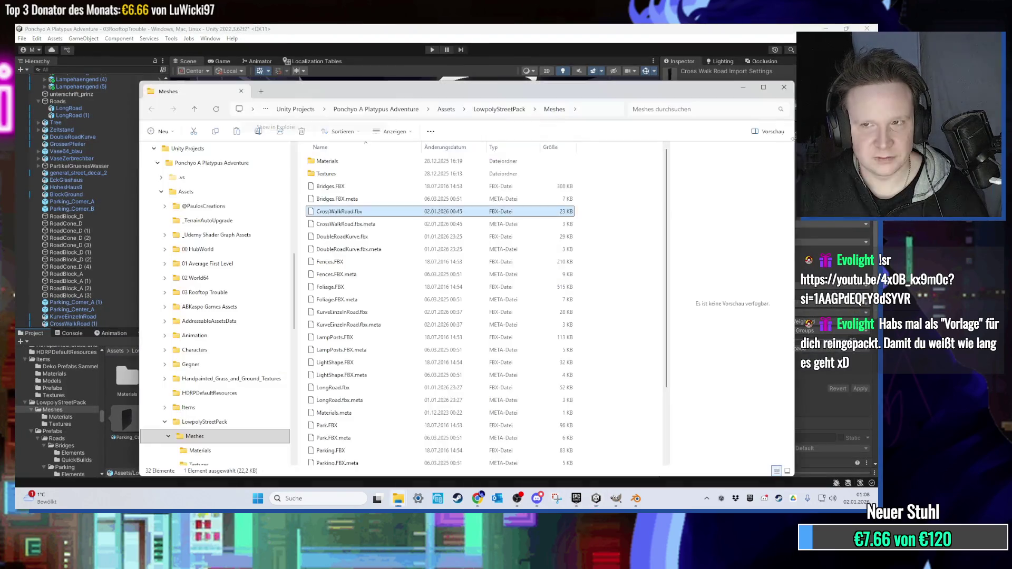
{"action": "key", "text": "super+d"}
{"action": "right_click", "coordinate": [524, 204]}
{"action": "left_click", "coordinate": [563, 284]}
{"action": "left_click", "coordinate": [596, 498]}
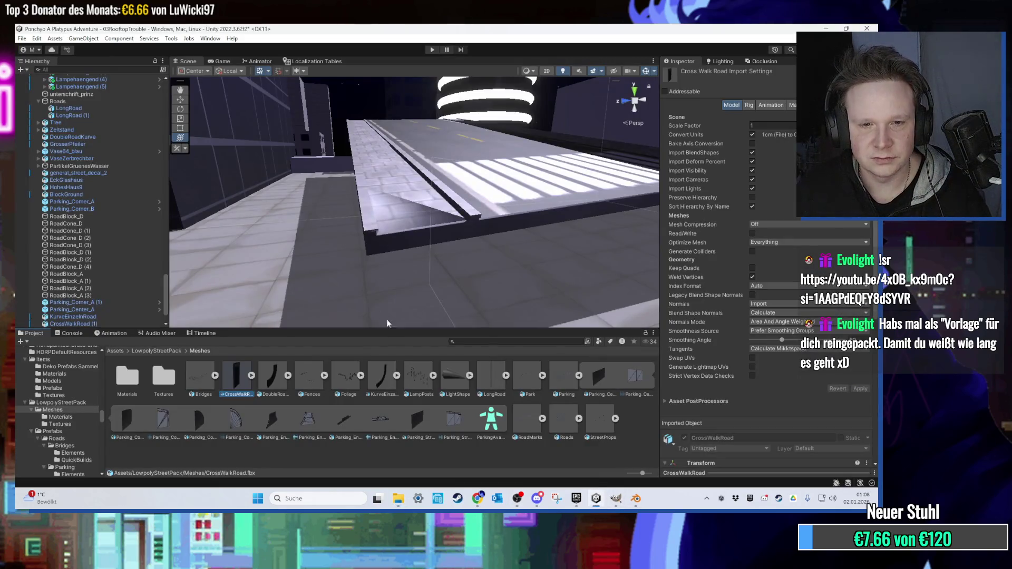
{"action": "left_click", "coordinate": [596, 498]}
{"action": "left_click", "coordinate": [636, 498]}
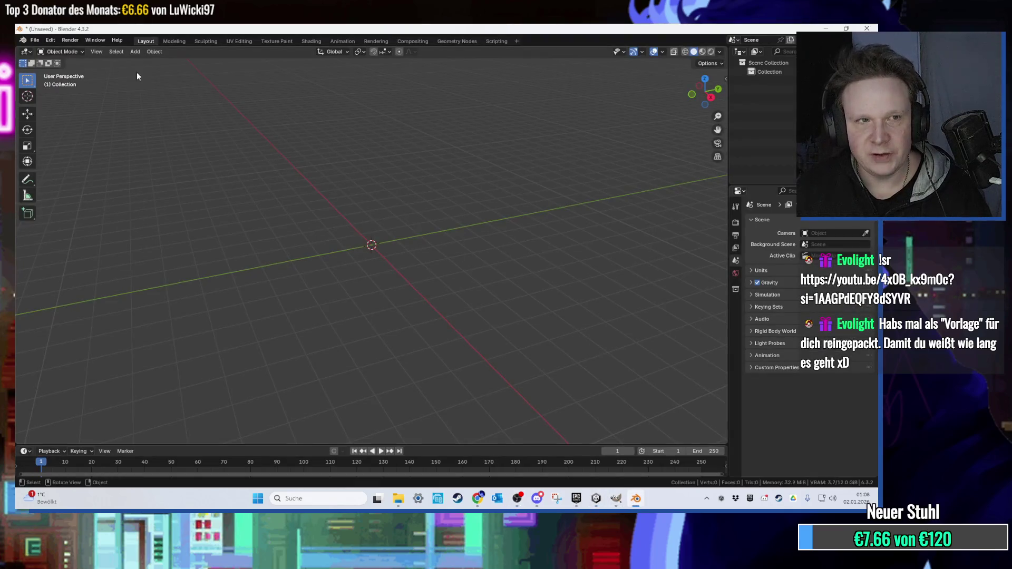
Import CrossWalkRoad.fbx into the Blender scene through File > Import > FBX.
{"action": "left_click", "coordinate": [32, 40]}
{"action": "mouse_move", "coordinate": [84, 176]}
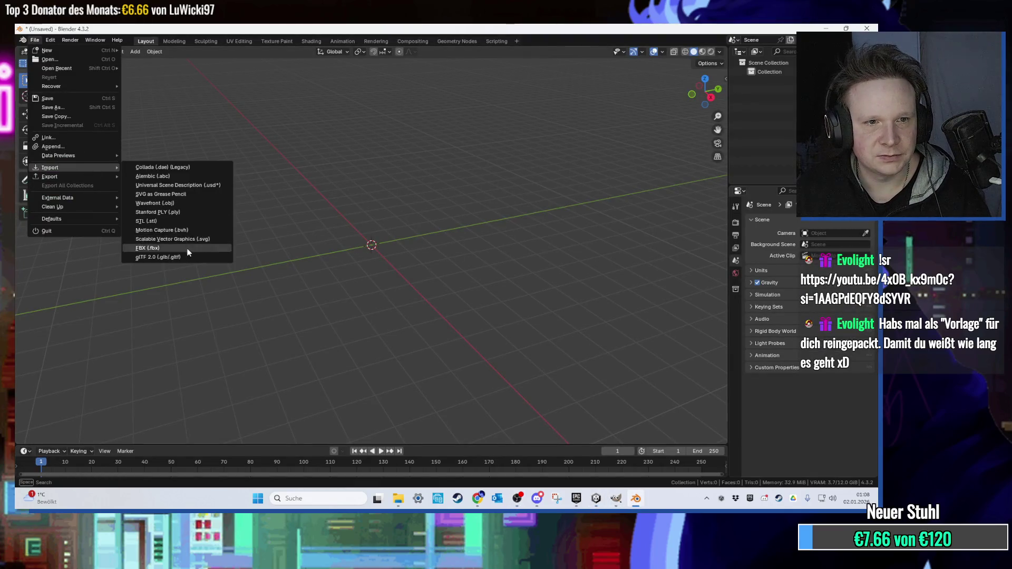
{"action": "left_click", "coordinate": [185, 247]}
{"action": "double_click", "coordinate": [338, 197]}
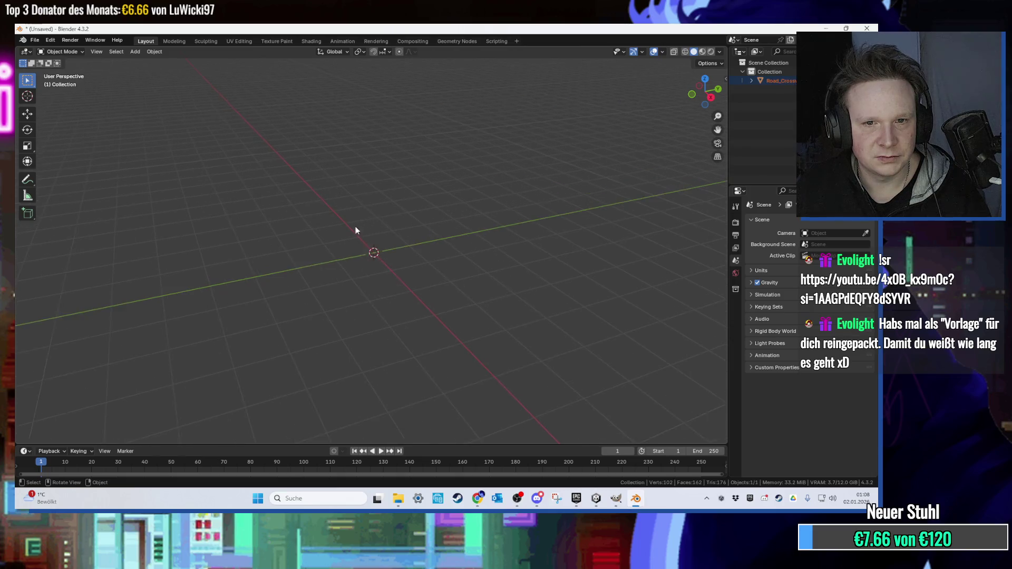
Select the imported road and enter Edit Mode in face-select mode with nothing selected.
{"action": "mouse_move", "coordinate": [335, 244]}
{"action": "left_mouse_down"}
{"action": "mouse_move", "coordinate": [345, 235]}
{"action": "mouse_move", "coordinate": [250, 239]}
{"action": "mouse_move", "coordinate": [235, 221]}
{"action": "mouse_move", "coordinate": [453, 243]}
{"action": "left_mouse_up"}
{"action": "scroll", "coordinate": [222, 248], "scroll_direction": "up", "scroll_amount": 10}
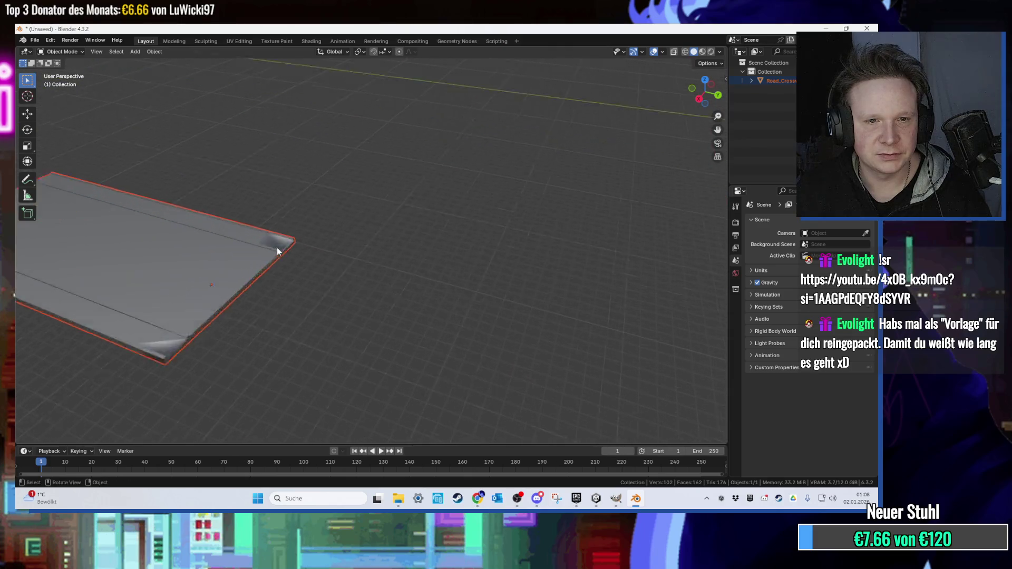
{"action": "left_click", "coordinate": [293, 247]}
{"action": "key", "text": "Tab"}
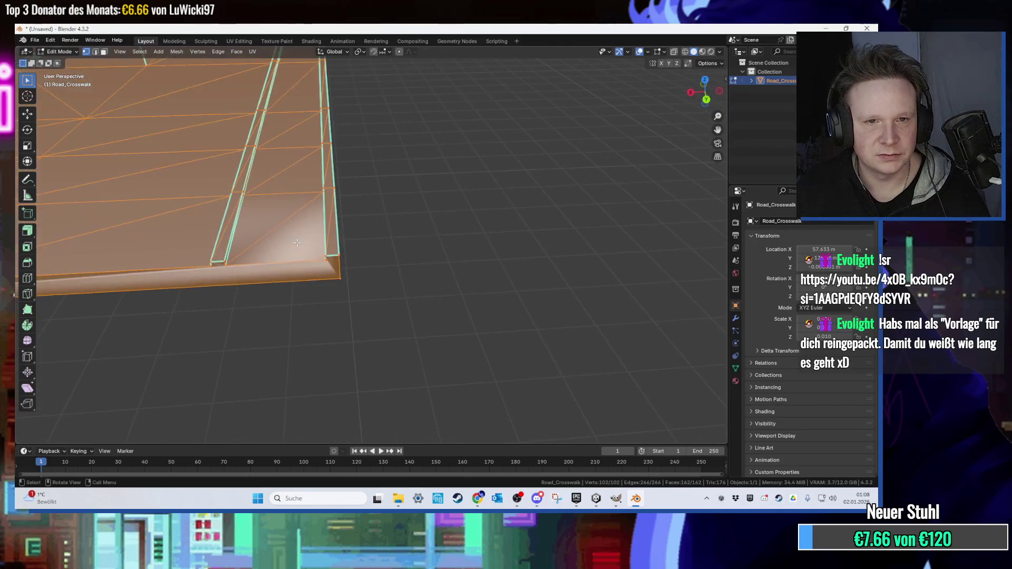
{"action": "key", "text": "alt+a"}
{"action": "key", "text": "3"}
Delete one triangle face of the road mesh, then undo the deletion.
{"action": "left_click", "coordinate": [287, 228]}
{"action": "key", "text": "x"}
{"action": "left_click", "coordinate": [277, 246]}
{"action": "left_click_drag", "start_coordinate": [368, 226], "coordinate": [386, 203]}
{"action": "key", "text": "ctrl+z"}
{"action": "scroll", "coordinate": [418, 282], "scroll_direction": "down", "scroll_amount": 4}
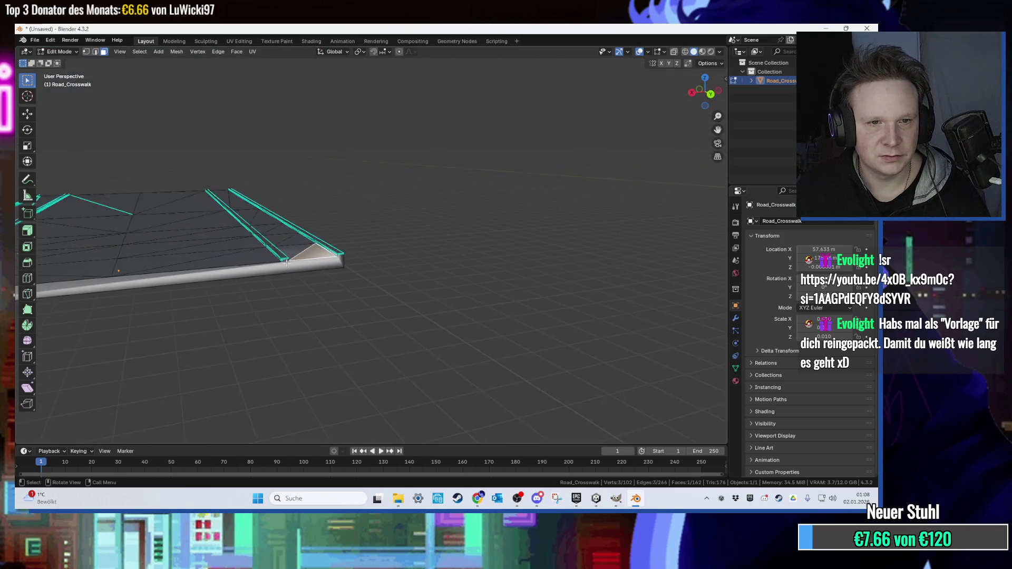
{"action": "scroll", "coordinate": [287, 323], "scroll_direction": "up", "scroll_amount": 5}
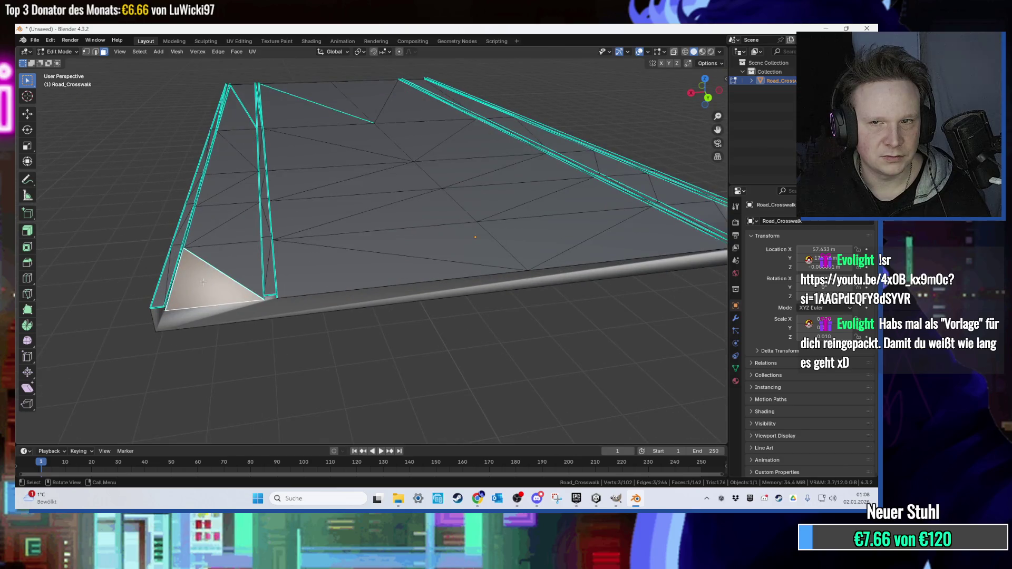
{"action": "key", "text": "x"}
{"action": "key", "text": "Escape"}
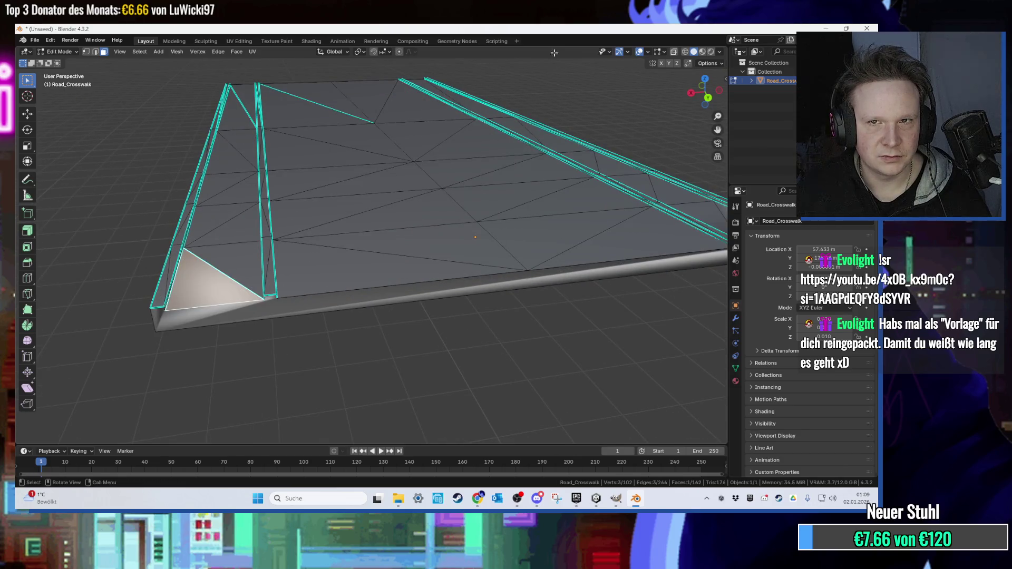
Turn the Face Orientation overlay on to check the road's normals, then off again.
{"action": "left_click", "coordinate": [647, 52]}
{"action": "left_click", "coordinate": [616, 226]}
{"action": "left_click", "coordinate": [616, 225]}
Minimise Blender and bring Unity back to the front.
{"action": "left_click", "coordinate": [629, 503]}
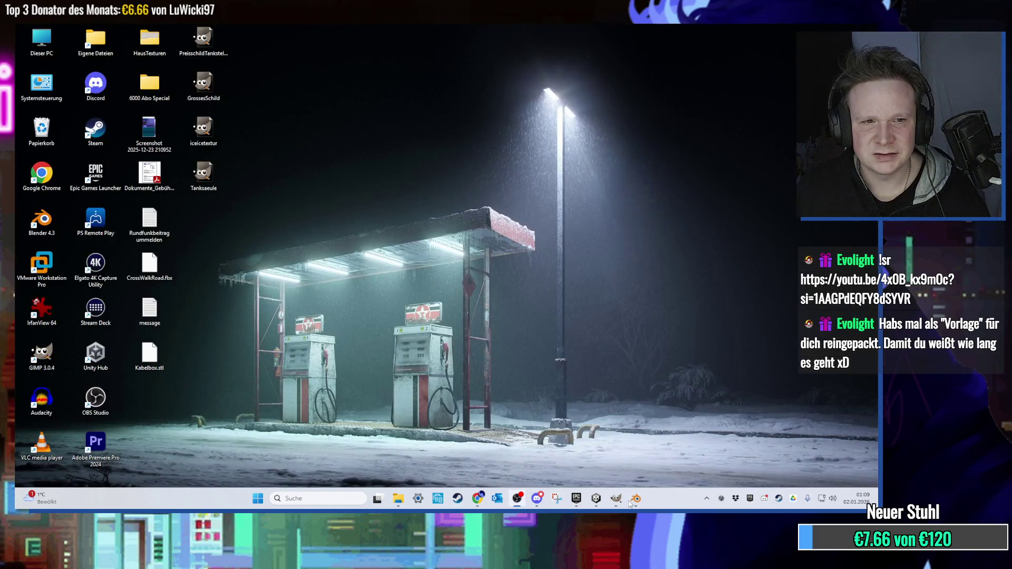
{"action": "left_click", "coordinate": [616, 498]}
{"action": "left_click", "coordinate": [615, 498]}
{"action": "left_click", "coordinate": [596, 498]}
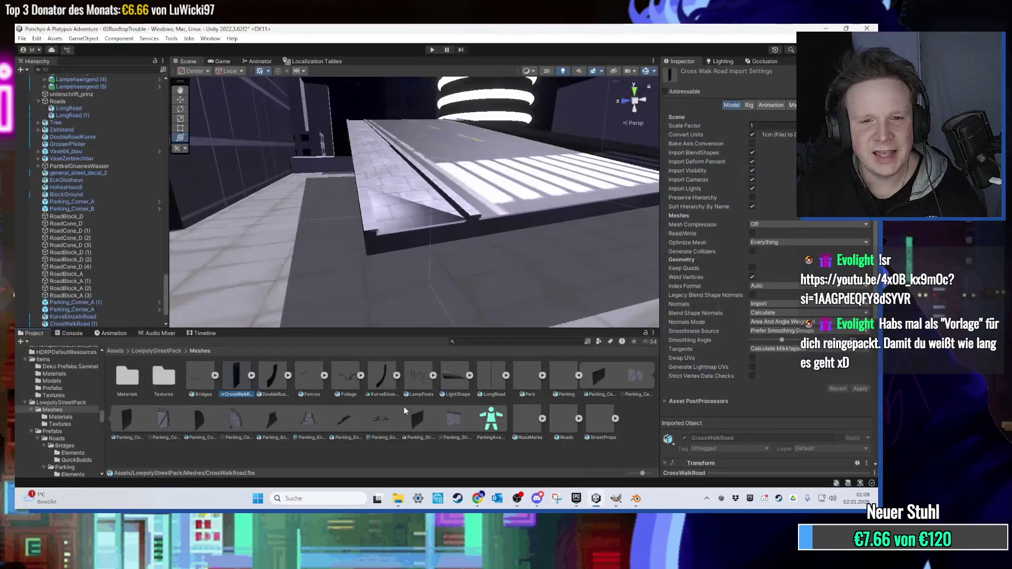
Open the Textures folder and reveal the atlas texture in File Explorer.
{"action": "double_click", "coordinate": [164, 377]}
{"action": "right_click", "coordinate": [135, 382]}
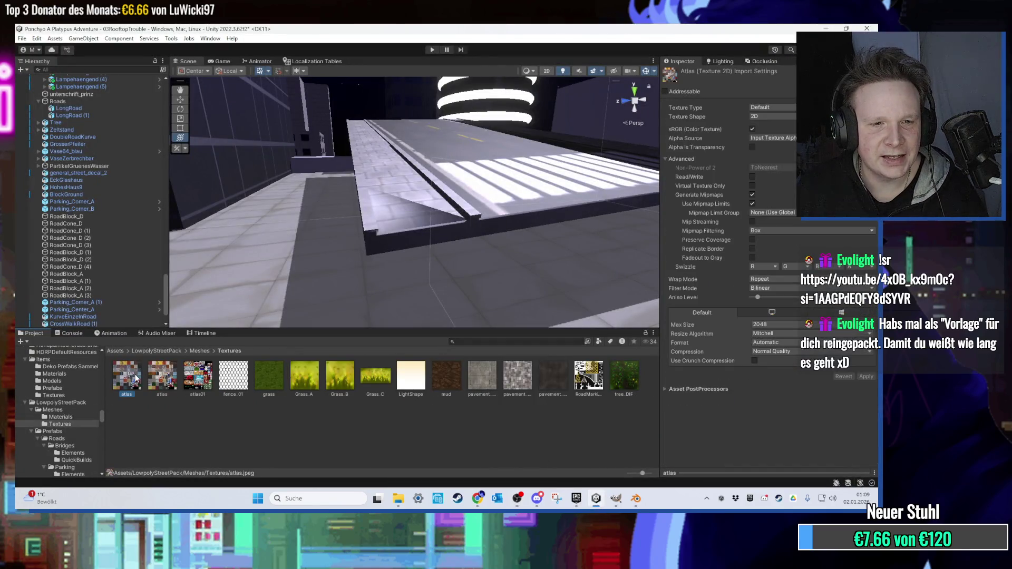
{"action": "left_click", "coordinate": [206, 114]}
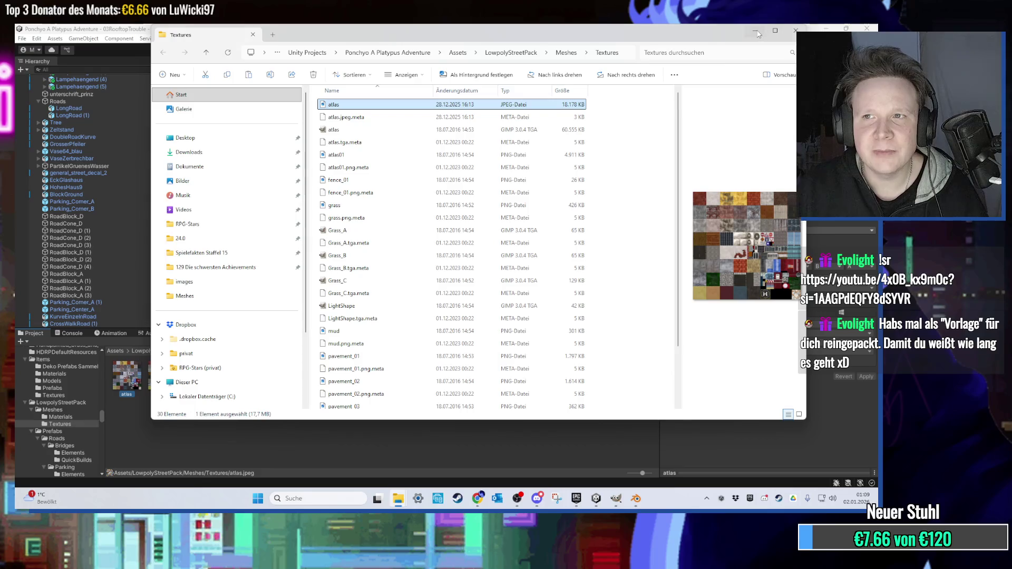
Switch through the desktop and GIMP back to Blender.
{"action": "left_click", "coordinate": [755, 32]}
{"action": "right_click", "coordinate": [452, 235]}
{"action": "key", "text": "Escape"}
{"action": "left_click", "coordinate": [615, 498]}
{"action": "left_click", "coordinate": [616, 498]}
{"action": "left_click", "coordinate": [636, 499]}
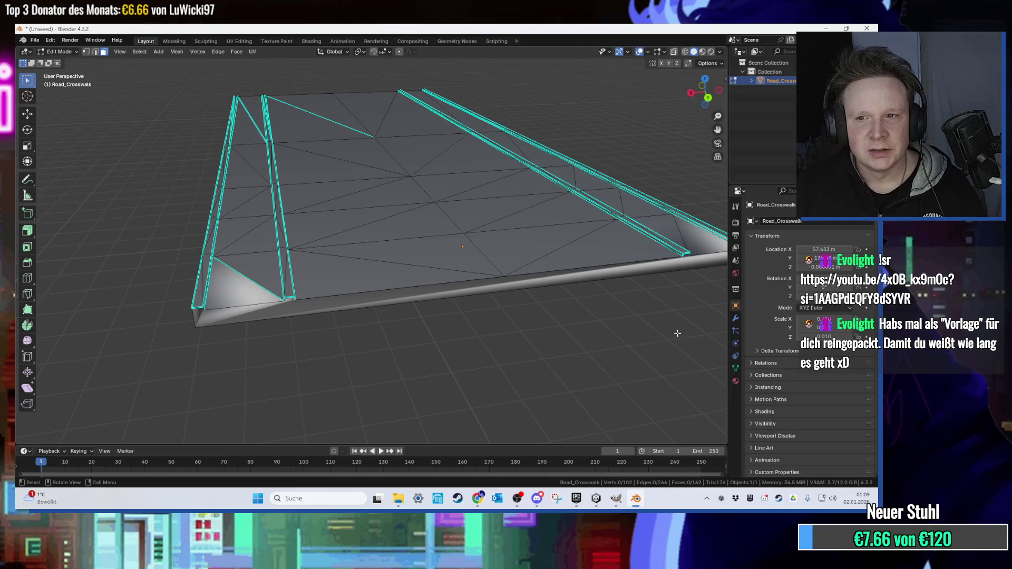
Link the road material's Base Color to an Image Texture loaded from atlas.jpeg.
{"action": "left_click", "coordinate": [735, 381]}
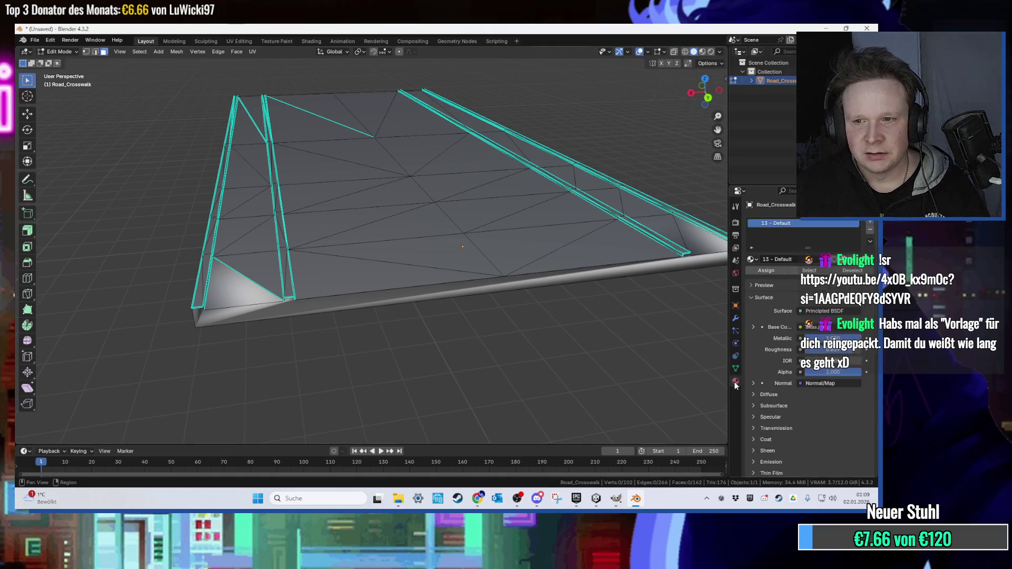
{"action": "left_click", "coordinate": [800, 327]}
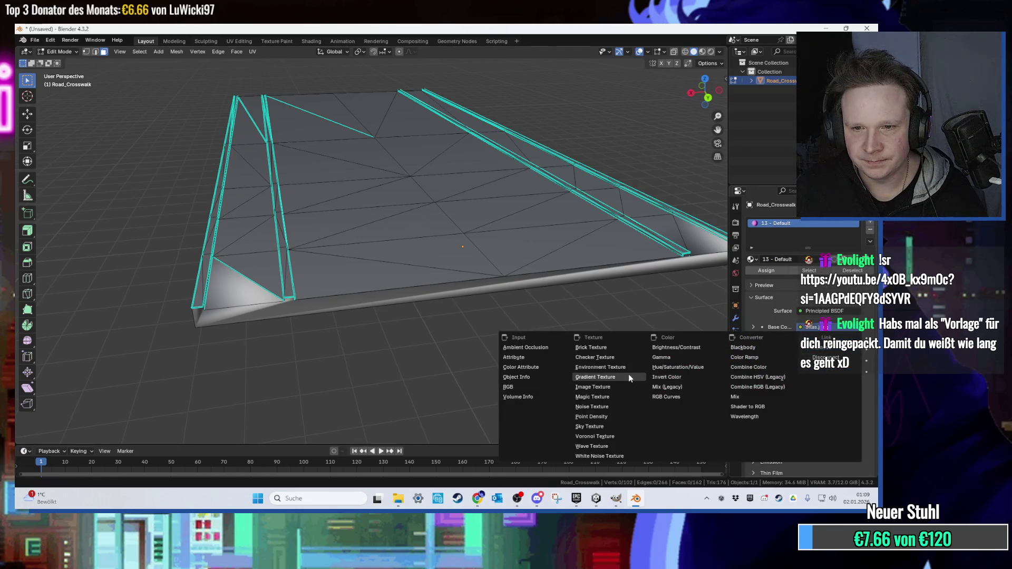
{"action": "left_click", "coordinate": [703, 51]}
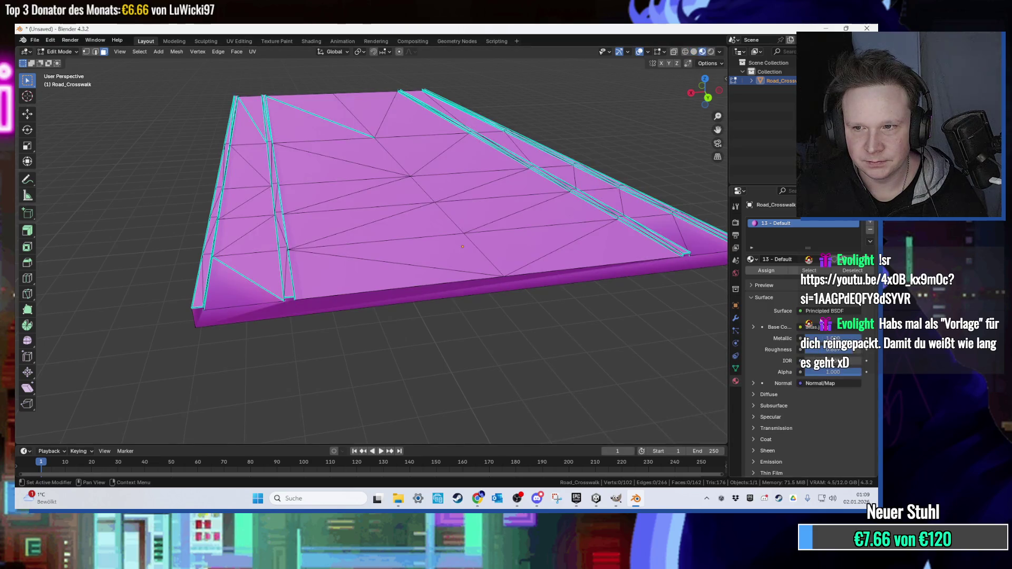
{"action": "left_click", "coordinate": [800, 327]}
{"action": "left_click", "coordinate": [592, 387]}
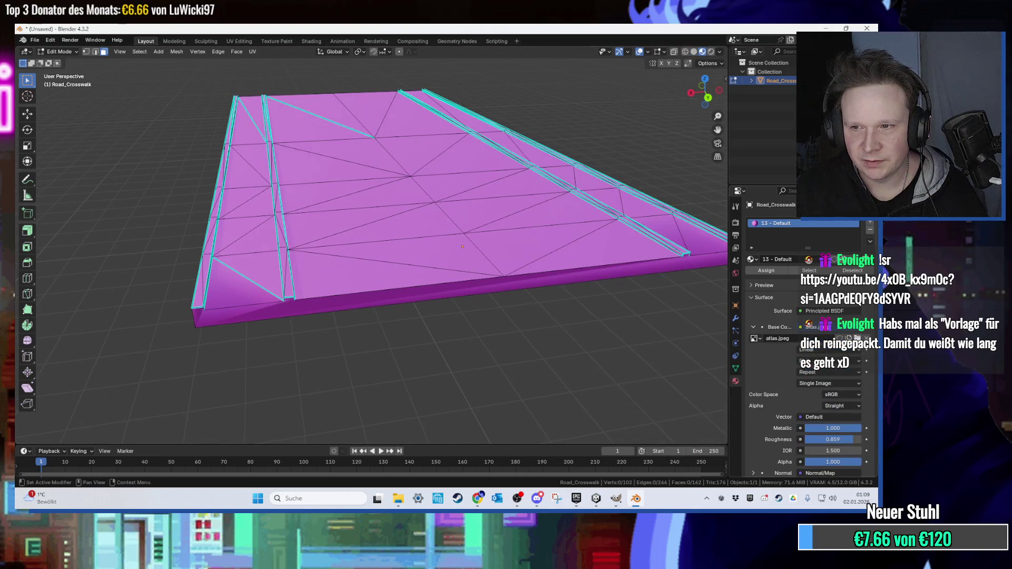
{"action": "left_click", "coordinate": [858, 338]}
{"action": "double_click", "coordinate": [369, 197]}
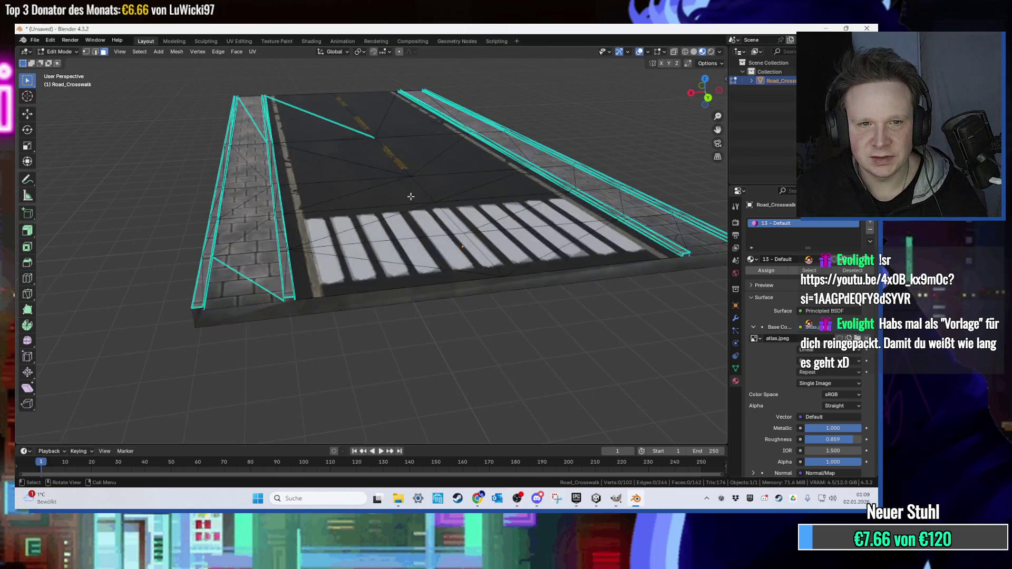
Zoom around the textured road to inspect it and clear the face selection.
{"action": "scroll", "coordinate": [176, 229], "scroll_direction": "up", "scroll_amount": 5}
{"action": "scroll", "coordinate": [176, 228], "scroll_direction": "up", "scroll_amount": 1}
{"action": "left_click", "coordinate": [266, 359]}
{"action": "scroll", "coordinate": [377, 197], "scroll_direction": "down", "scroll_amount": 2}
{"action": "scroll", "coordinate": [378, 198], "scroll_direction": "up", "scroll_amount": 3}
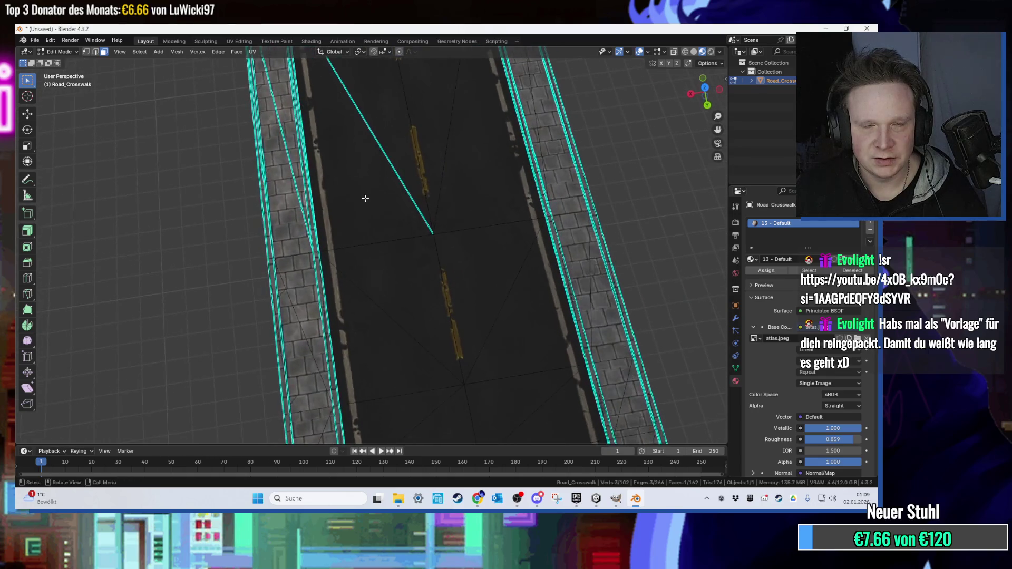
{"action": "scroll", "coordinate": [361, 198], "scroll_direction": "down", "scroll_amount": 3}
{"action": "scroll", "coordinate": [361, 334], "scroll_direction": "up", "scroll_amount": 3}
{"action": "scroll", "coordinate": [345, 298], "scroll_direction": "up", "scroll_amount": 1}
{"action": "scroll", "coordinate": [327, 348], "scroll_direction": "down", "scroll_amount": 2}
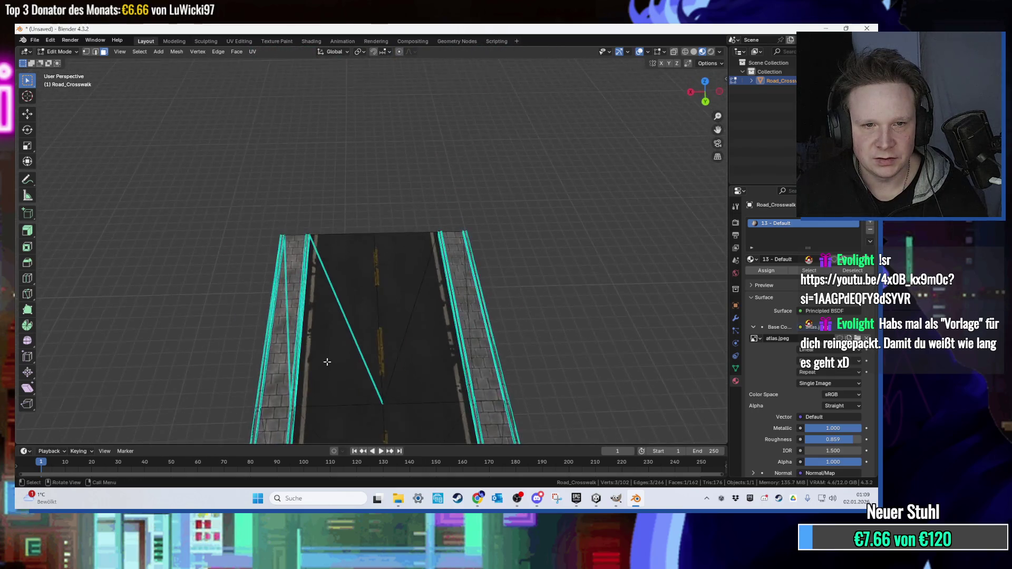
{"action": "scroll", "coordinate": [337, 263], "scroll_direction": "up", "scroll_amount": 3}
{"action": "scroll", "coordinate": [352, 233], "scroll_direction": "up", "scroll_amount": 2}
{"action": "scroll", "coordinate": [352, 233], "scroll_direction": "down", "scroll_amount": 3}
{"action": "key", "text": "alt+a"}
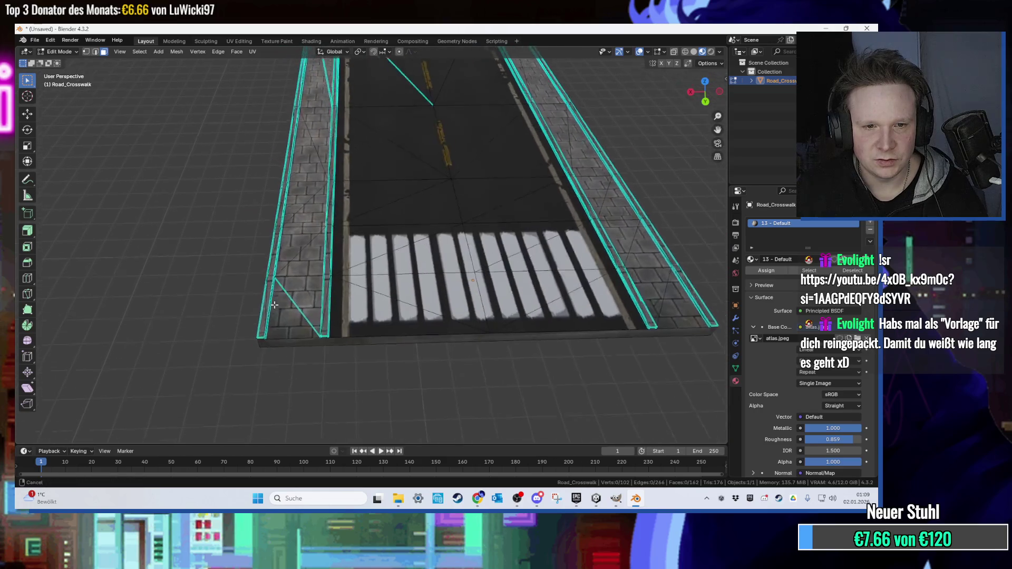
{"action": "scroll", "coordinate": [310, 303], "scroll_direction": "up", "scroll_amount": 5}
{"action": "scroll", "coordinate": [309, 302], "scroll_direction": "down", "scroll_amount": 5}
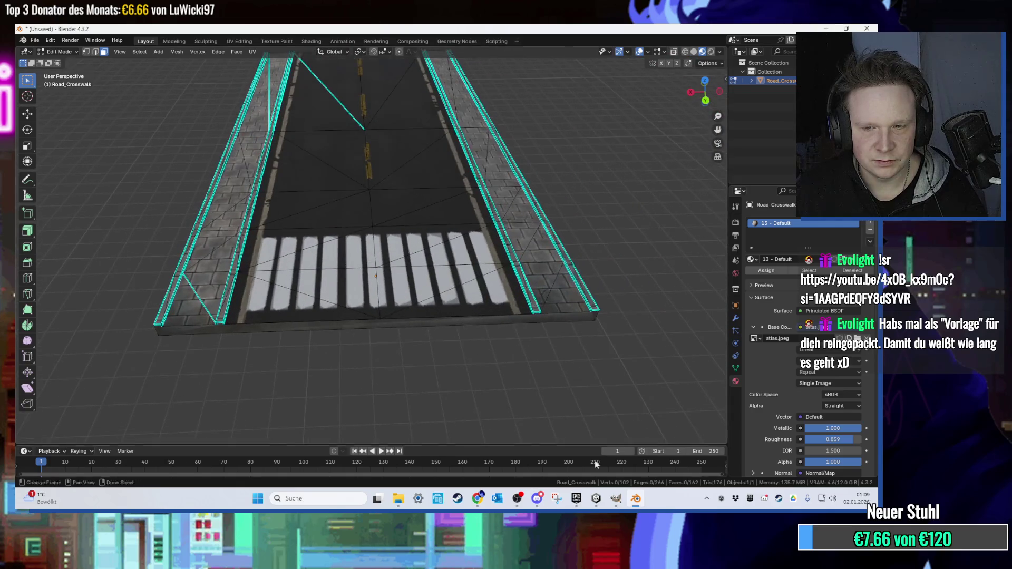
Switch to Unity and select the crosswalk road in the scene.
{"action": "left_click", "coordinate": [596, 498]}
{"action": "scroll", "coordinate": [493, 311], "scroll_direction": "down", "scroll_amount": 3}
{"action": "left_click", "coordinate": [453, 261]}
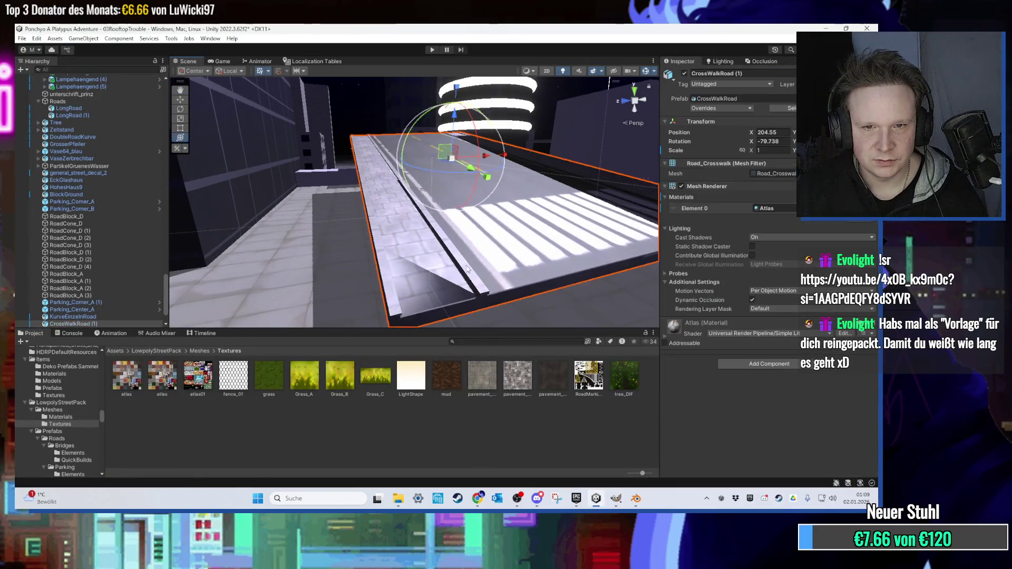
Zoom on CrossWalkRoad (1) in Unity's Scene view, then return to Blender.
{"action": "scroll", "coordinate": [432, 187], "scroll_direction": "up", "scroll_amount": 2}
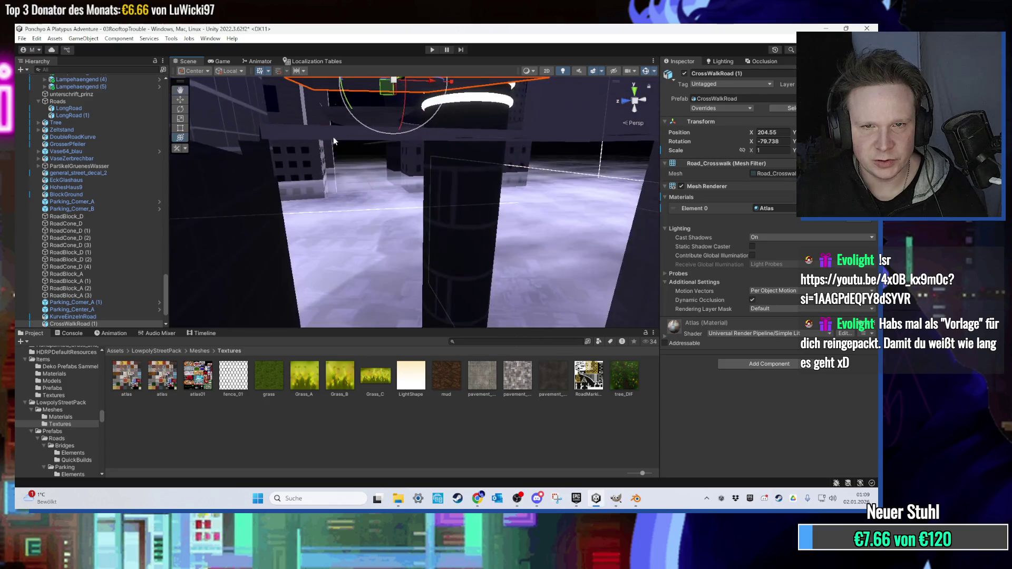
{"action": "left_click", "coordinate": [616, 498]}
{"action": "left_click", "coordinate": [635, 498]}
Orbit Blender's view to a lower angle on the textured crosswalk road.
{"action": "right_click", "coordinate": [188, 295]}
{"action": "mouse_move", "coordinate": [189, 295]}
{"action": "left_mouse_down"}
{"action": "mouse_move", "coordinate": [204, 297]}
{"action": "mouse_move", "coordinate": [191, 204]}
{"action": "mouse_move", "coordinate": [237, 317]}
{"action": "left_mouse_up"}
{"action": "scroll", "coordinate": [236, 317], "scroll_direction": "up", "scroll_amount": 2}
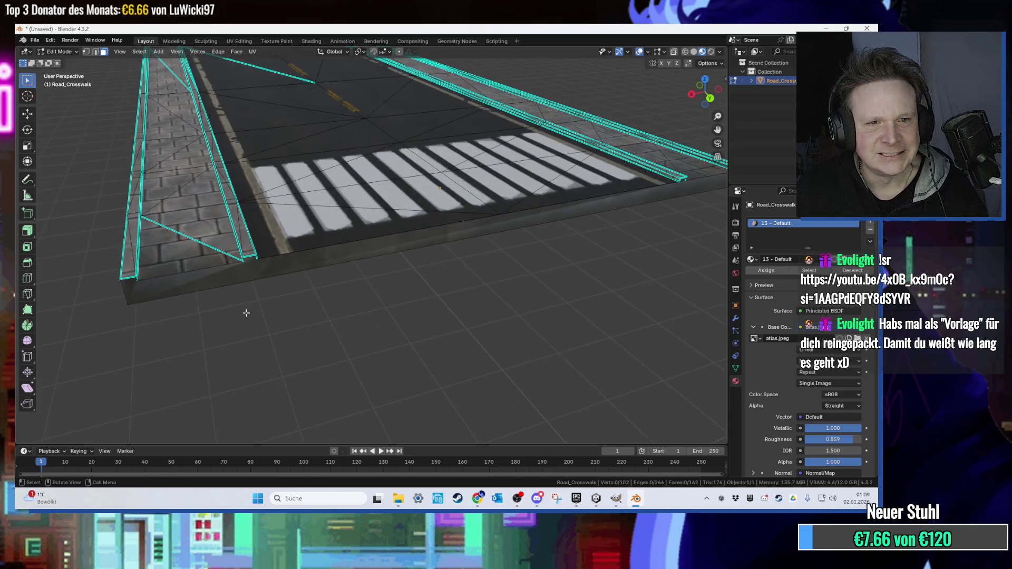
Enable the Face Orientation overlay and orbit to confirm the whole crosswalk mesh shows blue.
{"action": "left_click", "coordinate": [647, 52]}
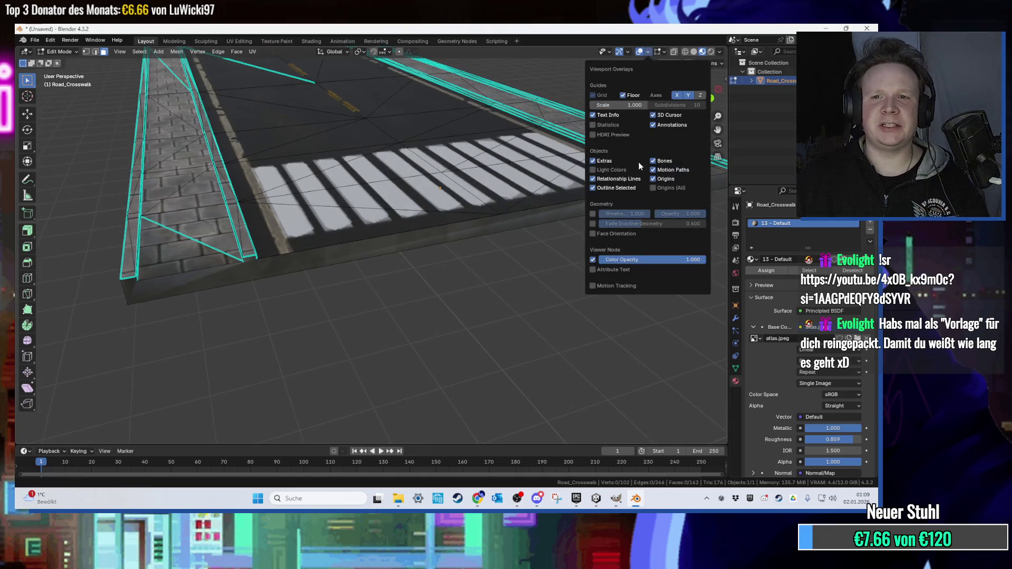
{"action": "left_click", "coordinate": [620, 228]}
{"action": "mouse_move", "coordinate": [377, 151]}
{"action": "left_mouse_down"}
{"action": "mouse_move", "coordinate": [378, 196]}
{"action": "mouse_move", "coordinate": [369, 132]}
{"action": "mouse_move", "coordinate": [375, 122]}
{"action": "mouse_move", "coordinate": [395, 149]}
{"action": "mouse_move", "coordinate": [384, 109]}
{"action": "left_mouse_up"}
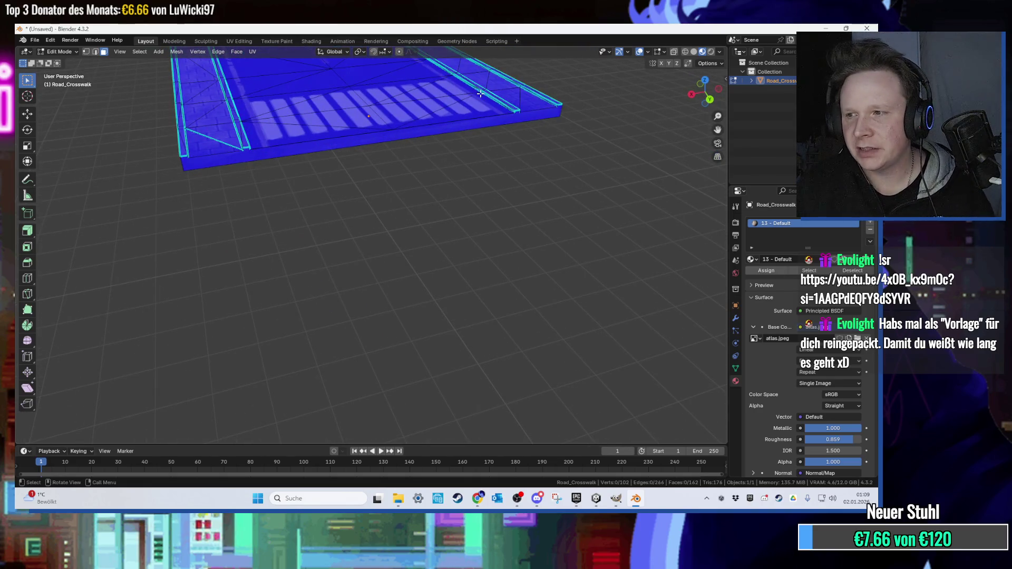
{"action": "key", "text": "alt+Tab"}
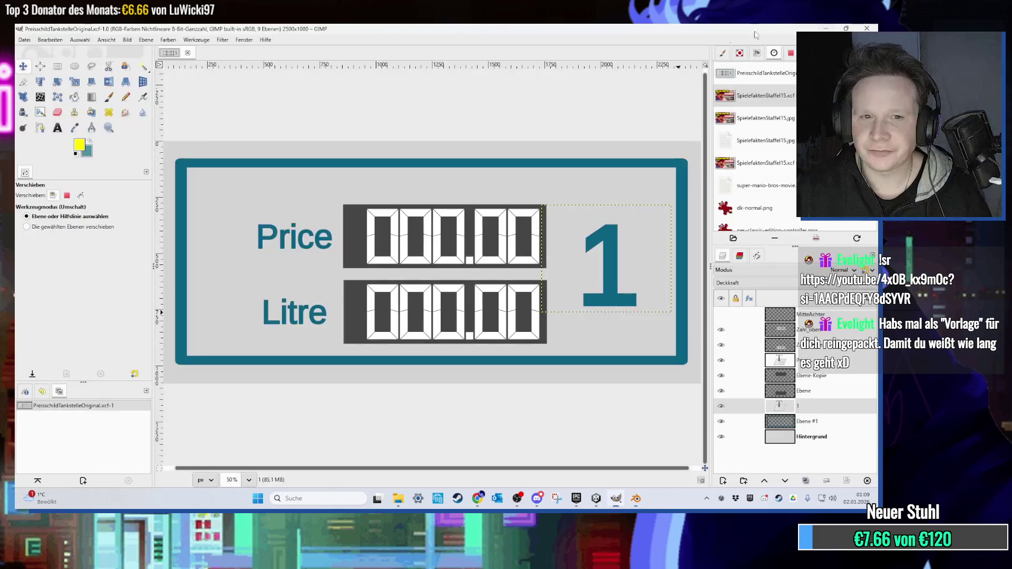
Change the sign's large number from 1 to 8 with the Text tool.
{"action": "key", "text": "t"}
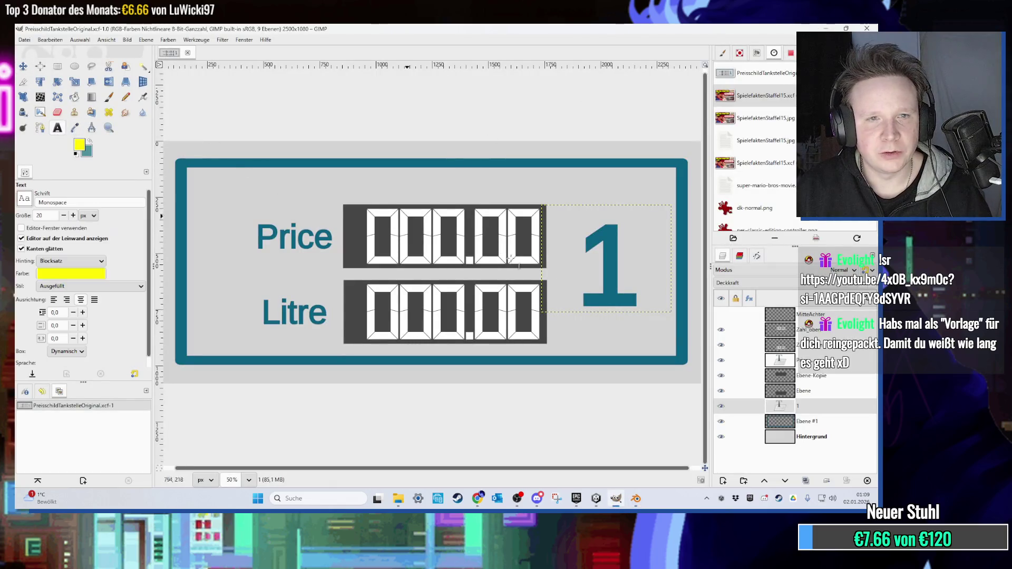
{"action": "left_click", "coordinate": [605, 292]}
{"action": "type", "text": "8"}
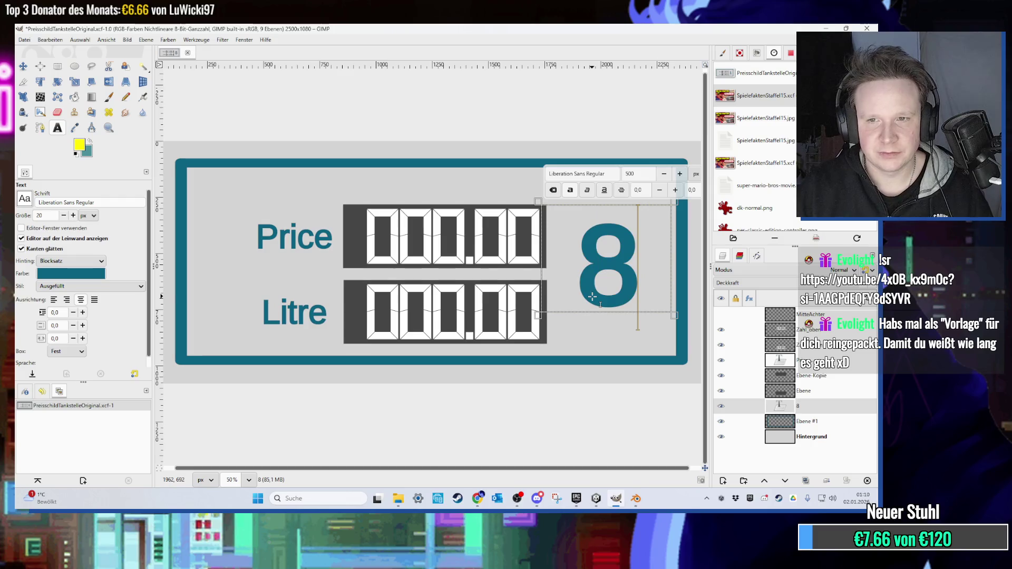
{"action": "type", "text": "r"}
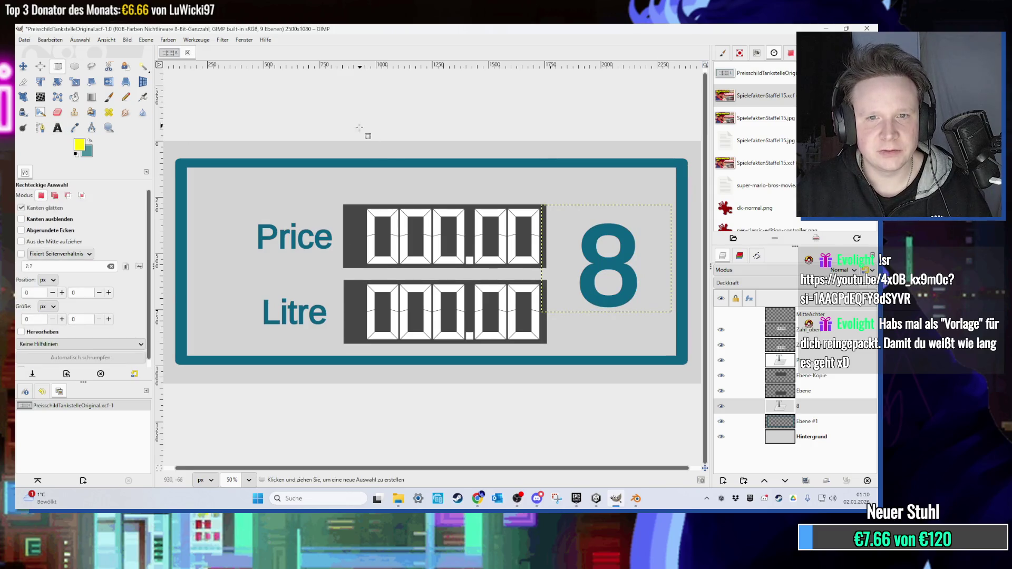
{"action": "scroll", "coordinate": [395, 164], "scroll_direction": "down", "scroll_amount": 1}
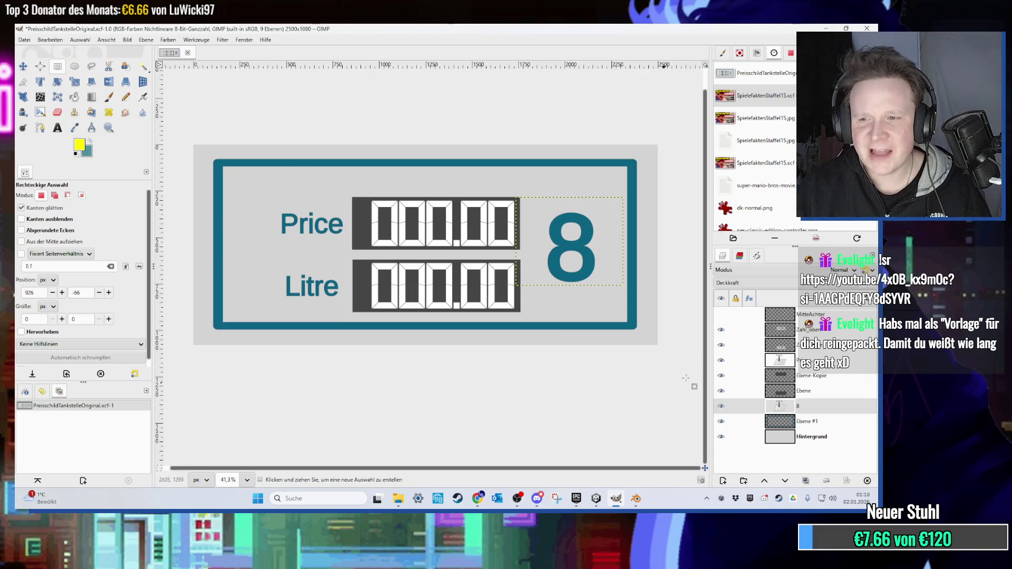
Add a new empty layer, Ebene #2, from the layer's context menu.
{"action": "right_click", "coordinate": [810, 411]}
{"action": "left_click", "coordinate": [738, 139]}
{"action": "left_click", "coordinate": [519, 390]}
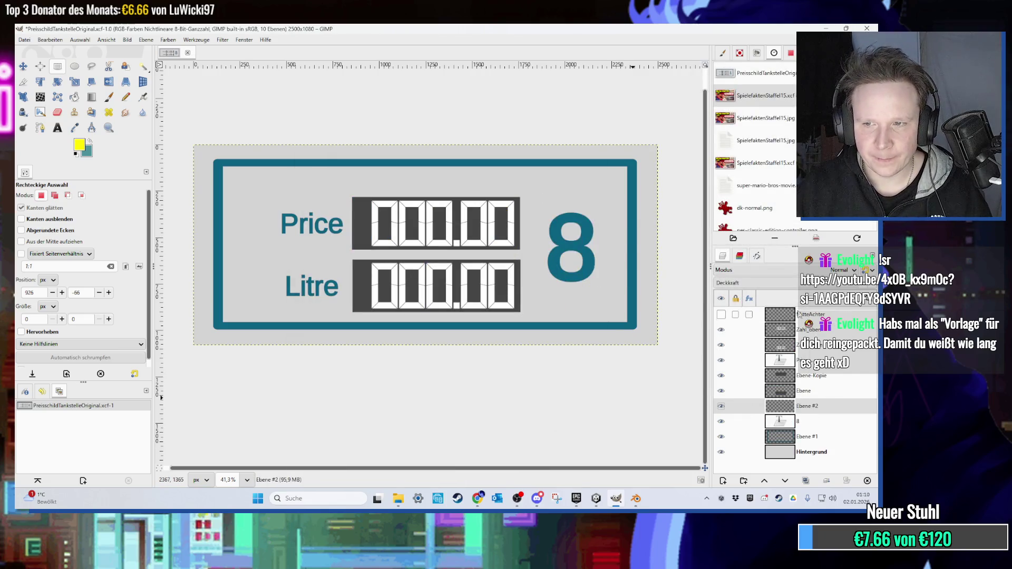
Move Ebene #2 to the top of the layers and select a rectangle over the Price row.
{"action": "left_click_drag", "start_coordinate": [780, 406], "coordinate": [780, 311]}
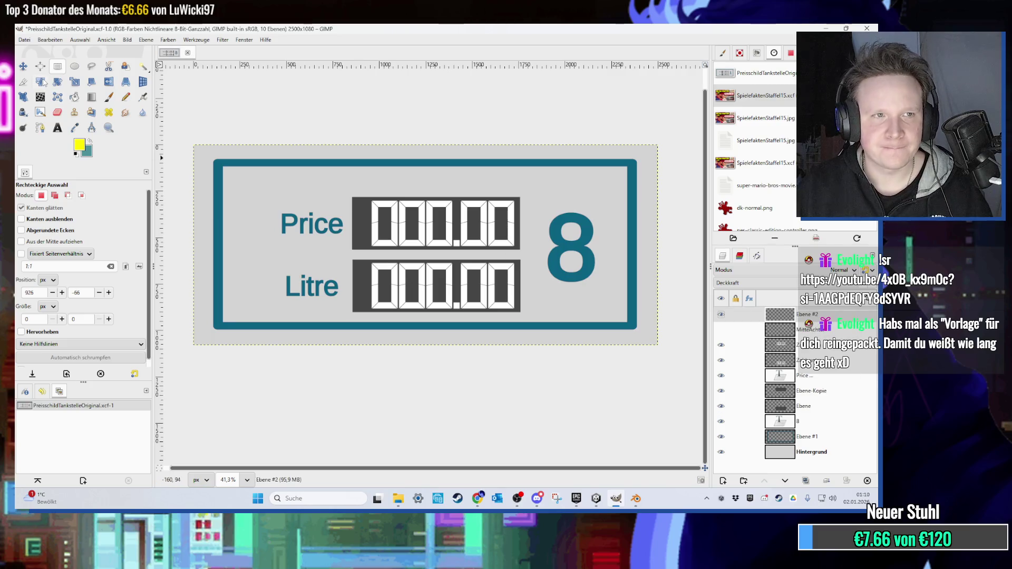
{"action": "mouse_move", "coordinate": [280, 169]}
{"action": "left_mouse_down"}
{"action": "mouse_move", "coordinate": [506, 258]}
{"action": "mouse_move", "coordinate": [572, 269]}
{"action": "left_mouse_up"}
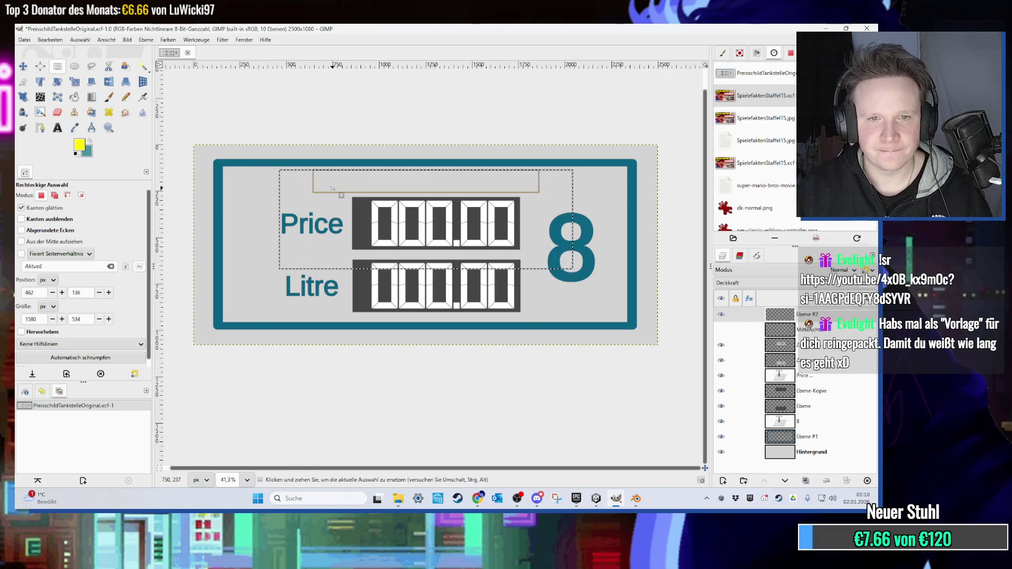
{"action": "mouse_move", "coordinate": [332, 189]}
{"action": "left_mouse_down"}
{"action": "mouse_move", "coordinate": [332, 210]}
{"action": "mouse_move", "coordinate": [256, 233]}
{"action": "left_mouse_up"}
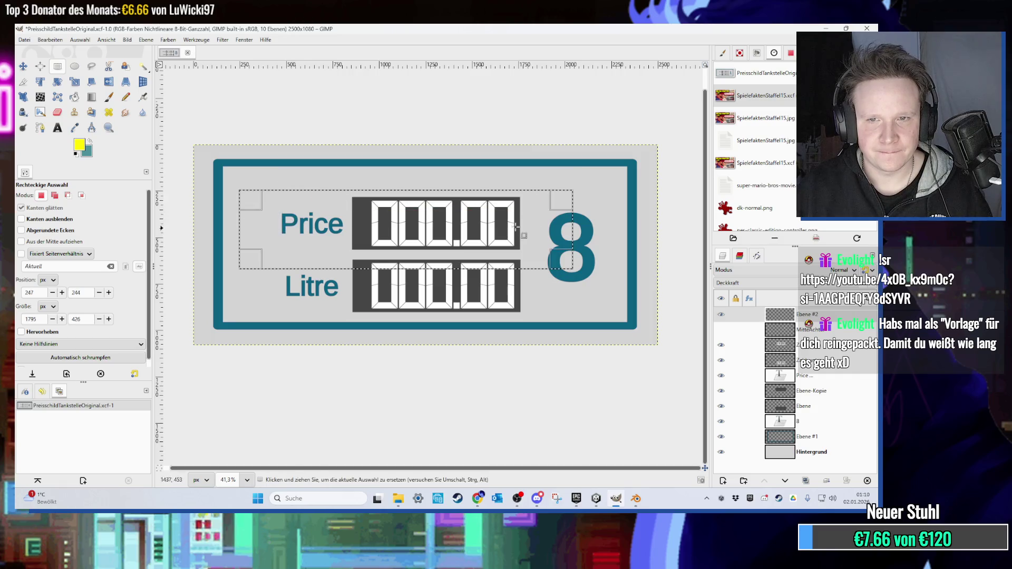
{"action": "left_click_drag", "start_coordinate": [561, 230], "coordinate": [610, 230]}
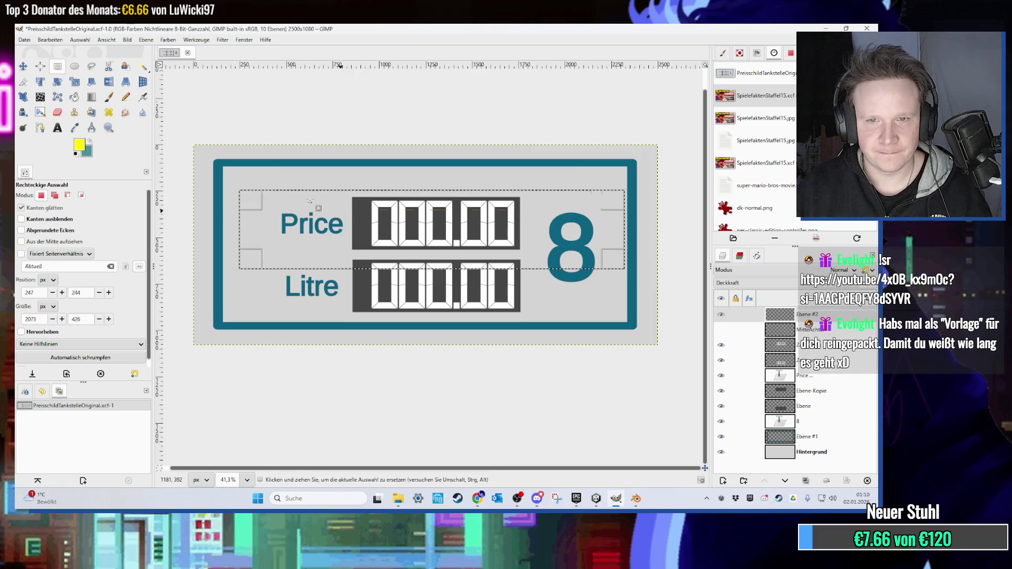
{"action": "left_click", "coordinate": [23, 66]}
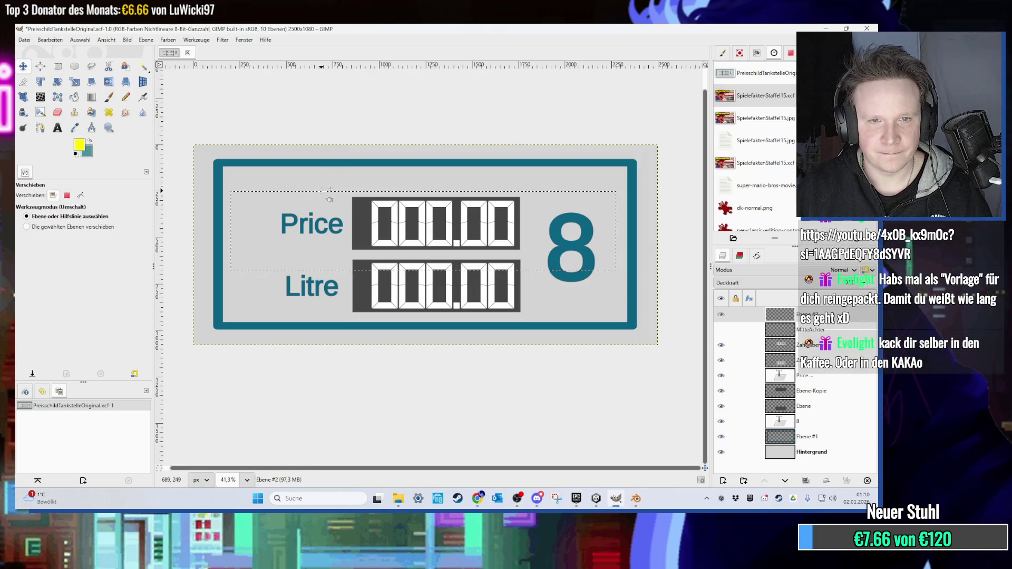
{"action": "left_click_drag", "start_coordinate": [339, 198], "coordinate": [331, 199]}
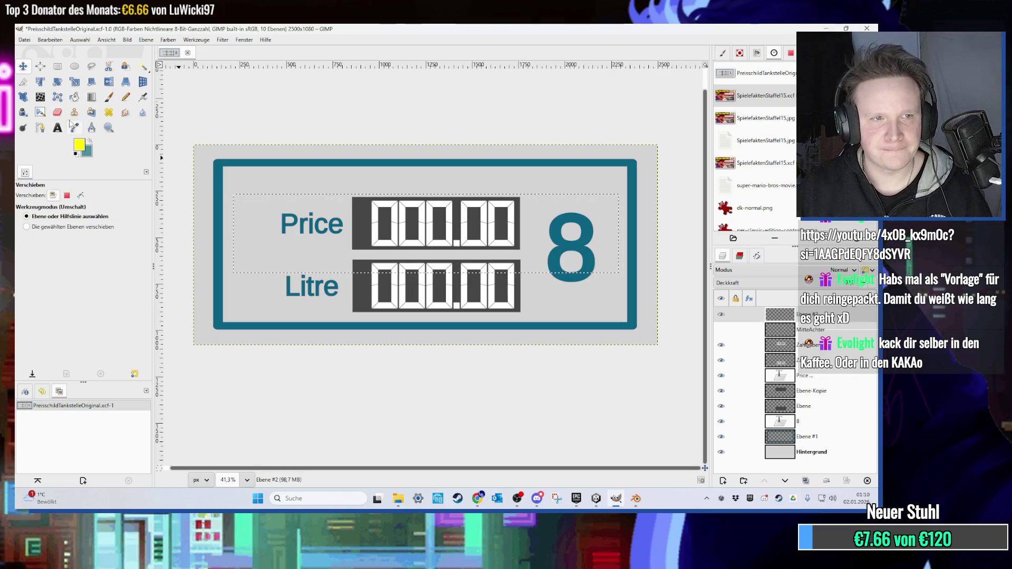
Bucket-fill the selected banner area with red.
{"action": "left_click", "coordinate": [78, 101]}
{"action": "left_click", "coordinate": [82, 147]}
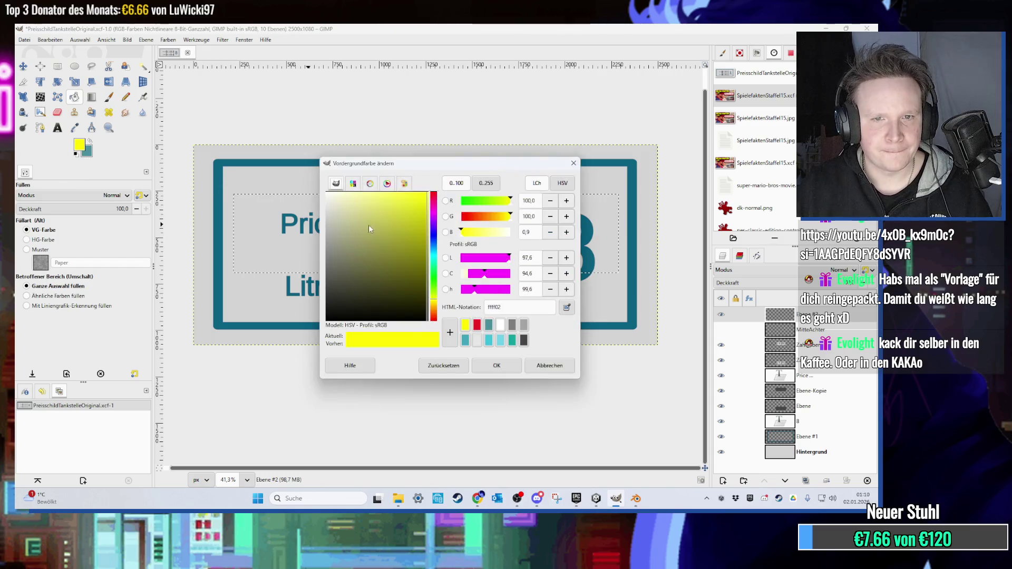
{"action": "left_click", "coordinate": [434, 197]}
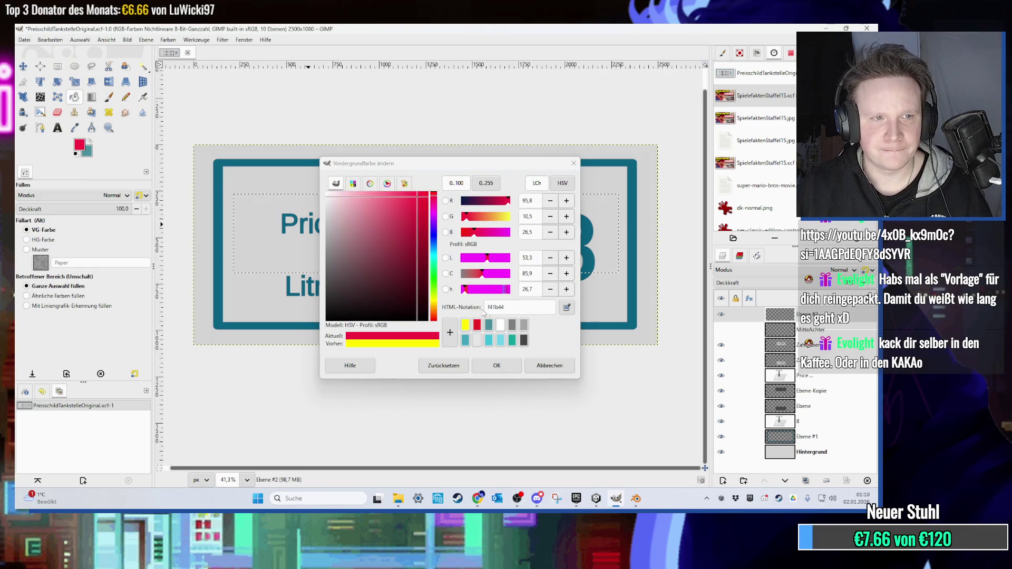
{"action": "left_click", "coordinate": [508, 368]}
{"action": "left_click", "coordinate": [379, 262]}
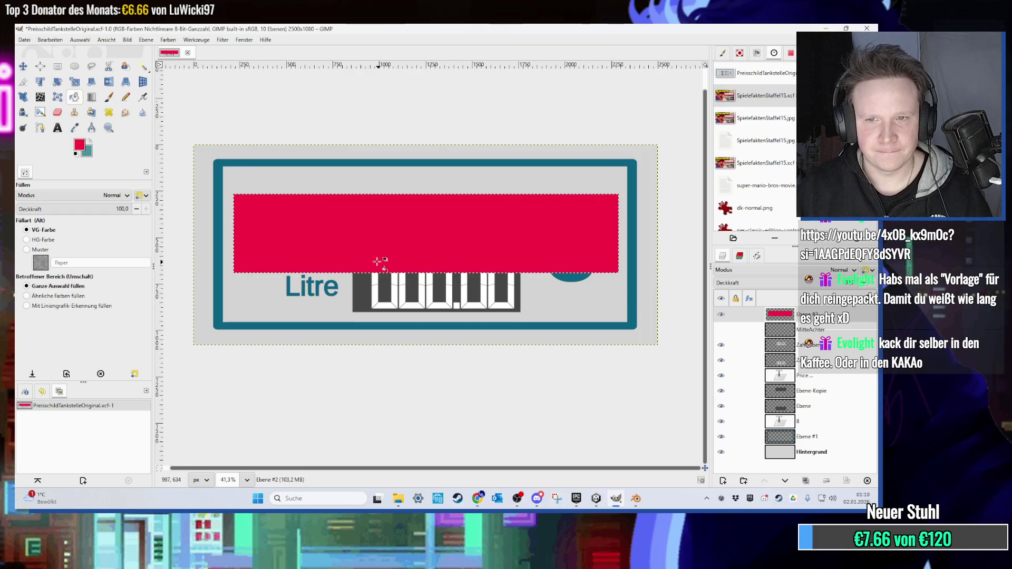
Add white 'OUT OF ORDER!' text at size 200 on the red banner.
{"action": "left_click", "coordinate": [58, 127]}
{"action": "left_click", "coordinate": [79, 145]}
{"action": "left_click", "coordinate": [512, 325]}
{"action": "left_click", "coordinate": [487, 368]}
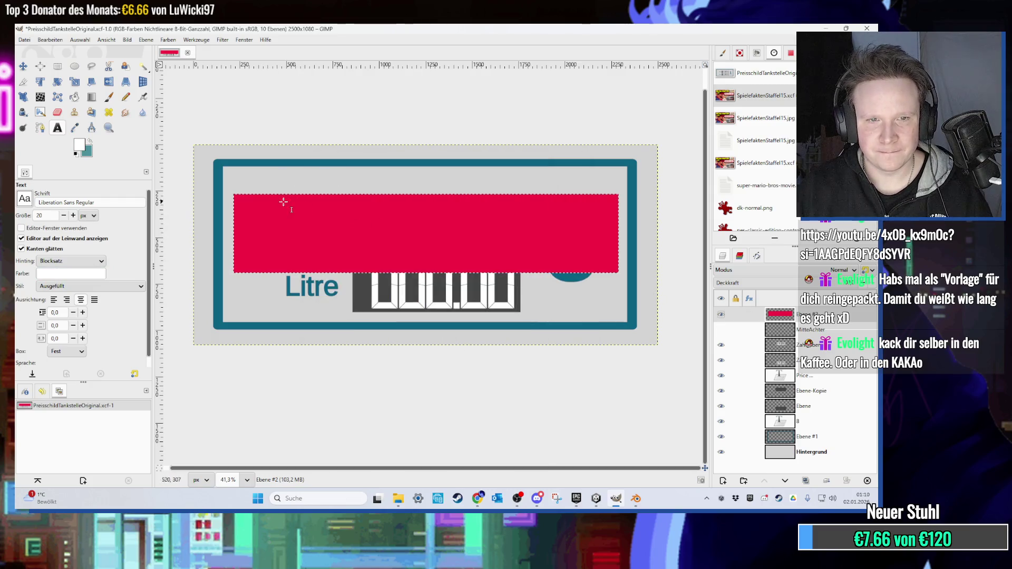
{"action": "left_click_drag", "start_coordinate": [256, 210], "coordinate": [443, 254]}
{"action": "left_click_drag", "start_coordinate": [605, 260], "coordinate": [607, 261]}
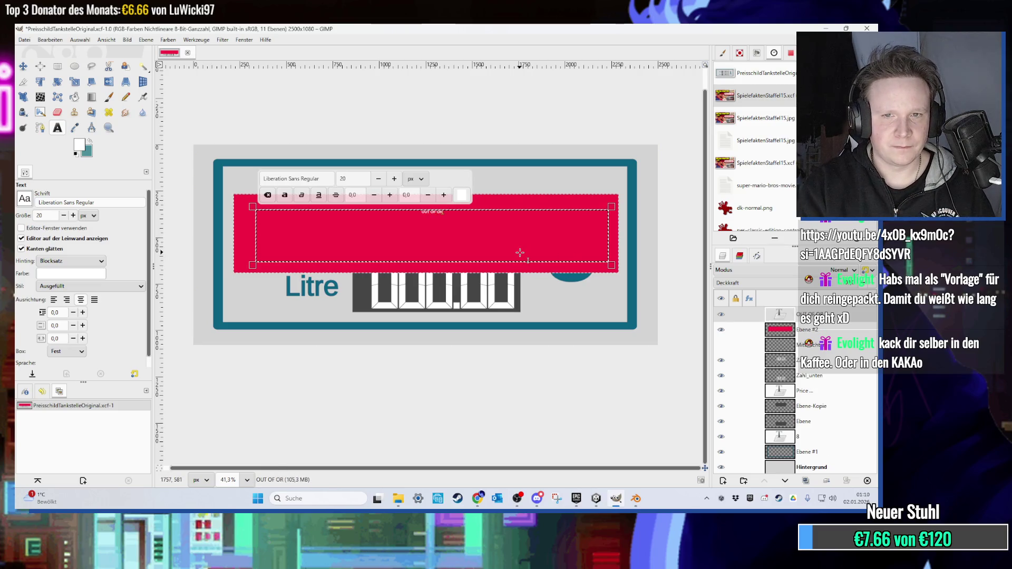
{"action": "key", "text": "ctrl+a"}
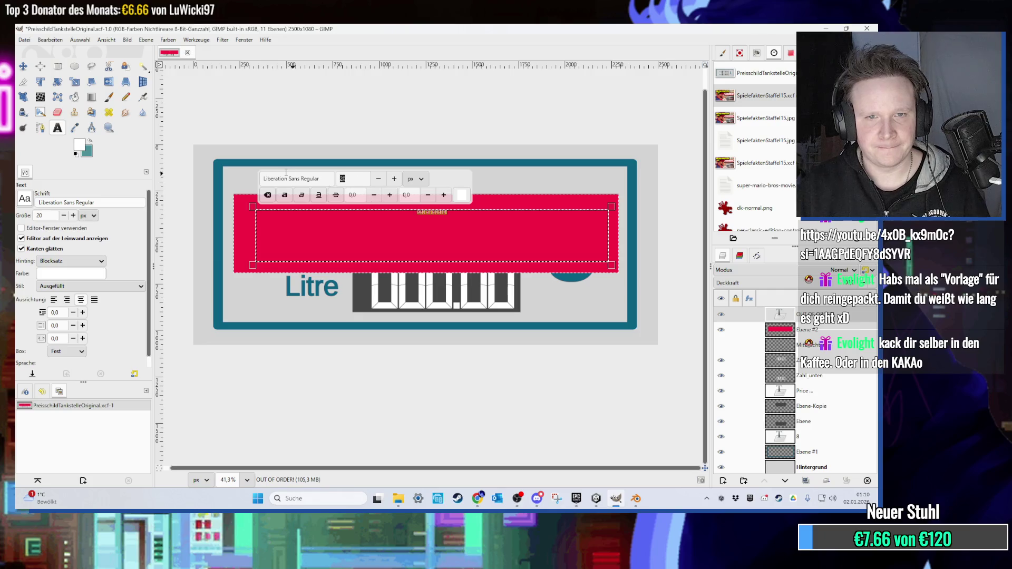
{"action": "type", "text": "200"}
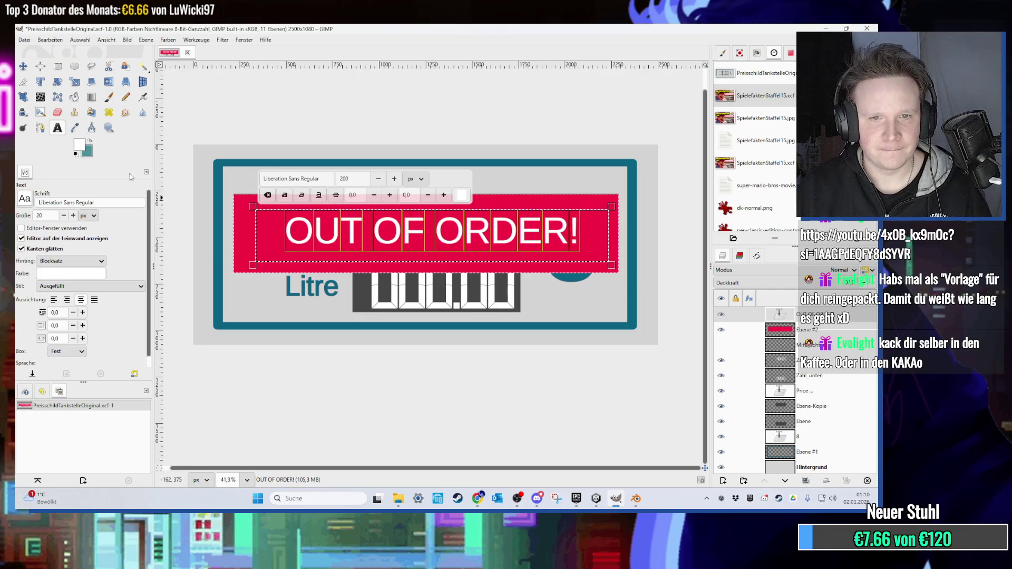
{"action": "left_click", "coordinate": [22, 67]}
{"action": "left_click", "coordinate": [58, 66]}
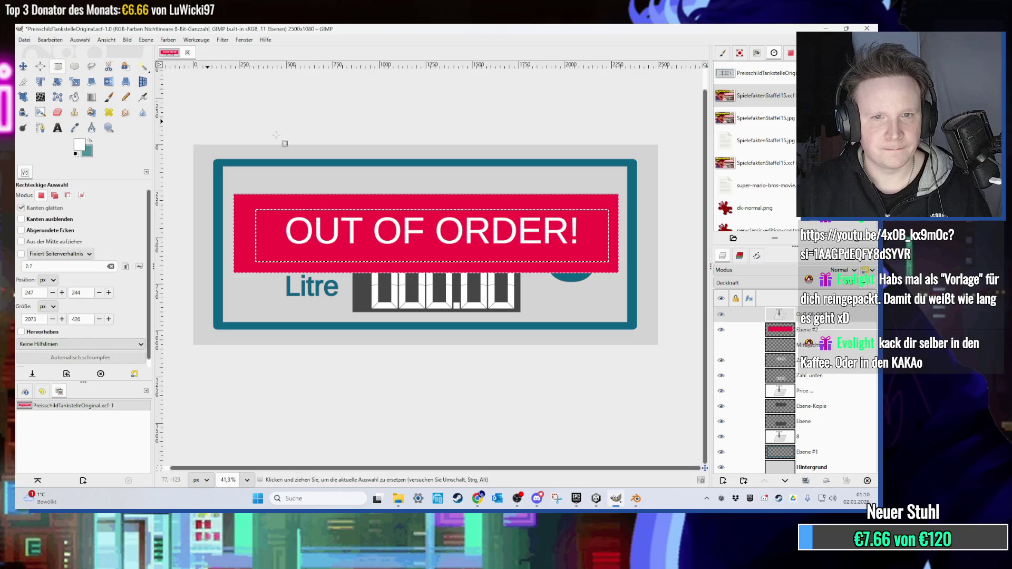